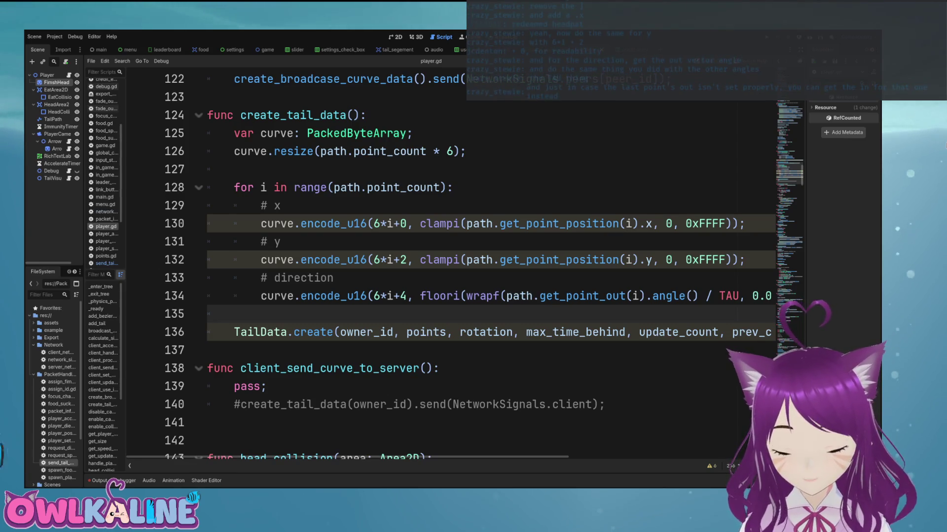
Step: Try a + 0.5 offset after TAU in line 134's direction encoding, then delete the 0.5 again
{"action": "scroll", "coordinate": [444, 267], "scroll_direction": "right", "scroll_amount": 5}
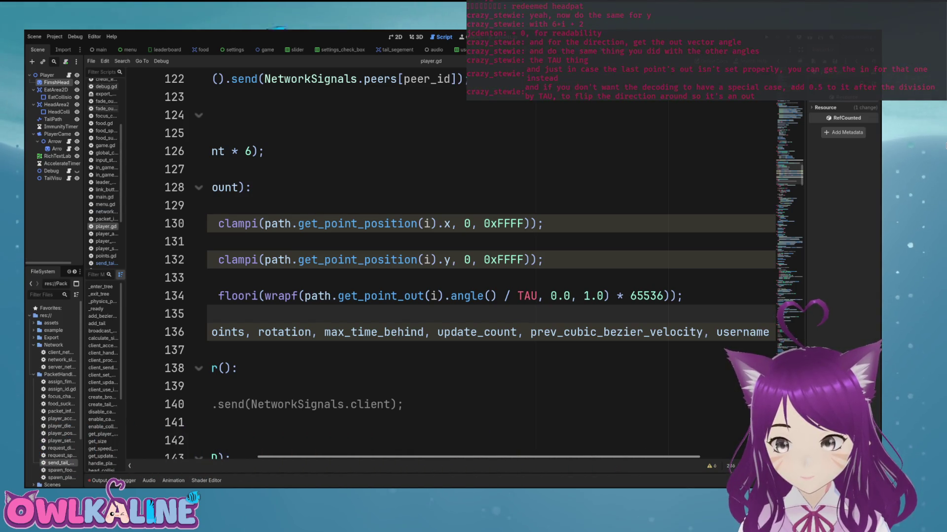
{"action": "left_click", "coordinate": [537, 296]}
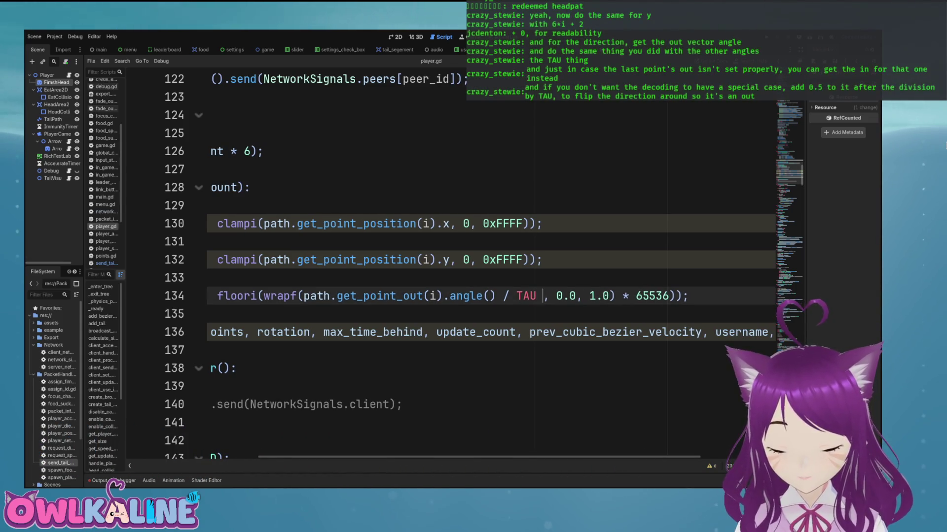
{"action": "type", "text": "+ 099"}
{"action": "key", "text": "BackSpace"}
{"action": "key", "text": "BackSpace"}
{"action": "type", "text": ".5"}
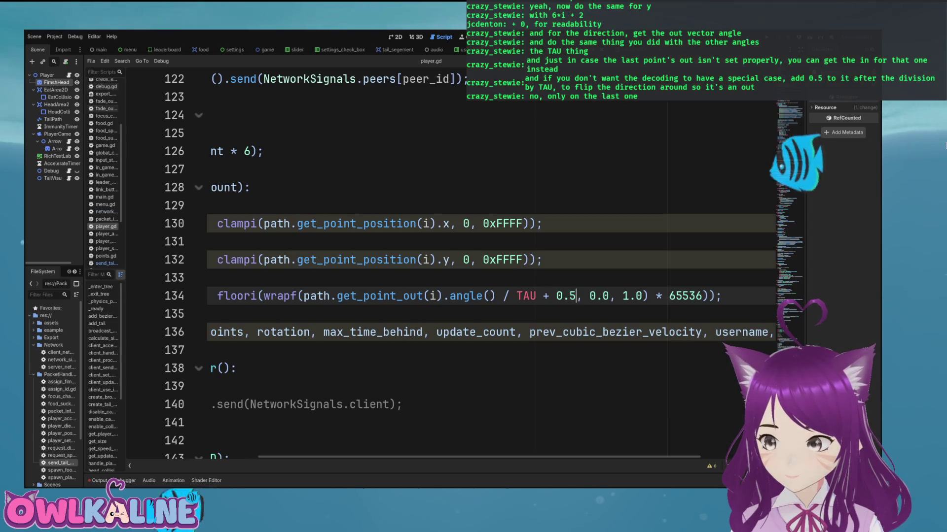
{"action": "key", "text": "BackSpace"}
{"action": "key", "text": "BackSpace"}
{"action": "key", "text": "BackSpace"}
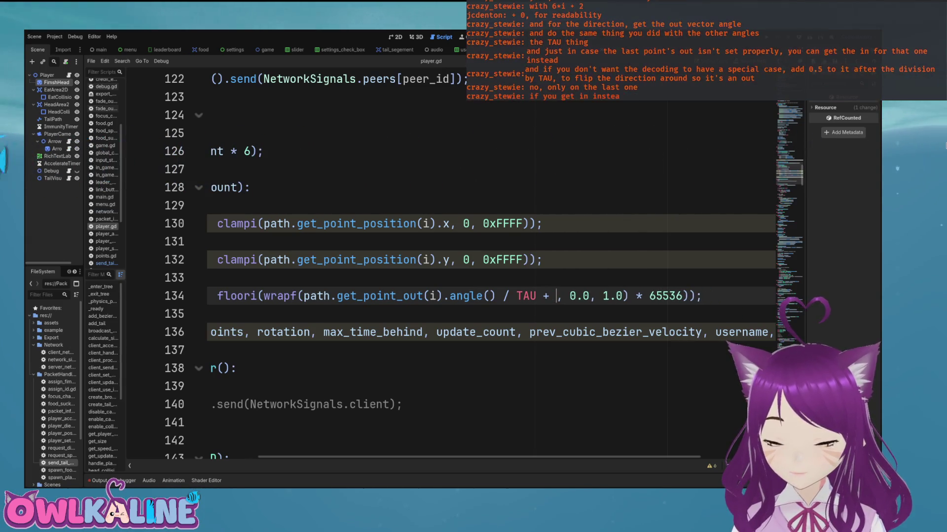
Step: Above the direction comment, add var flip: float = 0 and an if i == path.point_count block setting flip = 0.5
{"action": "left_click", "coordinate": [207, 278]}
{"action": "key", "text": "Return"}
{"action": "key", "text": "Return"}
{"action": "key", "text": "Up"}
{"action": "key", "text": "Up"}
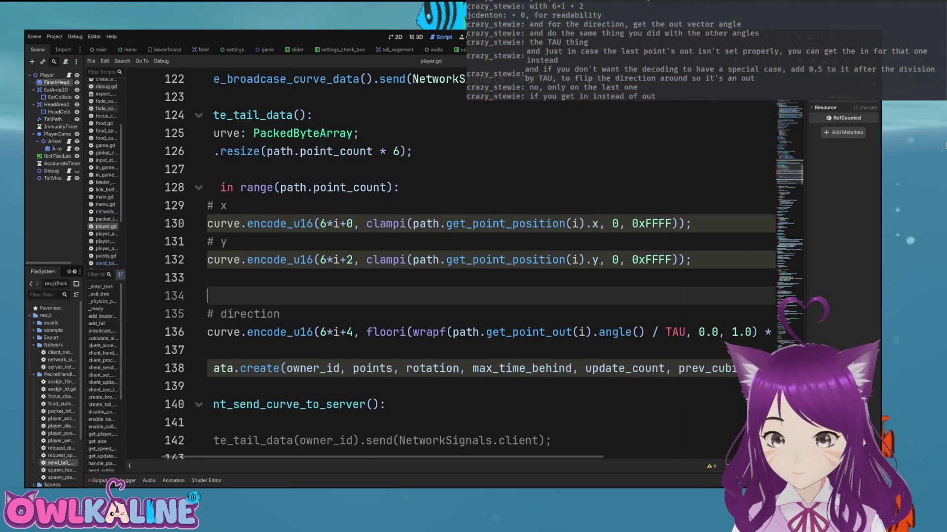
{"action": "type", "text": "if"}
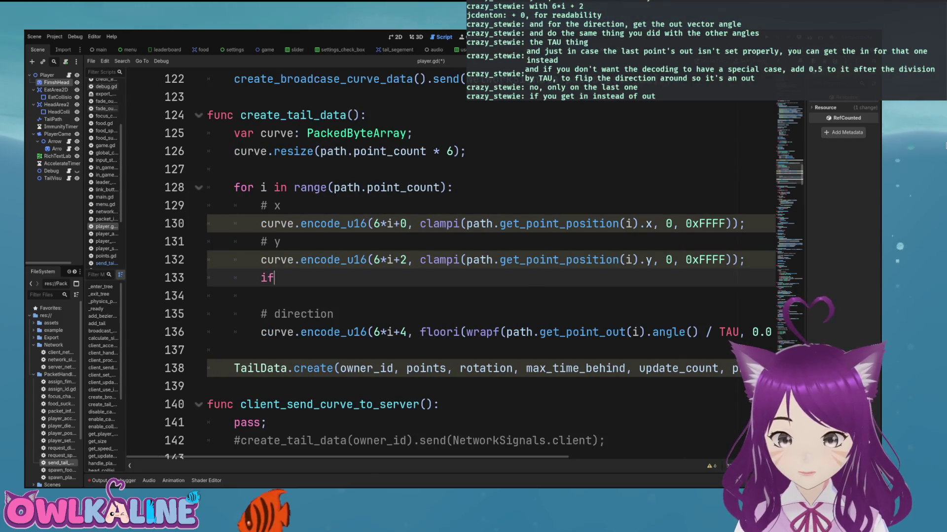
{"action": "type", "text": " i == path.po"}
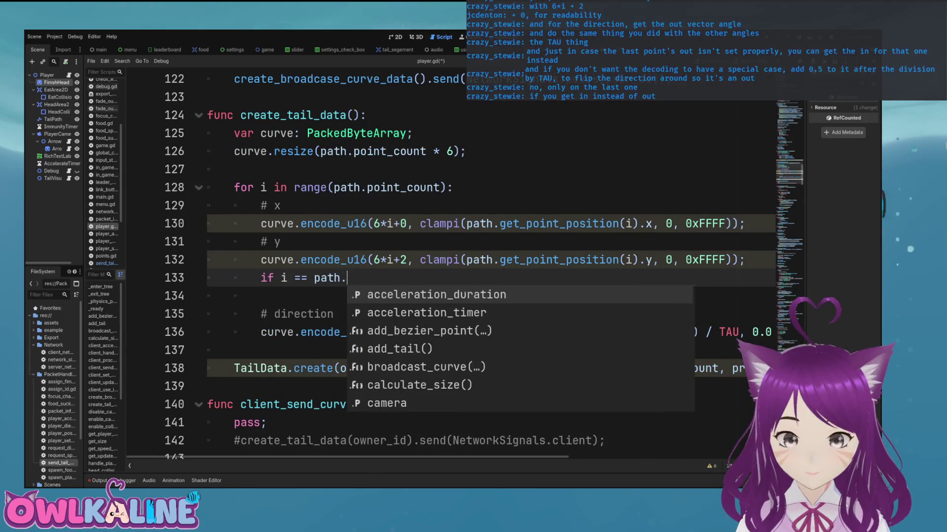
{"action": "key", "text": "Return"}
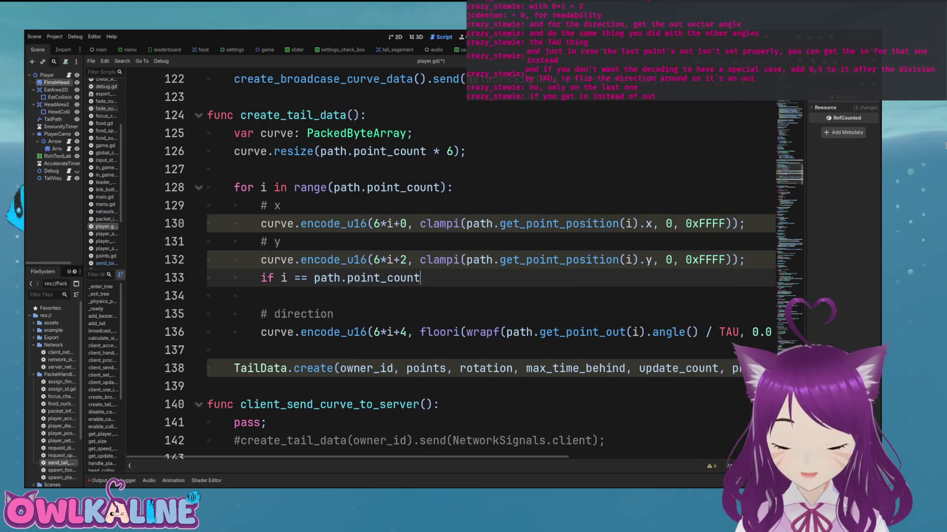
{"action": "key", "text": "Return"}
{"action": "key", "text": "Up"}
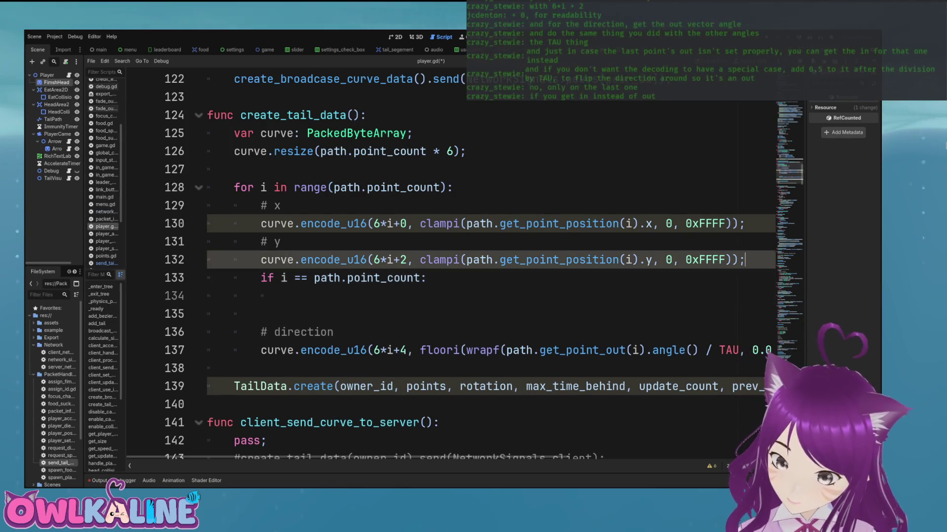
{"action": "key", "text": "Return"}
{"action": "key", "text": "Return"}
{"action": "type", "text": "v"}
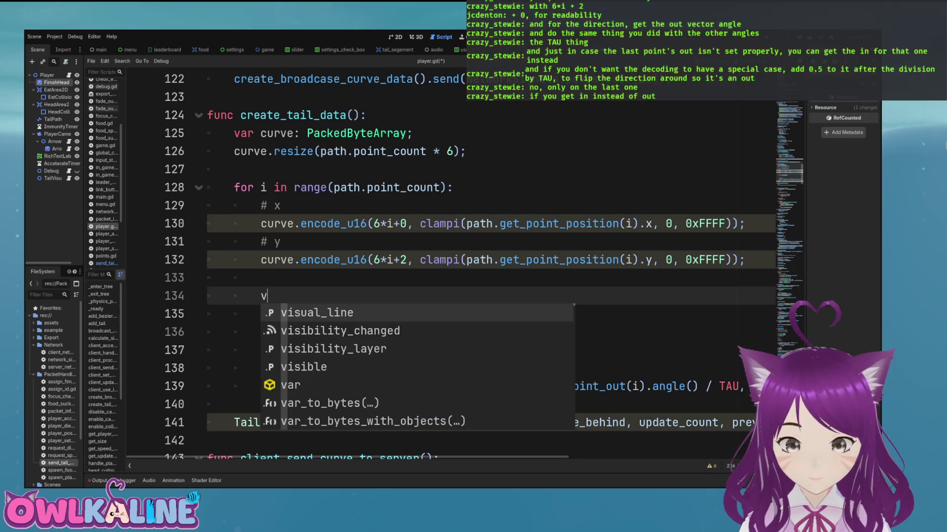
{"action": "type", "text": "ar flip: "}
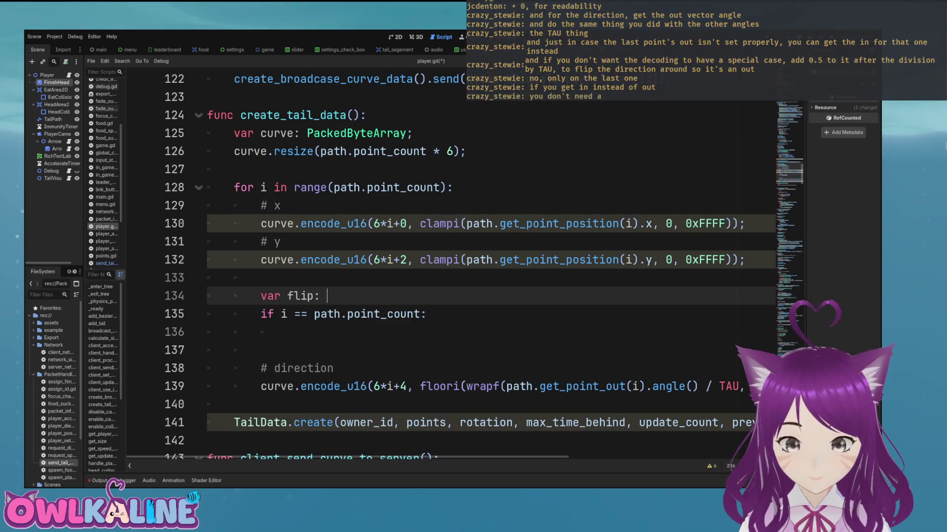
{"action": "type", "text": "float = 0"}
{"action": "key", "text": "Down"}
{"action": "key", "text": "Down"}
{"action": "type", "text": "flip = 0.5;"}
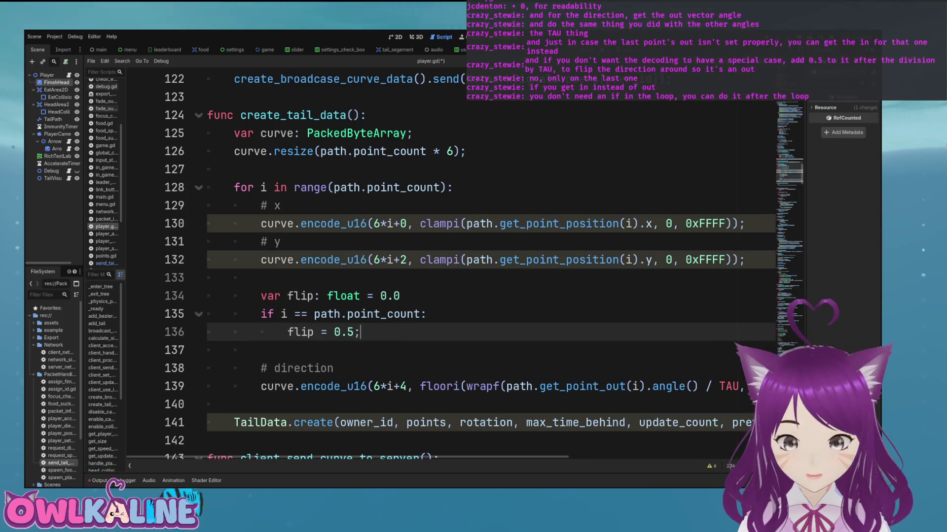
{"action": "key", "text": "Down"}
{"action": "key", "text": "Down"}
{"action": "key", "text": "Down"}
{"action": "key", "text": "End"}
Step: Correct the if condition to i == path.point_count-1 and save the script
{"action": "left_click", "coordinate": [652, 386]}
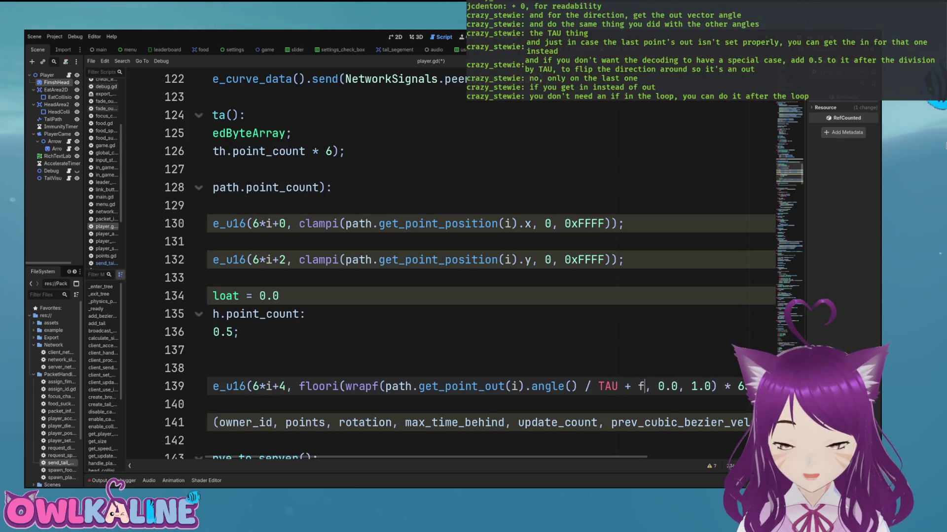
{"action": "left_click", "coordinate": [234, 314]}
{"action": "key", "text": "ctrl+s"}
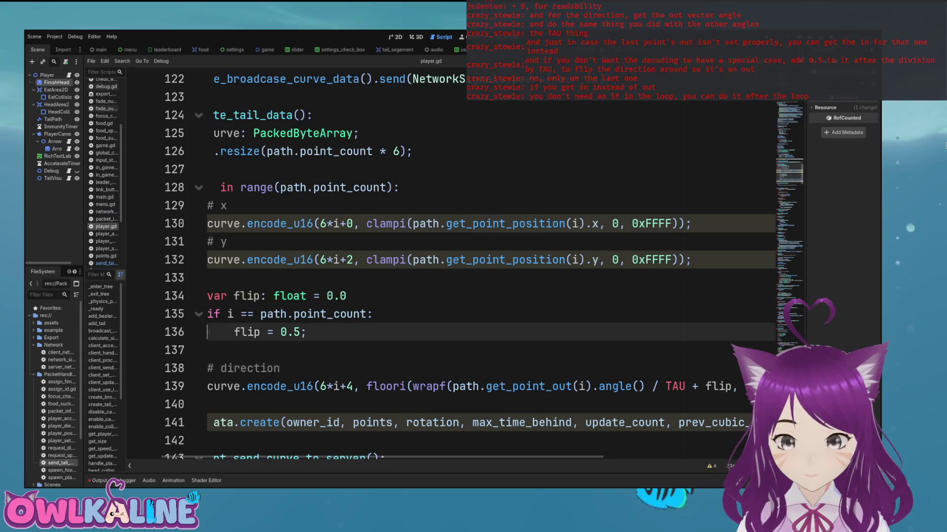
{"action": "left_click", "coordinate": [368, 314]}
{"action": "type", "text": "-1"}
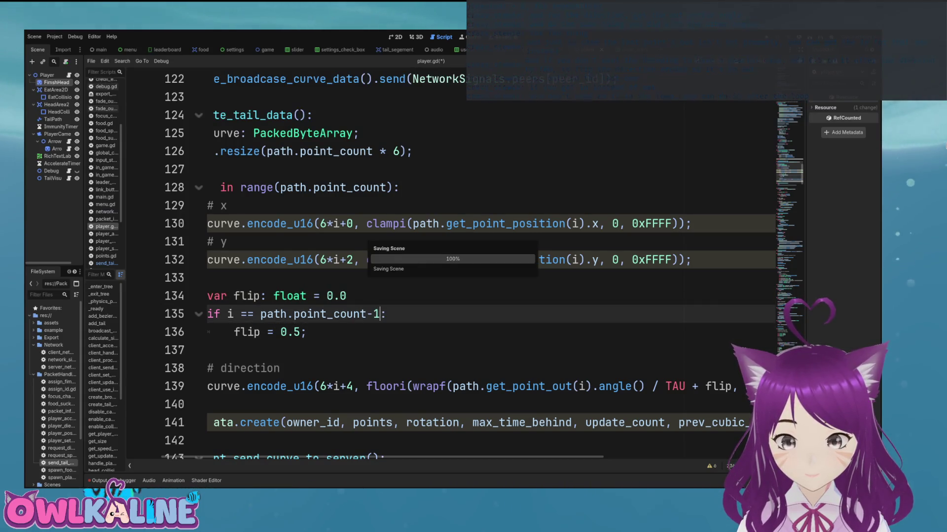
{"action": "key", "text": "Escape"}
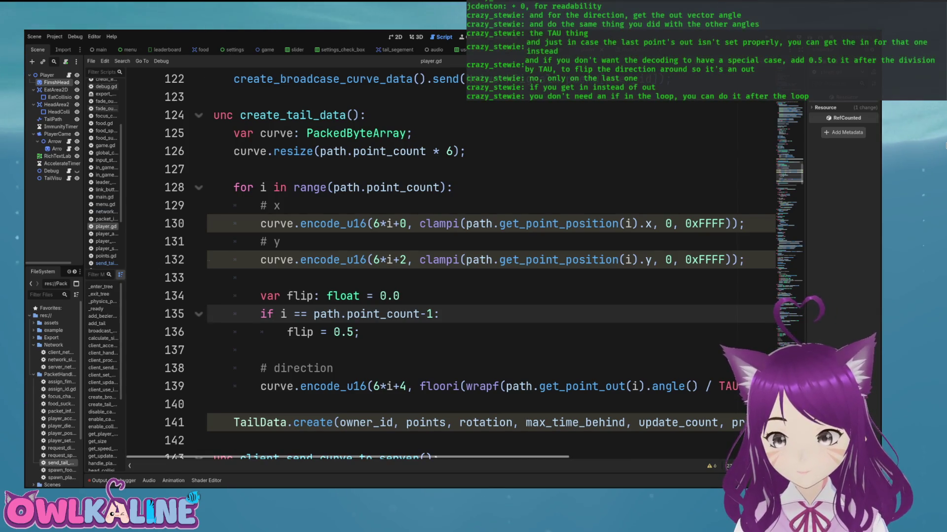
Step: Remove the + flip term from line 139 and delete the flip declaration and if block
{"action": "scroll", "coordinate": [451, 266], "scroll_direction": "right", "scroll_amount": 5}
{"action": "double_click", "coordinate": [558, 386]}
{"action": "key", "text": "BackSpace"}
{"action": "scroll", "coordinate": [443, 296], "scroll_direction": "left", "scroll_amount": 5}
{"action": "left_click_drag", "start_coordinate": [306, 332], "coordinate": [208, 278]}
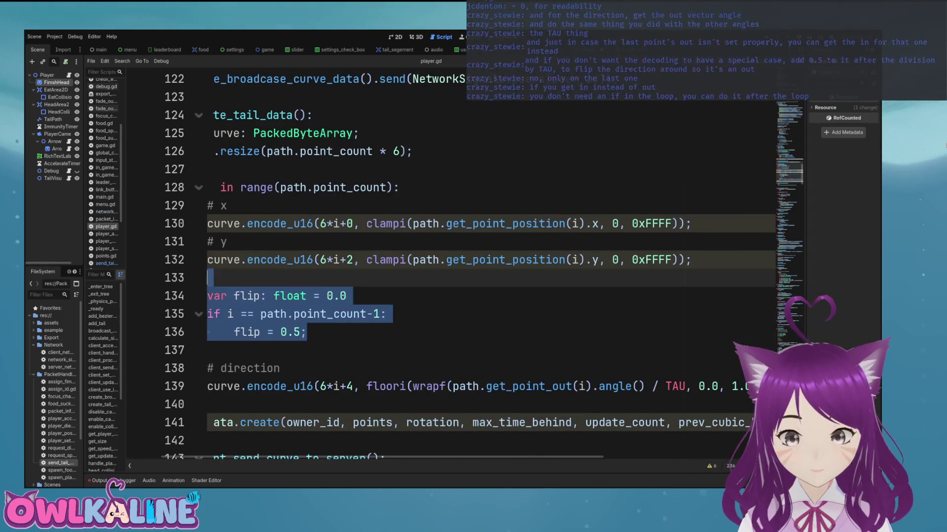
{"action": "key", "text": "BackSpace"}
{"action": "left_click", "coordinate": [745, 260]}
Step: Remove the leftover blank line, save, and paste a copy of the direction encoding line after the loop
{"action": "left_click", "coordinate": [261, 278]}
{"action": "key", "text": "BackSpace"}
{"action": "key", "text": "ctrl+s"}
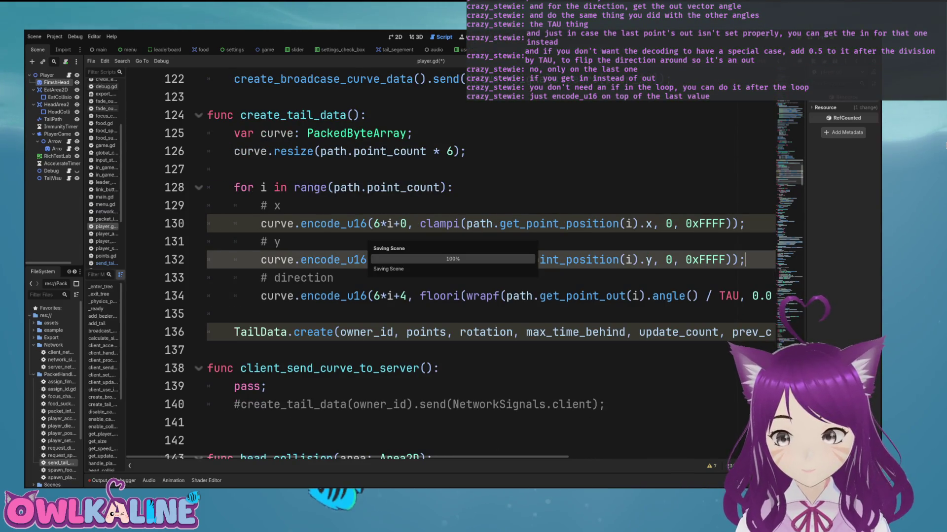
{"action": "key", "text": "Down"}
{"action": "key", "text": "Down"}
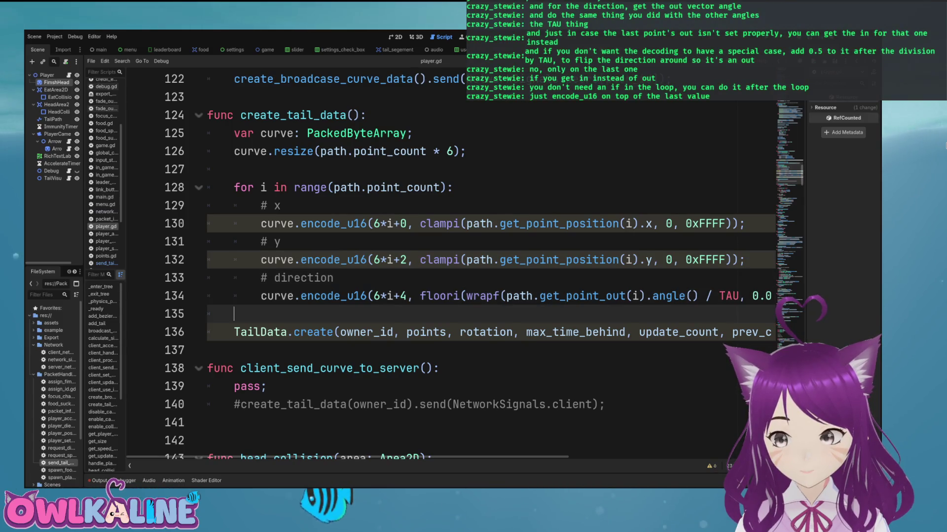
{"action": "key", "text": "End"}
{"action": "key", "text": "shift+Home"}
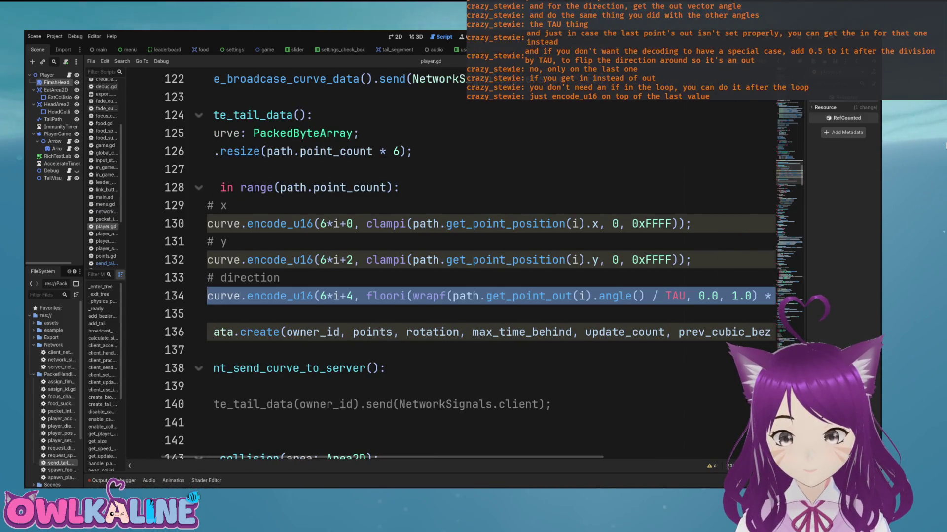
{"action": "key", "text": "Left"}
{"action": "key", "text": "Down"}
{"action": "key", "text": "Return"}
{"action": "key", "text": "Up"}
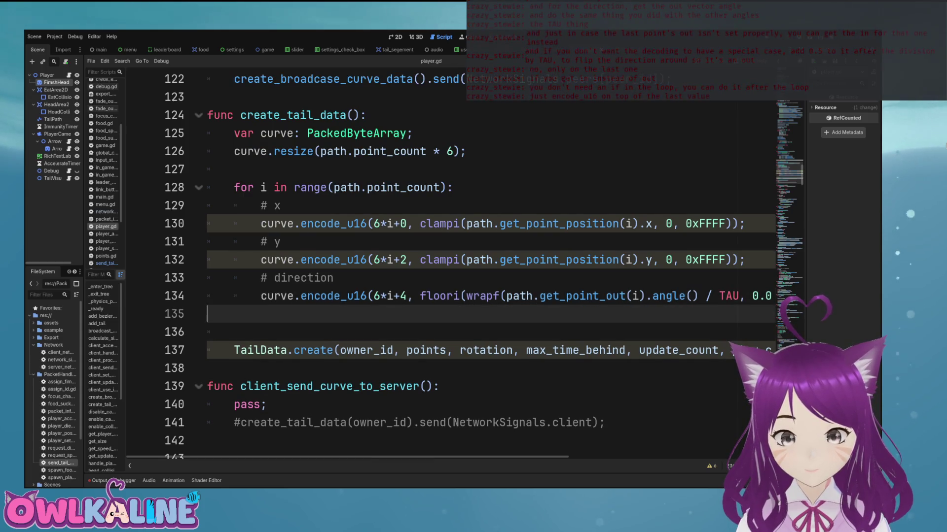
{"action": "key", "text": "Return"}
{"action": "type", "text": "curve.encode_u16(6*i+4, floori(wrapf(path.get_point_out(i).angle() / TAU, 0.0, 1.0) * 65536));"}
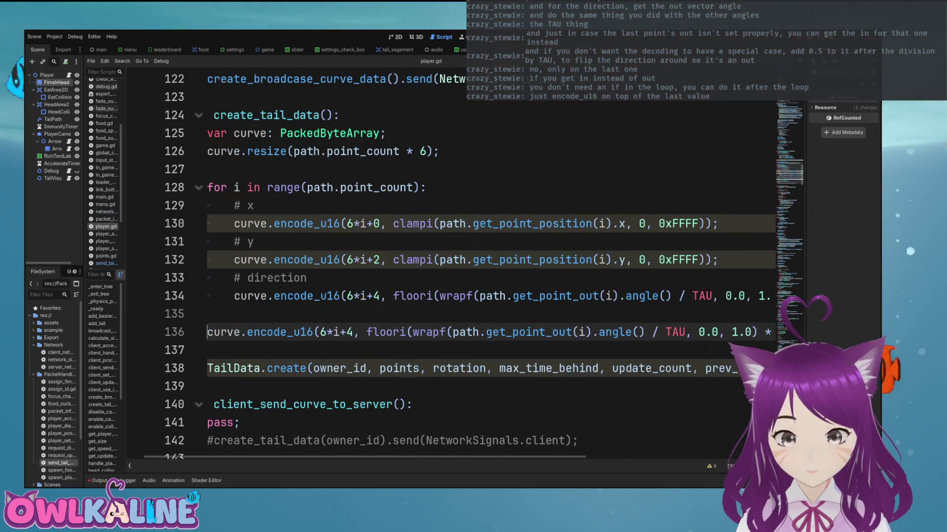
Step: In the pasted line, replace the loop index with path.point_count and add + 0.5 after TAU, then save
{"action": "key", "text": "Delete"}
{"action": "type", "text": "path.po"}
{"action": "type", "text": "int_con"}
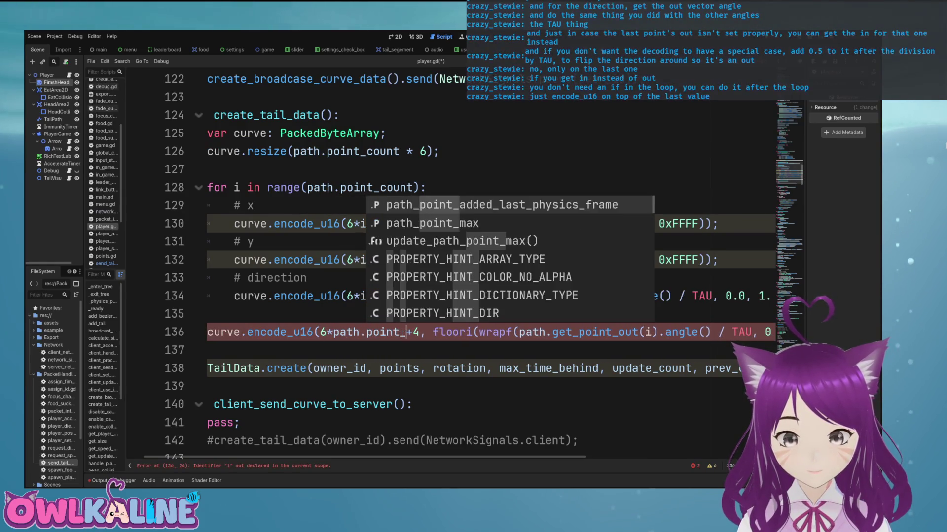
{"action": "key", "text": "Return"}
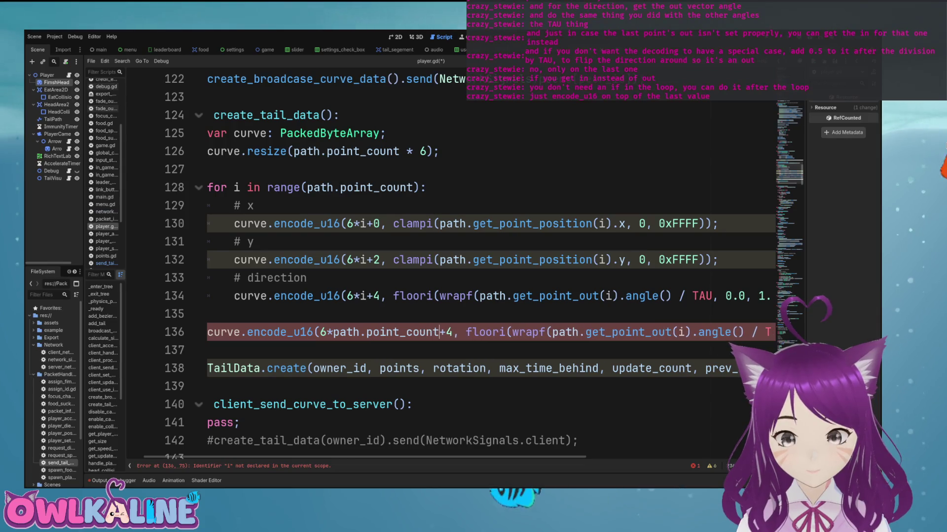
{"action": "key", "text": "End"}
{"action": "key", "text": "Left"}
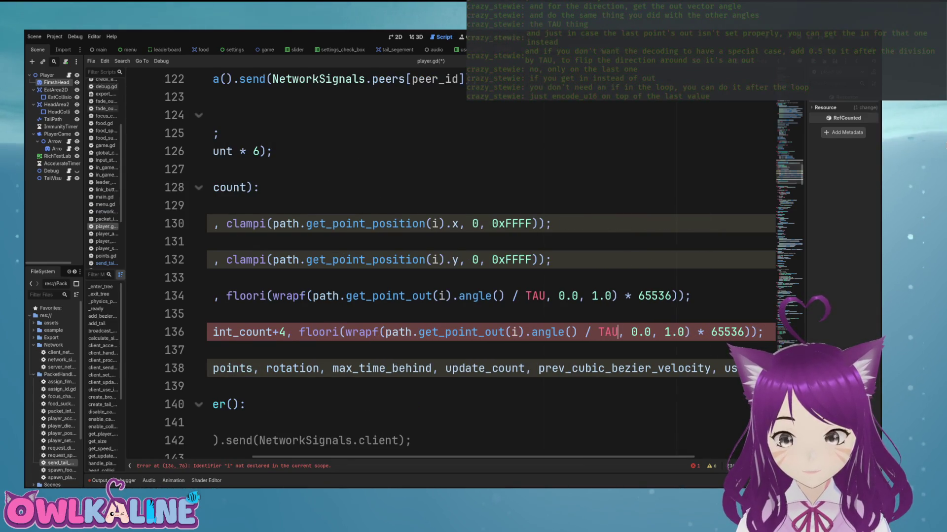
{"action": "type", "text": ".5"}
{"action": "key", "text": "ctrl+s"}
{"action": "key", "text": "Left"}
{"action": "key", "text": "Left"}
{"action": "key", "text": "Left"}
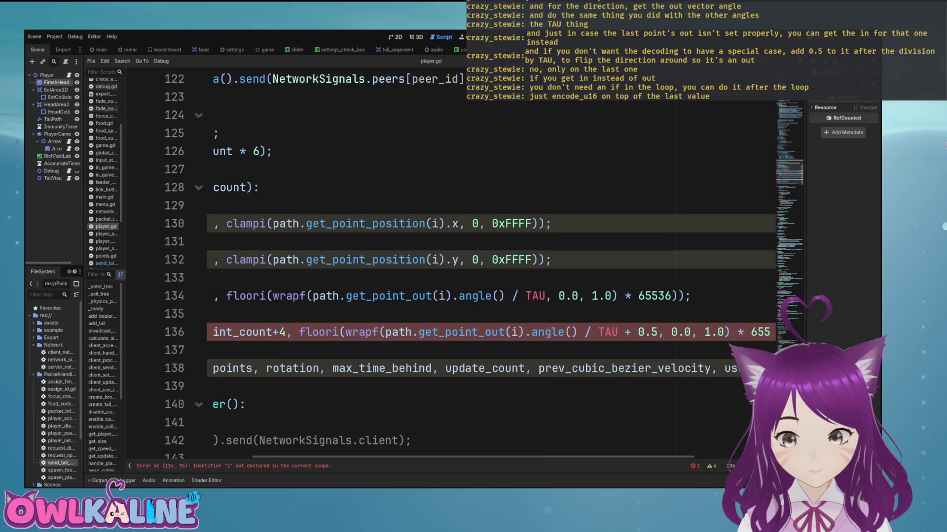
{"action": "key", "text": "Home"}
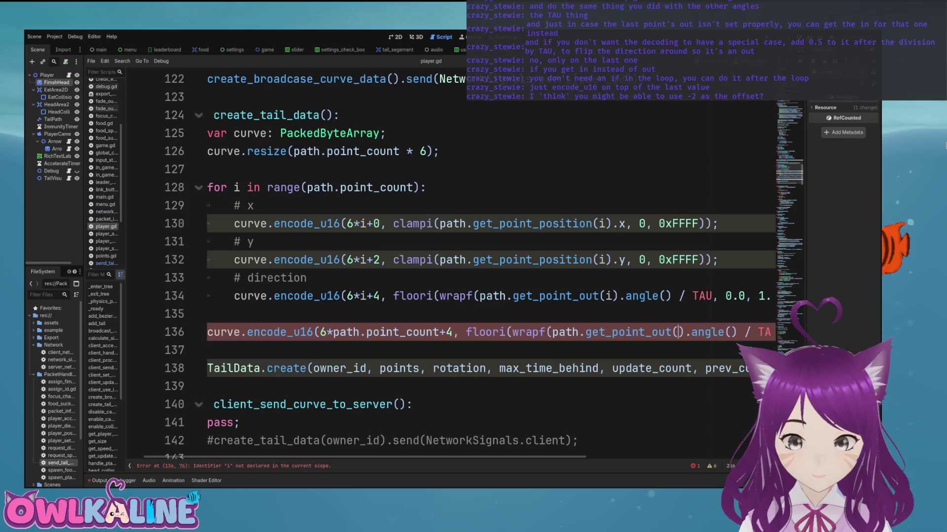
Step: Fill get_point_out's argument on line 136 with path.point_count and save
{"action": "type", "text": "path.point_count"}
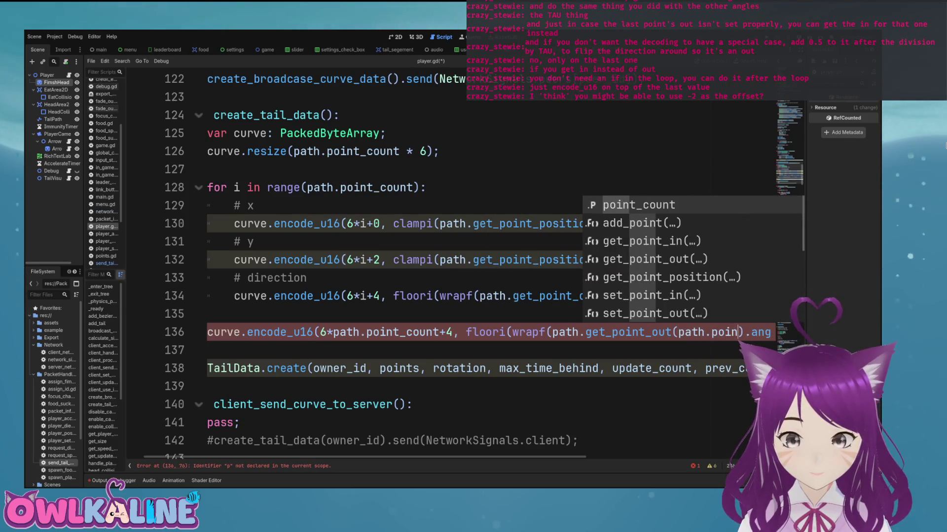
{"action": "key", "text": "Return"}
{"action": "key", "text": "End"}
{"action": "key", "text": "Home"}
{"action": "key", "text": "ctrl+s"}
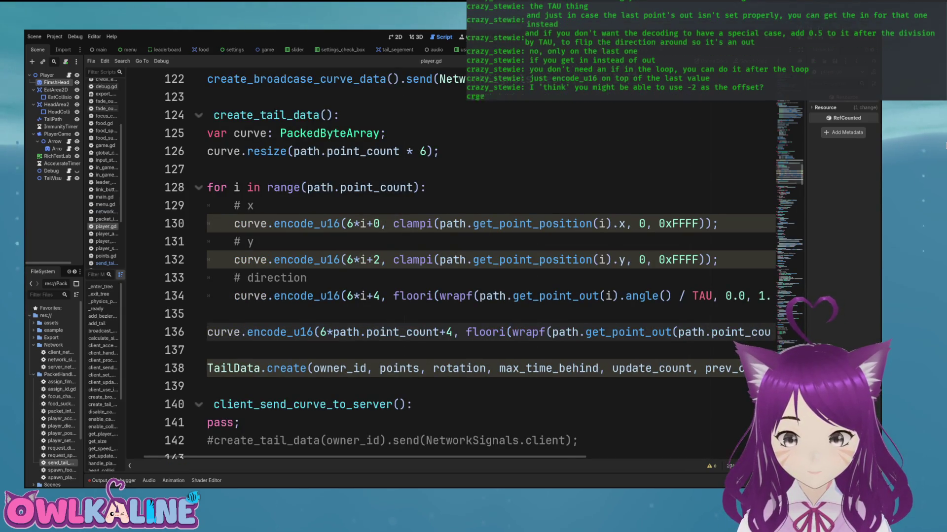
{"action": "key", "text": "Home"}
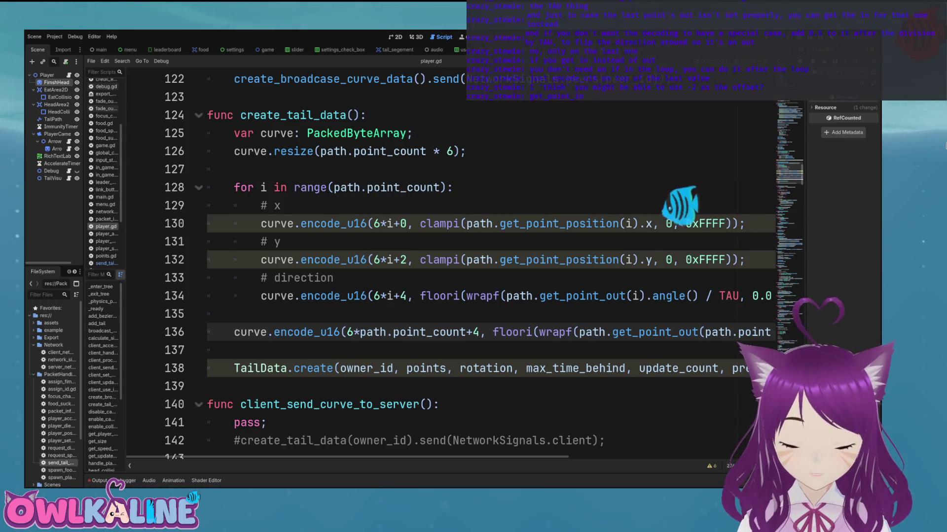
Step: Switch line 136 to get_point_in with index path.point_count-1 and save
{"action": "left_click_drag", "start_coordinate": [679, 331], "coordinate": [698, 332]}
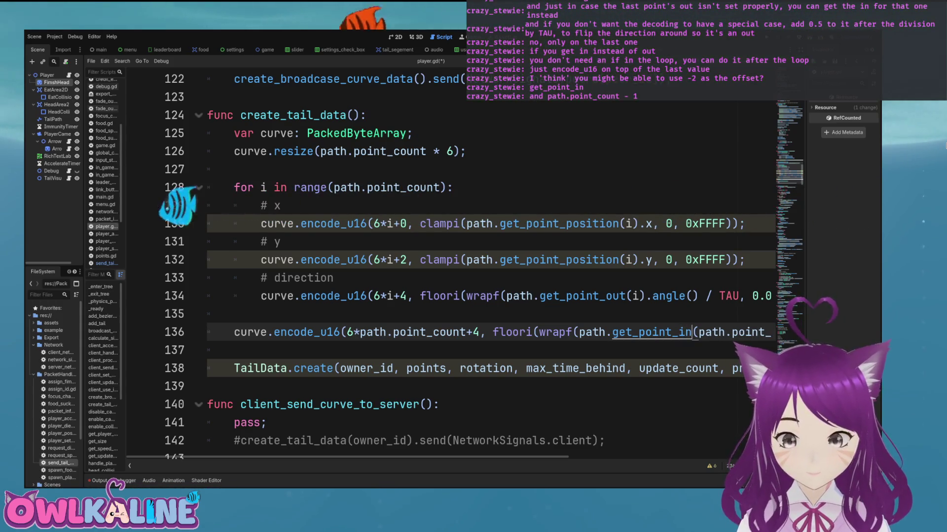
{"action": "type", "text": "in"}
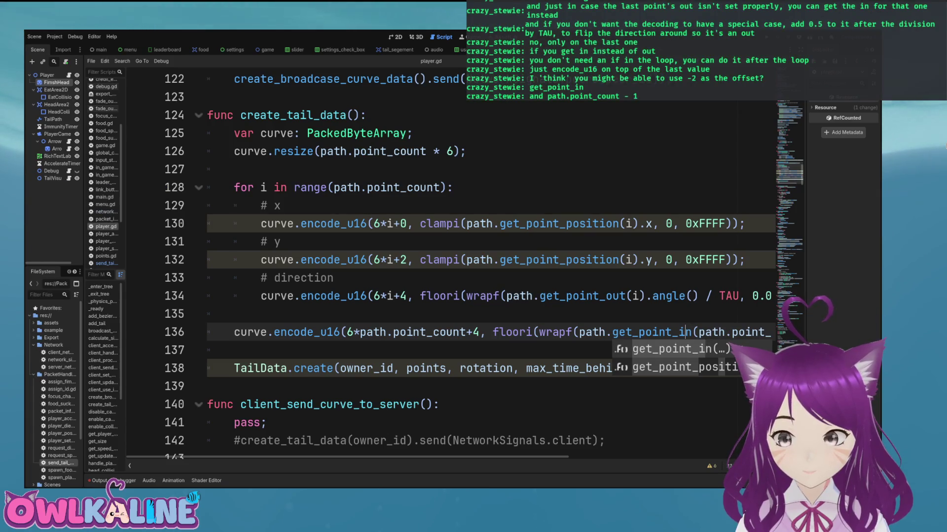
{"action": "left_click", "coordinate": [465, 332]}
{"action": "type", "text": "1"}
{"action": "key", "text": "BackSpace"}
{"action": "type", "text": "-1"}
{"action": "left_click", "coordinate": [744, 332]}
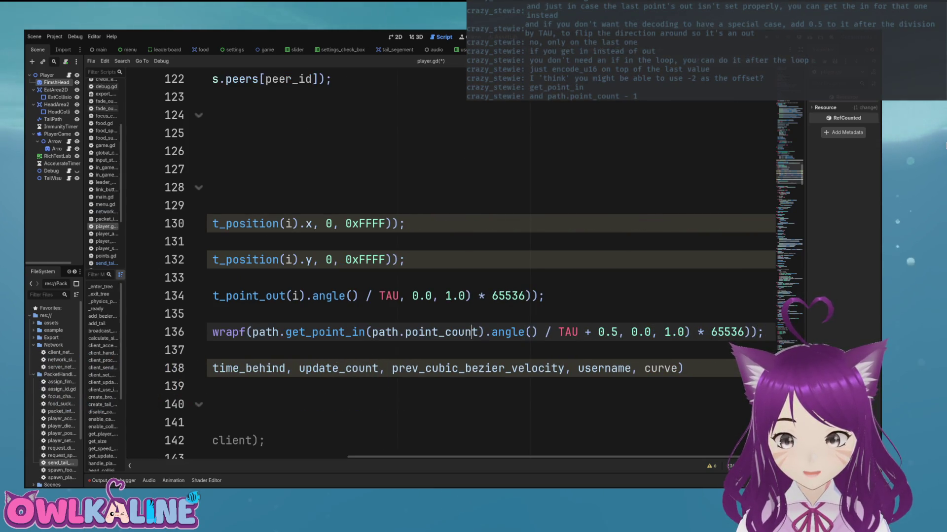
{"action": "type", "text": "1"}
{"action": "key", "text": "ctrl+s"}
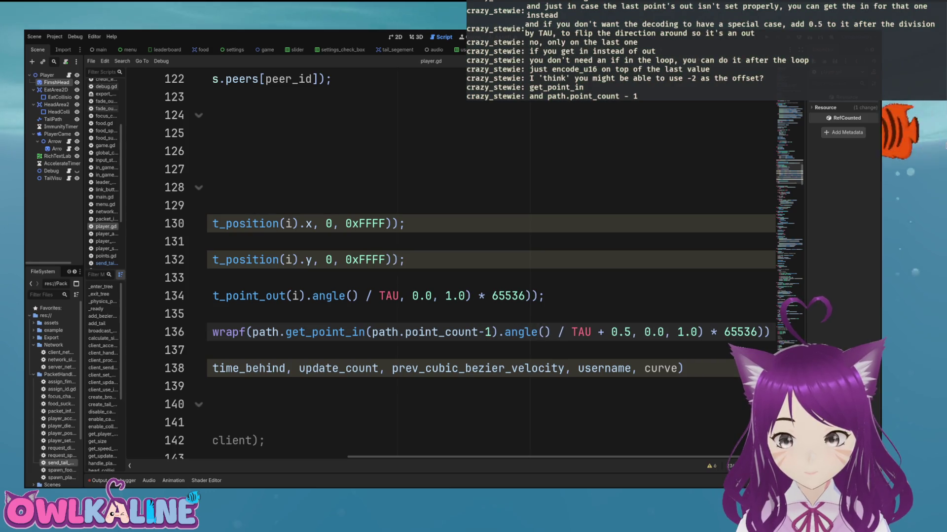
Step: Parenthesize the byte offset on line 136 as 6*(path.point_count-1)+4
{"action": "left_click_drag", "start_coordinate": [631, 331], "coordinate": [598, 332]}
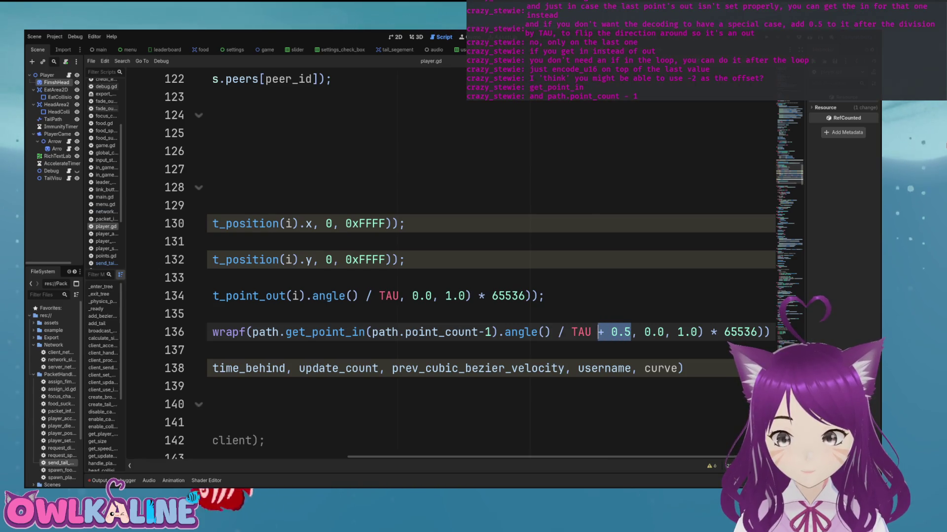
{"action": "scroll", "coordinate": [598, 331], "scroll_direction": "right", "scroll_amount": 1}
{"action": "scroll", "coordinate": [444, 266], "scroll_direction": "left", "scroll_amount": 8}
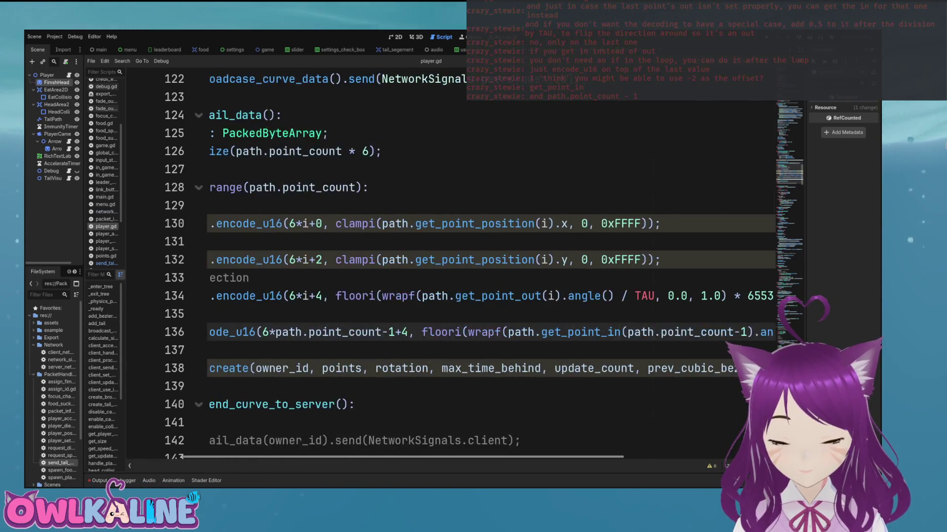
{"action": "scroll", "coordinate": [443, 266], "scroll_direction": "right", "scroll_amount": 7}
{"action": "scroll", "coordinate": [443, 266], "scroll_direction": "left", "scroll_amount": 5}
{"action": "left_click", "coordinate": [235, 314]}
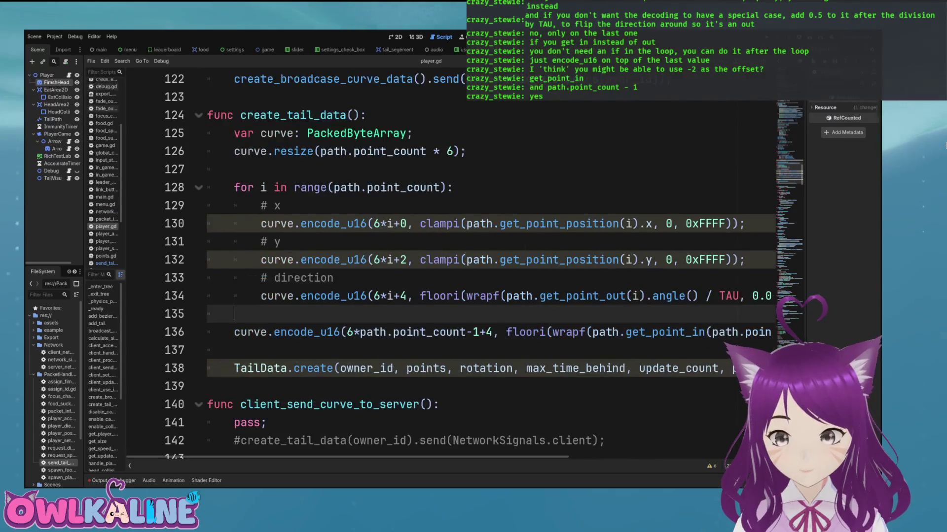
{"action": "left_click", "coordinate": [234, 368]}
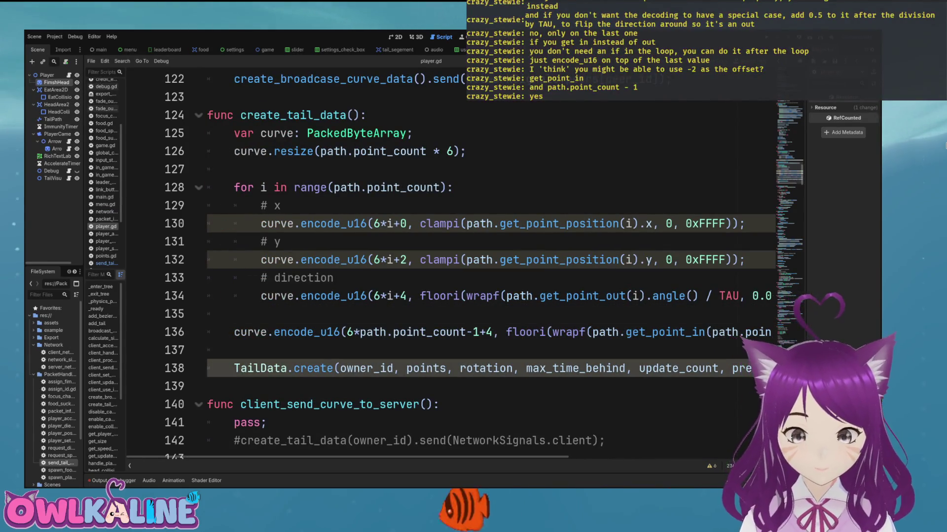
{"action": "scroll", "coordinate": [444, 266], "scroll_direction": "right", "scroll_amount": 2}
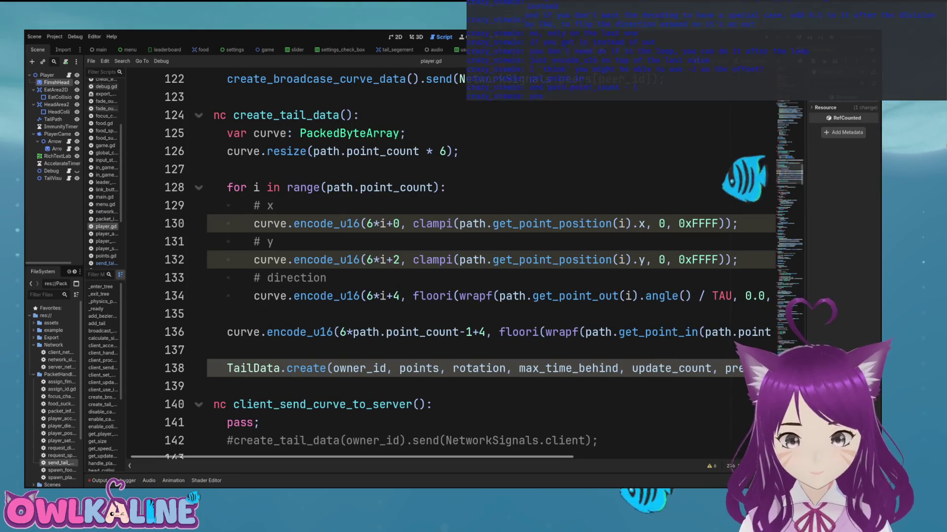
{"action": "left_click", "coordinate": [348, 332]}
{"action": "type", "text": "("}
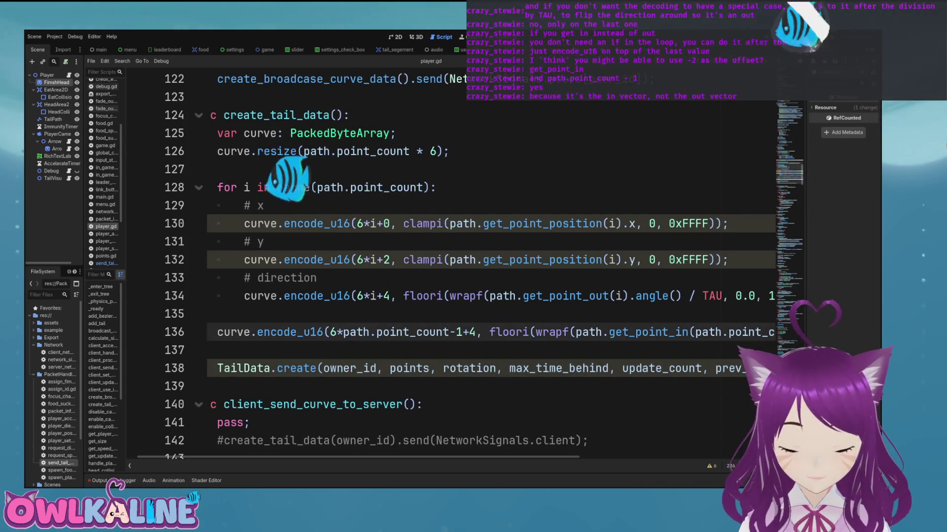
{"action": "left_click", "coordinate": [474, 332]}
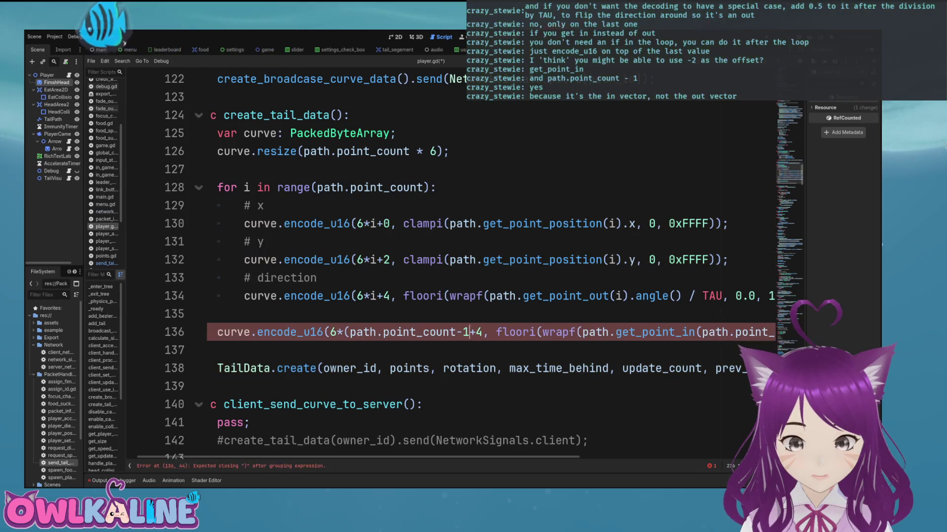
{"action": "type", "text": ")"}
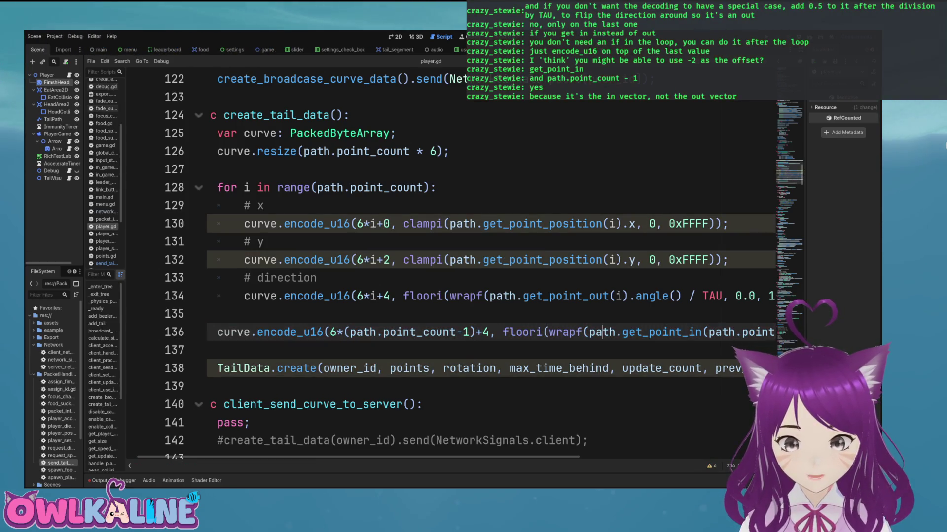
{"action": "key", "text": "Right"}
{"action": "key", "text": "Right"}
{"action": "key", "text": "Right"}
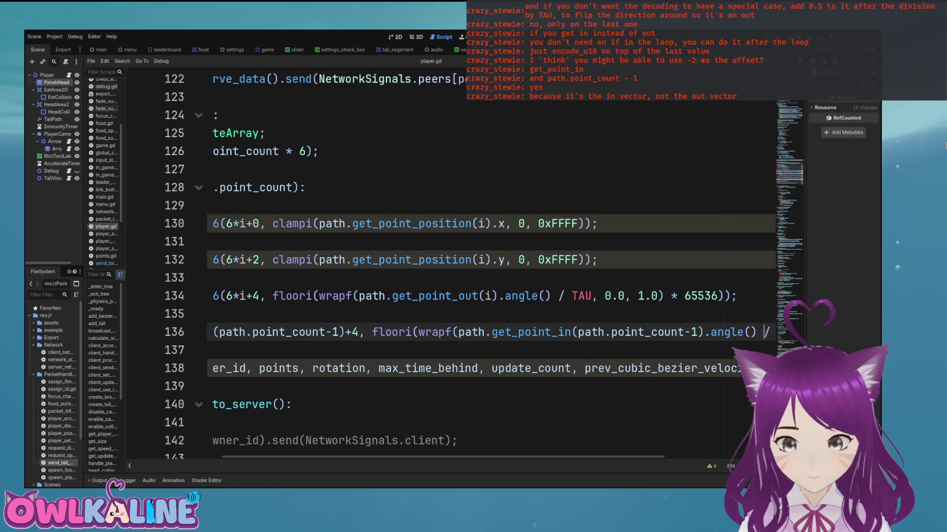
{"action": "key", "text": "Home"}
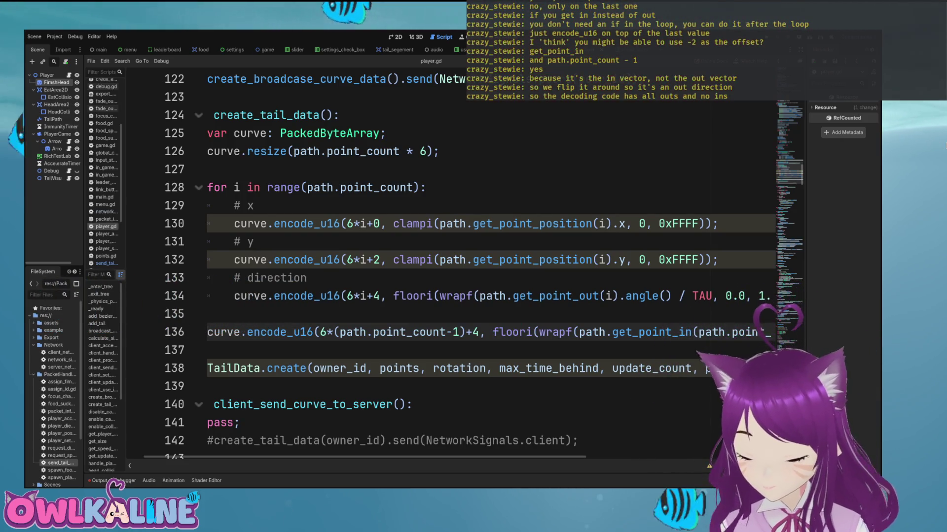
{"action": "left_click", "coordinate": [620, 296]}
{"action": "left_click_drag", "start_coordinate": [622, 296], "coordinate": [487, 296]}
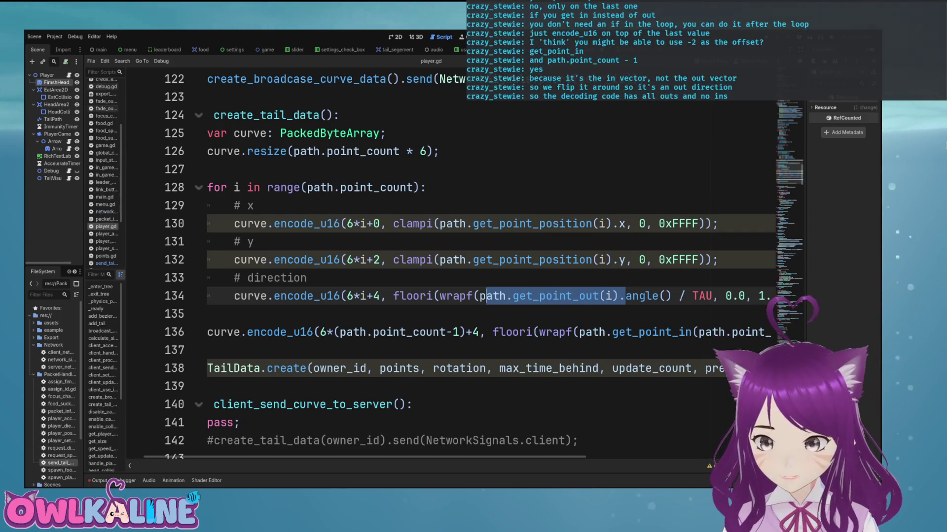
{"action": "left_click", "coordinate": [559, 296]}
{"action": "double_click", "coordinate": [559, 296]}
{"action": "mouse_move", "coordinate": [365, 457]}
{"action": "left_mouse_down"}
{"action": "mouse_move", "coordinate": [575, 457]}
{"action": "mouse_move", "coordinate": [358, 457]}
{"action": "left_mouse_up"}
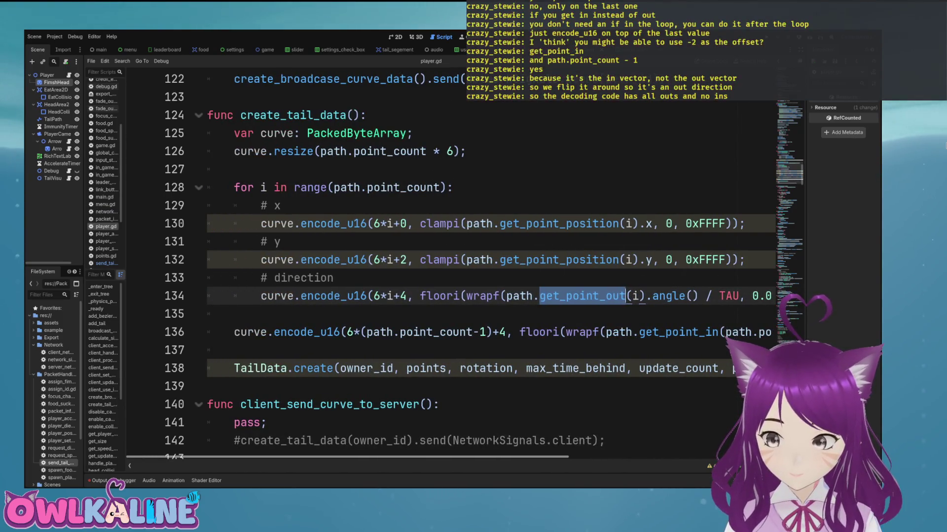
{"action": "mouse_move", "coordinate": [359, 457]}
{"action": "left_mouse_down"}
{"action": "mouse_move", "coordinate": [388, 457]}
{"action": "mouse_move", "coordinate": [359, 457]}
{"action": "left_mouse_up"}
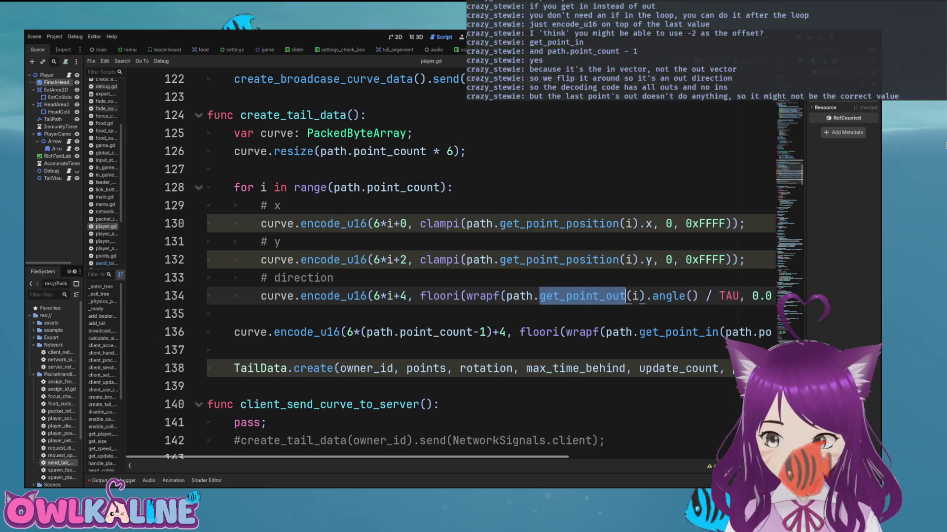
Step: Append .send(NetworkSignals.…) to the TailData.create(..., curve) call on line 138
{"action": "scroll", "coordinate": [444, 266], "scroll_direction": "right", "scroll_amount": 5}
{"action": "scroll", "coordinate": [444, 266], "scroll_direction": "left", "scroll_amount": 5}
{"action": "left_click", "coordinate": [275, 314]}
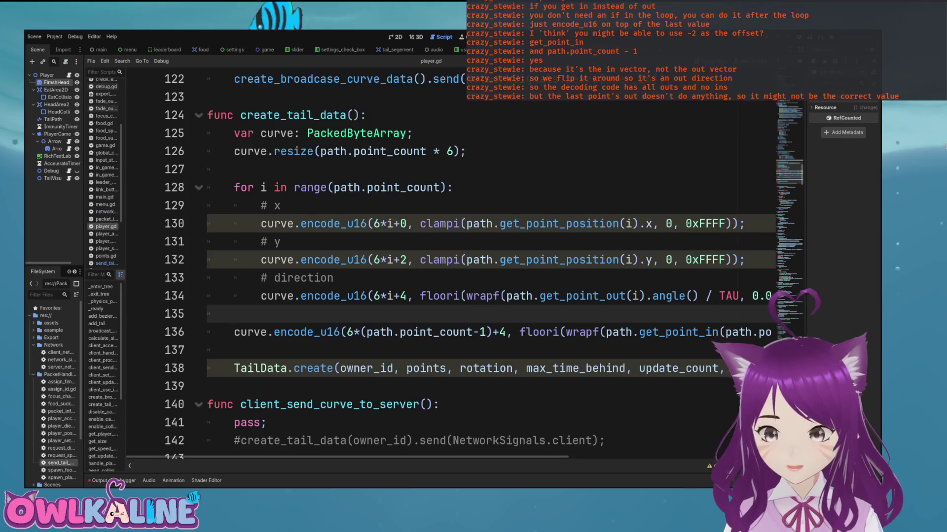
{"action": "left_click", "coordinate": [296, 387]}
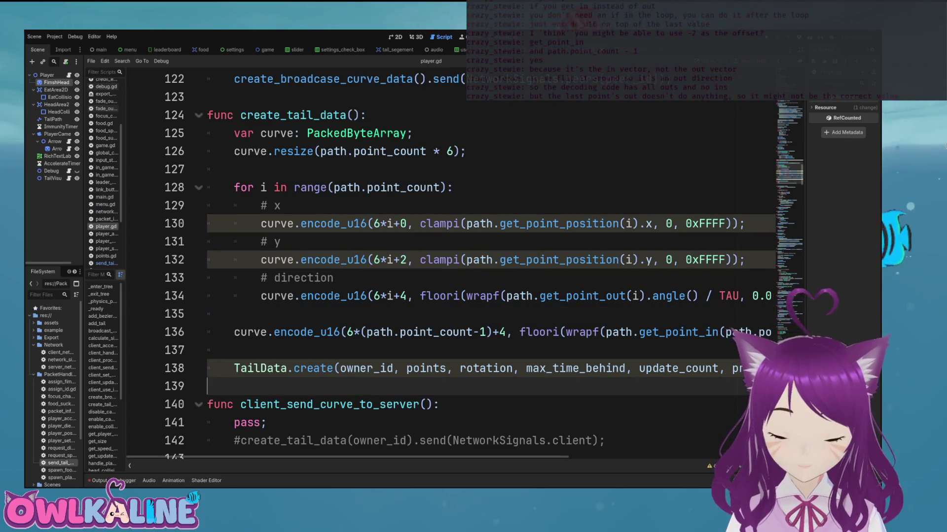
{"action": "left_click", "coordinate": [234, 350]}
{"action": "scroll", "coordinate": [443, 266], "scroll_direction": "right", "scroll_amount": 3}
{"action": "scroll", "coordinate": [444, 267], "scroll_direction": "right", "scroll_amount": 3}
{"action": "left_click", "coordinate": [683, 368]}
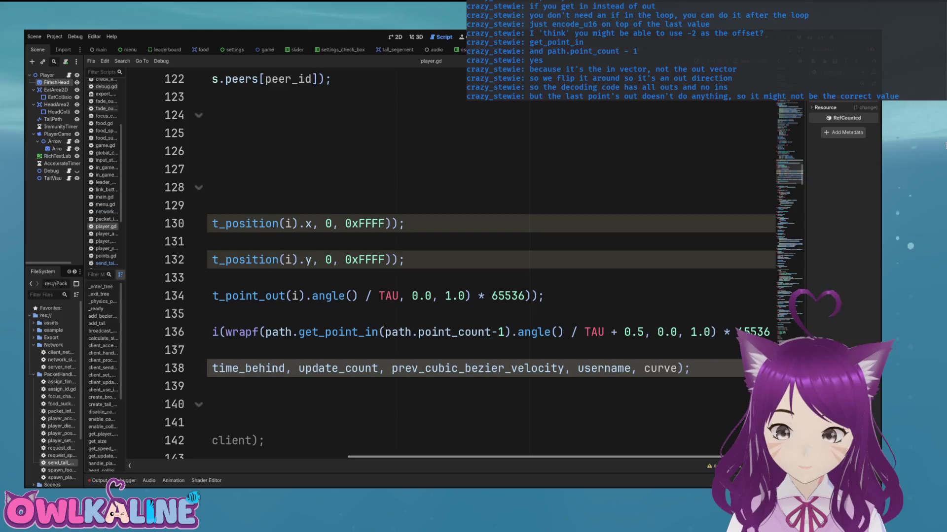
{"action": "scroll", "coordinate": [364, 242], "scroll_direction": "left", "scroll_amount": 6}
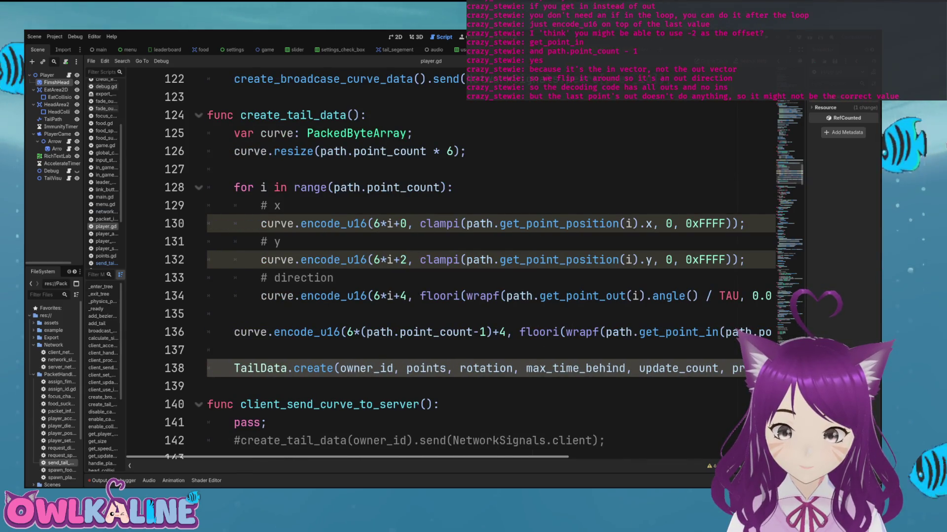
{"action": "scroll", "coordinate": [444, 266], "scroll_direction": "right", "scroll_amount": 4}
{"action": "scroll", "coordinate": [444, 266], "scroll_direction": "right", "scroll_amount": 1}
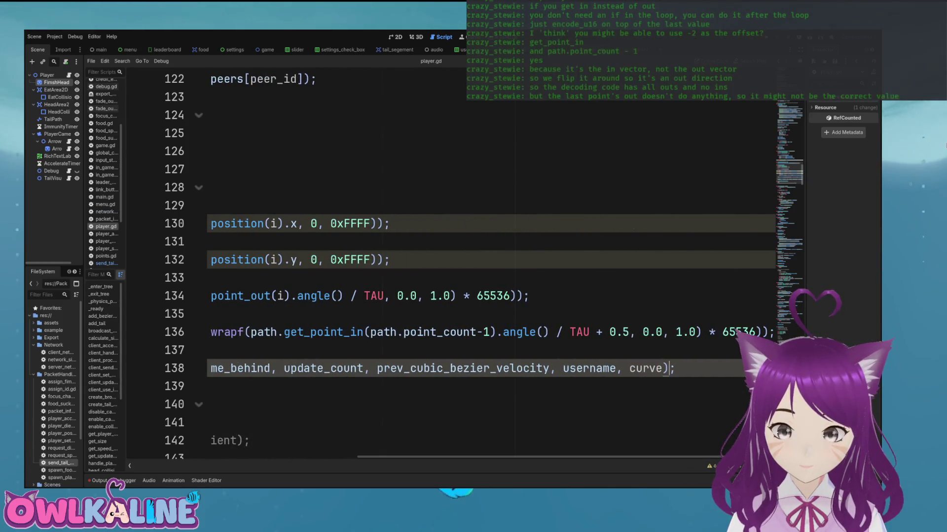
{"action": "type", "text": "/.send"}
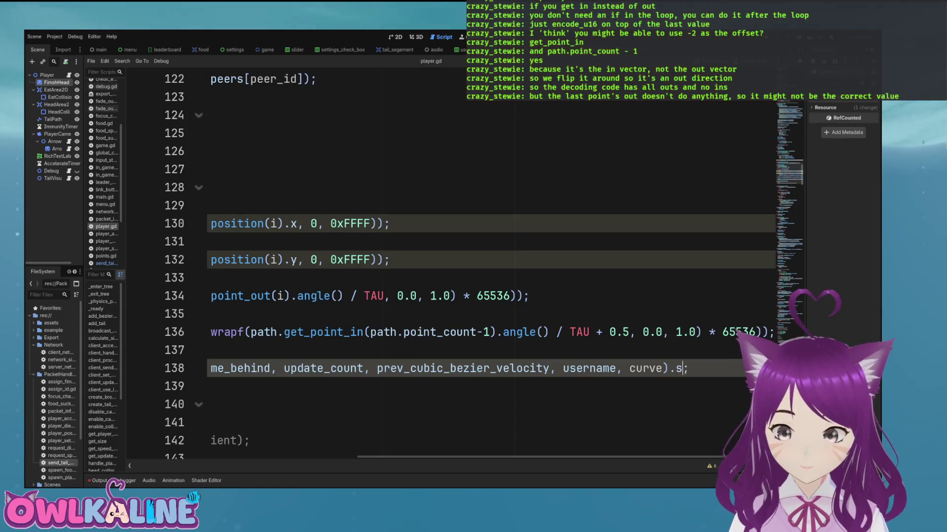
{"action": "type", "text": "("}
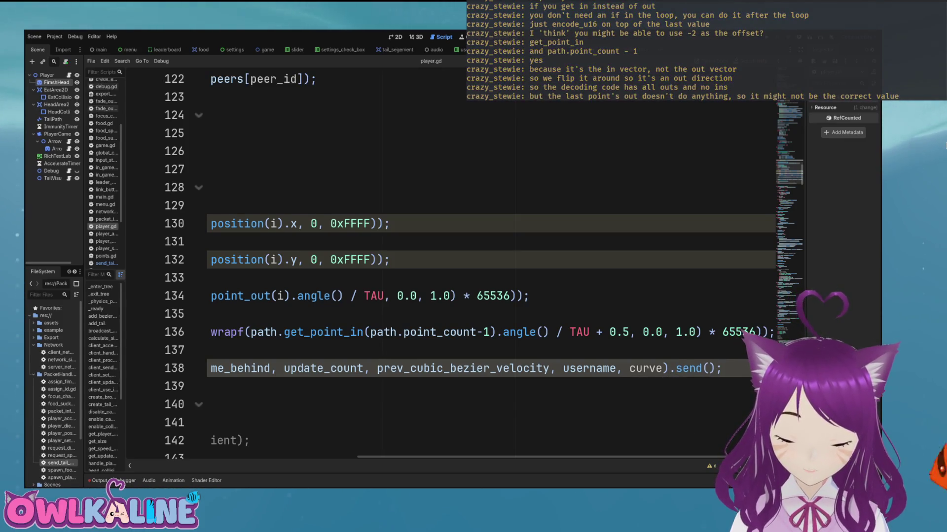
{"action": "type", "text": "Netw"}
{"action": "key", "text": "Return"}
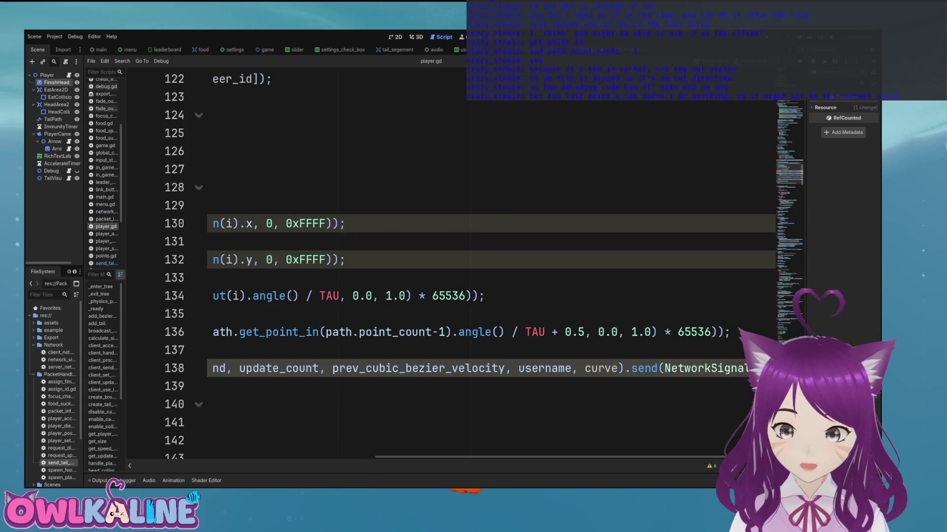
{"action": "type", "text": "."}
{"action": "key", "text": "Return"}
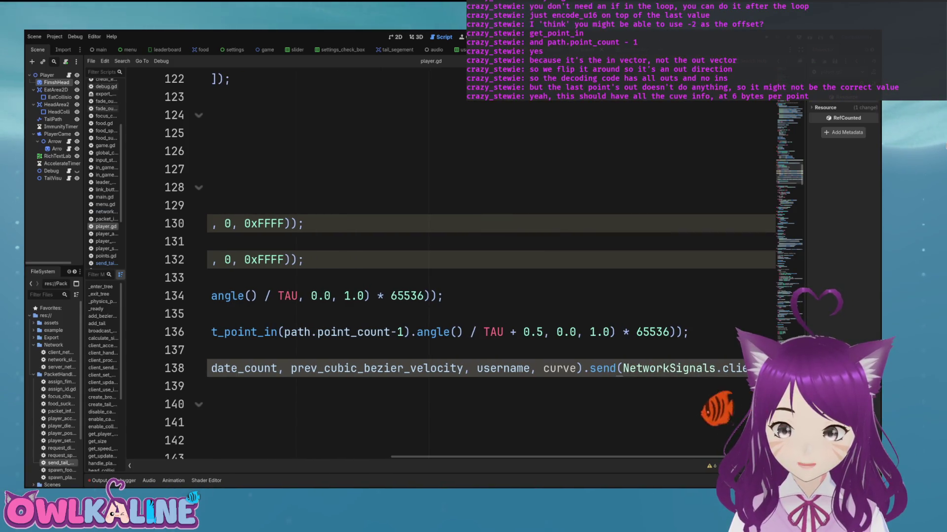
{"action": "key", "text": "Home"}
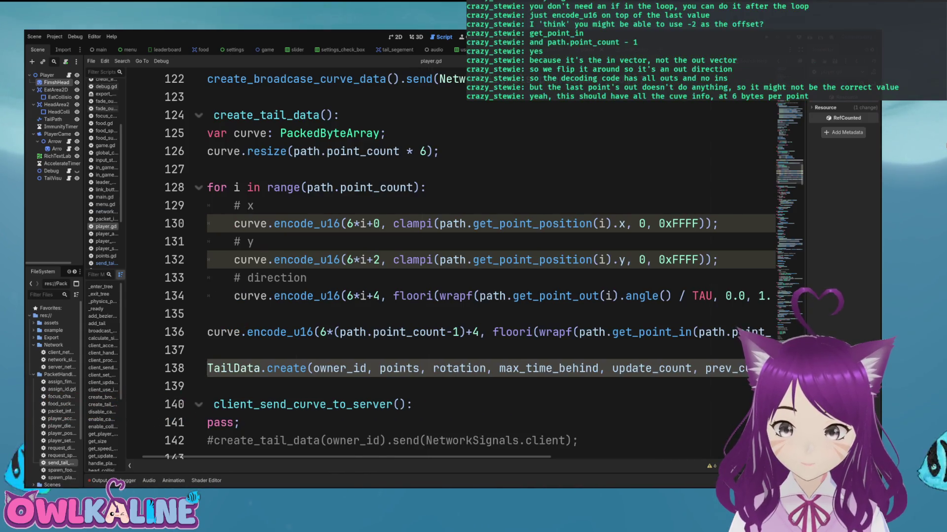
{"action": "key", "text": "Home"}
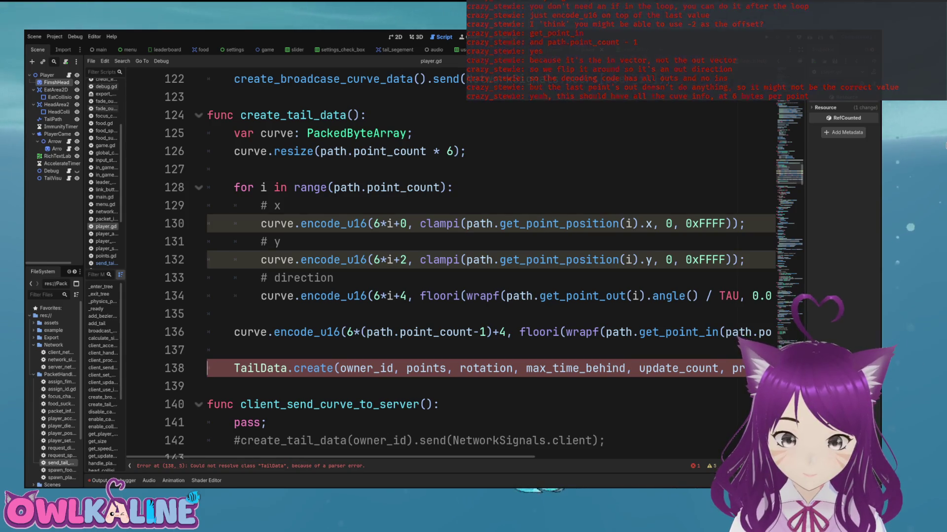
{"action": "key", "text": "End"}
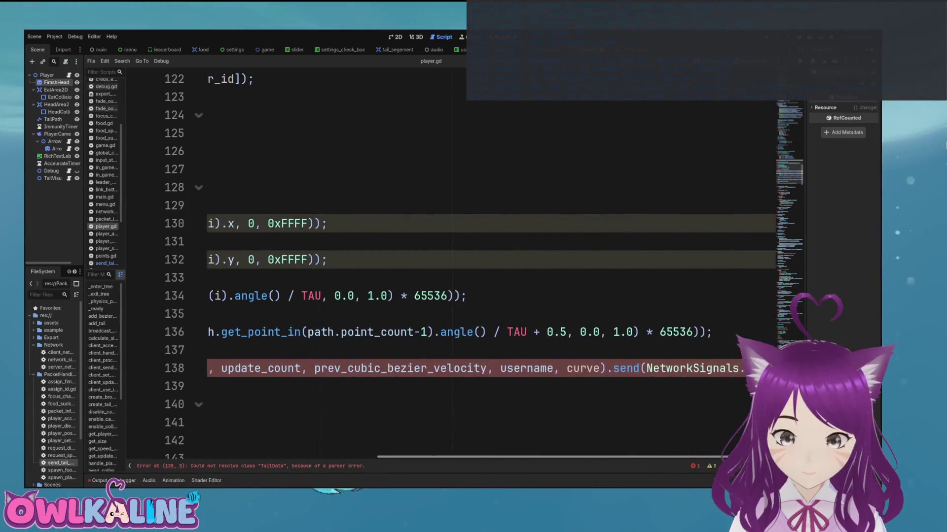
{"action": "key", "text": "Home"}
{"action": "scroll", "coordinate": [54, 385], "scroll_direction": "down", "scroll_amount": 1}
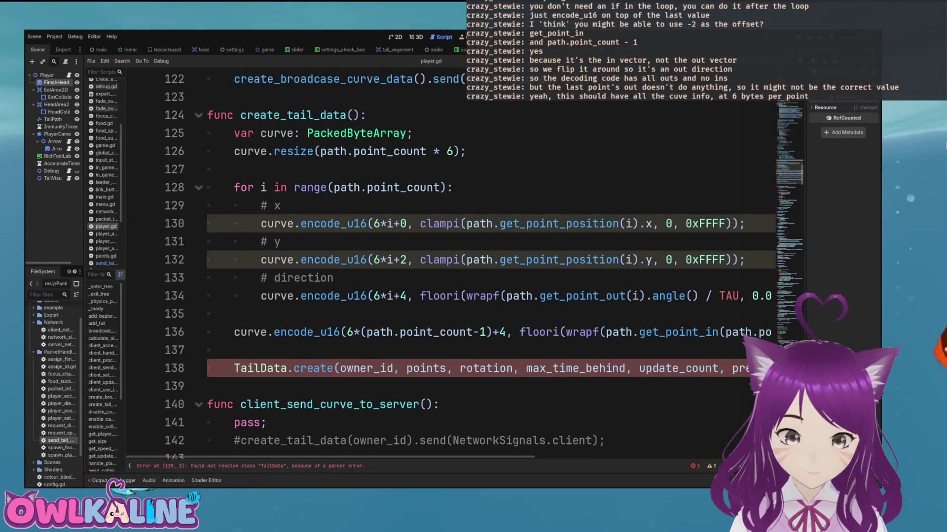
Step: Open send_tail_data.gd and check the curve variable declaration and its assignment in create()
{"action": "left_click", "coordinate": [104, 263]}
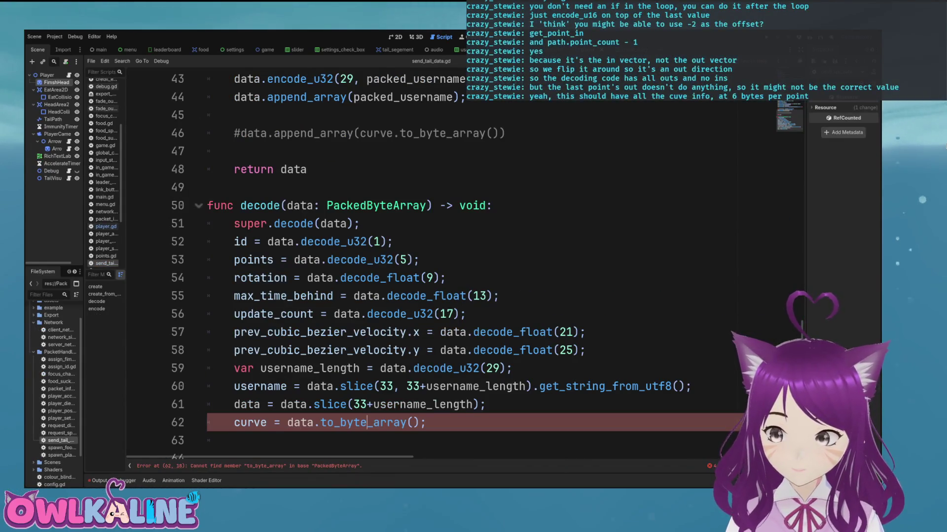
{"action": "scroll", "coordinate": [444, 266], "scroll_direction": "up", "scroll_amount": 6}
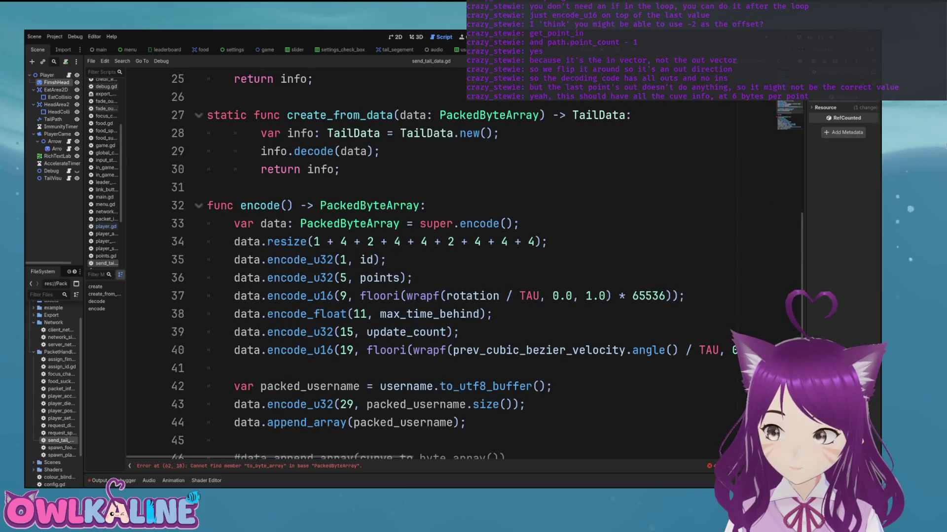
{"action": "scroll", "coordinate": [444, 267], "scroll_direction": "up", "scroll_amount": 6}
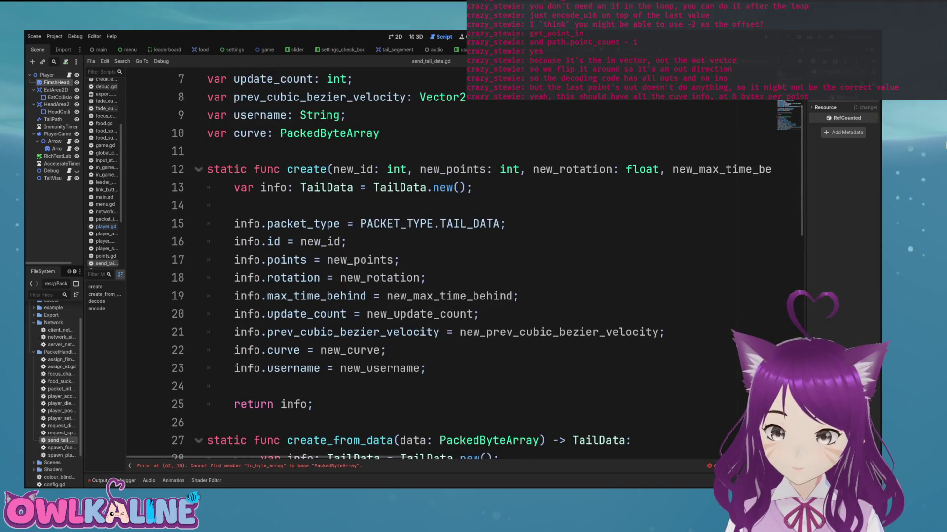
{"action": "left_click", "coordinate": [286, 350]}
{"action": "scroll", "coordinate": [287, 350], "scroll_direction": "up", "scroll_amount": 2}
{"action": "left_click", "coordinate": [249, 241]}
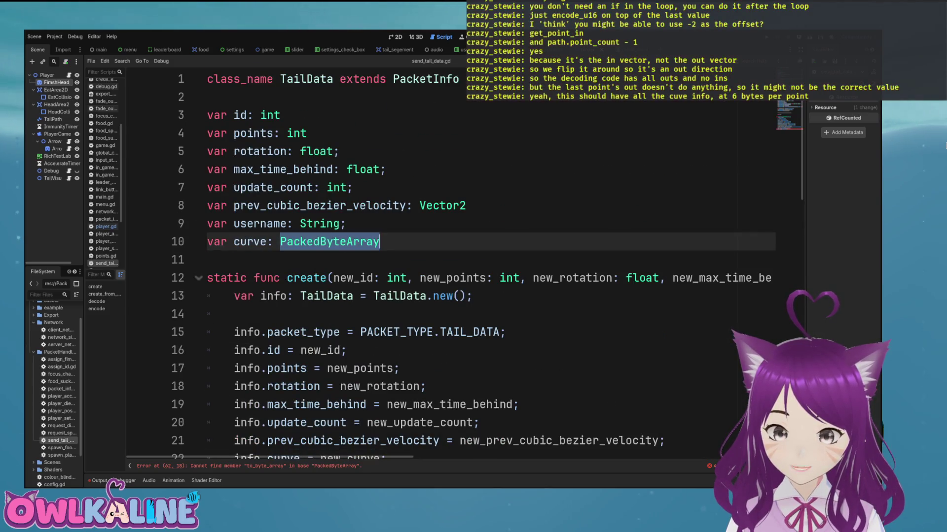
Step: Review encode()'s byte offsets, including the username length and velocity offset 19
{"action": "scroll", "coordinate": [249, 242], "scroll_direction": "down", "scroll_amount": 4}
{"action": "scroll", "coordinate": [414, 266], "scroll_direction": "down", "scroll_amount": 5}
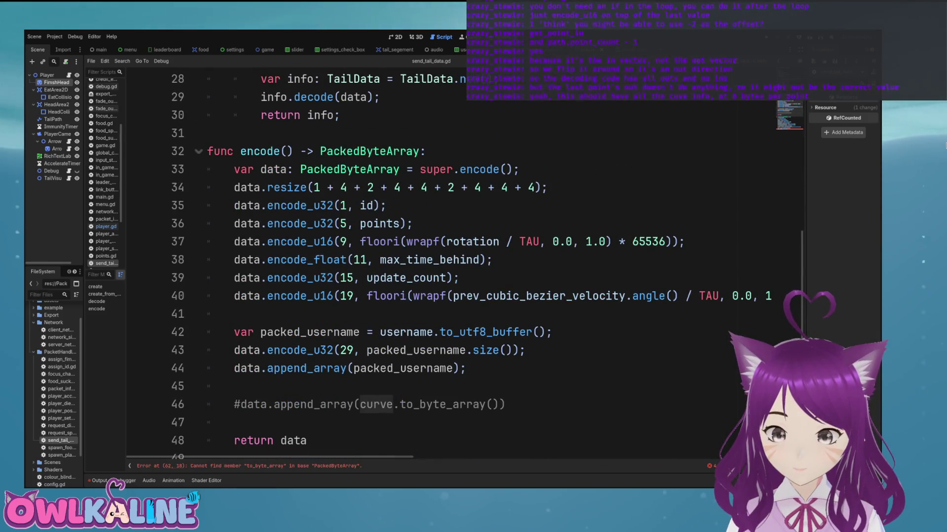
{"action": "scroll", "coordinate": [414, 267], "scroll_direction": "up", "scroll_amount": 7}
{"action": "scroll", "coordinate": [414, 266], "scroll_direction": "down", "scroll_amount": 6}
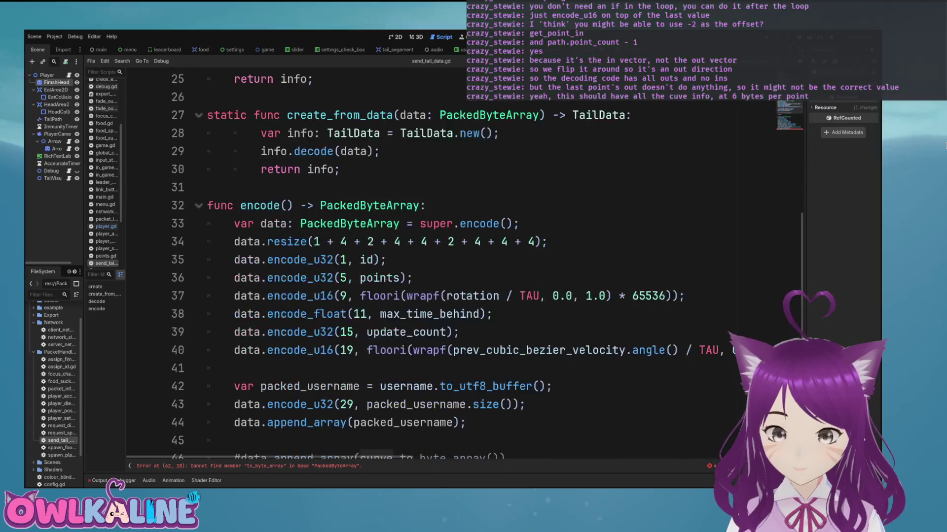
{"action": "scroll", "coordinate": [415, 266], "scroll_direction": "down", "scroll_amount": 1}
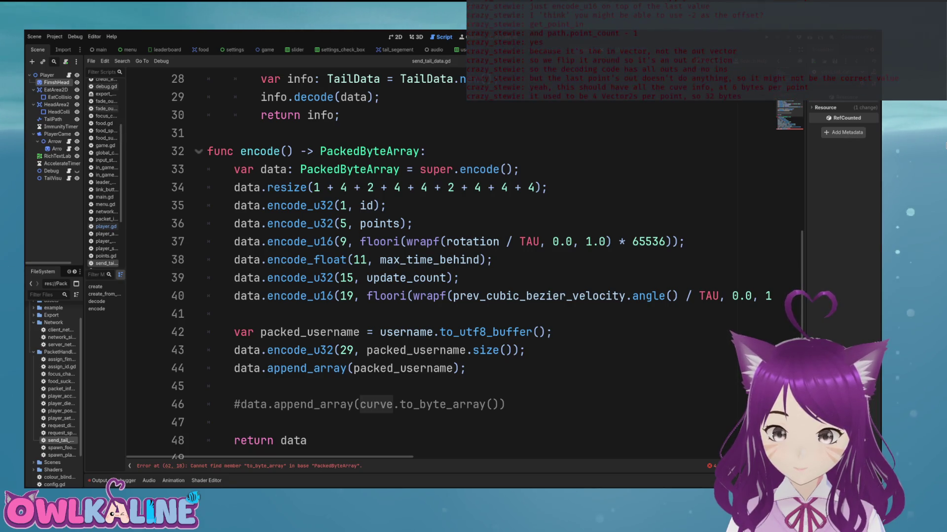
{"action": "left_click", "coordinate": [380, 350]}
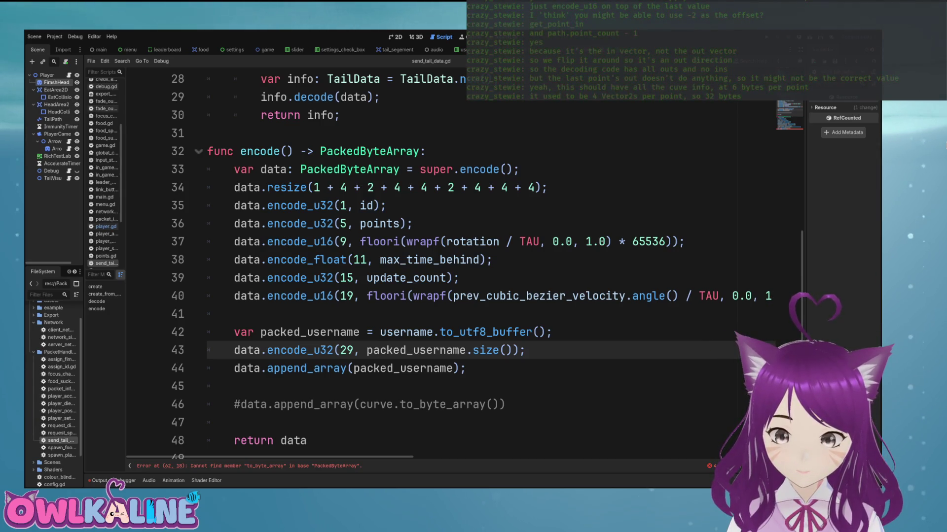
{"action": "left_click", "coordinate": [313, 296]}
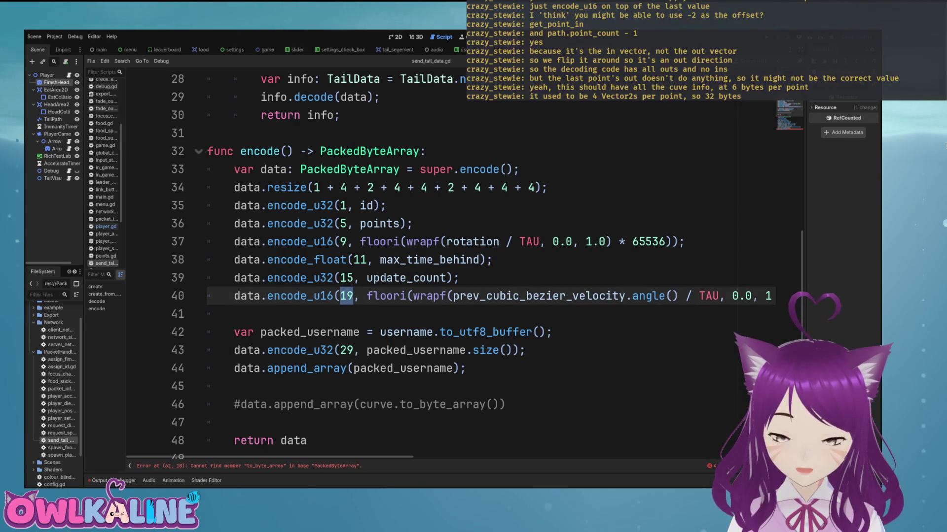
Step: Change the username length offset on line 43 from 29 to 22
{"action": "left_click", "coordinate": [347, 350]}
{"action": "type", "text": "22"}
{"action": "scroll", "coordinate": [444, 266], "scroll_direction": "down", "scroll_amount": 1}
{"action": "left_click", "coordinate": [234, 260]}
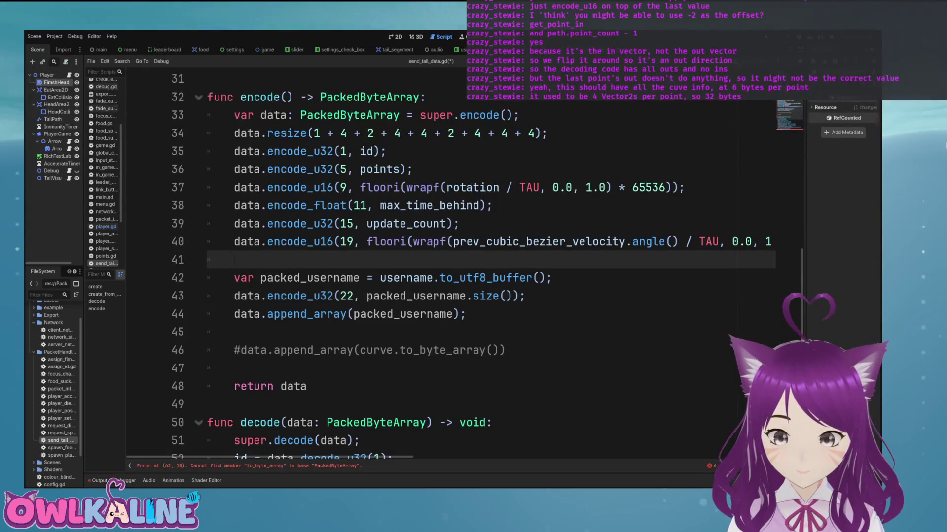
Step: Replace the commented to_byte_array line with data.append_array(curve); and save send_tail_data.gd
{"action": "left_click_drag", "start_coordinate": [380, 296], "coordinate": [499, 296]}
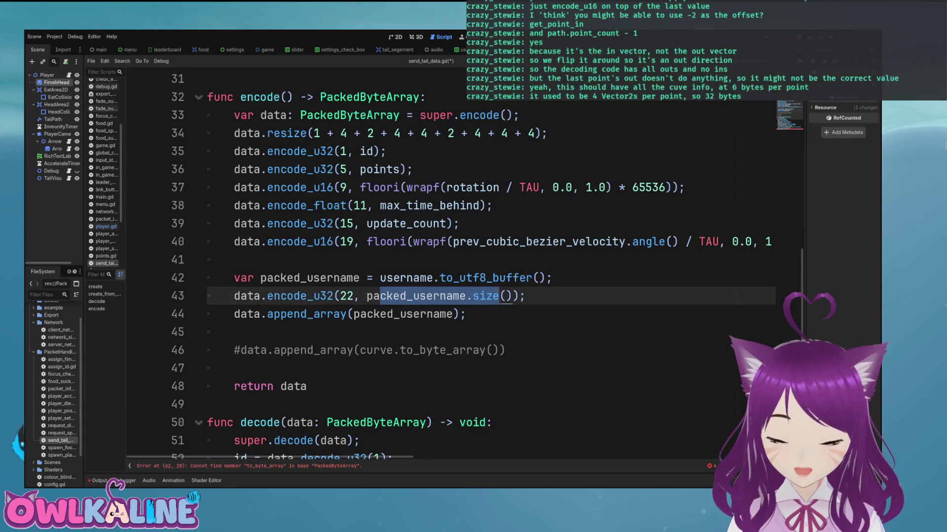
{"action": "left_click", "coordinate": [234, 332]}
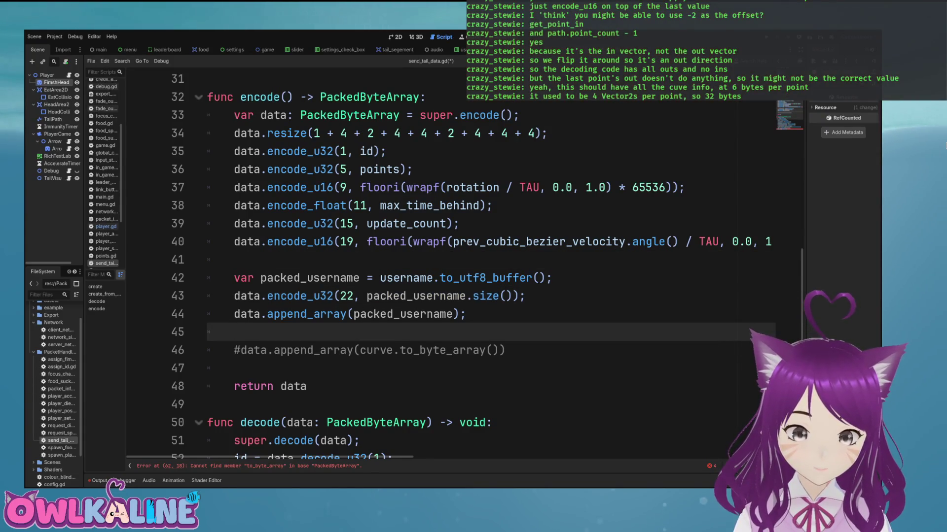
{"action": "type", "text": "data.append_array("}
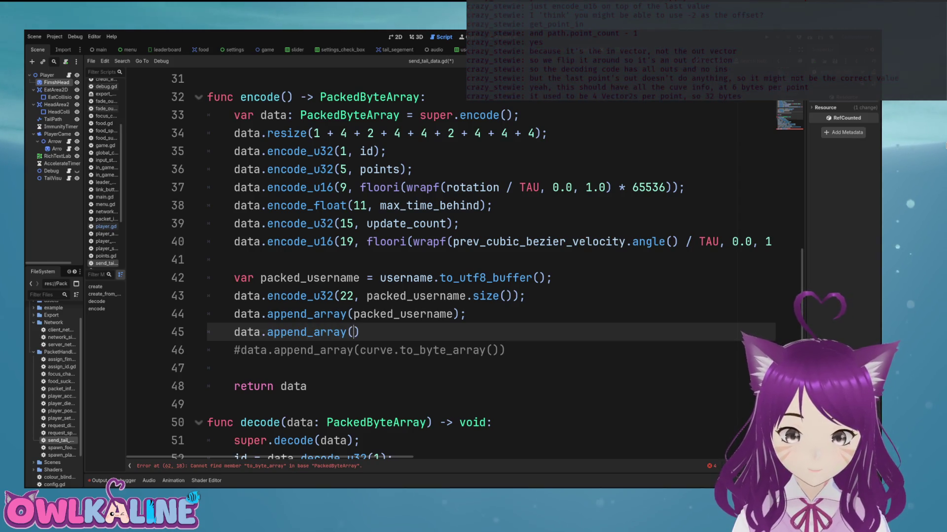
{"action": "type", "text": "curve)"}
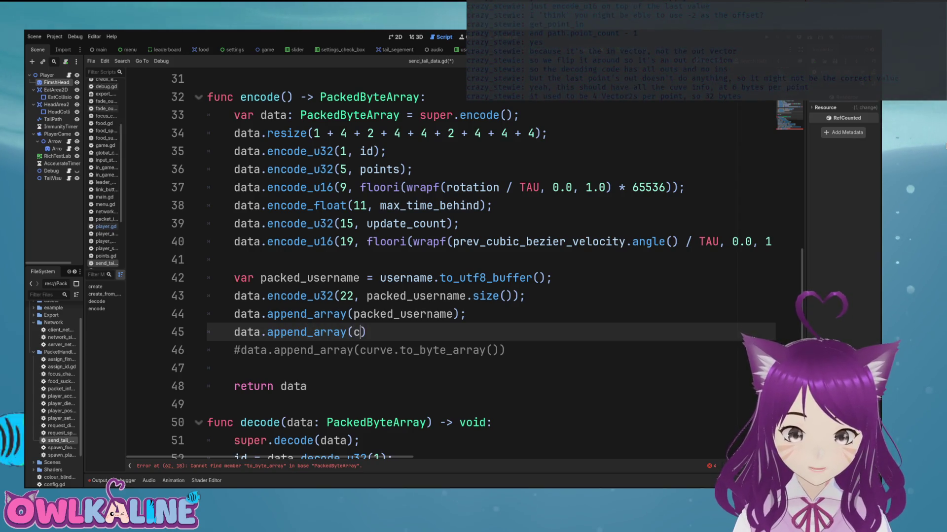
{"action": "type", "text": ";"}
{"action": "key", "text": "Down"}
{"action": "key", "text": "shift+End"}
{"action": "key", "text": "Delete"}
{"action": "key", "text": "shift+Home"}
{"action": "key", "text": "BackSpace"}
{"action": "key", "text": "BackSpace"}
{"action": "key", "text": "ctrl+s"}
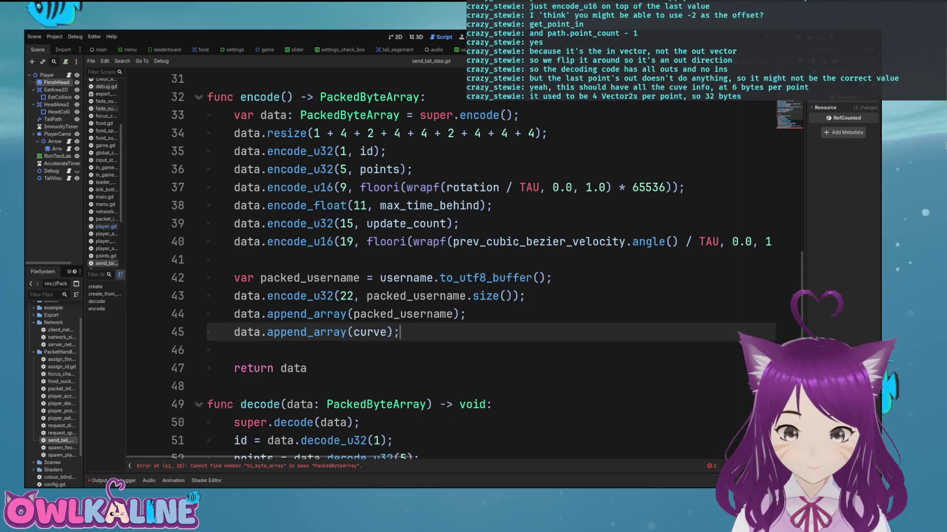
{"action": "key", "text": "Down"}
{"action": "scroll", "coordinate": [443, 266], "scroll_direction": "down", "scroll_amount": 3}
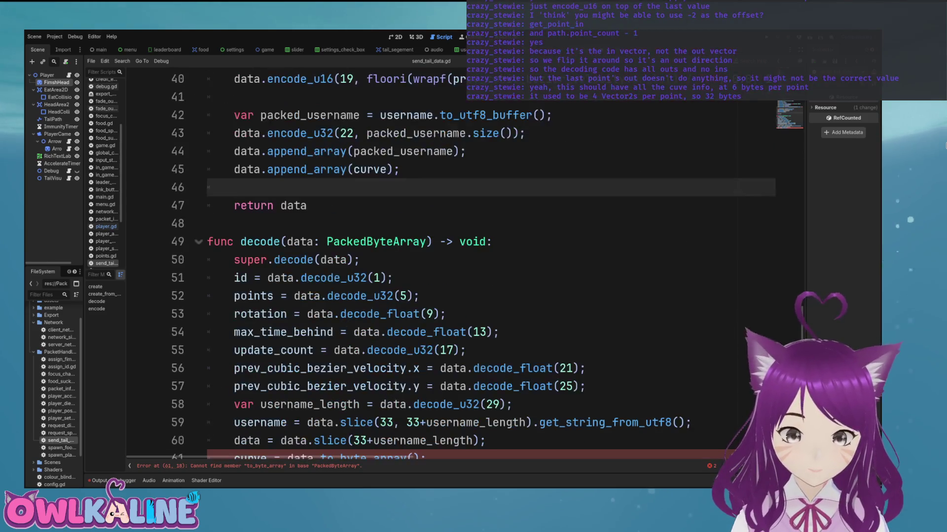
Step: Review decode and change the max_time_behind offset 13 in send_tail_data.gd
{"action": "left_click", "coordinate": [345, 278]}
{"action": "scroll", "coordinate": [444, 267], "scroll_direction": "up", "scroll_amount": 4}
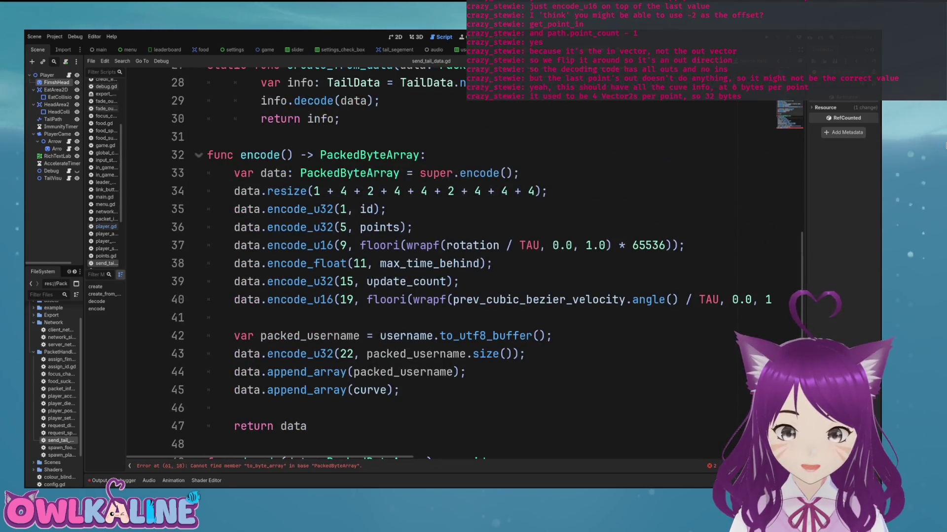
{"action": "scroll", "coordinate": [443, 266], "scroll_direction": "down", "scroll_amount": 3}
{"action": "left_click", "coordinate": [345, 372]}
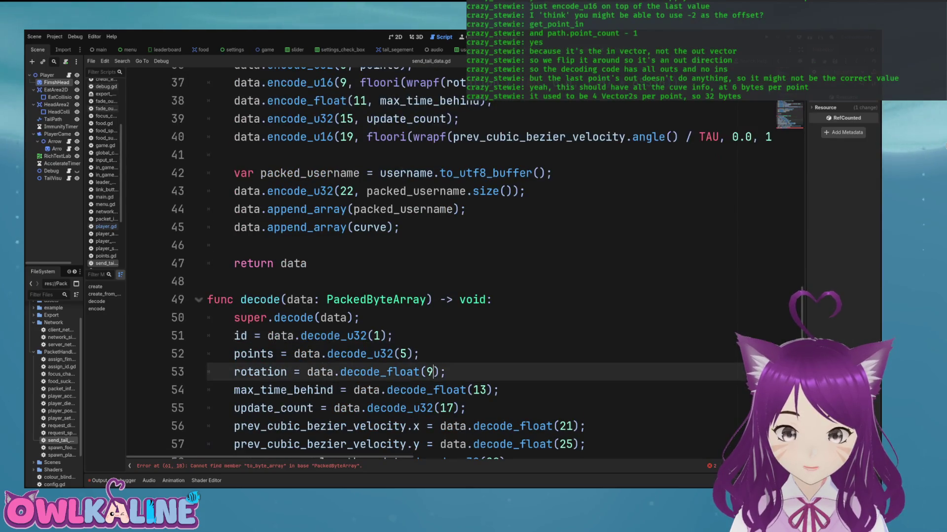
{"action": "scroll", "coordinate": [443, 267], "scroll_direction": "up", "scroll_amount": 4}
{"action": "scroll", "coordinate": [444, 266], "scroll_direction": "down", "scroll_amount": 4}
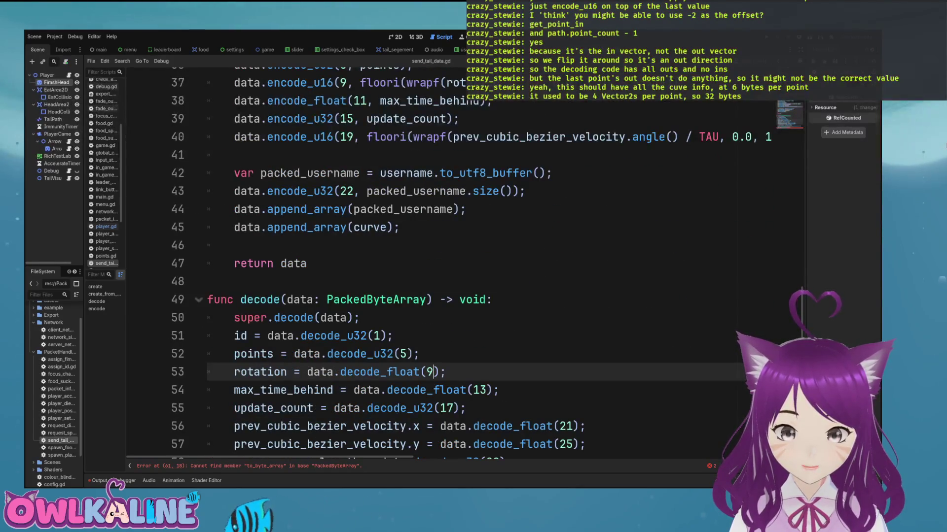
{"action": "left_click", "coordinate": [481, 390]}
{"action": "key", "text": "Delete"}
{"action": "type", "text": "1"}
{"action": "scroll", "coordinate": [444, 266], "scroll_direction": "up", "scroll_amount": 2}
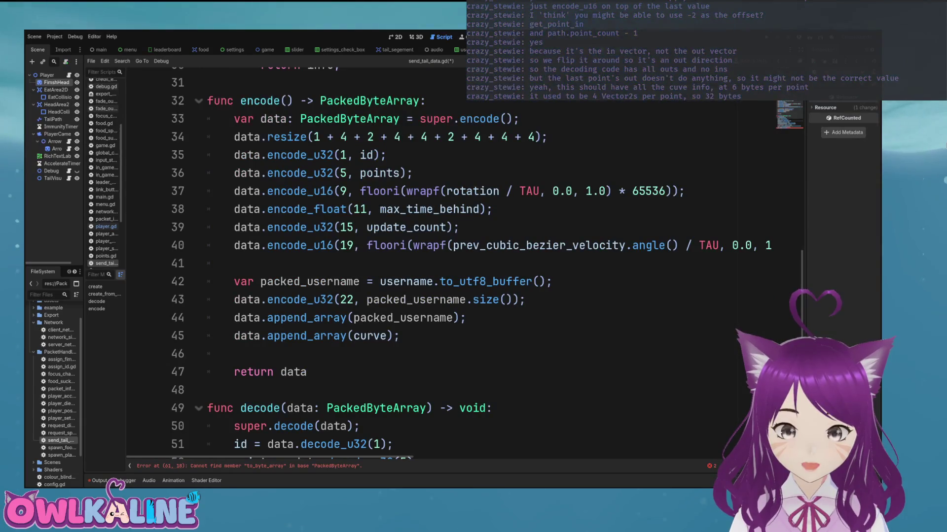
{"action": "scroll", "coordinate": [443, 267], "scroll_direction": "down", "scroll_amount": 3}
Step: Change the velocity offset from 21 to 9, drop the .x suffix, and delete the velocity y line
{"action": "left_click", "coordinate": [443, 354]}
{"action": "left_click", "coordinate": [460, 354]}
{"action": "scroll", "coordinate": [444, 267], "scroll_direction": "up", "scroll_amount": 3}
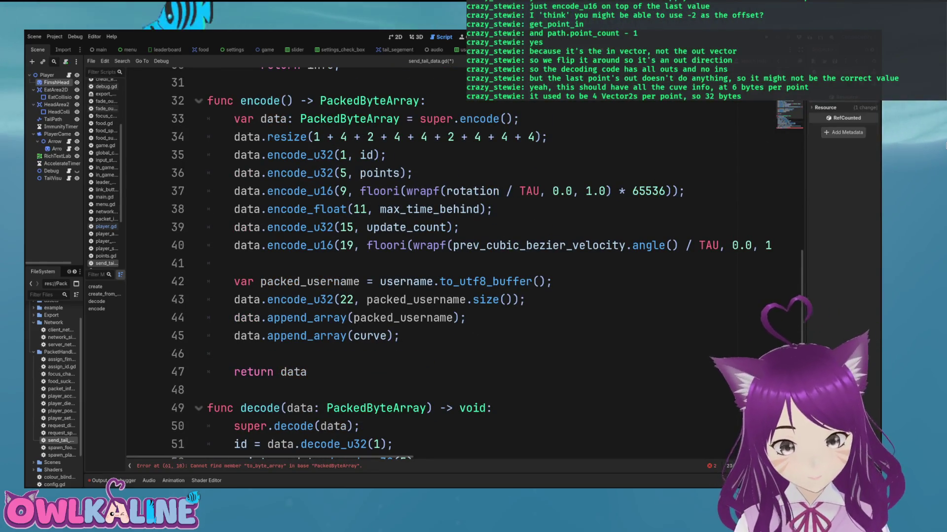
{"action": "scroll", "coordinate": [444, 266], "scroll_direction": "down", "scroll_amount": 4}
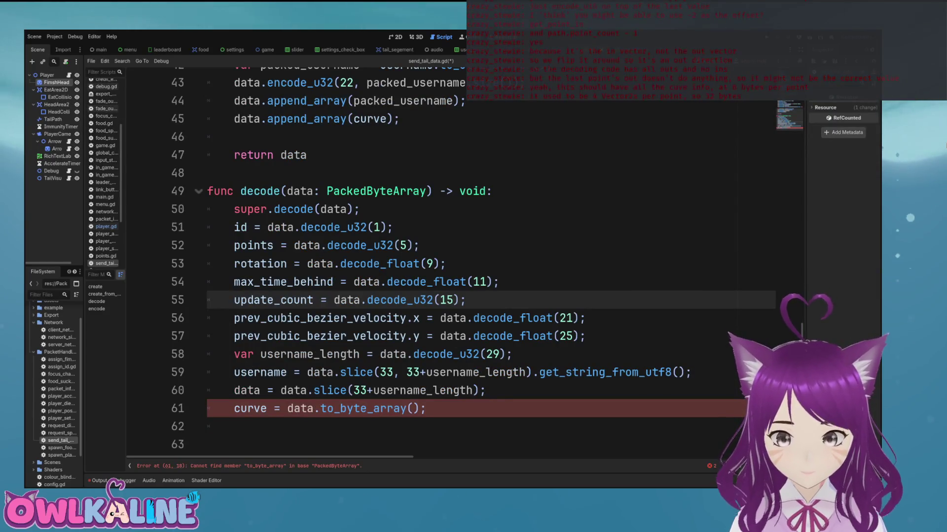
{"action": "double_click", "coordinate": [566, 318]}
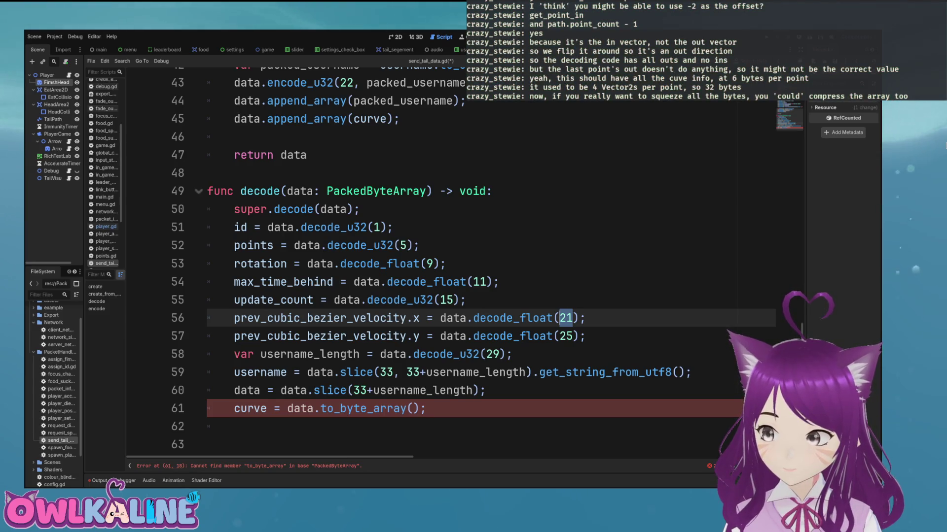
{"action": "type", "text": "9"}
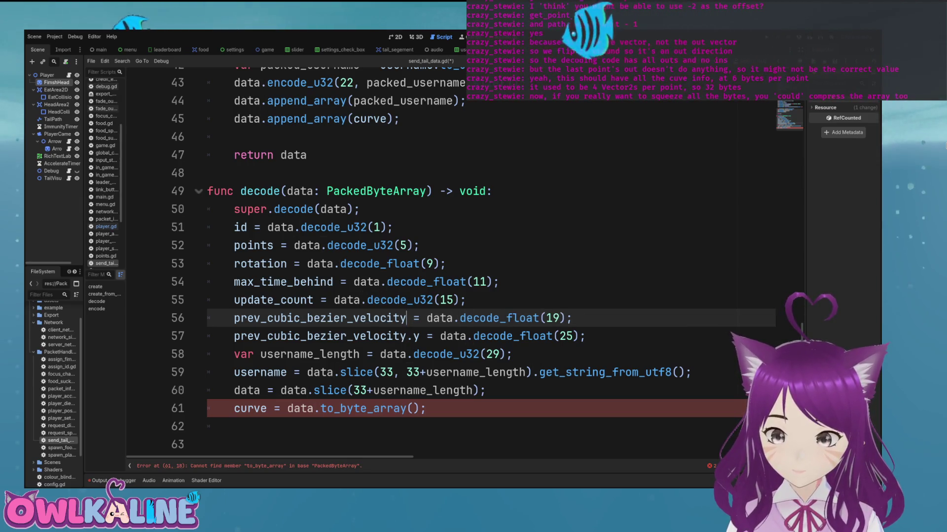
{"action": "key", "text": "Delete"}
{"action": "key", "text": "BackSpace"}
{"action": "triple_click", "coordinate": [410, 336]}
{"action": "key", "text": "Delete"}
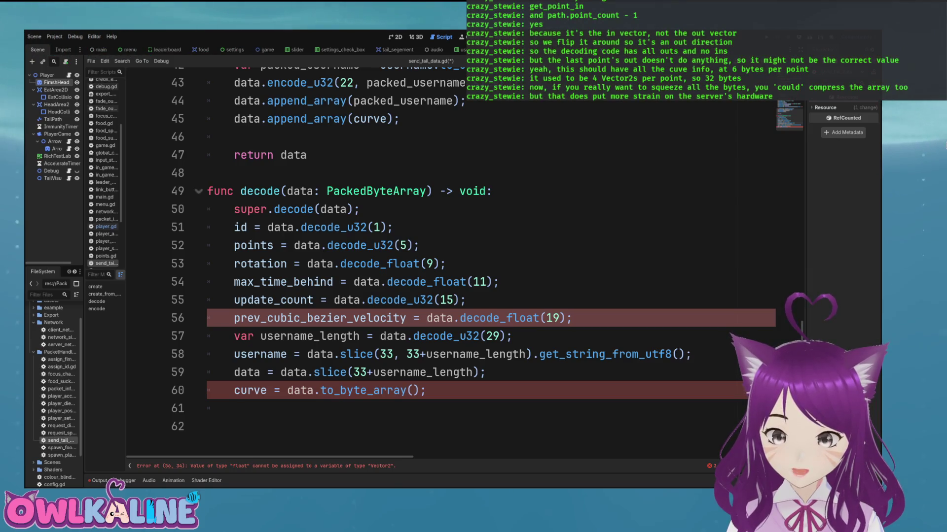
Step: Replace the username length decode offset 29 with 22
{"action": "scroll", "coordinate": [444, 246], "scroll_direction": "up", "scroll_amount": 1}
{"action": "scroll", "coordinate": [443, 247], "scroll_direction": "down", "scroll_amount": 1}
{"action": "left_click", "coordinate": [499, 354]}
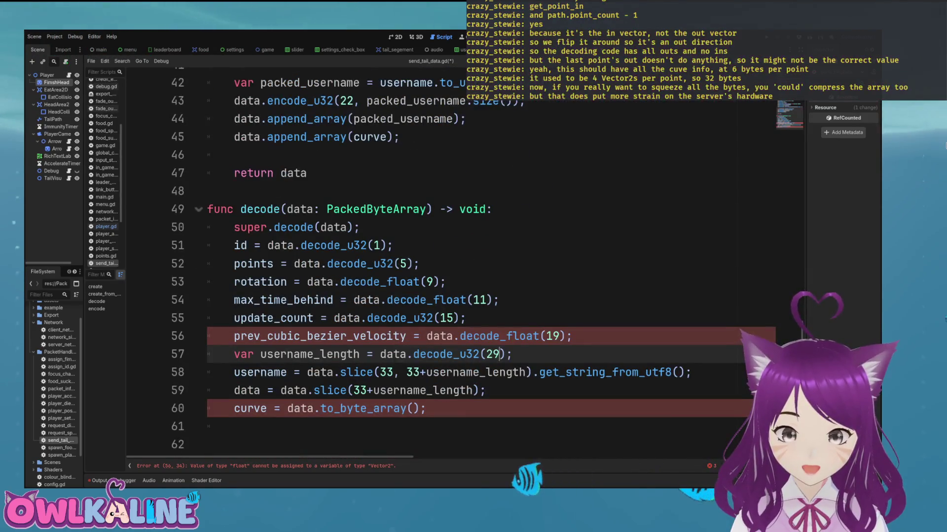
{"action": "key", "text": "shift+Left"}
{"action": "key", "text": "shift+Left"}
{"action": "type", "text": "22"}
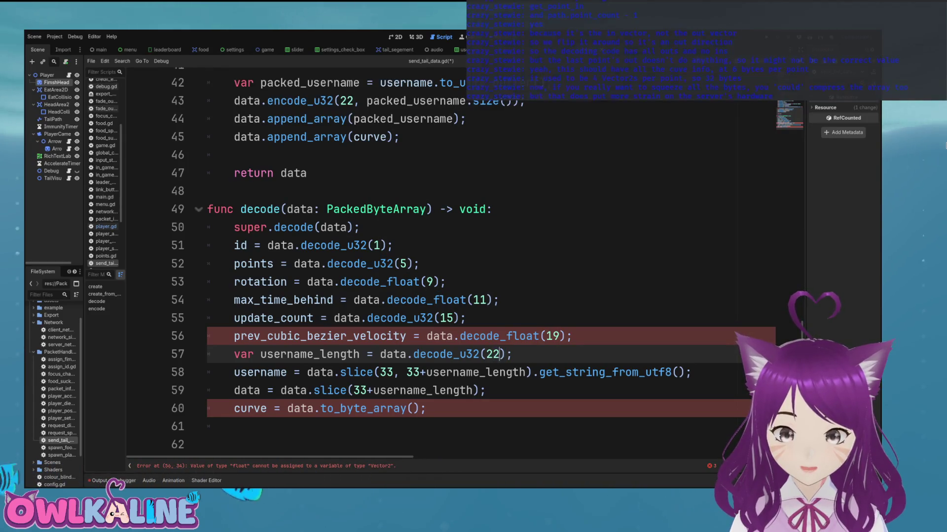
{"action": "scroll", "coordinate": [444, 256], "scroll_direction": "up", "scroll_amount": 1}
{"action": "scroll", "coordinate": [443, 256], "scroll_direction": "up", "scroll_amount": 3}
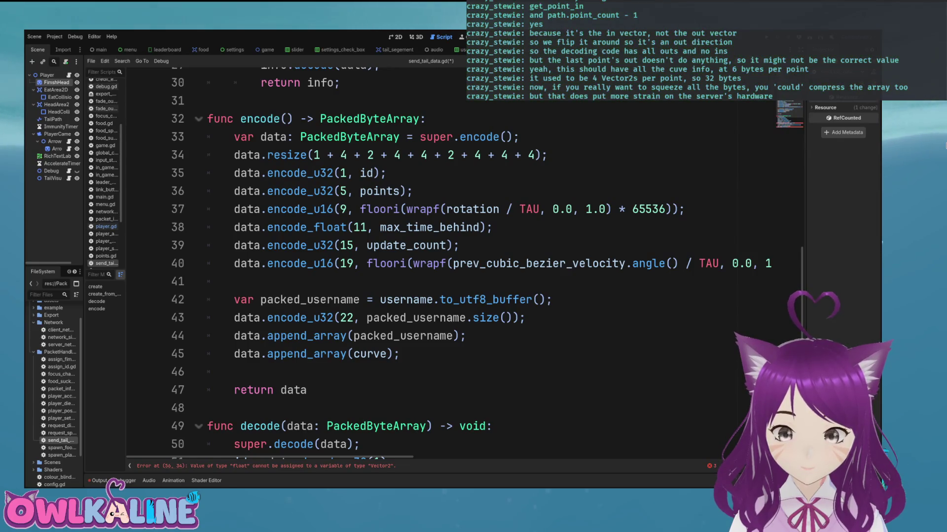
Step: Set the username length offset to 21 in both encode and decode, then save
{"action": "left_click", "coordinate": [353, 317]}
{"action": "key", "text": "BackSpace"}
{"action": "type", "text": "1"}
{"action": "scroll", "coordinate": [485, 372], "scroll_direction": "down", "scroll_amount": 4}
{"action": "left_click", "coordinate": [486, 373]}
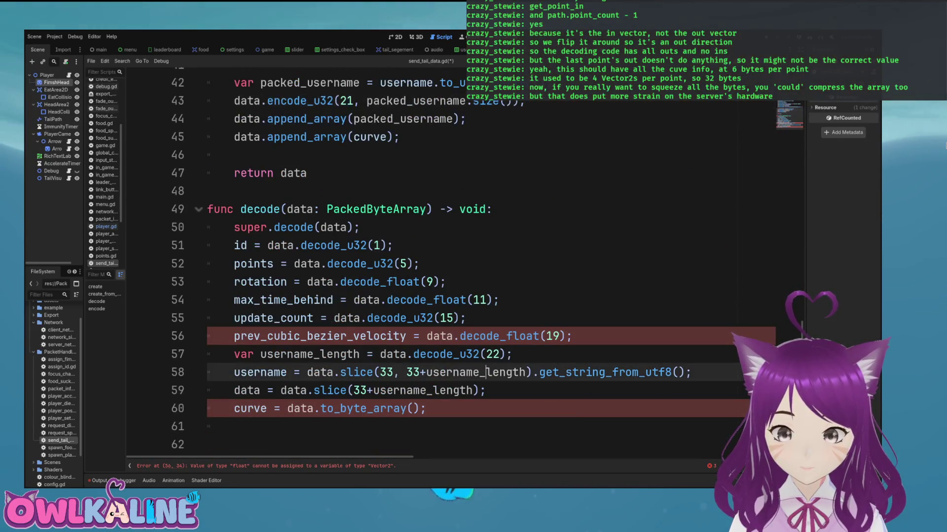
{"action": "left_click", "coordinate": [498, 354]}
{"action": "key", "text": "BackSpace"}
{"action": "type", "text": "1"}
{"action": "key", "text": "ctrl+s"}
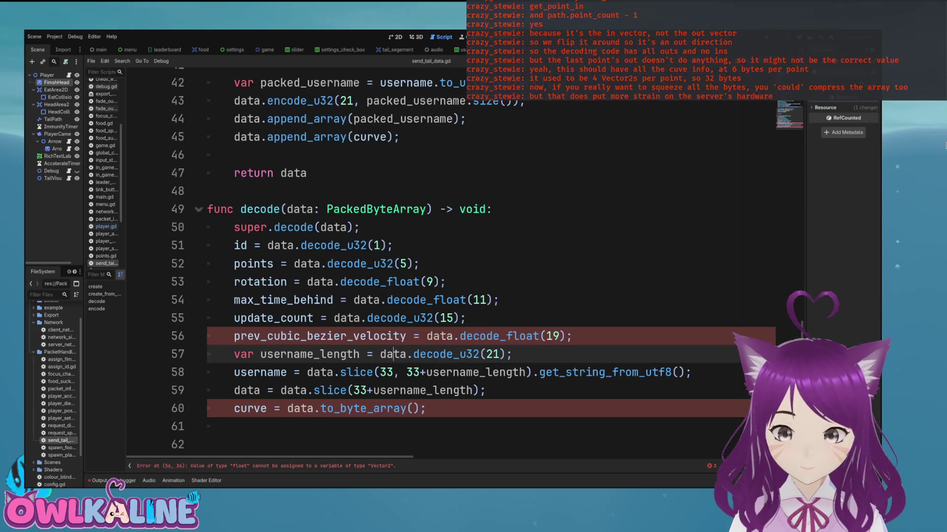
Step: Change the three 33 slice starts in the username and curve slices to 25 and save
{"action": "left_click", "coordinate": [387, 372]}
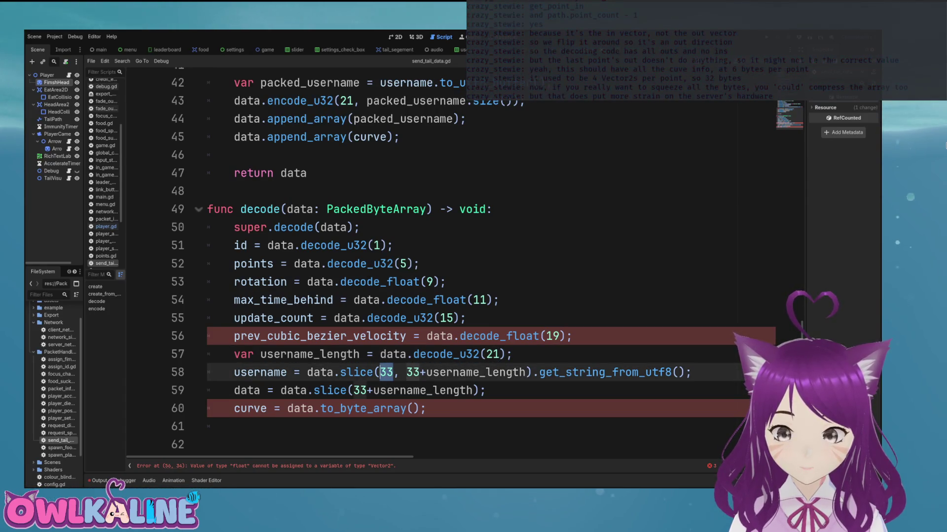
{"action": "type", "text": "25"}
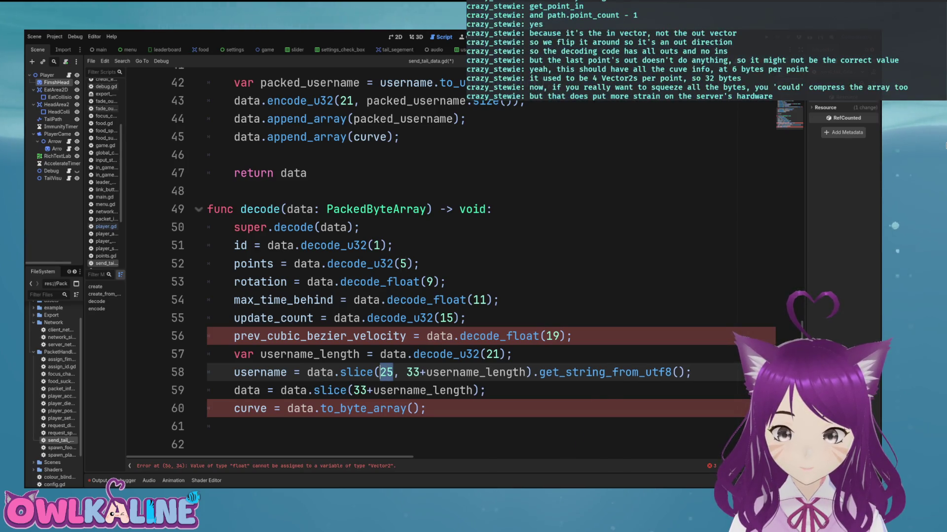
{"action": "double_click", "coordinate": [412, 372]}
{"action": "type", "text": "25"}
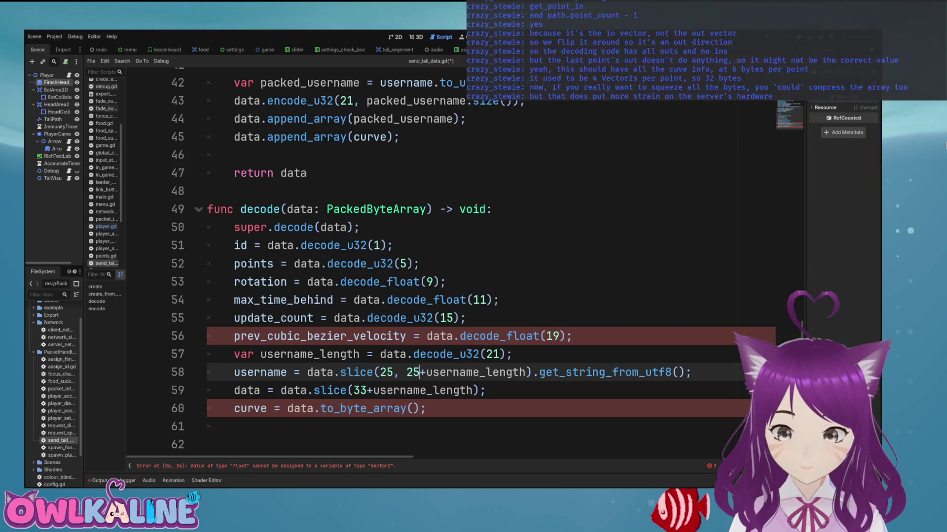
{"action": "double_click", "coordinate": [360, 390]}
{"action": "type", "text": "25"}
{"action": "key", "text": "ctrl+s"}
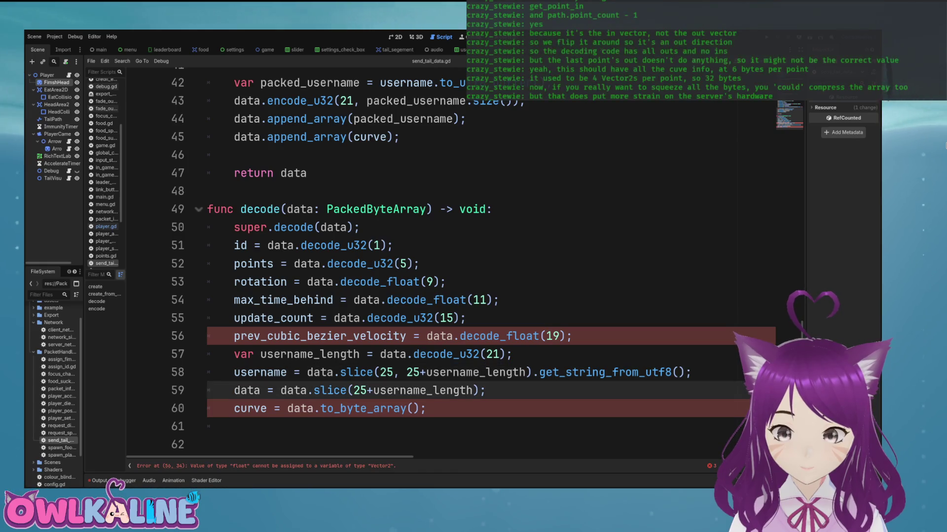
{"action": "left_click", "coordinate": [486, 336]}
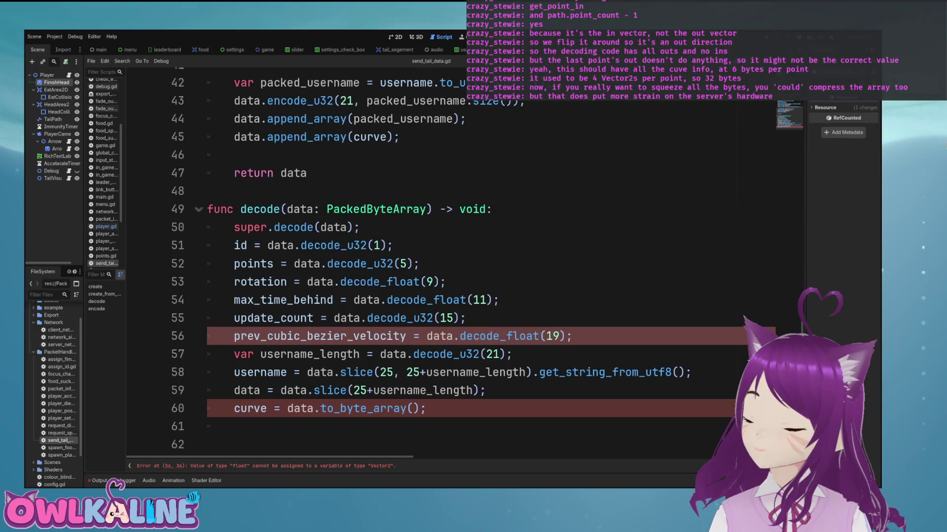
{"action": "scroll", "coordinate": [443, 261], "scroll_direction": "up", "scroll_amount": 10}
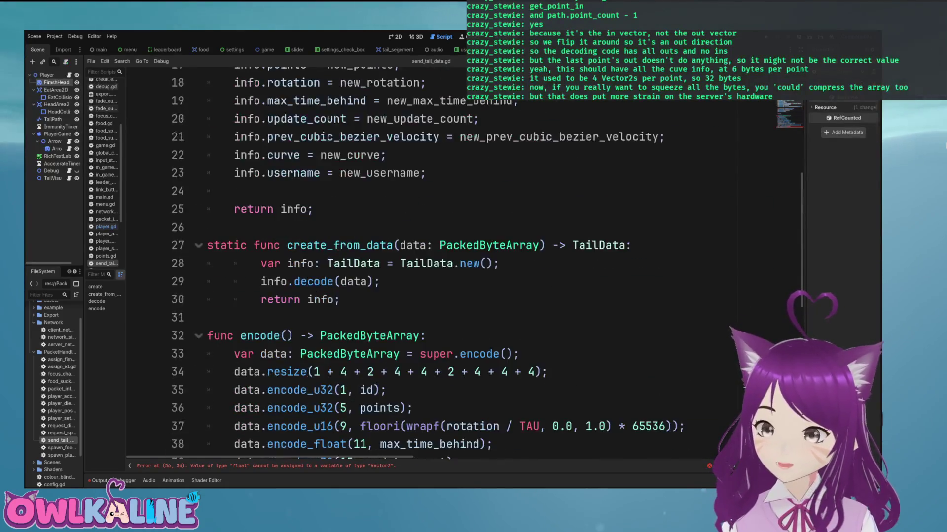
{"action": "scroll", "coordinate": [444, 261], "scroll_direction": "down", "scroll_amount": 5}
{"action": "scroll", "coordinate": [444, 261], "scroll_direction": "down", "scroll_amount": 5}
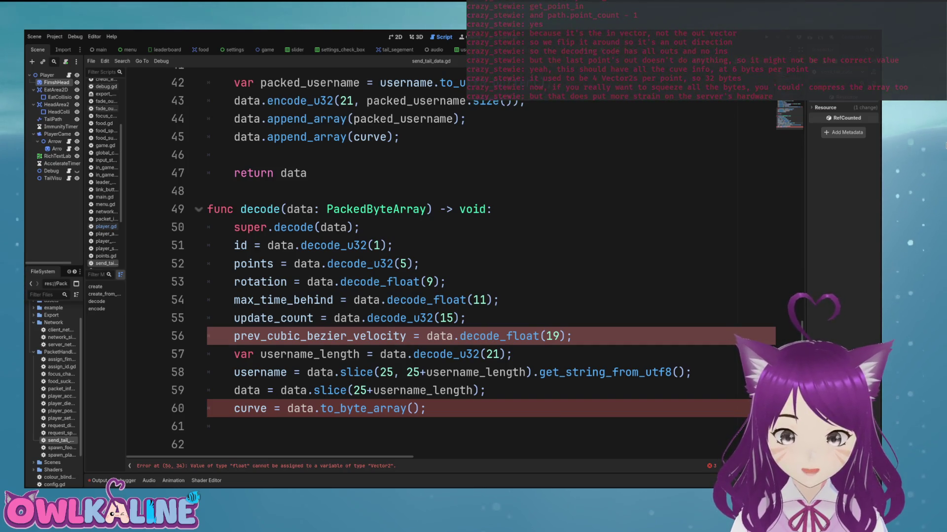
{"action": "scroll", "coordinate": [444, 261], "scroll_direction": "up", "scroll_amount": 4}
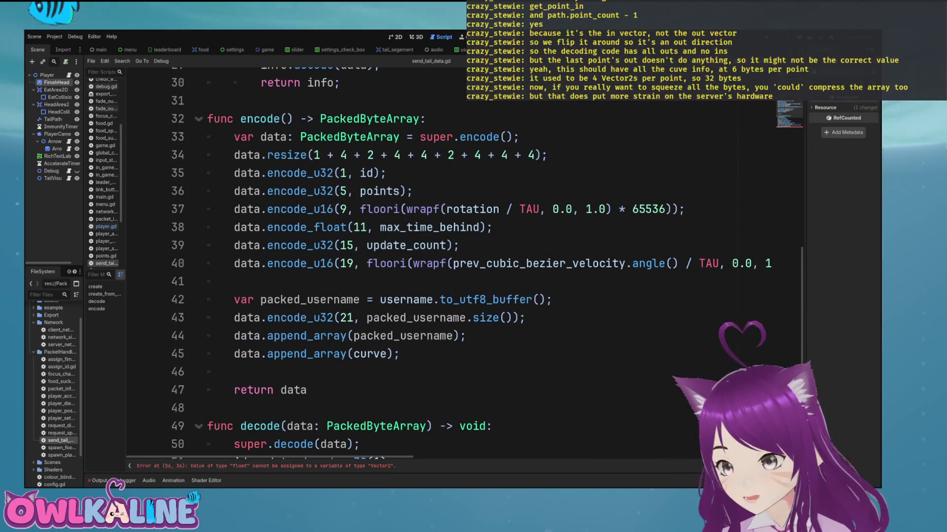
{"action": "left_click", "coordinate": [443, 209]}
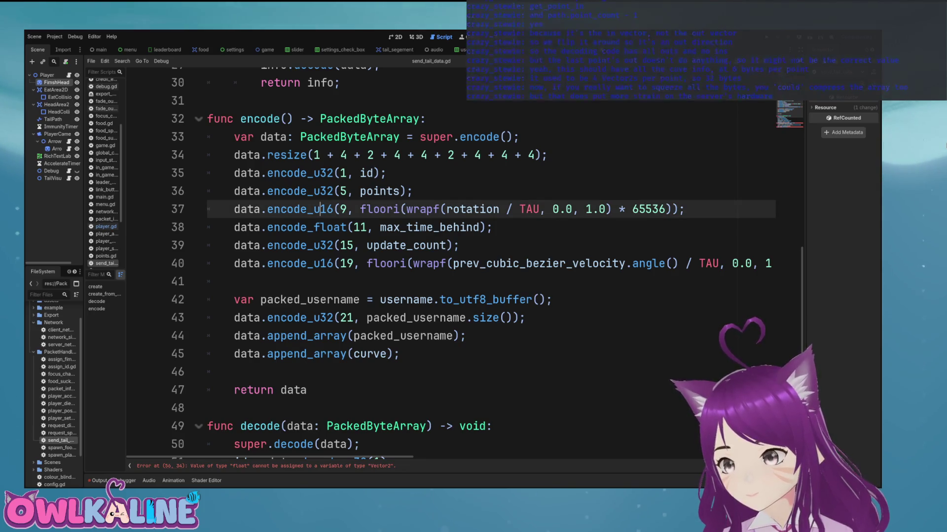
{"action": "scroll", "coordinate": [443, 261], "scroll_direction": "down", "scroll_amount": 4}
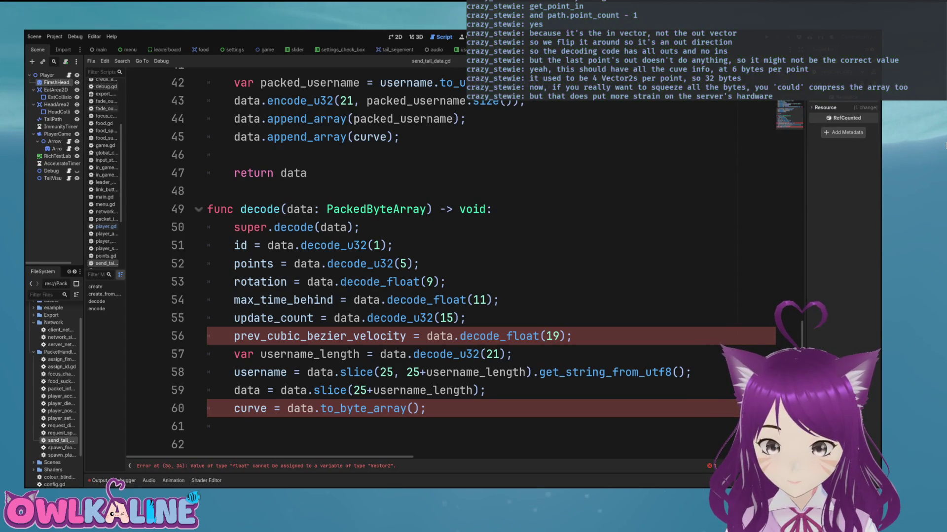
{"action": "scroll", "coordinate": [443, 261], "scroll_direction": "up", "scroll_amount": 6}
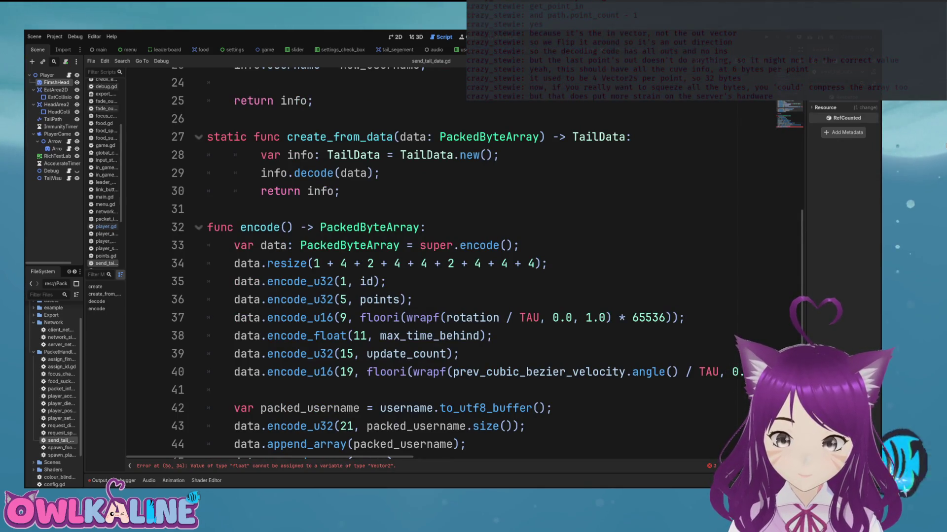
{"action": "double_click", "coordinate": [472, 317]}
{"action": "scroll", "coordinate": [443, 261], "scroll_direction": "down", "scroll_amount": 1}
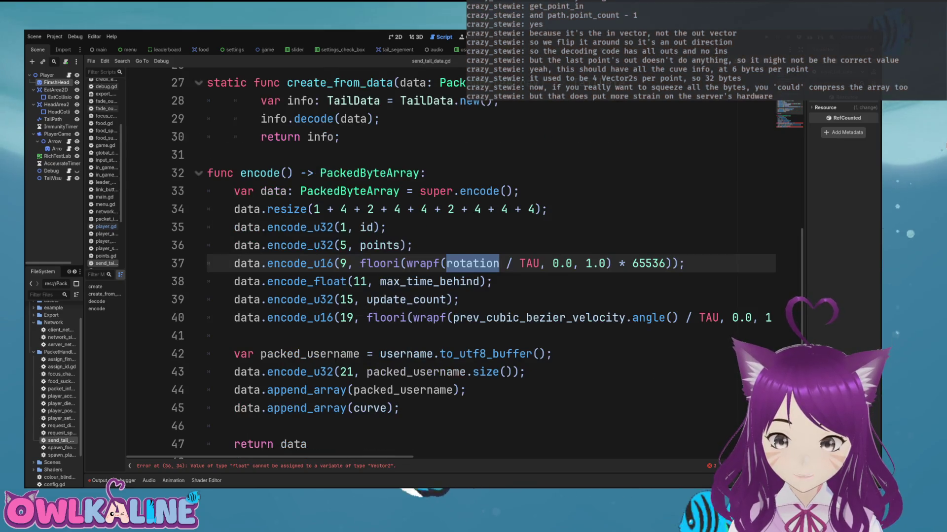
{"action": "left_click_drag", "start_coordinate": [671, 263], "coordinate": [400, 263]}
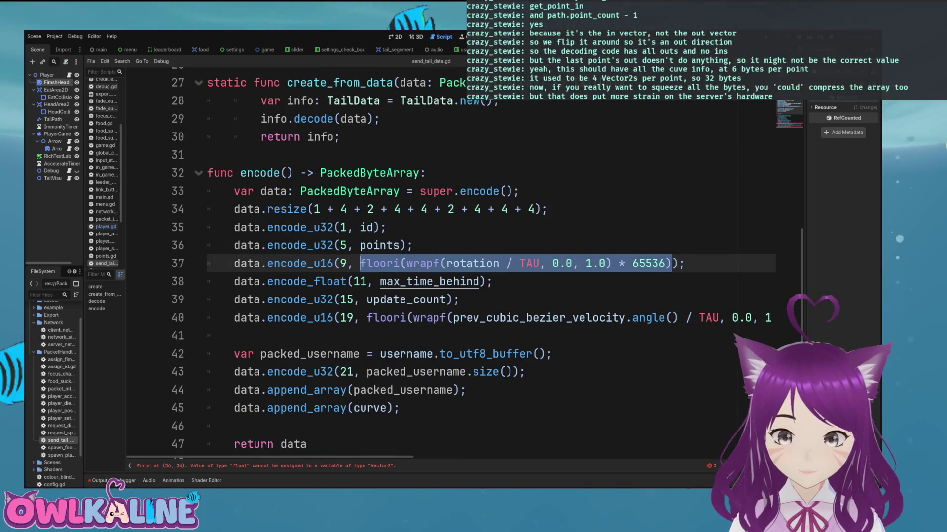
{"action": "scroll", "coordinate": [444, 261], "scroll_direction": "down", "scroll_amount": 5}
{"action": "left_click", "coordinate": [288, 281]}
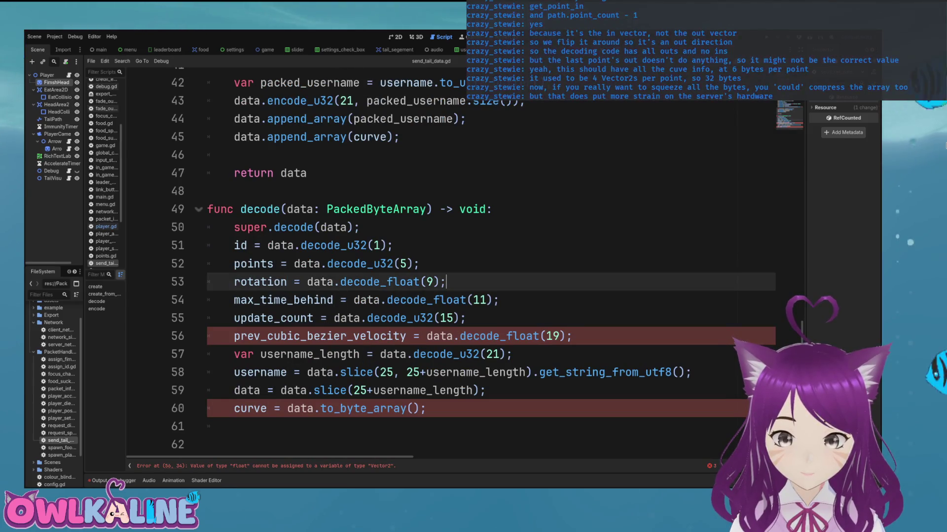
Step: Paste the rotation encode formula into decode, start var u16_rotation, and cut the decode_float call
{"action": "key", "text": "Return"}
{"action": "key", "text": "Return"}
{"action": "key", "text": "Return"}
{"action": "key", "text": "Up"}
{"action": "key", "text": "Up"}
{"action": "key", "text": "Up"}
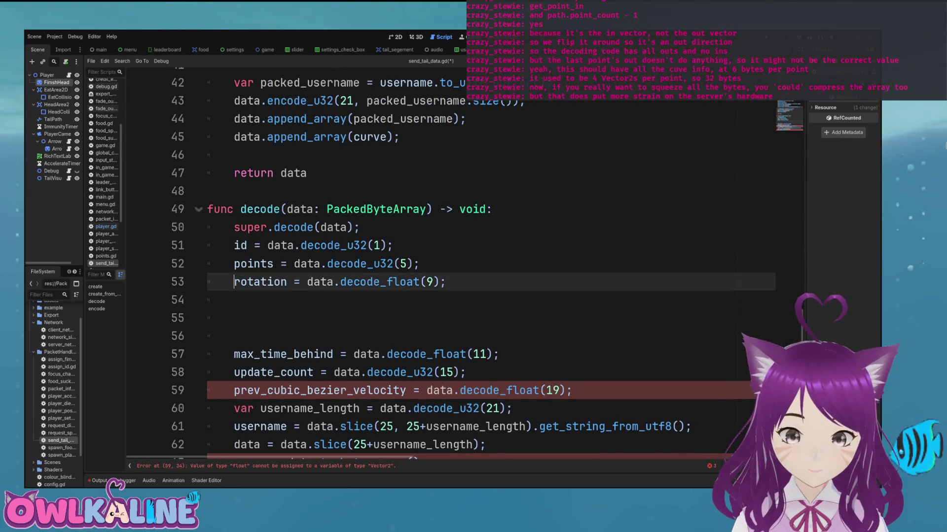
{"action": "key", "text": "Return"}
{"action": "key", "text": "Return"}
{"action": "key", "text": "Return"}
{"action": "type", "text": "floori(wrapf(rotation / TAU, 0.0, 1.0) * 65536)"}
{"action": "type", "text": "c"}
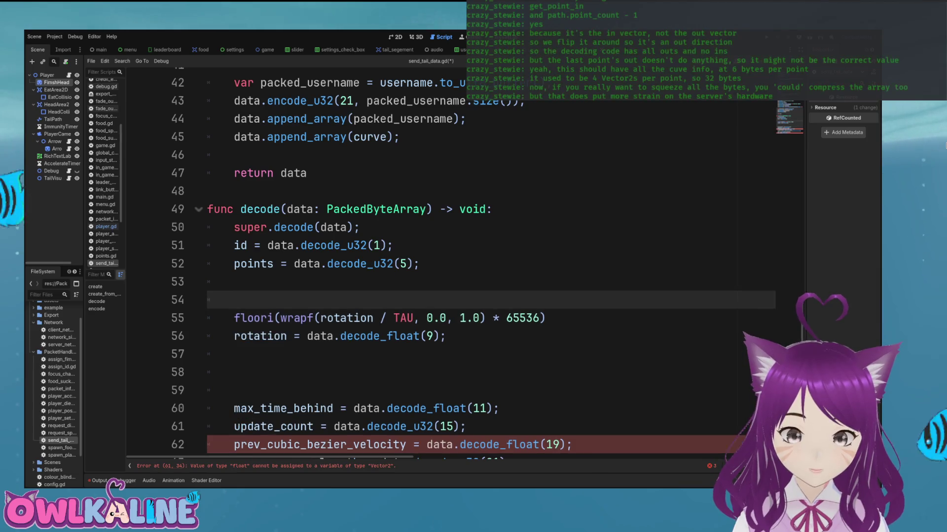
{"action": "key", "text": "BackSpace"}
{"action": "key", "text": "BackSpace"}
{"action": "key", "text": "BackSpace"}
{"action": "key", "text": "BackSpace"}
{"action": "type", "text": "var "}
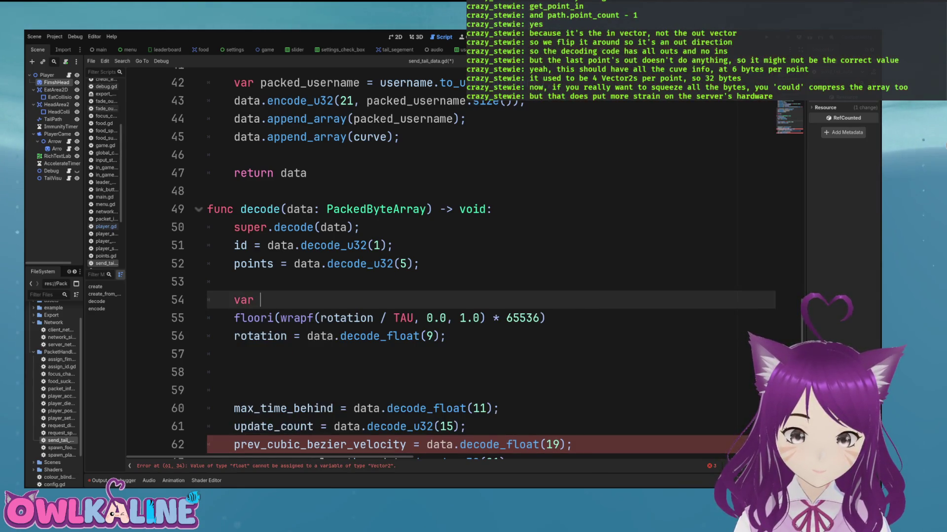
{"action": "type", "text": "u16_rotation"}
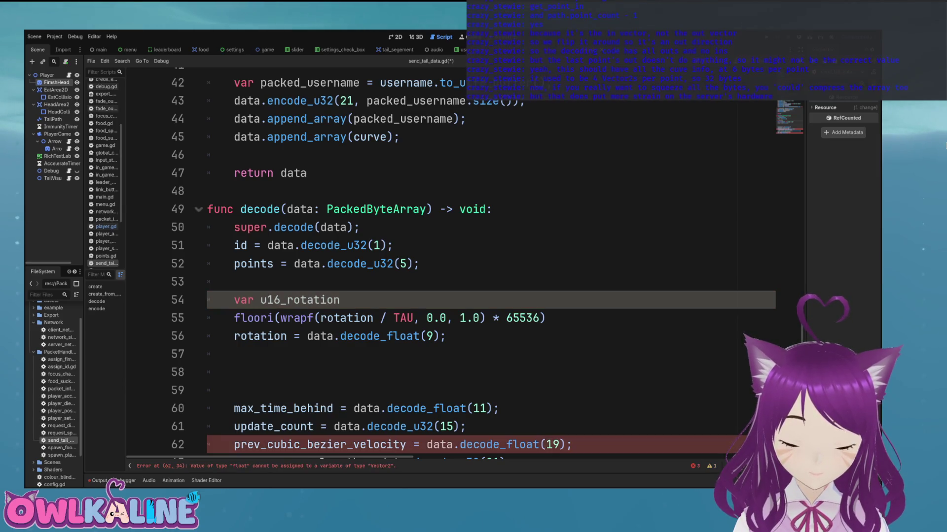
{"action": "key", "text": "Escape"}
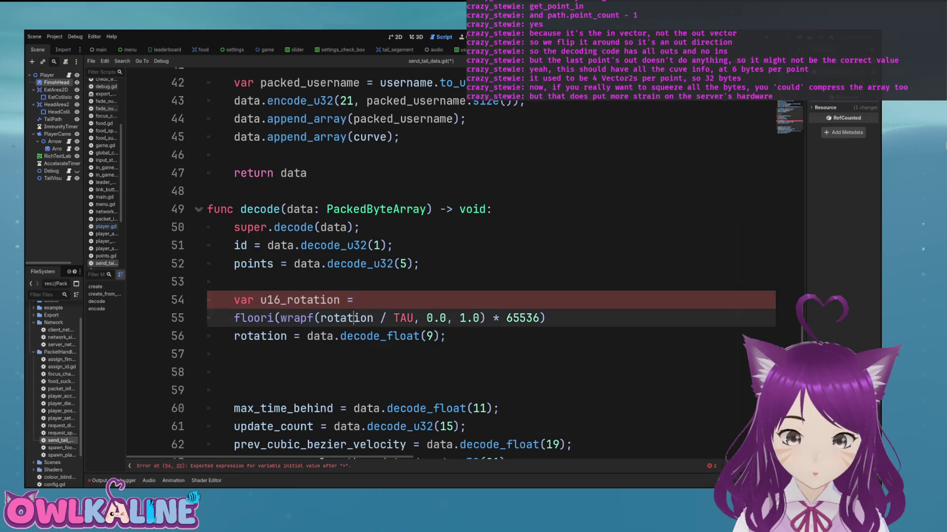
{"action": "key", "text": "Down"}
{"action": "key", "text": "Down"}
{"action": "key", "text": "shift+Home"}
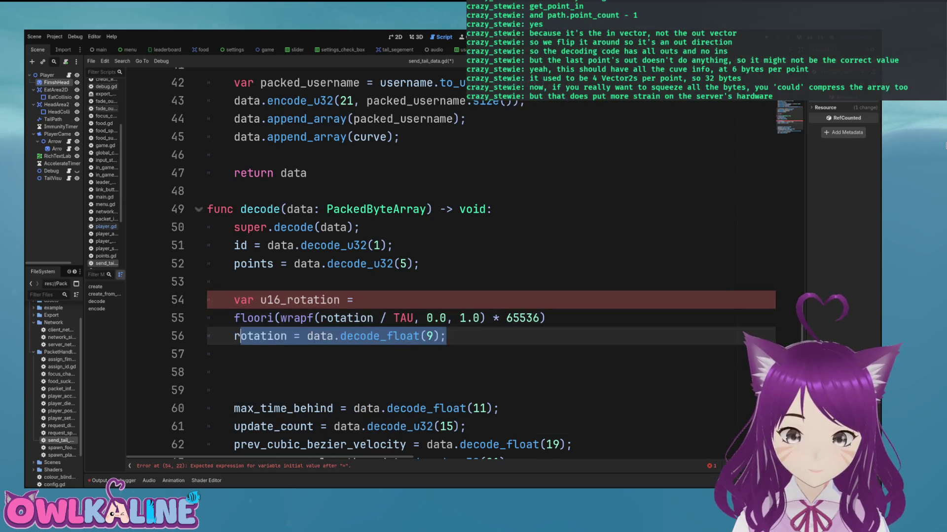
{"action": "key", "text": "ctrl+shift+Right"}
{"action": "key", "text": "ctrl+shift+Right"}
{"action": "key", "text": "ctrl+x"}
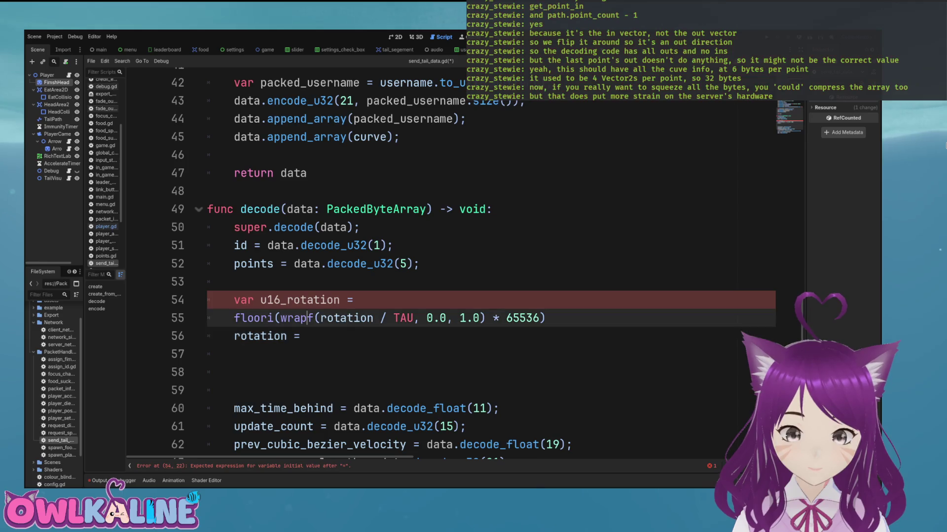
Step: Make u16_rotation read the rotation with decode_u16(9) instead of decode_float
{"action": "left_click", "coordinate": [353, 300]}
{"action": "type", "text": "data.decode_float(9);"}
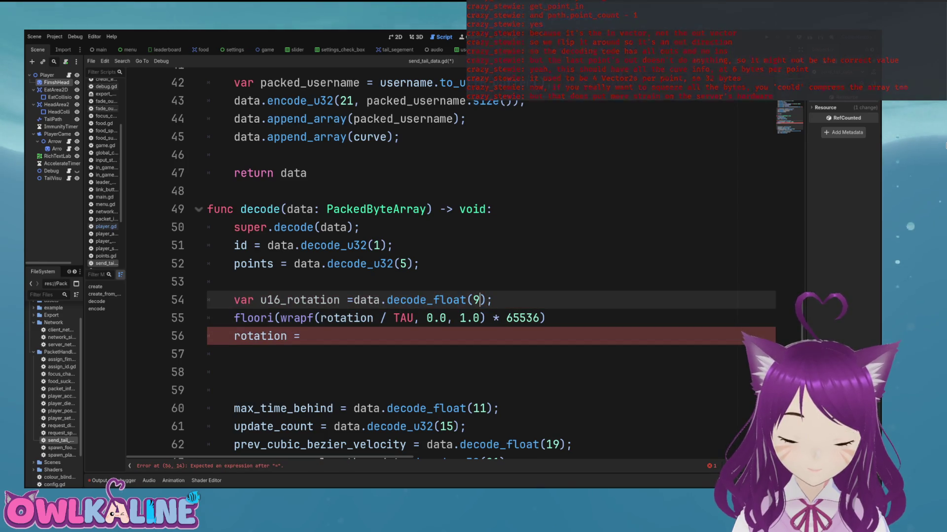
{"action": "key", "text": "ctrl+Left"}
{"action": "key", "text": "End"}
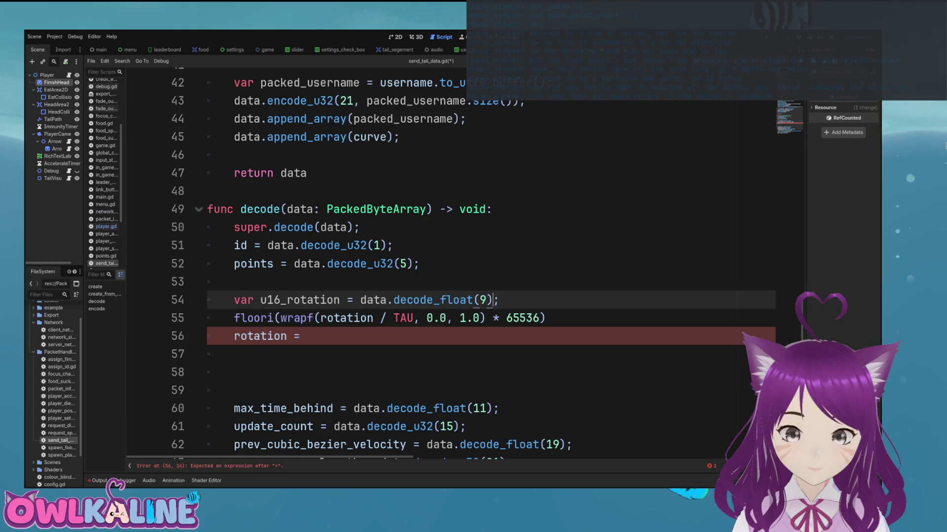
{"action": "key", "text": "Left"}
{"action": "key", "text": "Left"}
{"action": "key", "text": "Left"}
{"action": "key", "text": "BackSpace"}
{"action": "key", "text": "BackSpace"}
{"action": "key", "text": "BackSpace"}
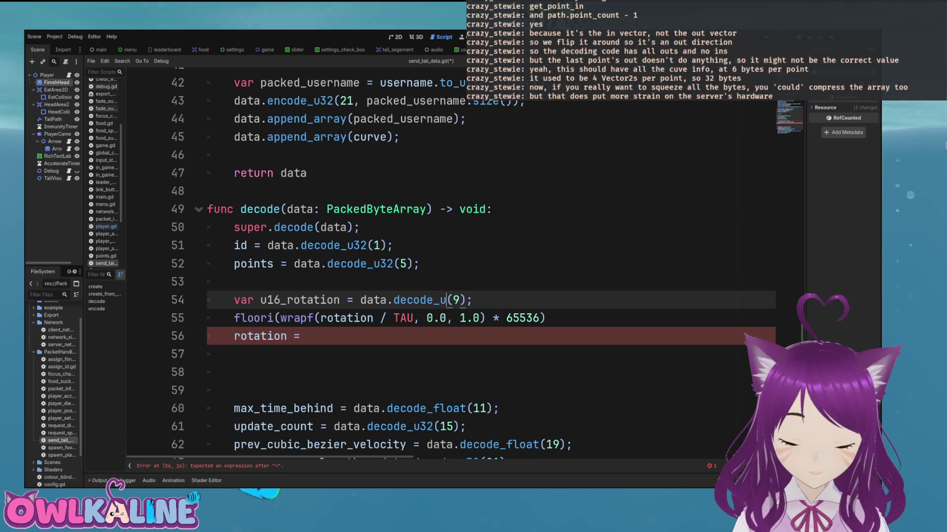
{"action": "type", "text": "16"}
Step: Set rotation = u16_rotation on line 56, backing out the partial / 65536 division
{"action": "left_click", "coordinate": [486, 318]}
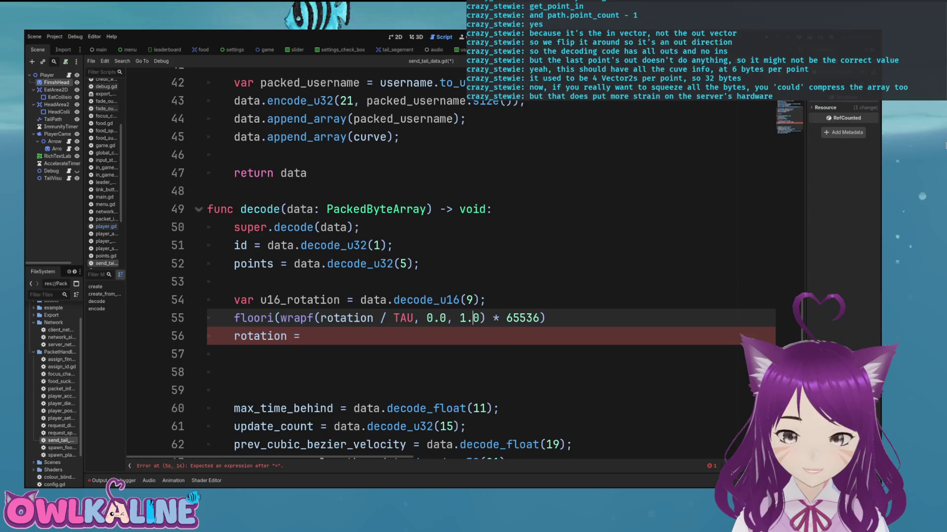
{"action": "left_click", "coordinate": [498, 318]}
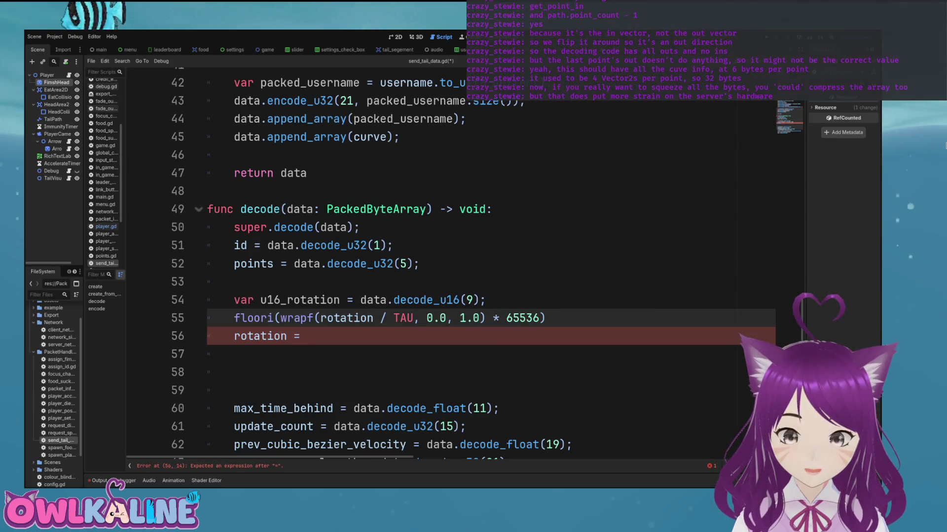
{"action": "left_click", "coordinate": [302, 336]}
{"action": "type", "text": "u16_"}
{"action": "key", "text": "Return"}
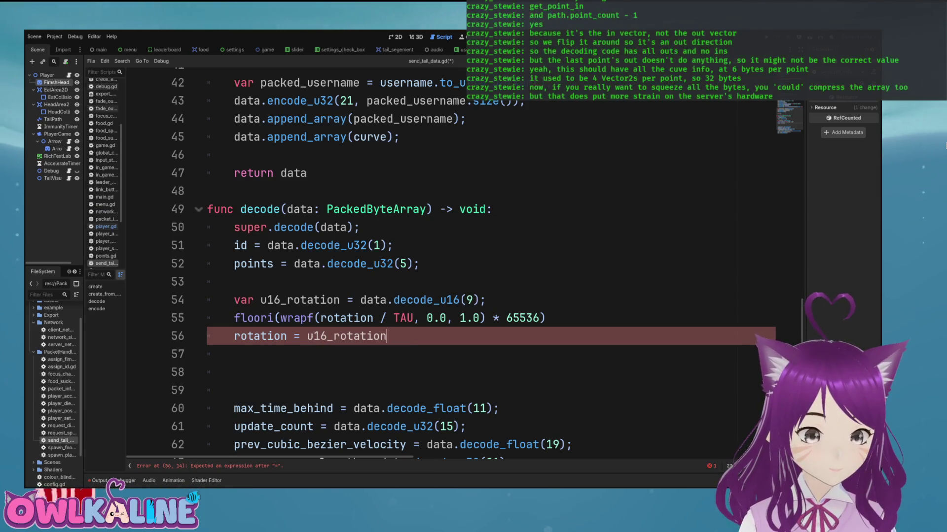
{"action": "type", "text": "/ 65536"}
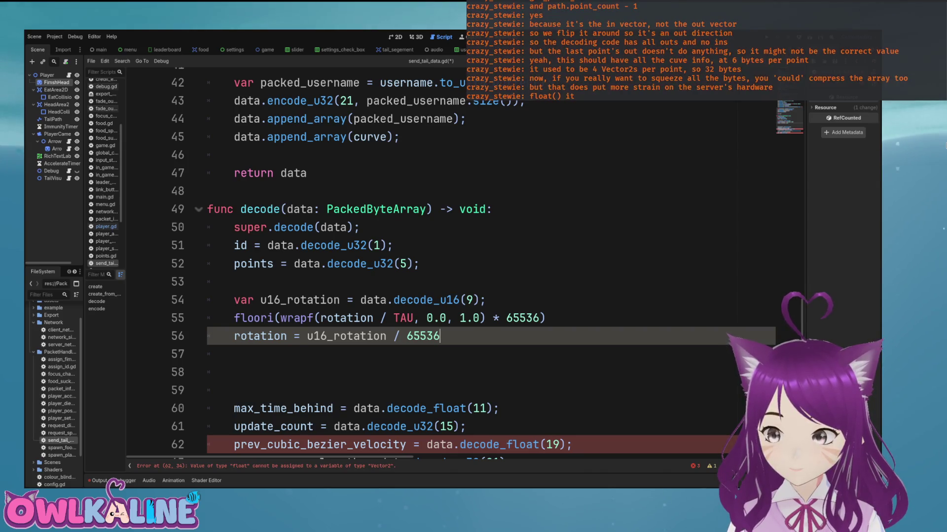
{"action": "key", "text": "BackSpace"}
{"action": "key", "text": "BackSpace"}
{"action": "key", "text": "BackSpace"}
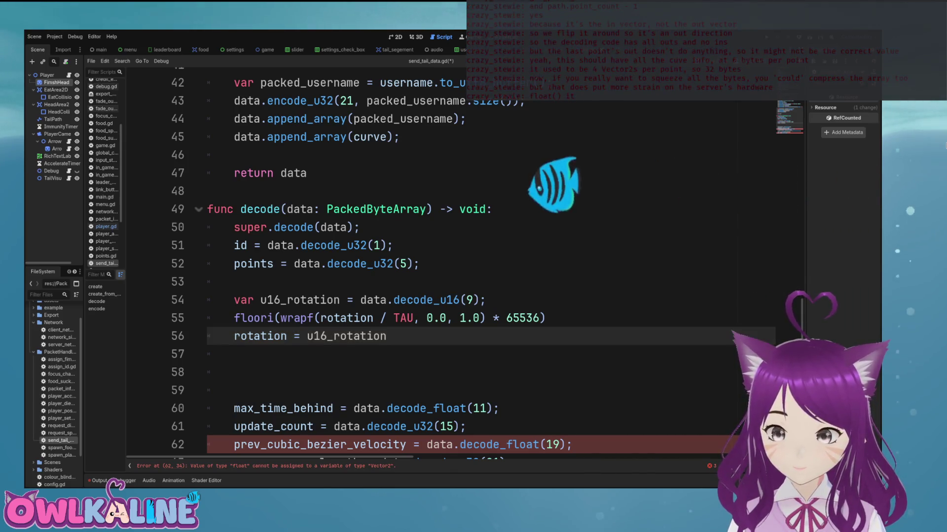
Step: Wrap u16_rotation in float() on the rotation line and save
{"action": "type", "text": ")"}
{"action": "left_click", "coordinate": [307, 336]}
{"action": "type", "text": "f;("}
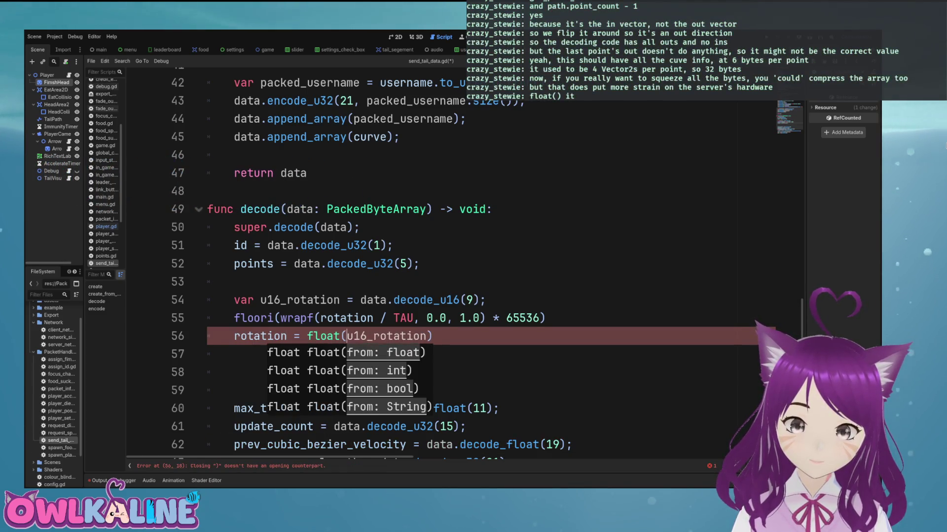
{"action": "key", "text": "ctrl+s"}
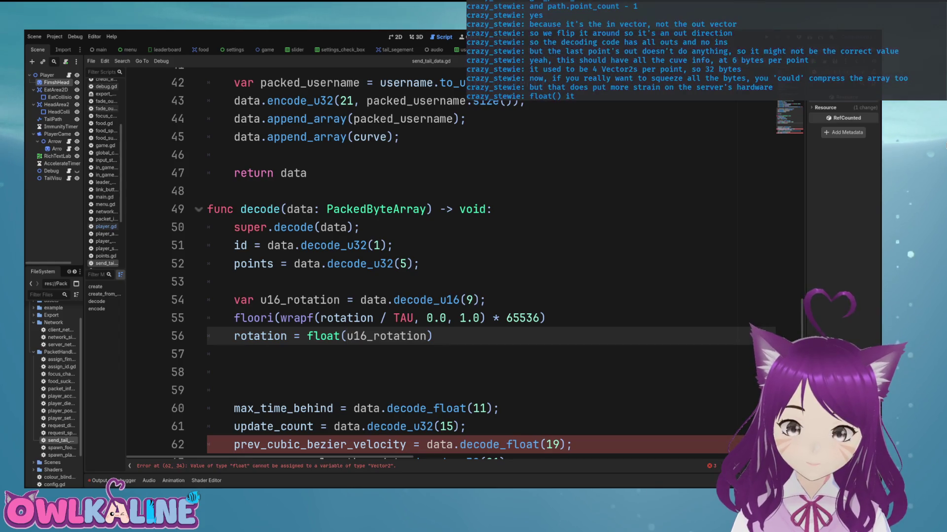
Step: Delete the leftover floori line and the stray trailing dot, then save
{"action": "left_click", "coordinate": [346, 318]}
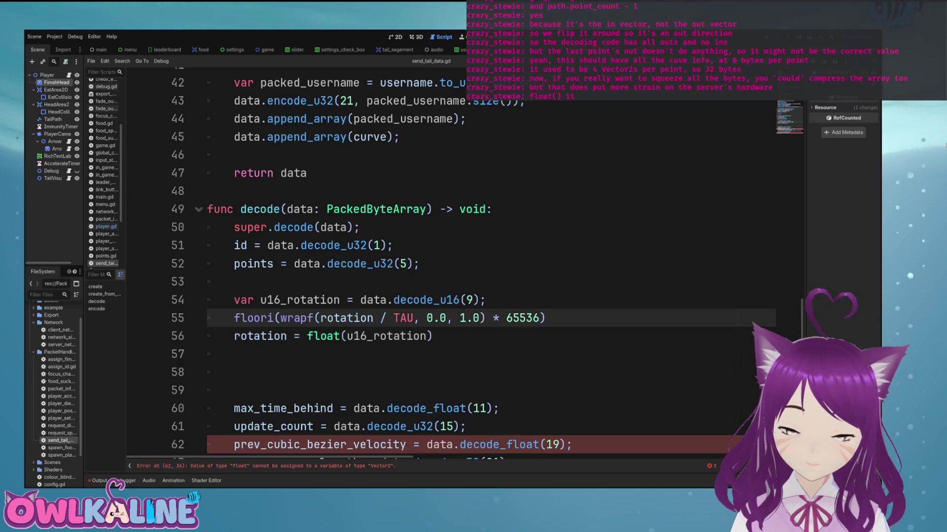
{"action": "key", "text": "Home"}
{"action": "key", "text": "shift+End"}
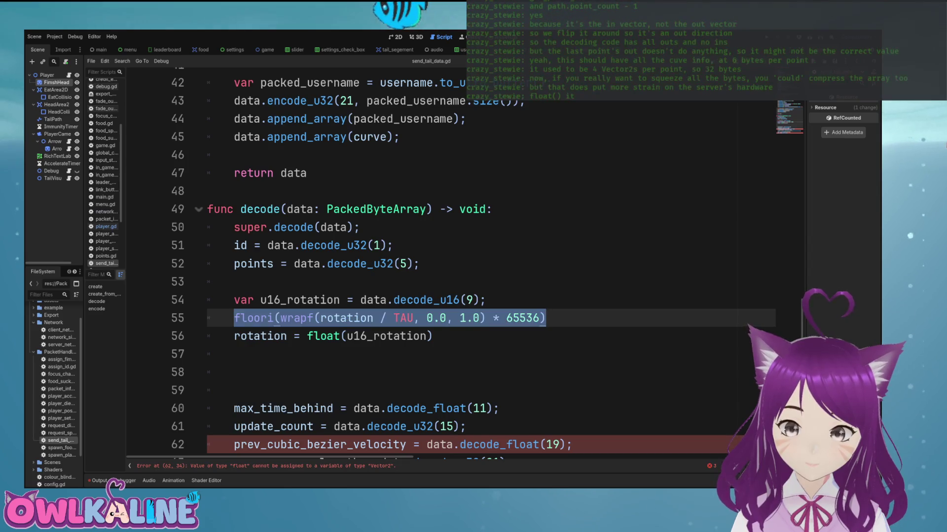
{"action": "key", "text": "BackSpace"}
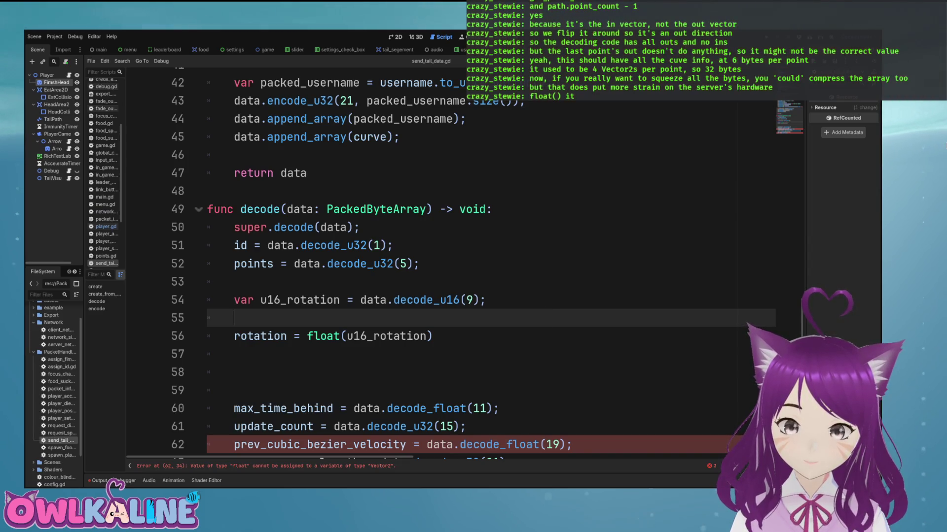
{"action": "key", "text": "BackSpace"}
{"action": "key", "text": "BackSpace"}
{"action": "key", "text": "Down"}
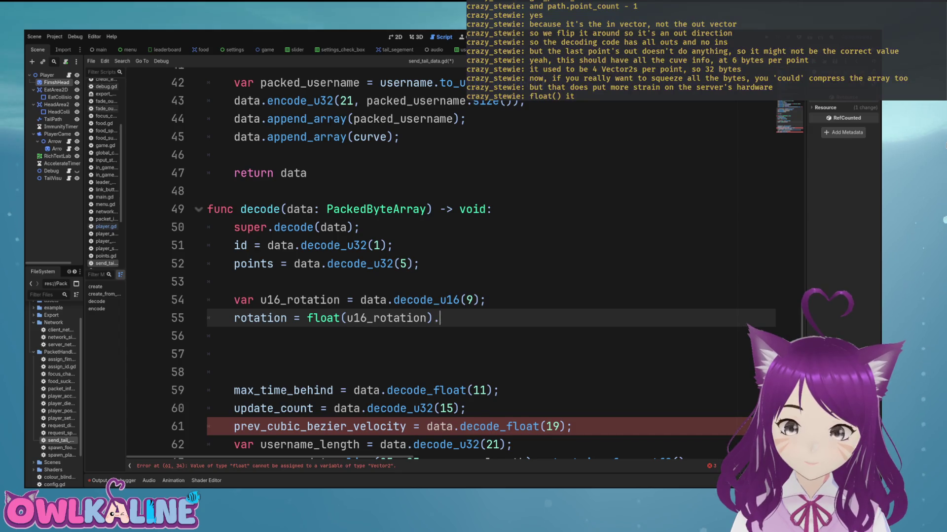
{"action": "key", "text": "BackSpace"}
{"action": "type", "text": ";"}
{"action": "key", "text": "ctrl+s"}
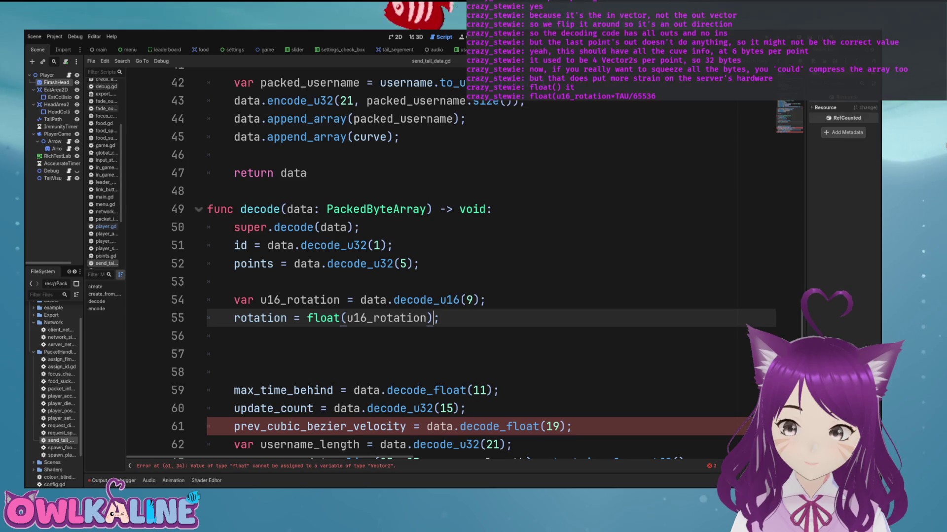
Step: Insert * TAU / 65536 inside the float call, save, and remove the extra blank line
{"action": "left_click", "coordinate": [427, 318]}
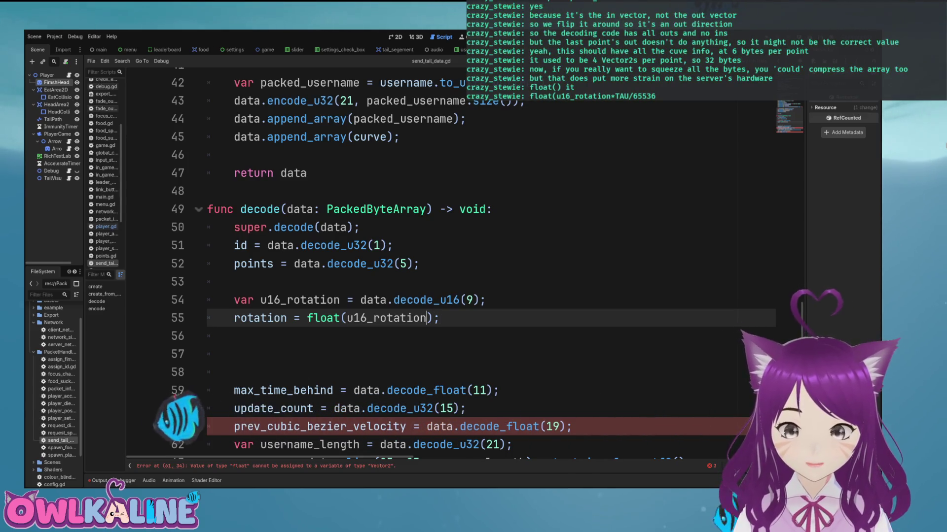
{"action": "type", "text": "* T"}
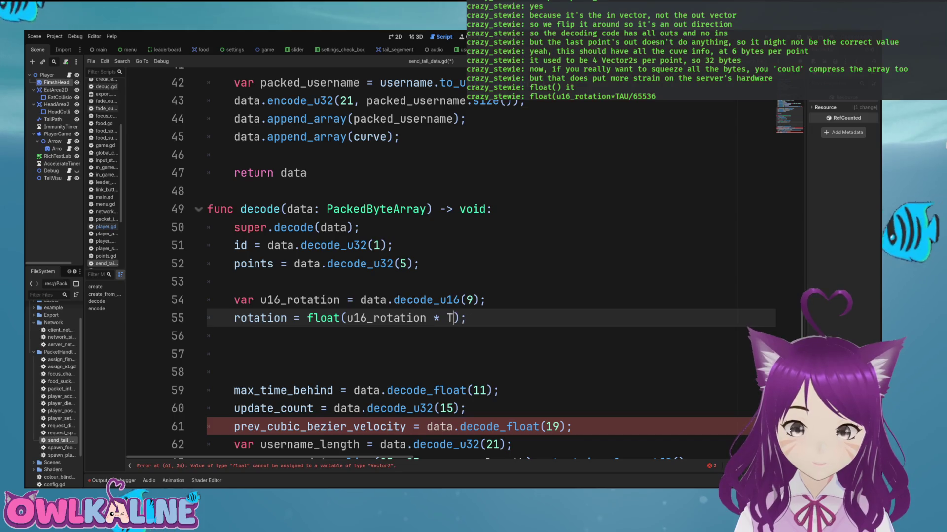
{"action": "type", "text": "AU / 6"}
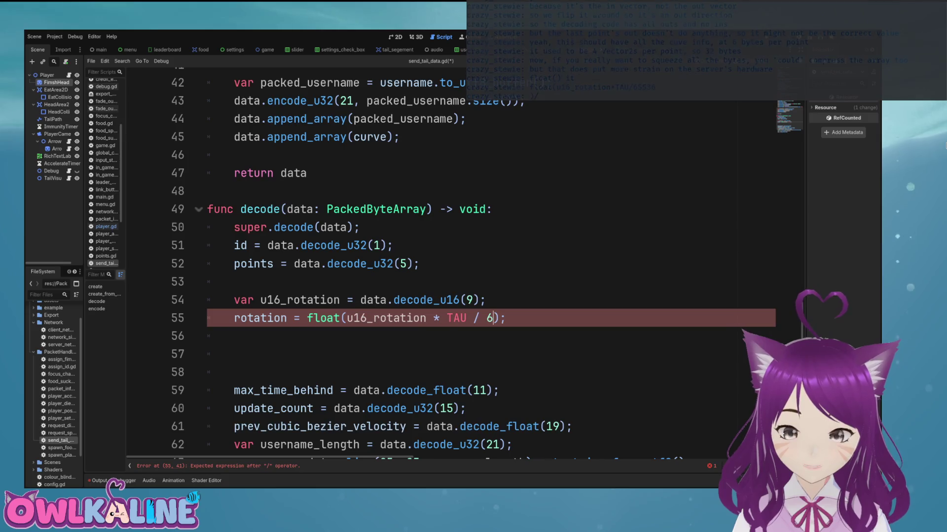
{"action": "type", "text": "5546"}
{"action": "key", "text": "BackSpace"}
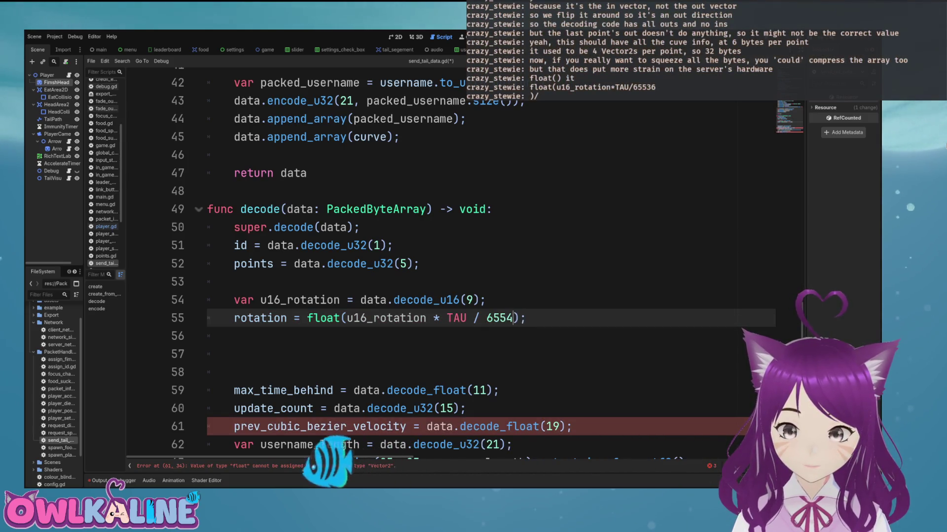
{"action": "type", "text": "36"}
{"action": "key", "text": "ctrl+s"}
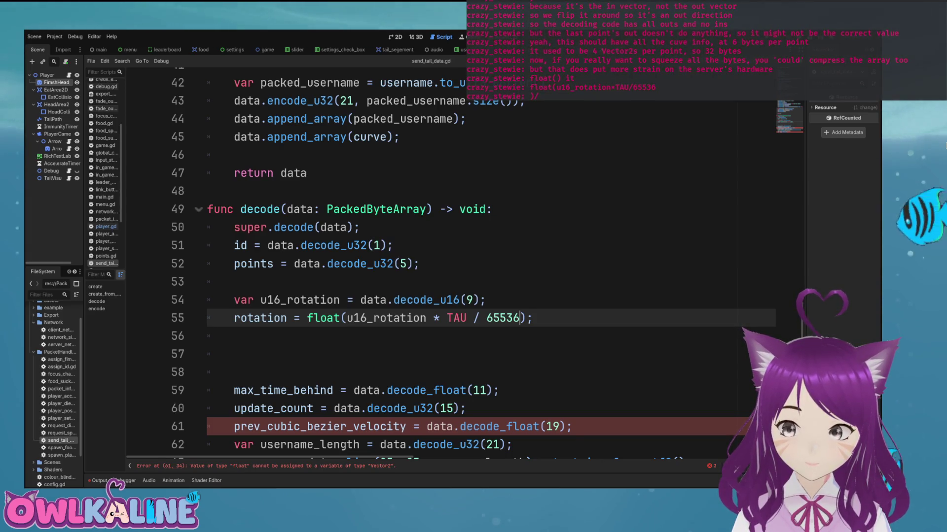
{"action": "key", "text": "Down"}
{"action": "key", "text": "Down"}
{"action": "key", "text": "BackSpace"}
{"action": "key", "text": "BackSpace"}
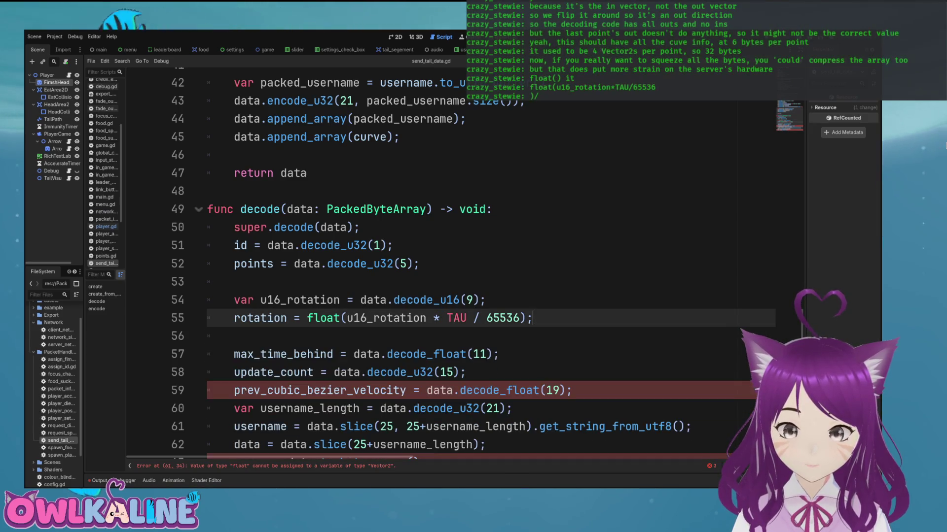
{"action": "scroll", "coordinate": [443, 267], "scroll_direction": "up", "scroll_amount": 4}
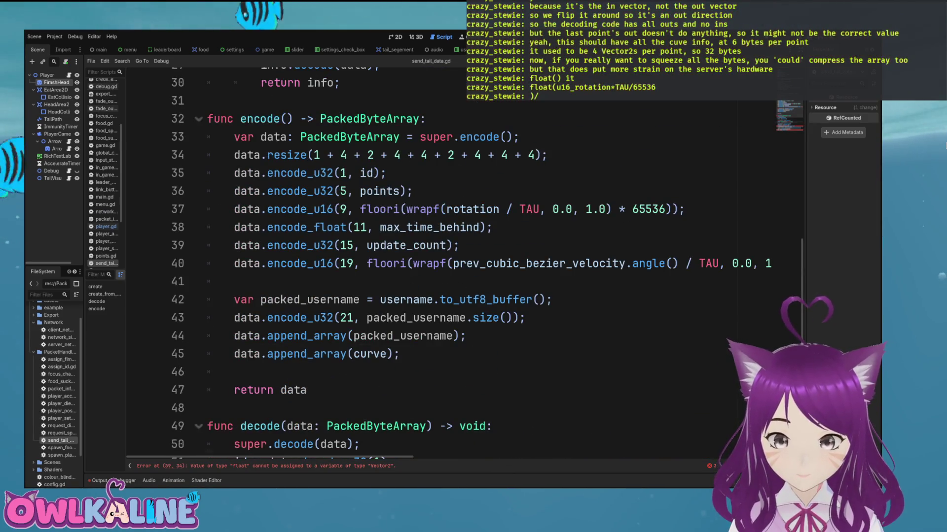
{"action": "scroll", "coordinate": [444, 266], "scroll_direction": "down", "scroll_amount": 4}
{"action": "scroll", "coordinate": [444, 266], "scroll_direction": "down", "scroll_amount": 1}
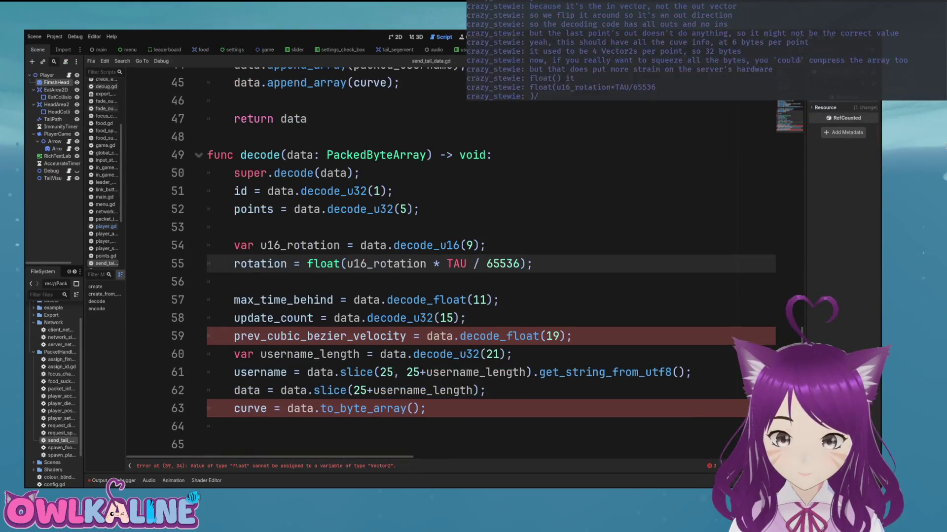
{"action": "key", "text": "Down"}
{"action": "key", "text": "Up"}
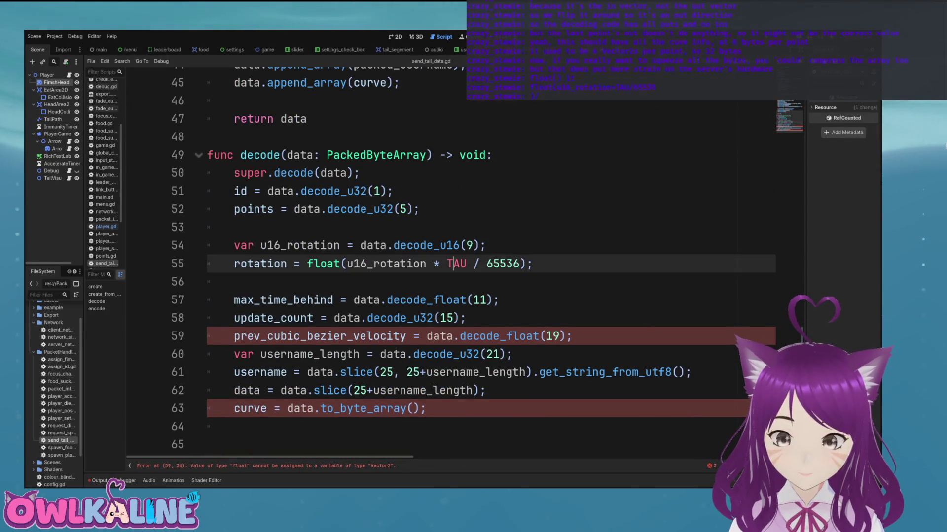
{"action": "left_click_drag", "start_coordinate": [314, 263], "coordinate": [500, 264]}
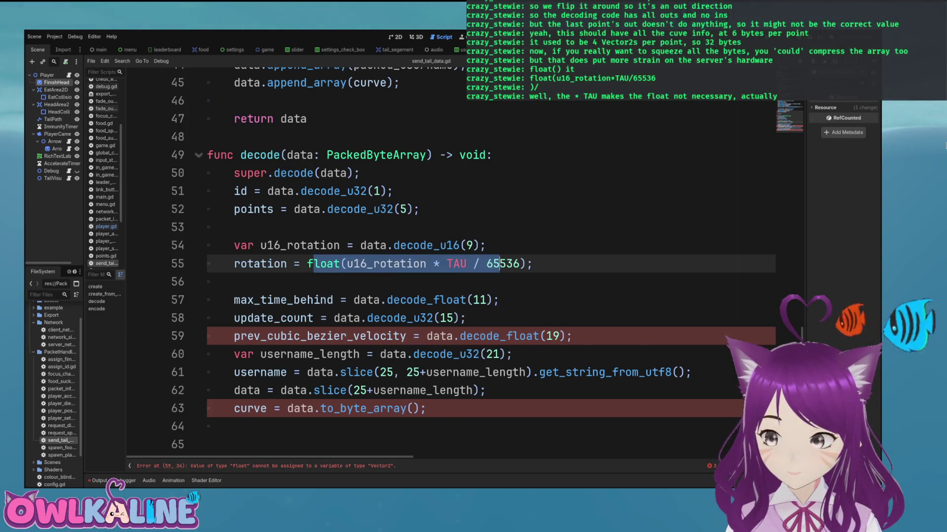
{"action": "left_click", "coordinate": [499, 263]}
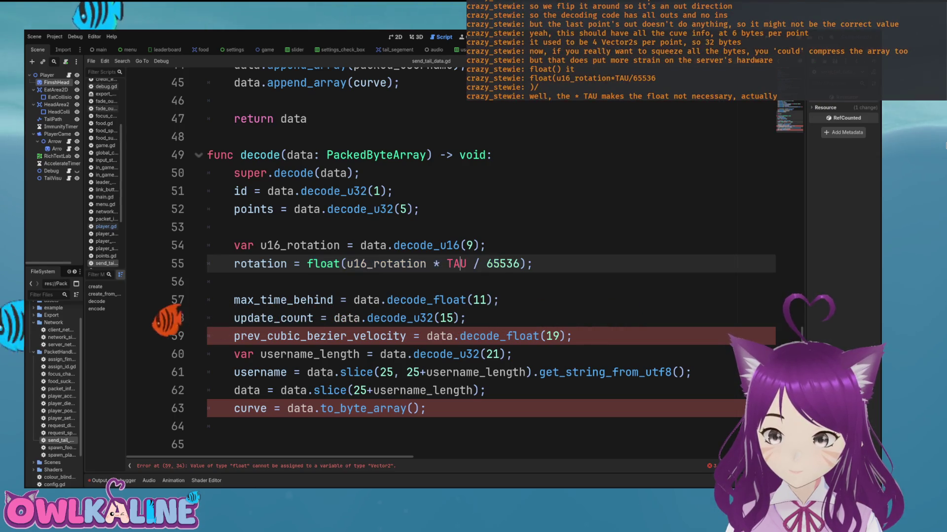
{"action": "left_click", "coordinate": [427, 264]}
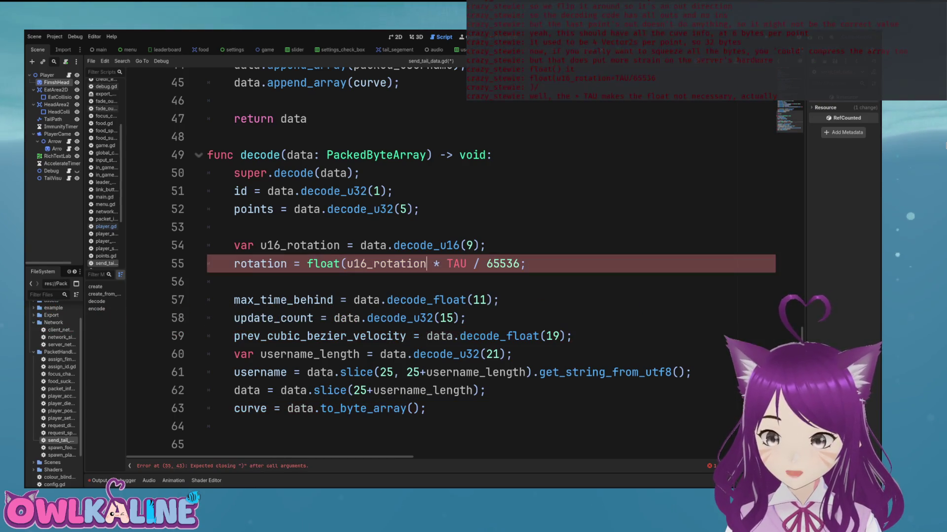
{"action": "type", "text": ")"}
{"action": "key", "text": "ctrl+s"}
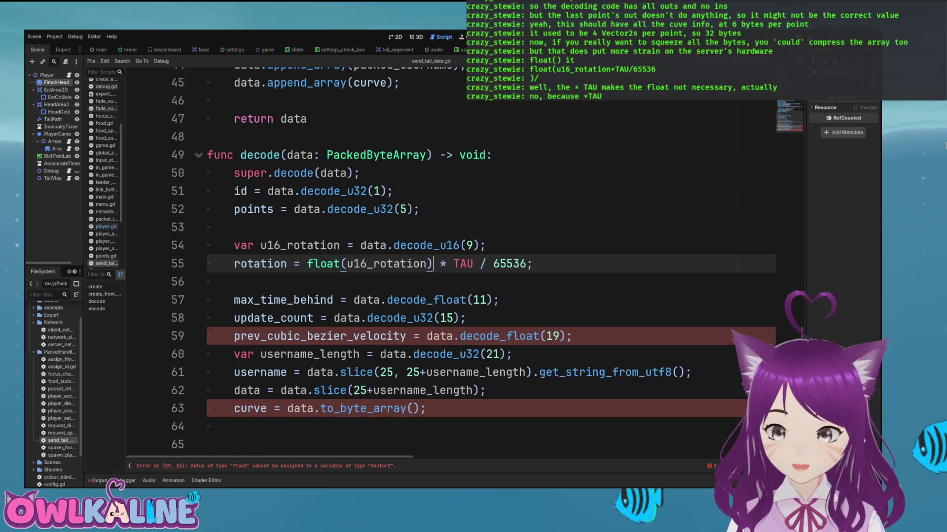
{"action": "key", "text": "BackSpace"}
{"action": "left_click", "coordinate": [341, 263]}
{"action": "key", "text": "ctrl+shift+Left"}
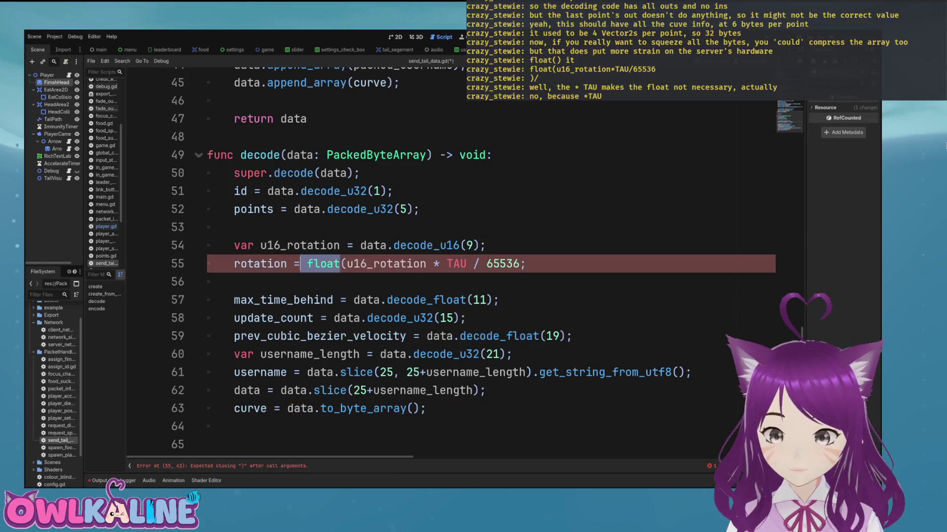
{"action": "key", "text": "BackSpace"}
{"action": "key", "text": "Delete"}
{"action": "key", "text": "ctrl+s"}
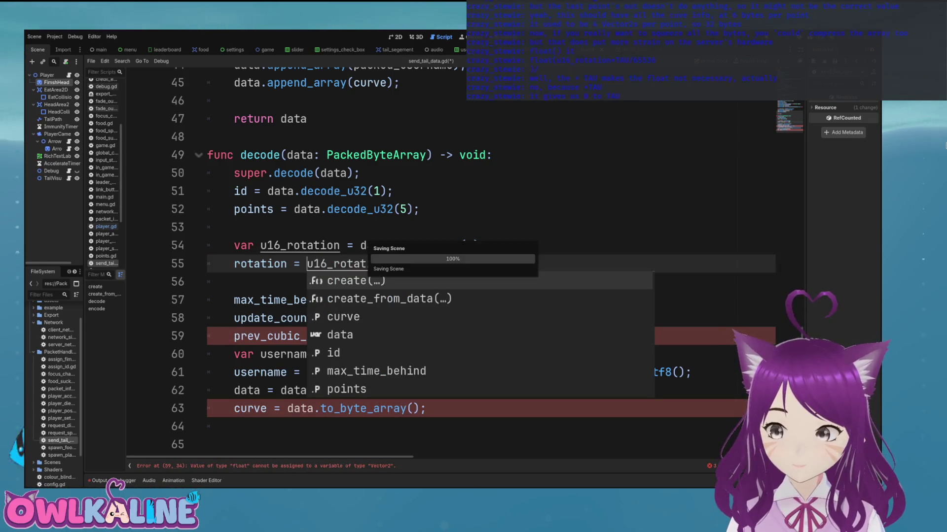
{"action": "type", "text": "ion * TAU / 65536;"}
{"action": "left_click", "coordinate": [488, 245]}
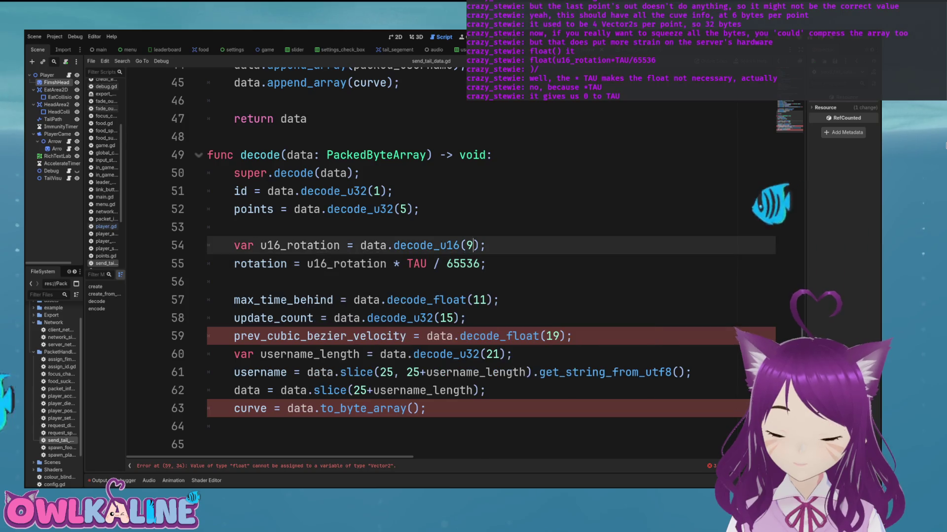
{"action": "left_click", "coordinate": [427, 264]}
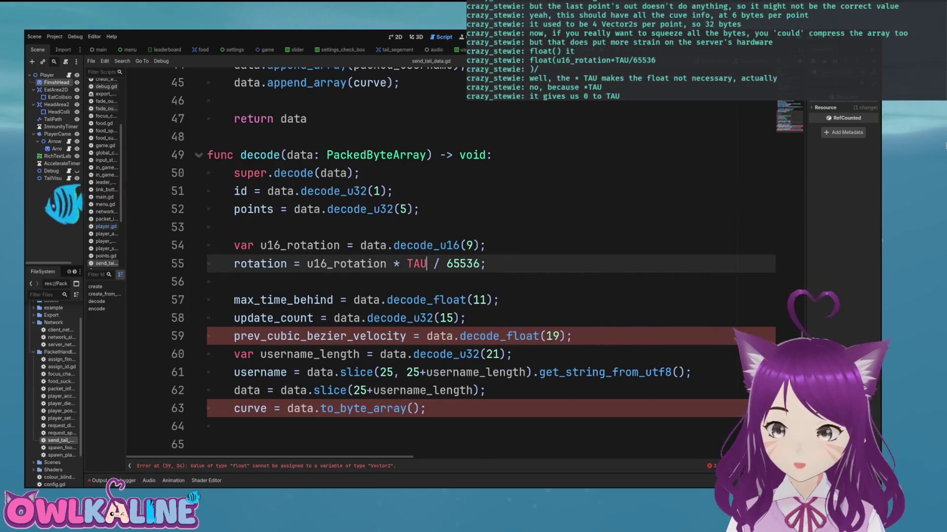
{"action": "left_click_drag", "start_coordinate": [485, 264], "coordinate": [234, 264]}
{"action": "left_click", "coordinate": [261, 263]}
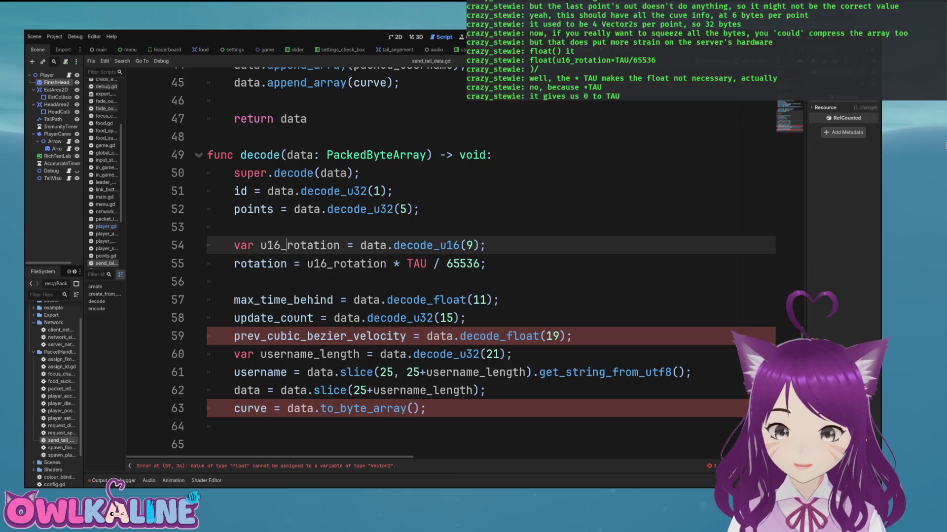
{"action": "double_click", "coordinate": [260, 264]}
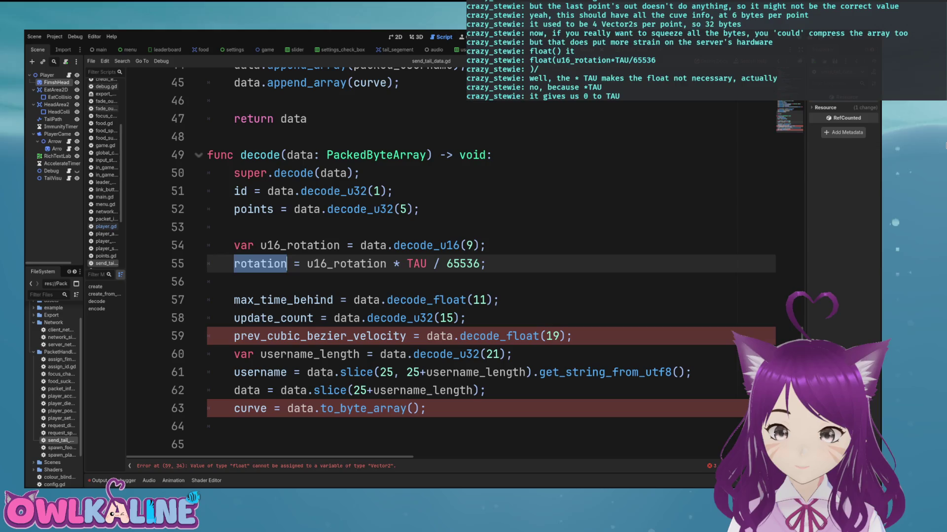
{"action": "left_click", "coordinate": [234, 281]}
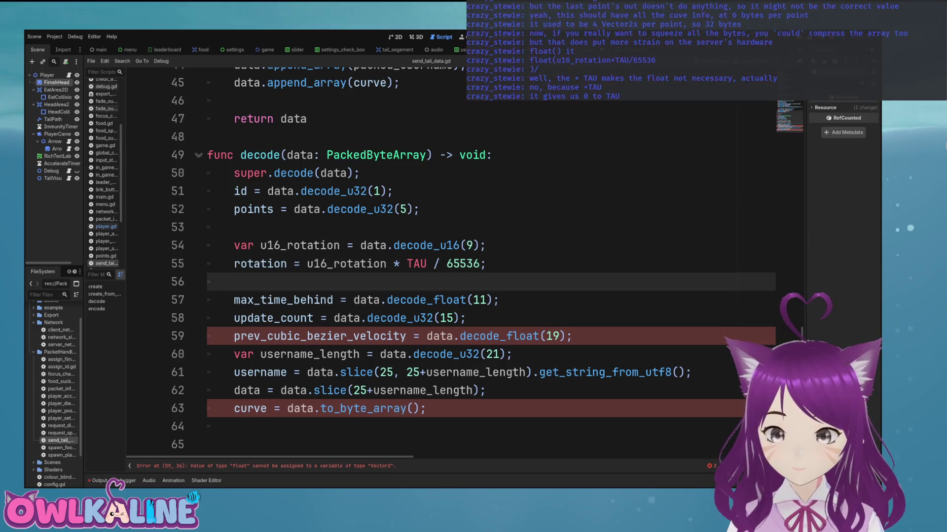
{"action": "key", "text": "Down"}
{"action": "left_click", "coordinate": [427, 318]}
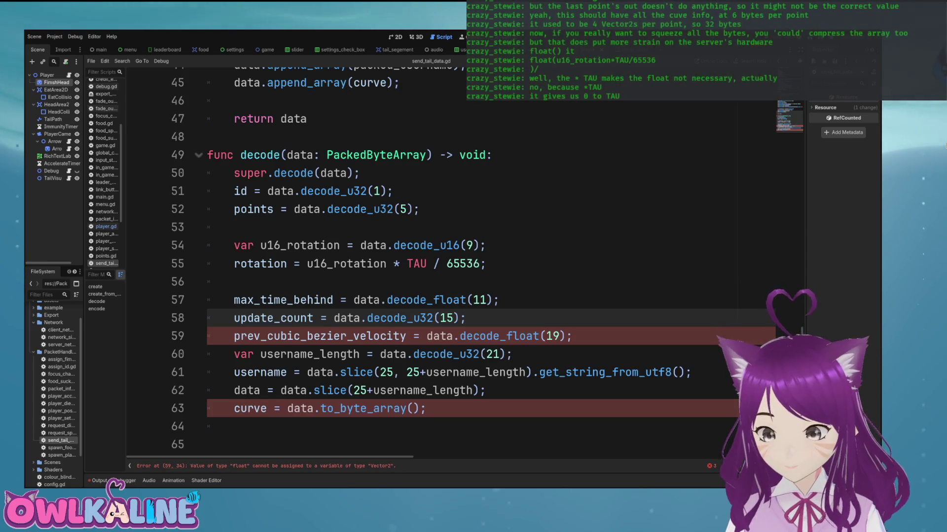
{"action": "left_click", "coordinate": [405, 336]}
{"action": "double_click", "coordinate": [394, 336]}
{"action": "scroll", "coordinate": [443, 261], "scroll_direction": "up", "scroll_amount": 7}
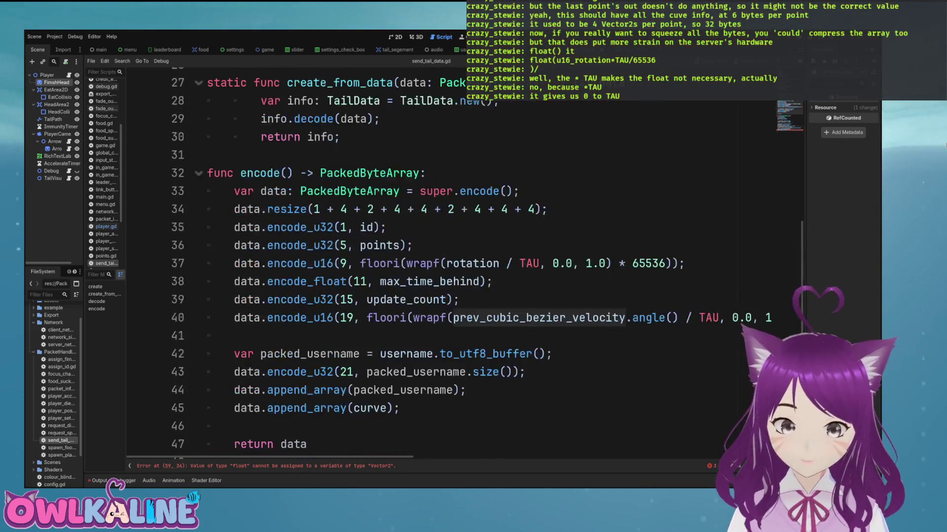
{"action": "scroll", "coordinate": [443, 261], "scroll_direction": "down", "scroll_amount": 1}
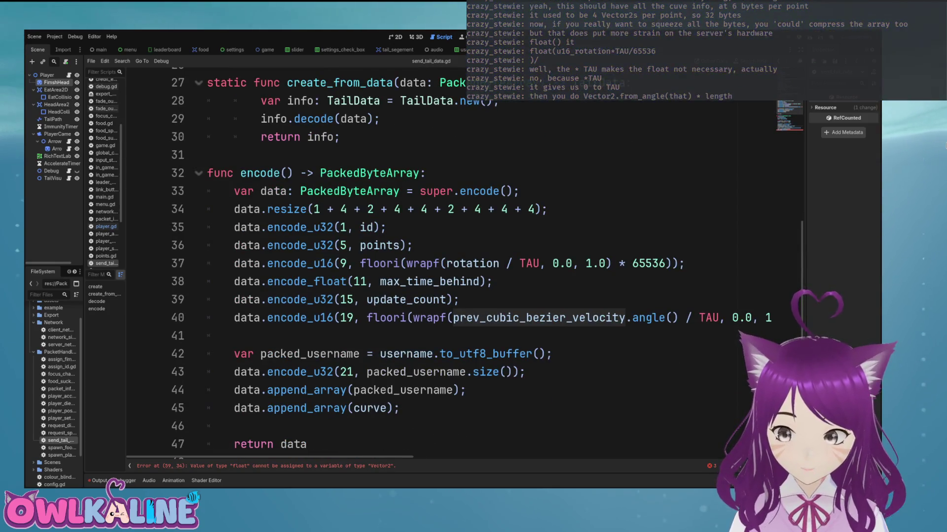
{"action": "scroll", "coordinate": [444, 262], "scroll_direction": "down", "scroll_amount": 5}
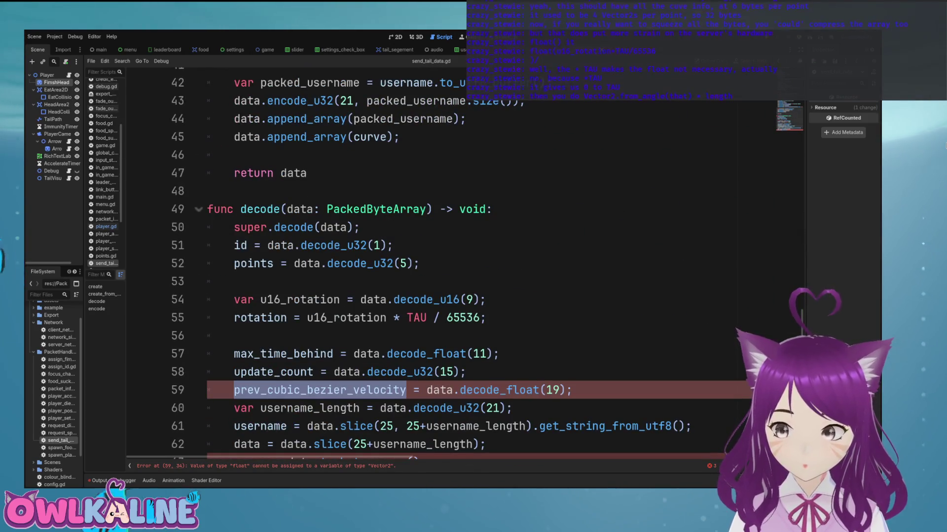
{"action": "left_click", "coordinate": [345, 317]}
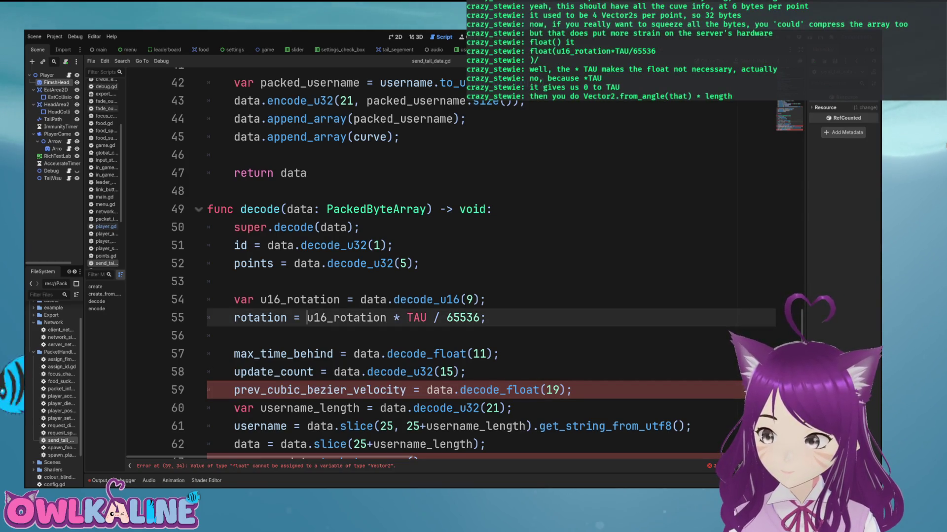
{"action": "key", "text": "ctrl+space"}
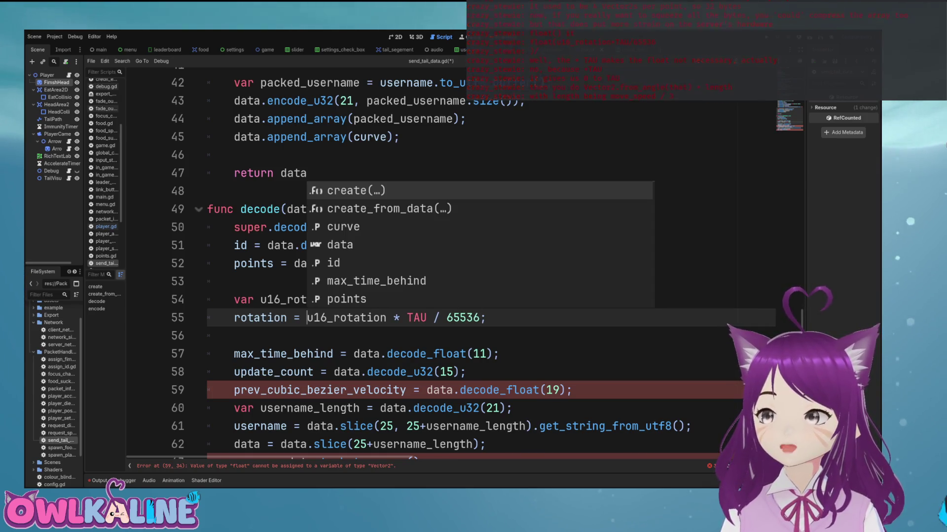
{"action": "key", "text": "Escape"}
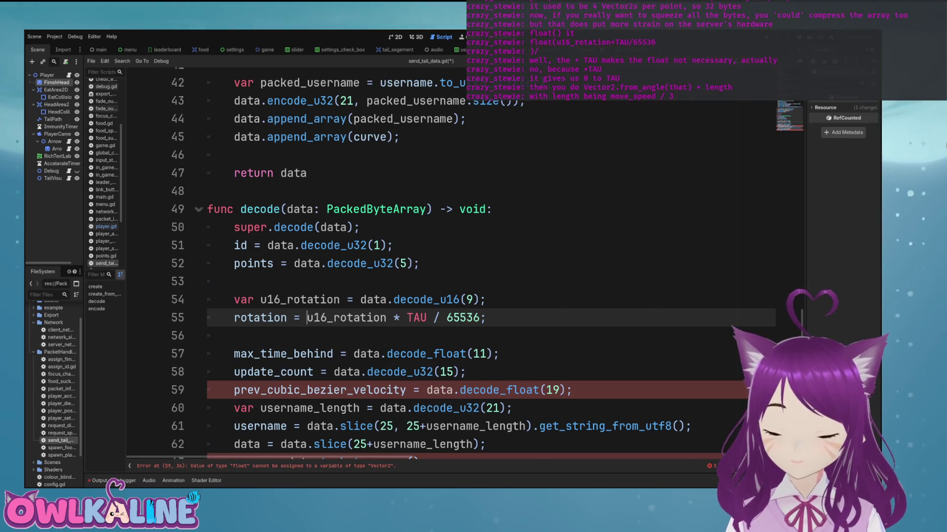
{"action": "key", "text": "ctrl+space"}
{"action": "type", "text": "Vector"}
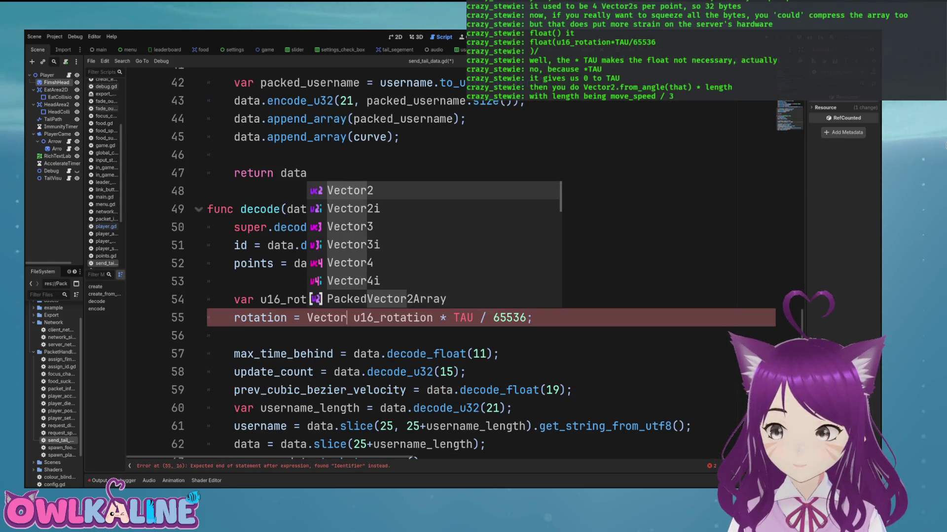
{"action": "type", "text": "2.from_angl"}
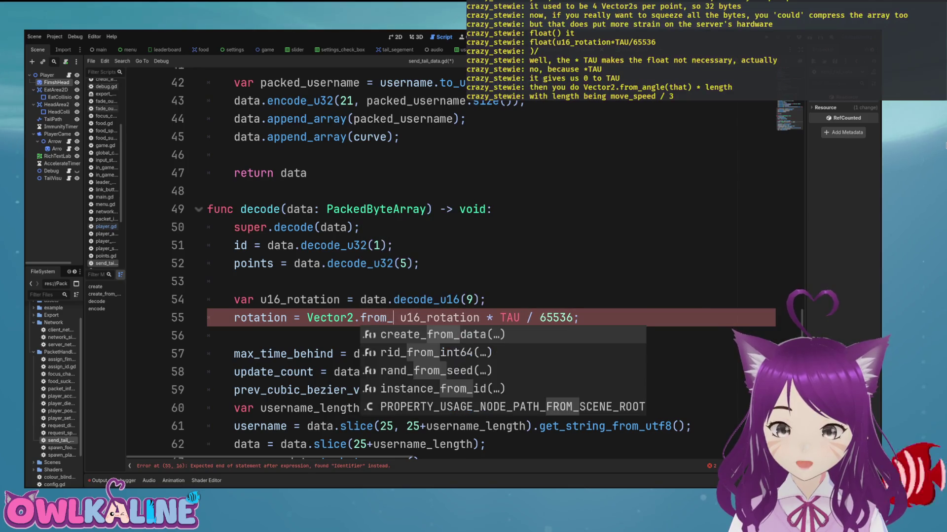
{"action": "key", "text": "Return"}
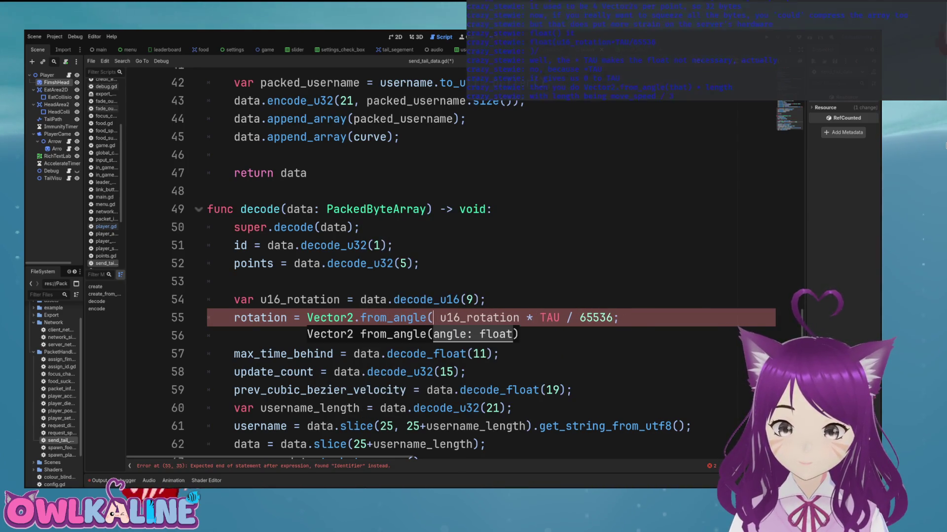
{"action": "key", "text": "End"}
{"action": "key", "text": "ctrl+s"}
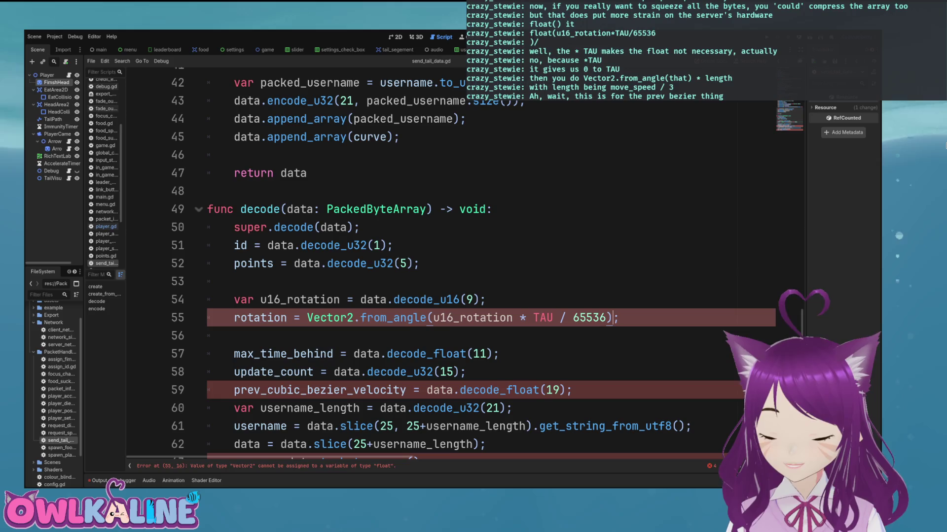
{"action": "key", "text": "BackSpace"}
{"action": "left_click", "coordinate": [428, 318]}
{"action": "key", "text": "ctrl+BackSpace"}
{"action": "key", "text": "ctrl+BackSpace"}
{"action": "key", "text": "ctrl+BackSpace"}
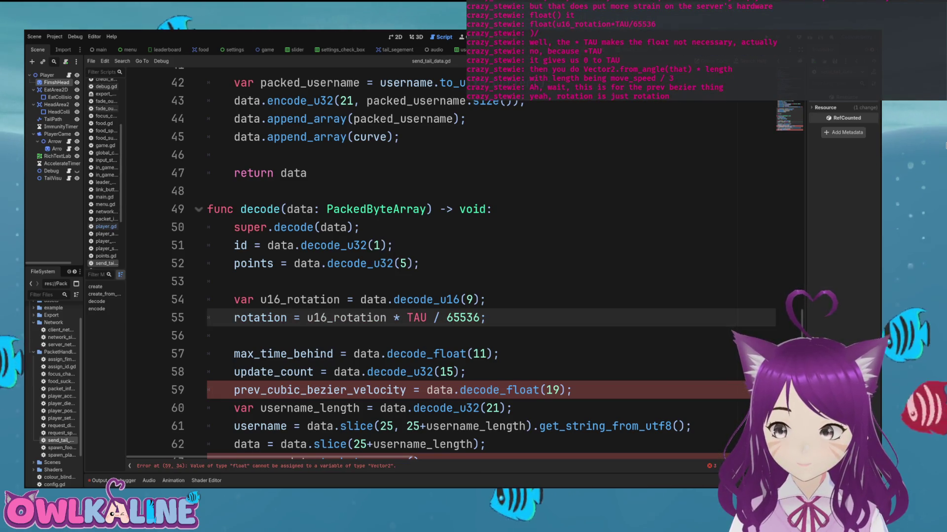
{"action": "scroll", "coordinate": [444, 261], "scroll_direction": "down", "scroll_amount": 1}
{"action": "left_click", "coordinate": [460, 336]}
{"action": "type", "text": "u16"}
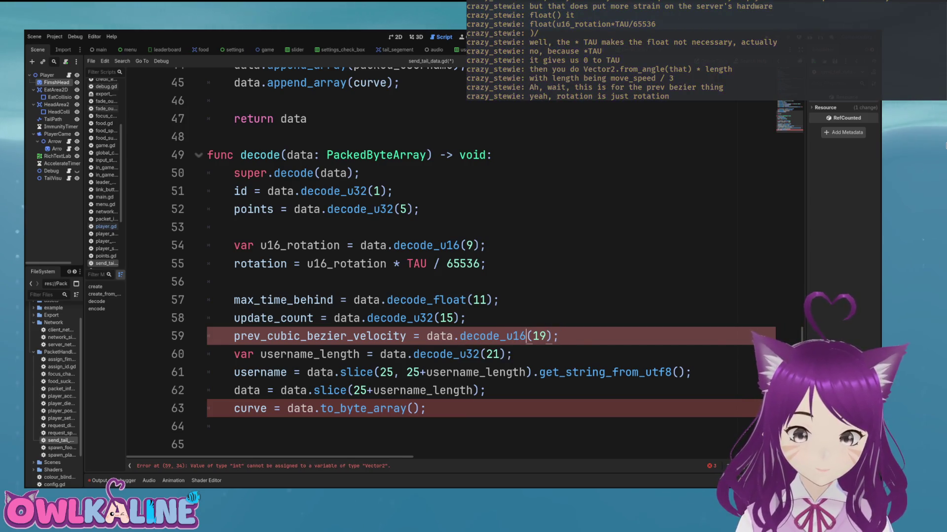
Step: Declare var u16_bezier_velocity reading decode_u16(19) below line 59, with blank spacing
{"action": "key", "text": "Return"}
{"action": "key", "text": "Return"}
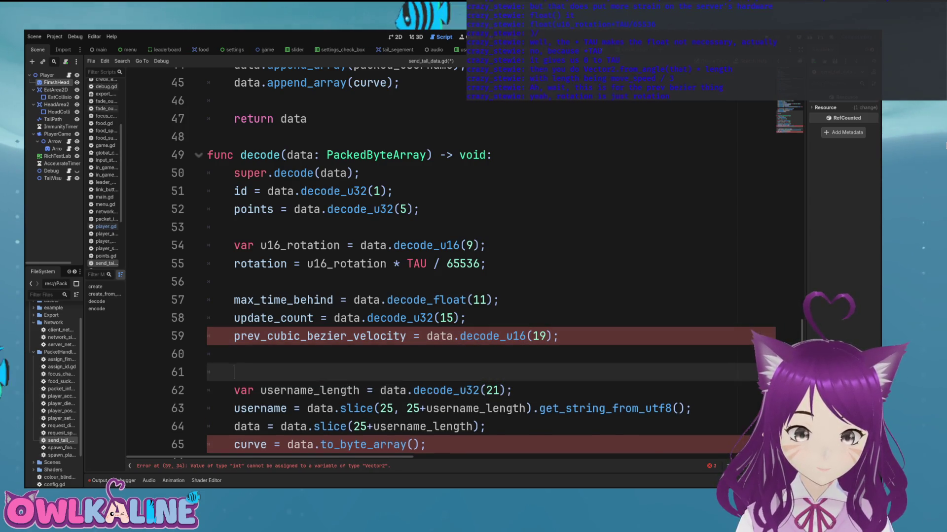
{"action": "key", "text": "Up"}
{"action": "key", "text": "Up"}
{"action": "type", "text": "var"}
{"action": "key", "text": "Delete"}
{"action": "key", "text": "Delete"}
{"action": "key", "text": "Delete"}
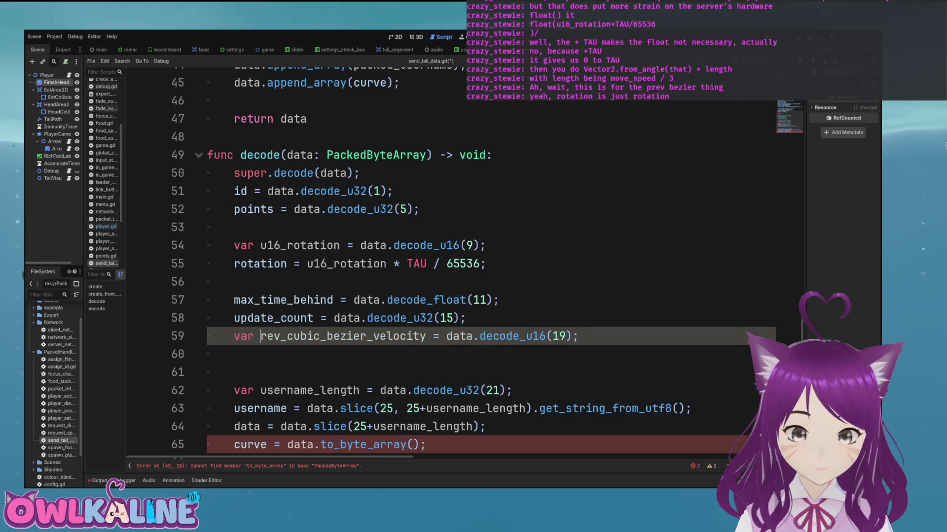
{"action": "type", "text": "u16"}
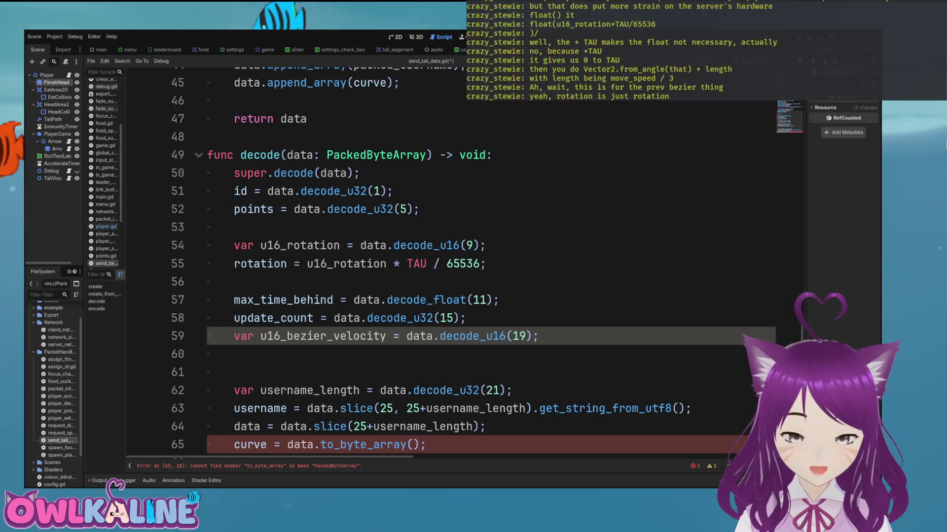
{"action": "left_click", "coordinate": [234, 354]}
{"action": "key", "text": "Up"}
{"action": "key", "text": "Return"}
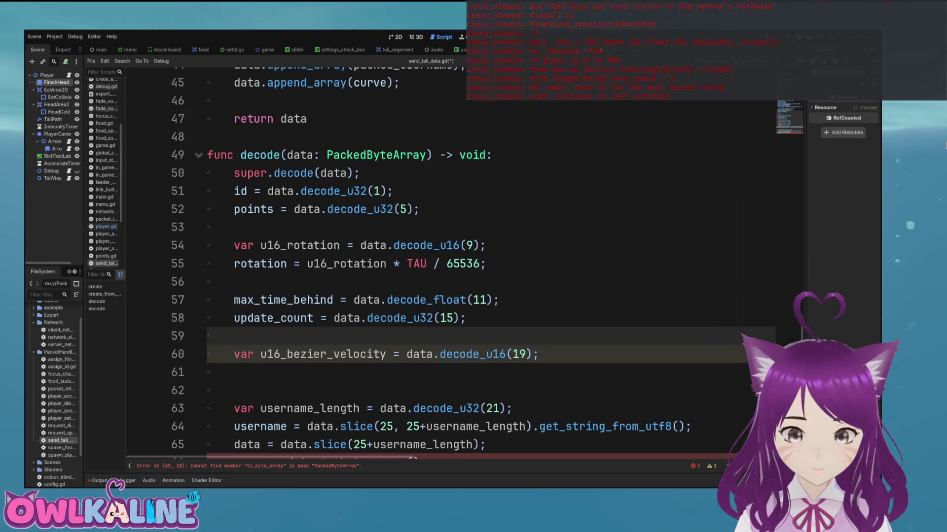
{"action": "key", "text": "Down"}
Step: Copy the rotation formula to line 61 wrapped in Vector2.from_angle()
{"action": "left_click_drag", "start_coordinate": [486, 263], "coordinate": [247, 264]}
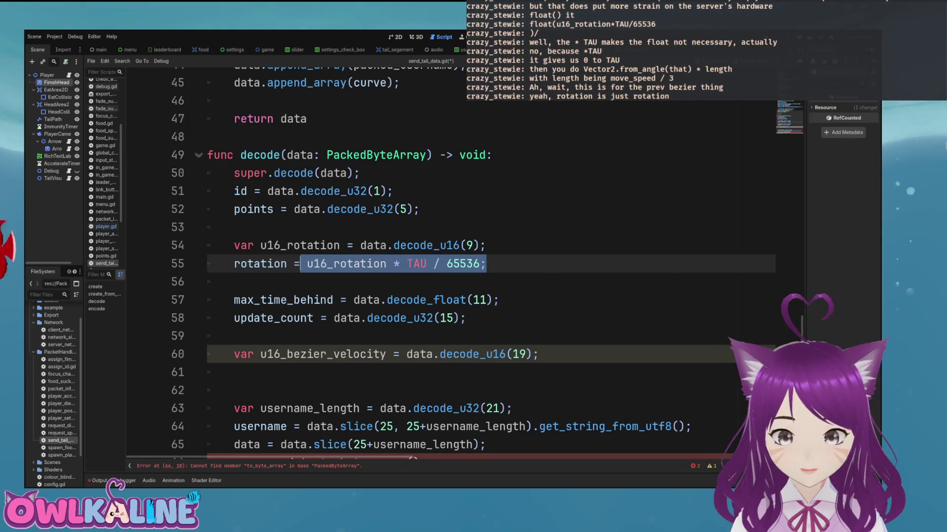
{"action": "key", "text": "ctrl+c"}
{"action": "left_click", "coordinate": [234, 372]}
{"action": "key", "text": "ctrl+v"}
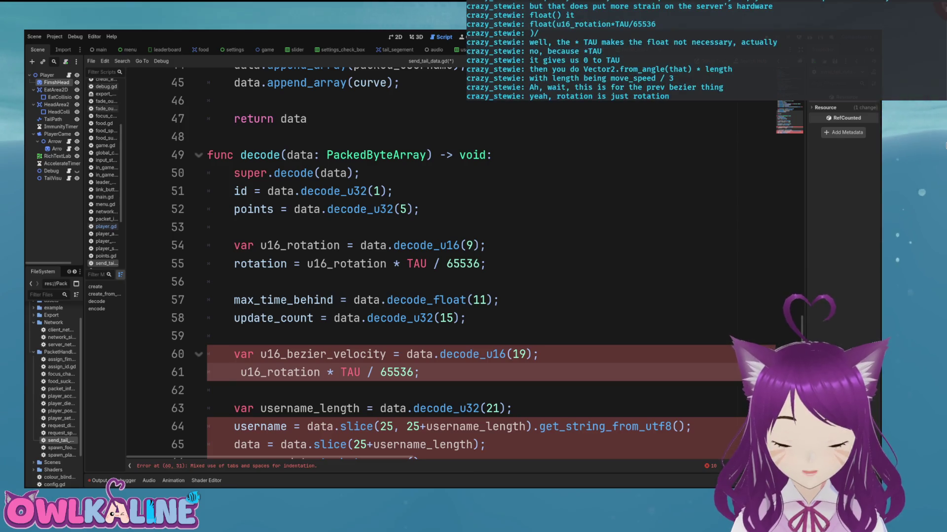
{"action": "type", "text": "Vector2 "}
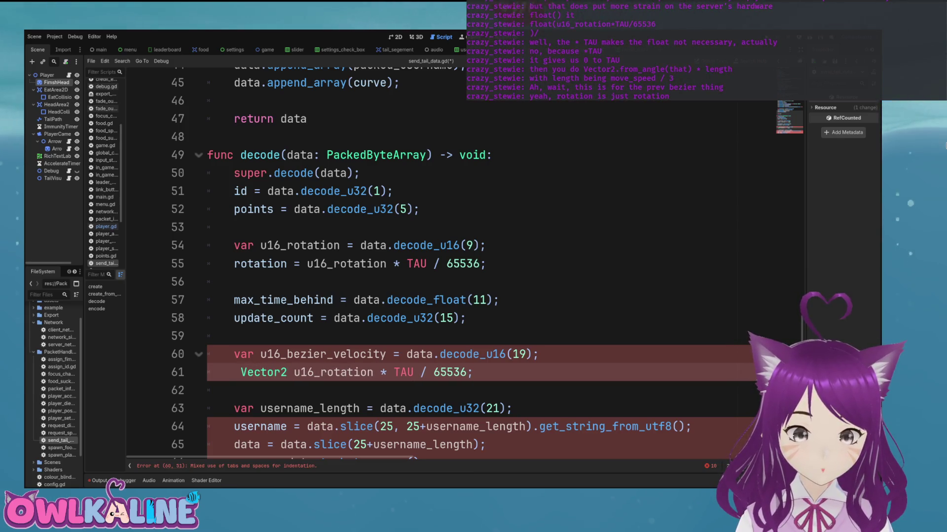
{"action": "type", "text": ".from"}
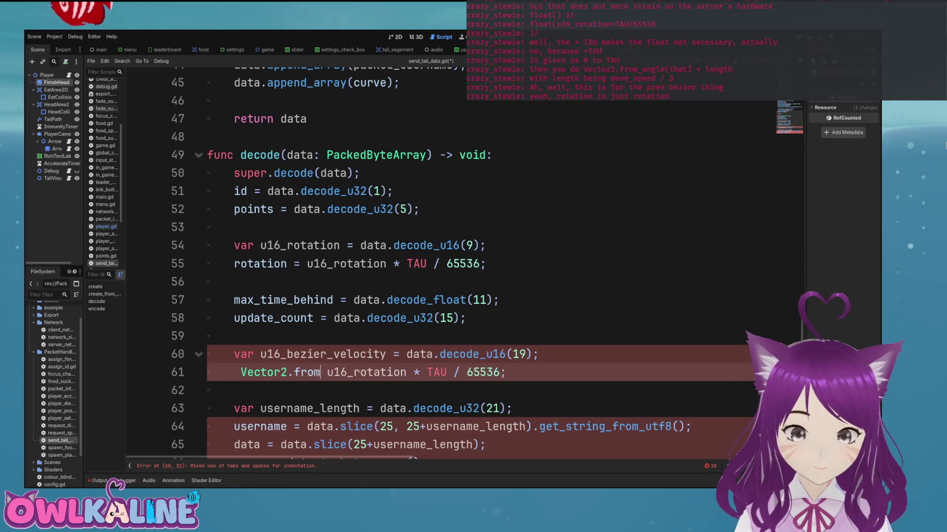
{"action": "key", "text": "BackSpace"}
{"action": "key", "text": "BackSpace"}
{"action": "type", "text": "from_angle("}
{"action": "key", "text": "Delete"}
{"action": "key", "text": "Delete"}
{"action": "type", "text": ")"}
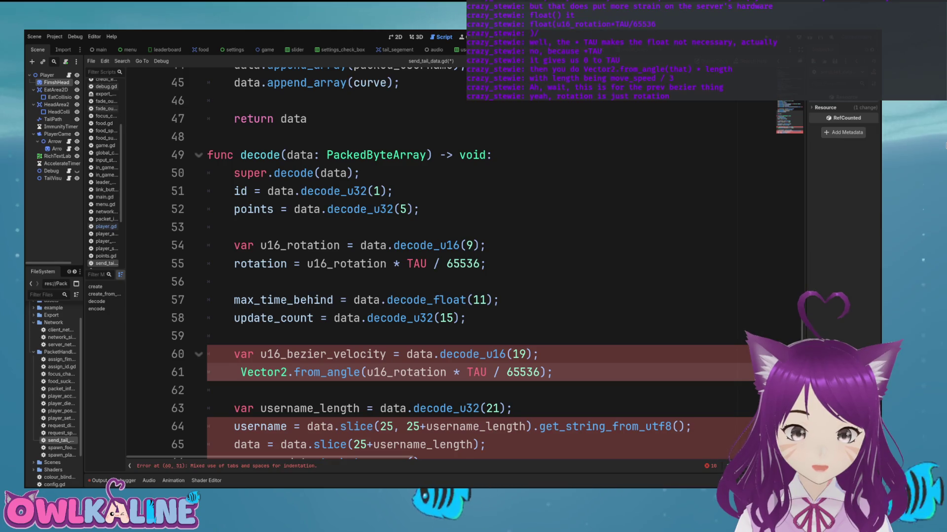
Step: Assign that Vector2.from_angle result to prev_cubic_bezier_velocity
{"action": "scroll", "coordinate": [444, 261], "scroll_direction": "up", "scroll_amount": 5}
{"action": "scroll", "coordinate": [443, 261], "scroll_direction": "up", "scroll_amount": 10}
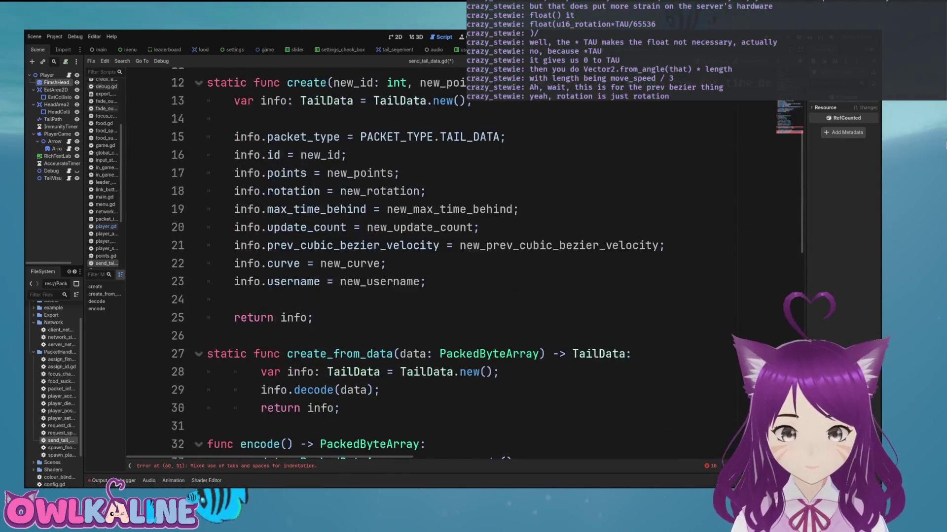
{"action": "scroll", "coordinate": [443, 261], "scroll_direction": "down", "scroll_amount": 10}
{"action": "scroll", "coordinate": [444, 261], "scroll_direction": "down", "scroll_amount": 5}
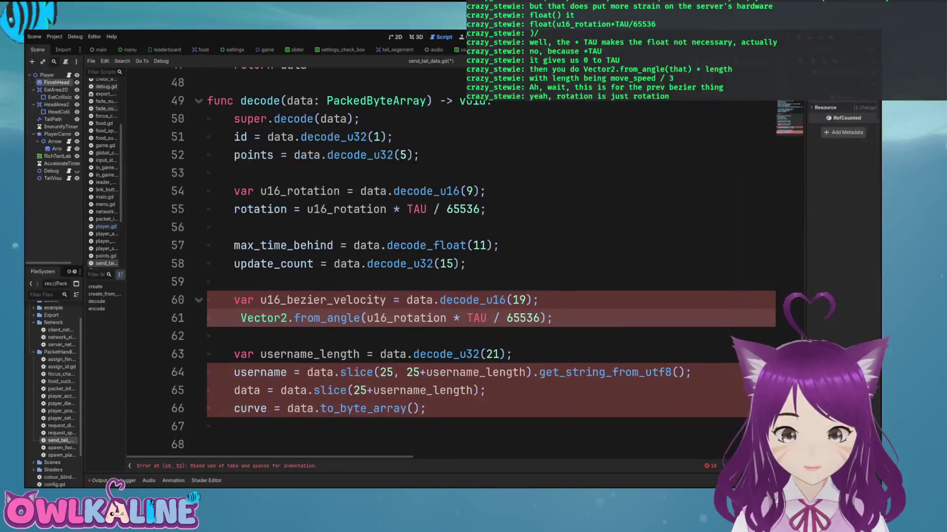
{"action": "type", "text": "prev"}
{"action": "key", "text": "Return"}
{"action": "type", "text": "="}
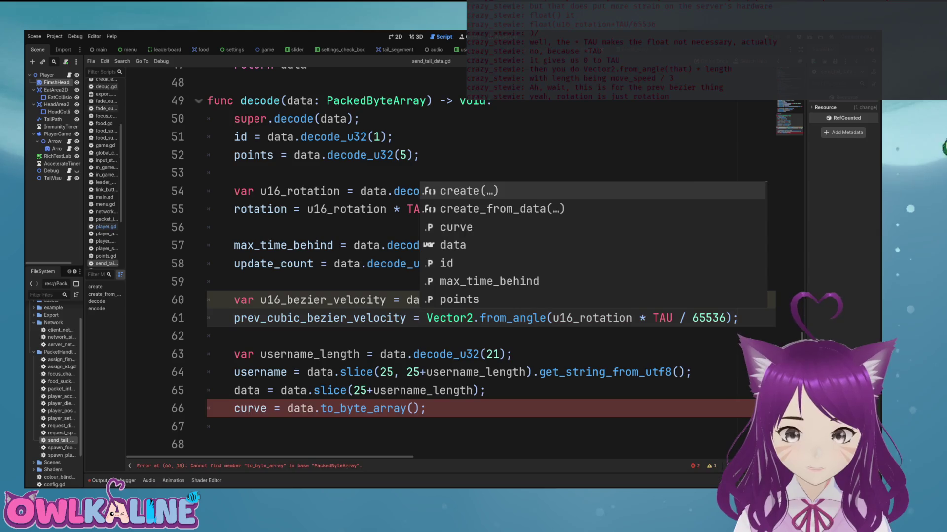
{"action": "key", "text": "End"}
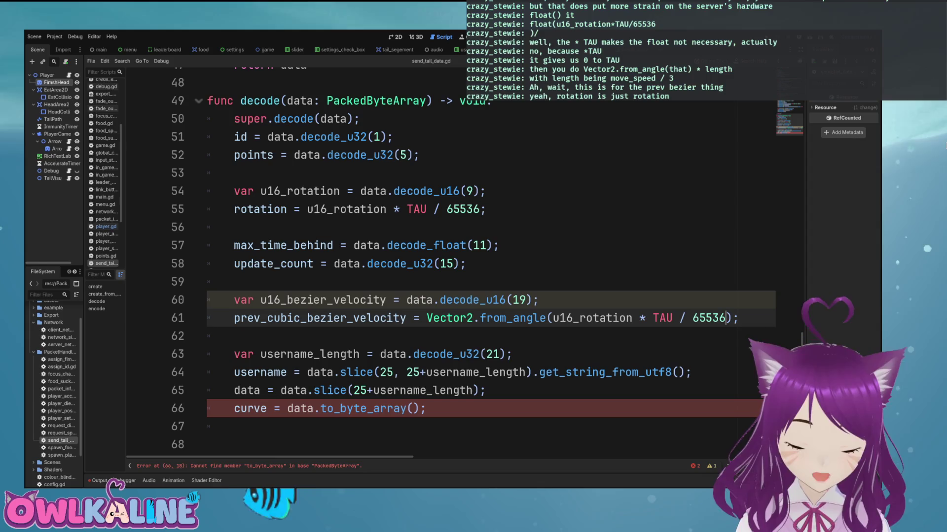
Step: Review the rotation and u16_bezier_velocity decode lines
{"action": "scroll", "coordinate": [443, 261], "scroll_direction": "up", "scroll_amount": 2}
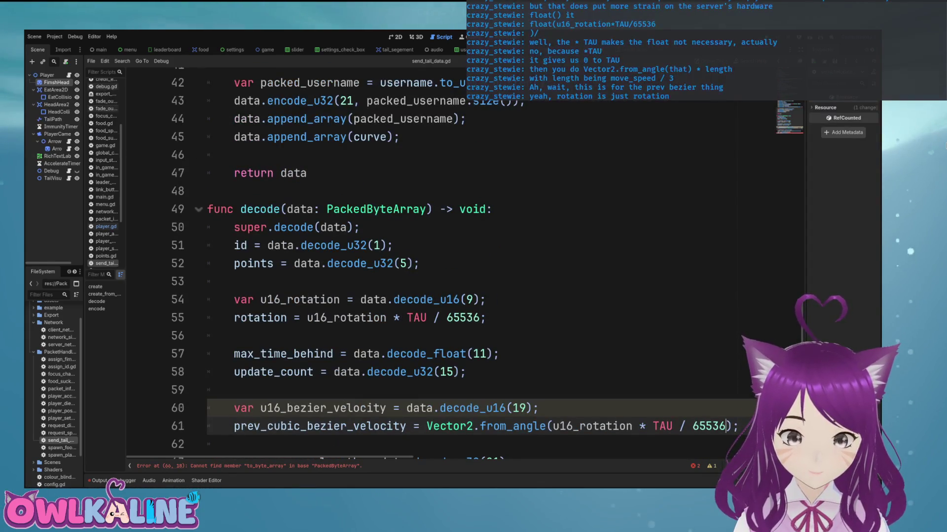
{"action": "left_click", "coordinate": [260, 300]}
{"action": "left_click", "coordinate": [296, 318]}
{"action": "left_click", "coordinate": [295, 354]}
{"action": "scroll", "coordinate": [444, 262], "scroll_direction": "down", "scroll_amount": 2}
{"action": "left_click", "coordinate": [296, 282]}
{"action": "left_click", "coordinate": [296, 318]}
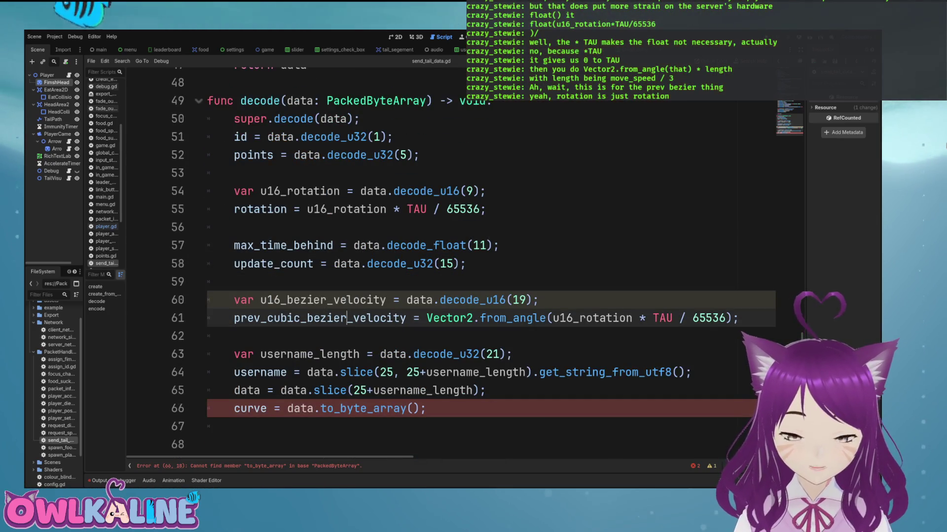
{"action": "left_click", "coordinate": [237, 336]}
{"action": "left_click", "coordinate": [287, 300]}
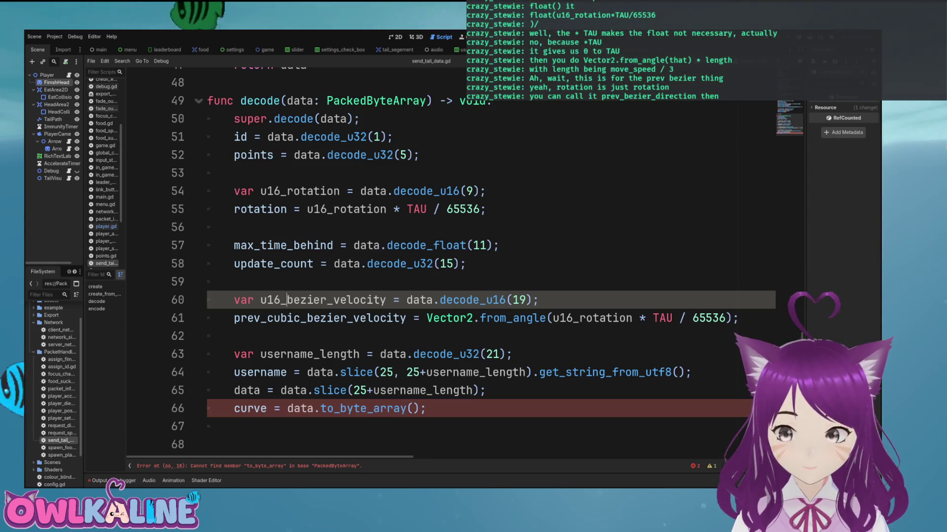
{"action": "left_click", "coordinate": [406, 318]}
Step: Replace velocity with direction in decode, including u16_bezier_direction on line 60, and save
{"action": "key", "text": "ctrl+shift+Left"}
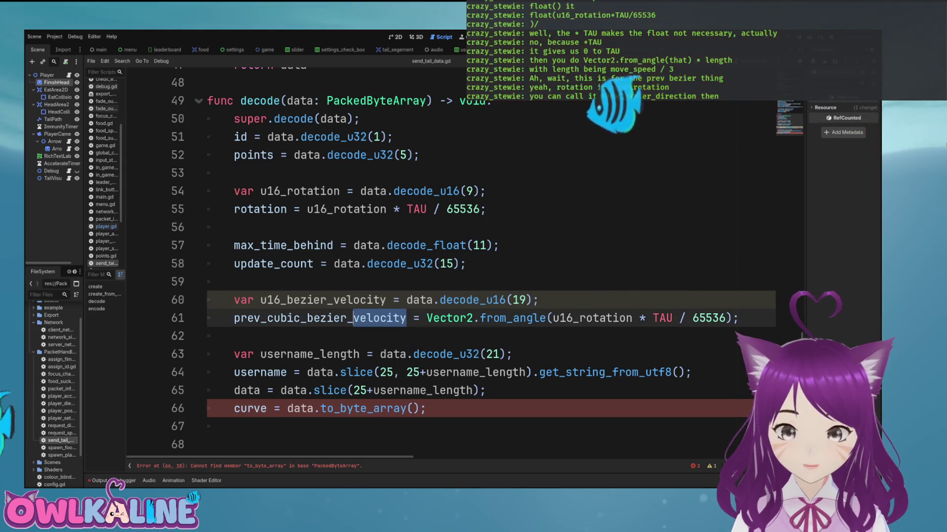
{"action": "type", "text": "direction"}
{"action": "left_click", "coordinate": [387, 300]}
{"action": "key", "text": "BackSpace"}
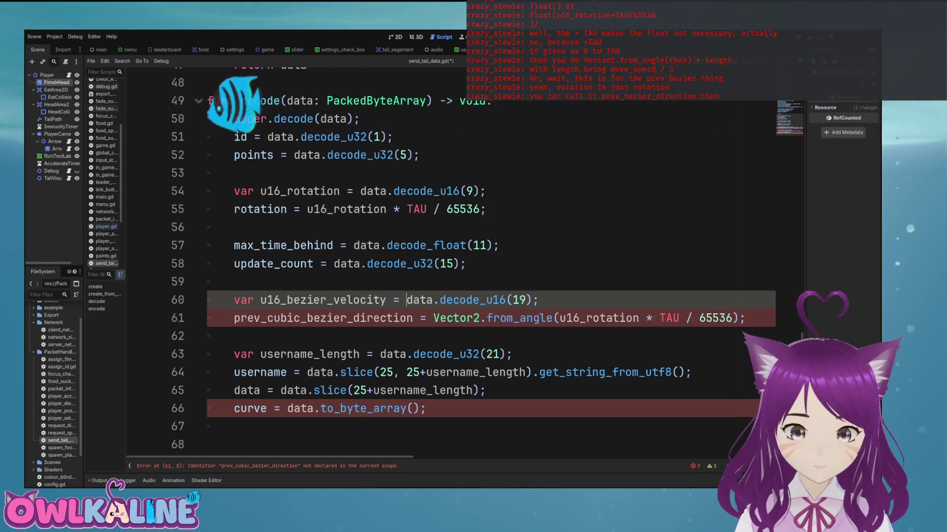
{"action": "key", "text": "BackSpace"}
{"action": "key", "text": "BackSpace"}
{"action": "key", "text": "BackSpace"}
{"action": "type", "text": "direction"}
{"action": "key", "text": "ctrl+s"}
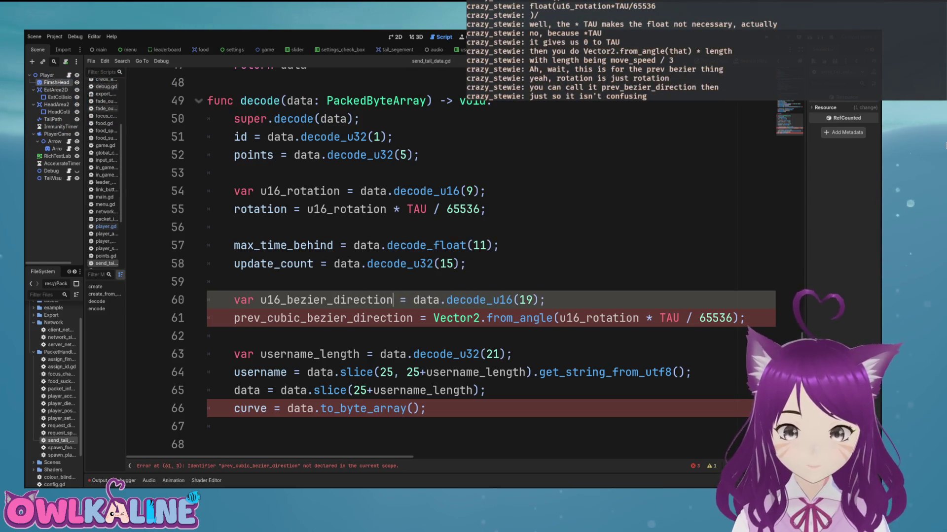
Step: Rename velocity to direction in the line 8 declaration, create() parameter and line 21 assignment; save
{"action": "scroll", "coordinate": [488, 261], "scroll_direction": "up", "scroll_amount": 15}
{"action": "left_click_drag", "start_coordinate": [406, 206], "coordinate": [358, 205]}
{"action": "key", "text": "BackSpace"}
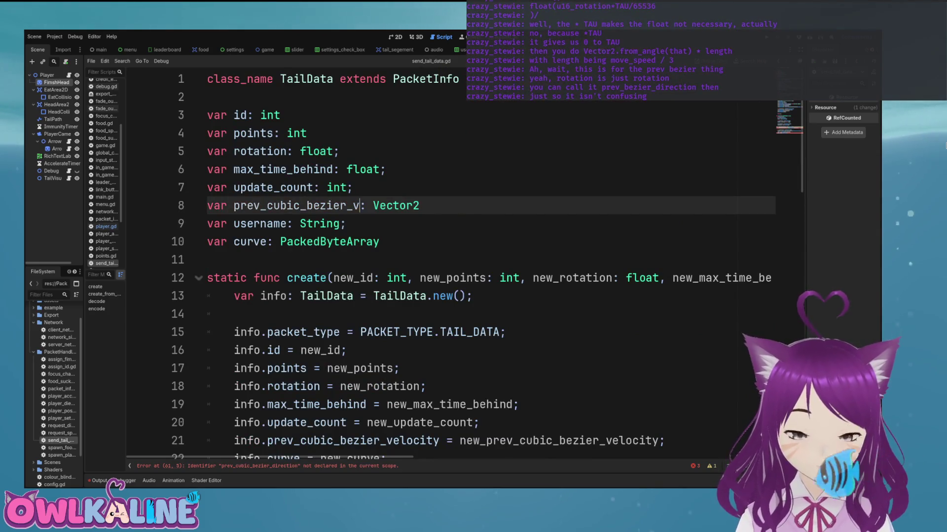
{"action": "type", "text": "rection"}
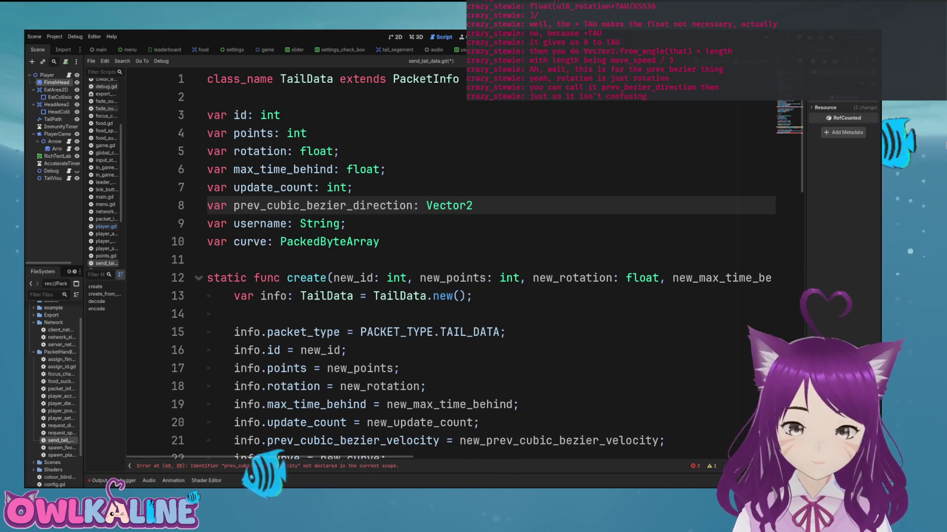
{"action": "scroll", "coordinate": [488, 266], "scroll_direction": "right", "scroll_amount": 10}
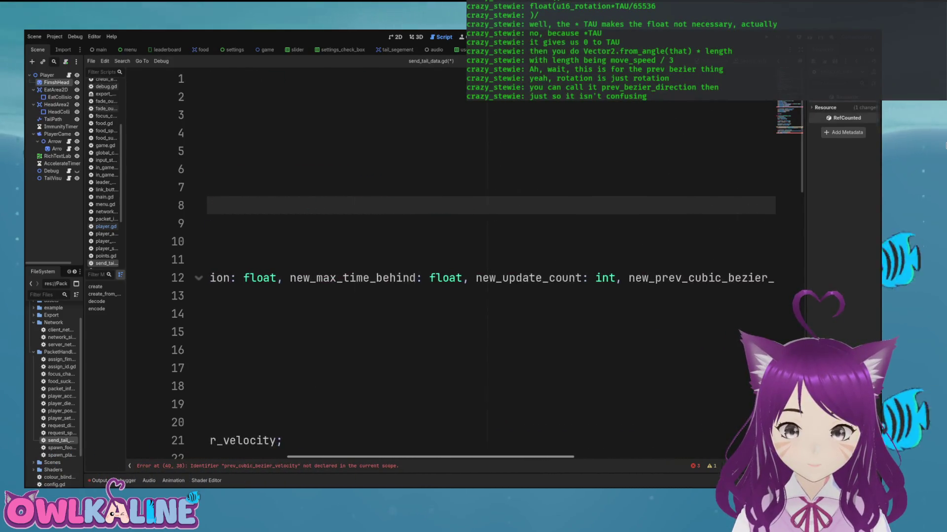
{"action": "scroll", "coordinate": [488, 267], "scroll_direction": "right", "scroll_amount": 5}
{"action": "left_click_drag", "start_coordinate": [582, 278], "coordinate": [556, 278]}
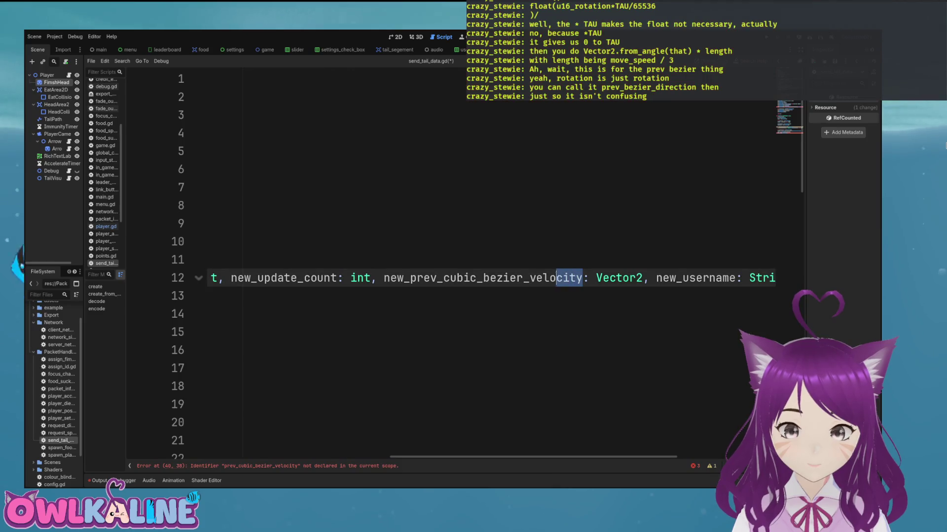
{"action": "key", "text": "BackSpace"}
{"action": "key", "text": "BackSpace"}
{"action": "type", "text": "direction"}
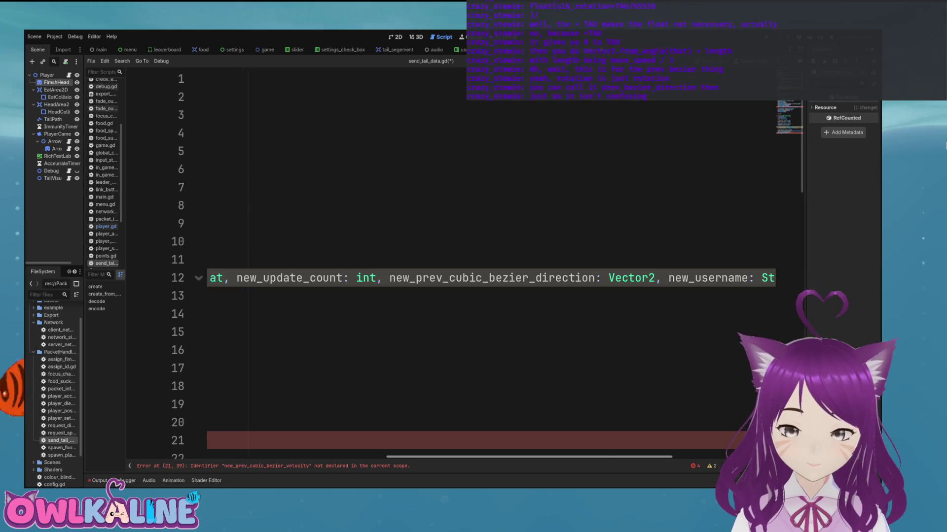
{"action": "key", "text": "Home"}
{"action": "scroll", "coordinate": [488, 266], "scroll_direction": "down", "scroll_amount": 2}
{"action": "left_click_drag", "start_coordinate": [439, 332], "coordinate": [380, 332]}
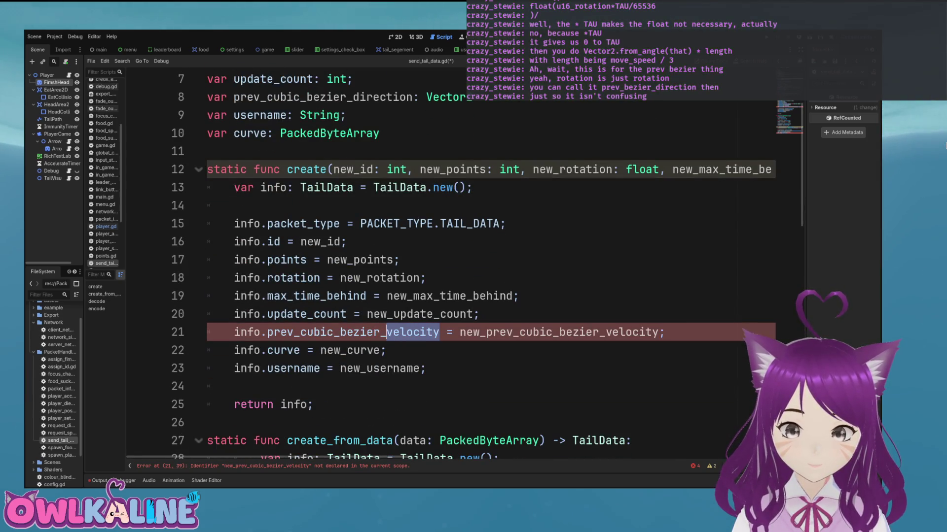
{"action": "type", "text": "direction"}
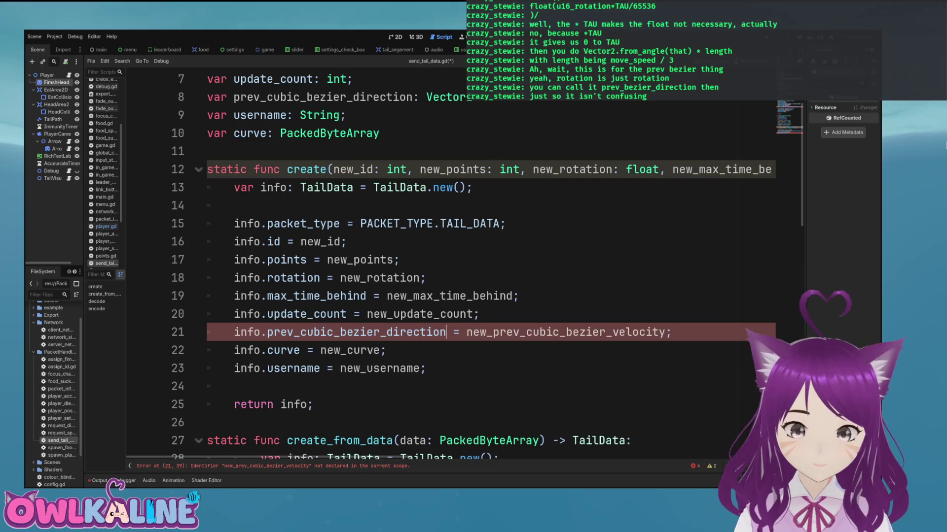
{"action": "left_click_drag", "start_coordinate": [393, 332], "coordinate": [439, 332]}
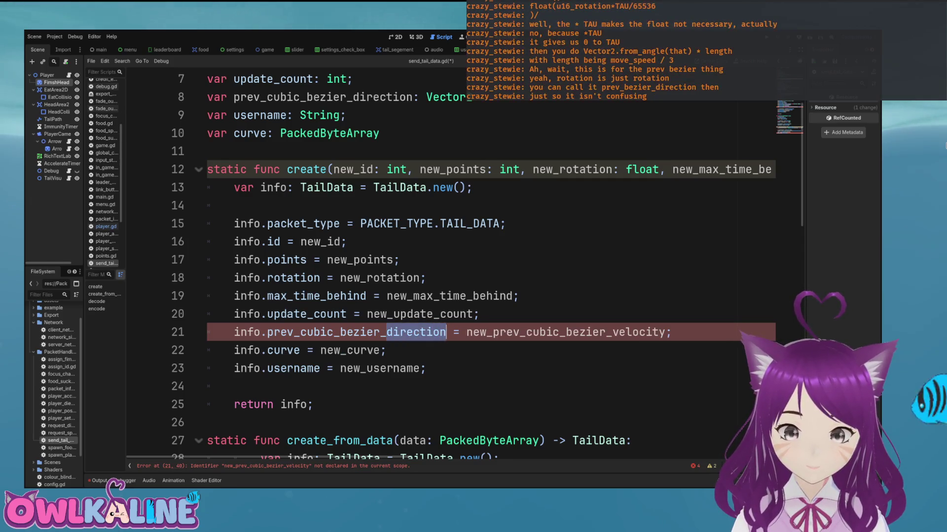
{"action": "left_click", "coordinate": [662, 332]}
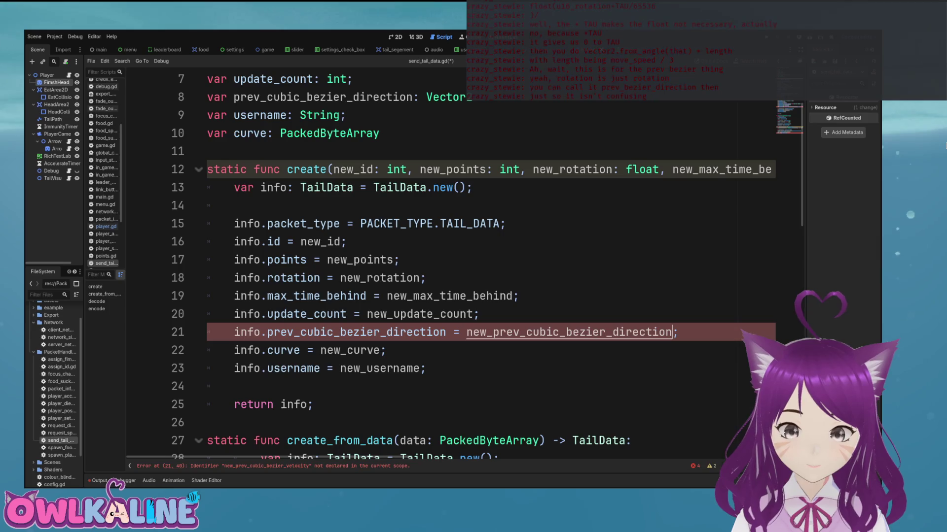
{"action": "key", "text": "ctrl+s"}
Step: Change velocity to direction in the line 40 encode call
{"action": "scroll", "coordinate": [488, 261], "scroll_direction": "down", "scroll_amount": 6}
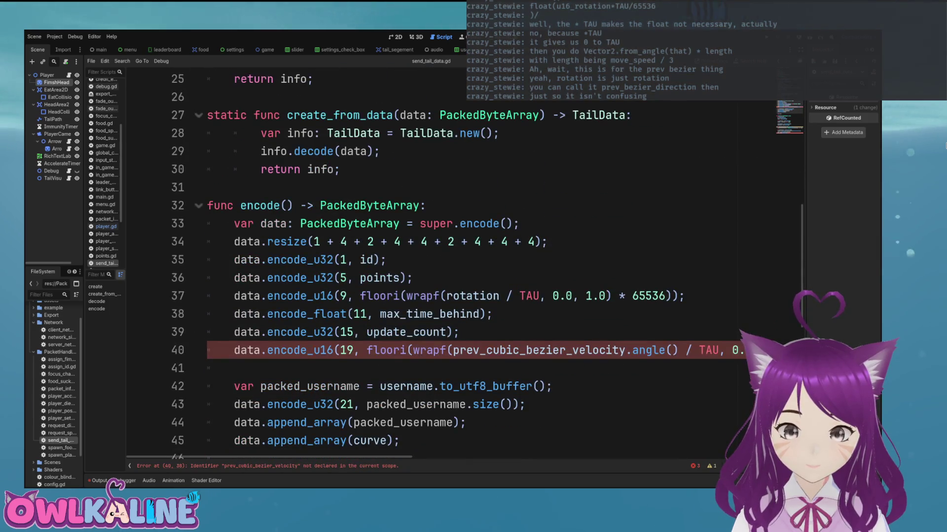
{"action": "left_click_drag", "start_coordinate": [572, 350], "coordinate": [626, 350]}
{"action": "type", "text": "direction"}
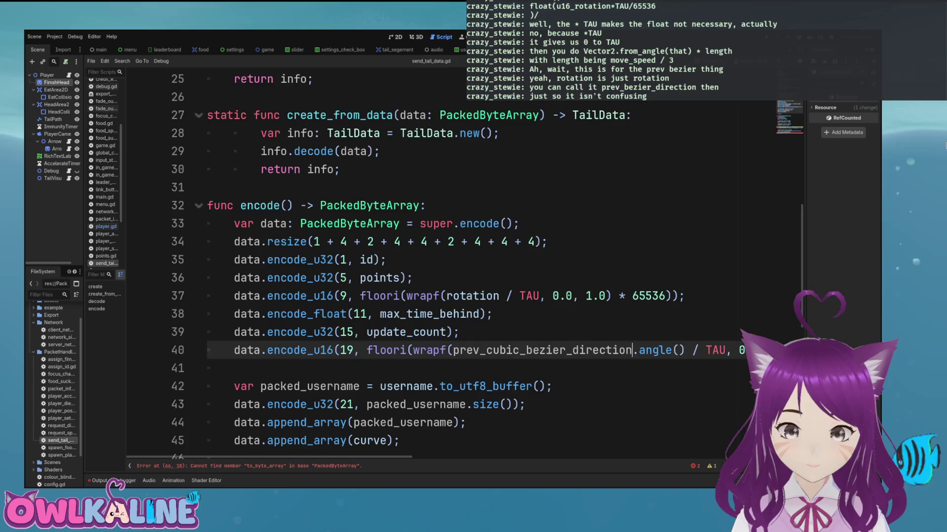
{"action": "scroll", "coordinate": [489, 261], "scroll_direction": "down", "scroll_amount": 8}
{"action": "left_click", "coordinate": [493, 303]}
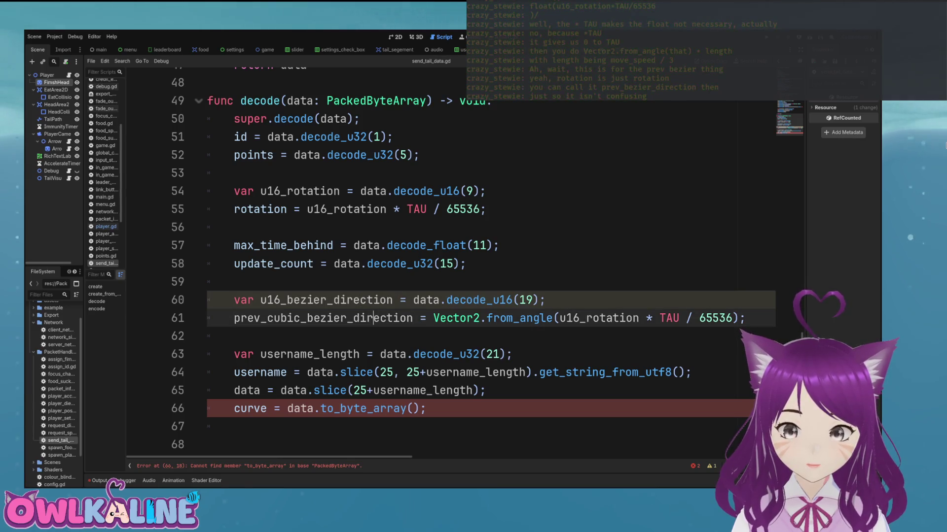
{"action": "key", "text": "Down"}
{"action": "key", "text": "Down"}
{"action": "key", "text": "Down"}
{"action": "key", "text": "Down"}
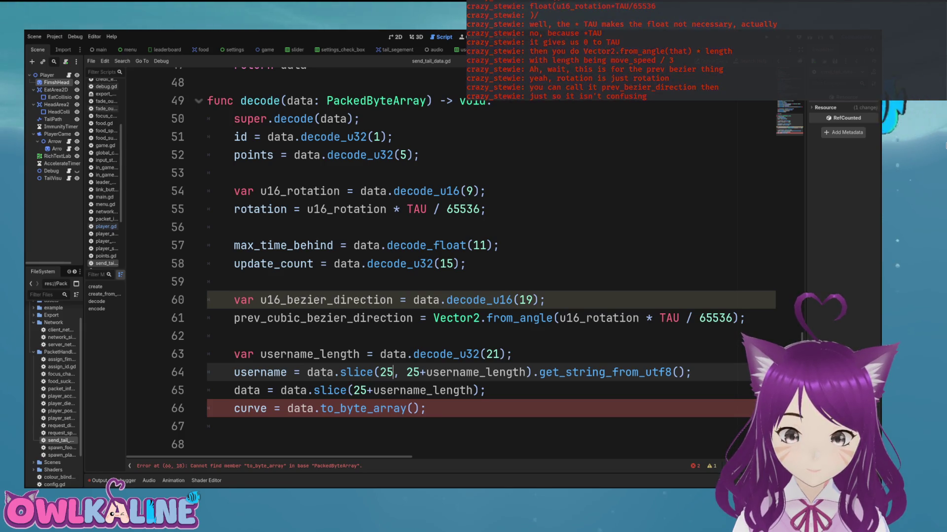
Step: Delete .to_byte_array() on line 66 so curve comes straight from data, then return to player.gd
{"action": "left_click", "coordinate": [267, 408]}
{"action": "left_click_drag", "start_coordinate": [367, 408], "coordinate": [413, 409]}
{"action": "key", "text": "BackSpace"}
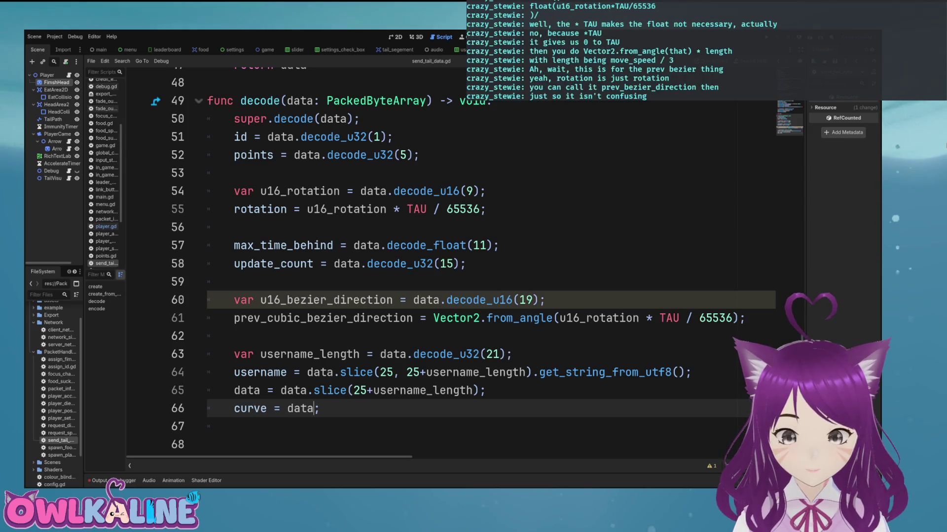
{"action": "mouse_move", "coordinate": [327, 390]}
{"action": "left_mouse_down"}
{"action": "mouse_move", "coordinate": [427, 390]}
{"action": "mouse_move", "coordinate": [340, 372]}
{"action": "mouse_move", "coordinate": [347, 390]}
{"action": "mouse_move", "coordinate": [420, 390]}
{"action": "mouse_move", "coordinate": [321, 373]}
{"action": "mouse_move", "coordinate": [414, 390]}
{"action": "left_mouse_up"}
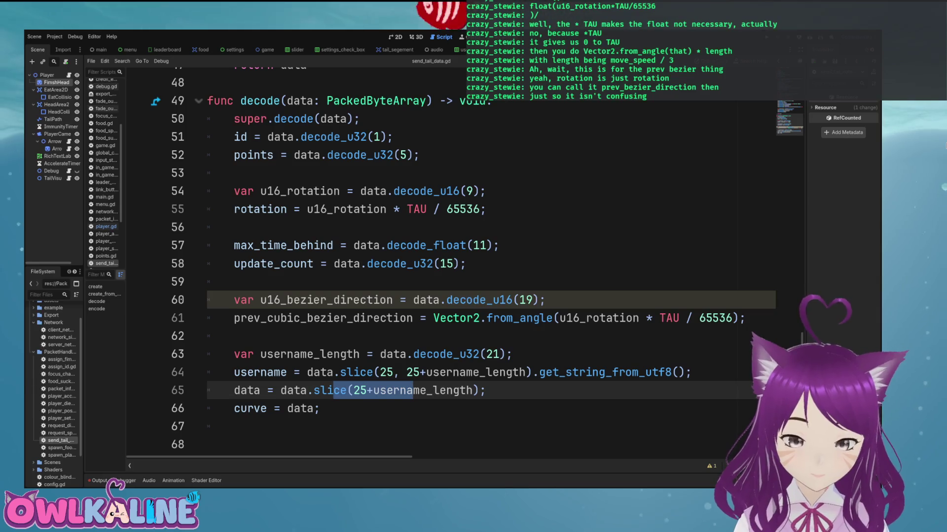
{"action": "left_click", "coordinate": [320, 409]}
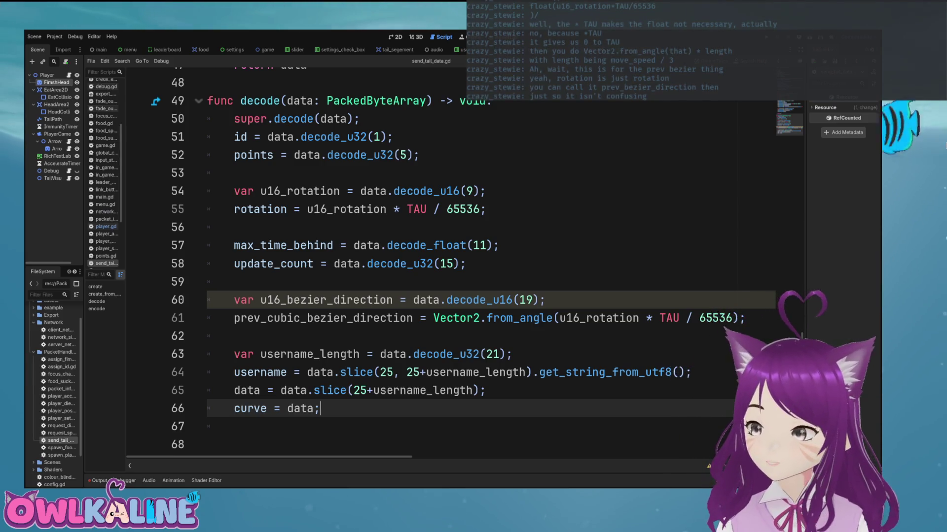
{"action": "scroll", "coordinate": [443, 261], "scroll_direction": "up", "scroll_amount": 5}
{"action": "scroll", "coordinate": [443, 261], "scroll_direction": "up", "scroll_amount": 11}
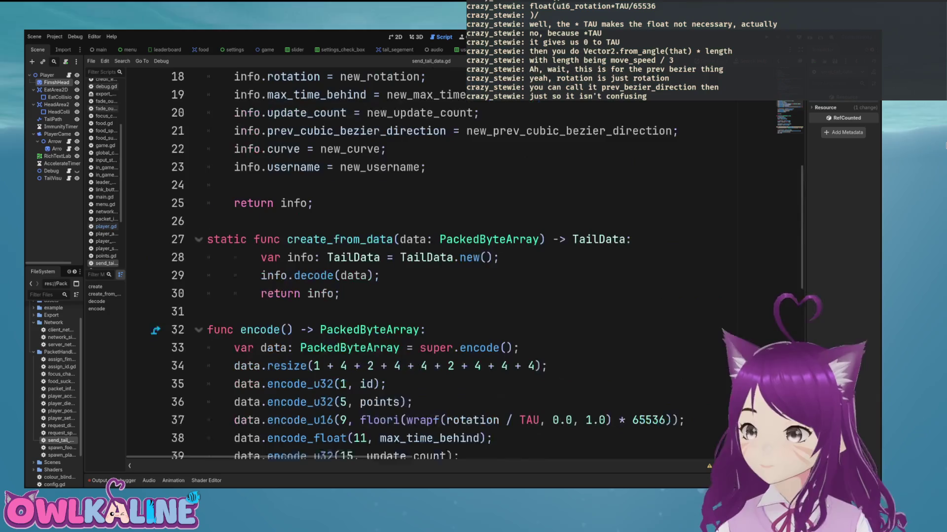
{"action": "scroll", "coordinate": [444, 262], "scroll_direction": "down", "scroll_amount": 7}
{"action": "scroll", "coordinate": [443, 261], "scroll_direction": "down", "scroll_amount": 8}
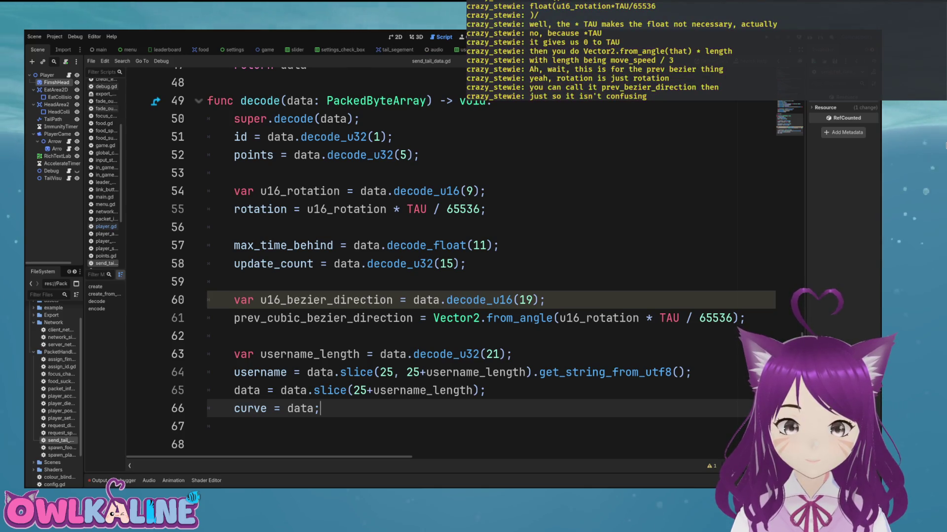
{"action": "key", "text": "alt+Left"}
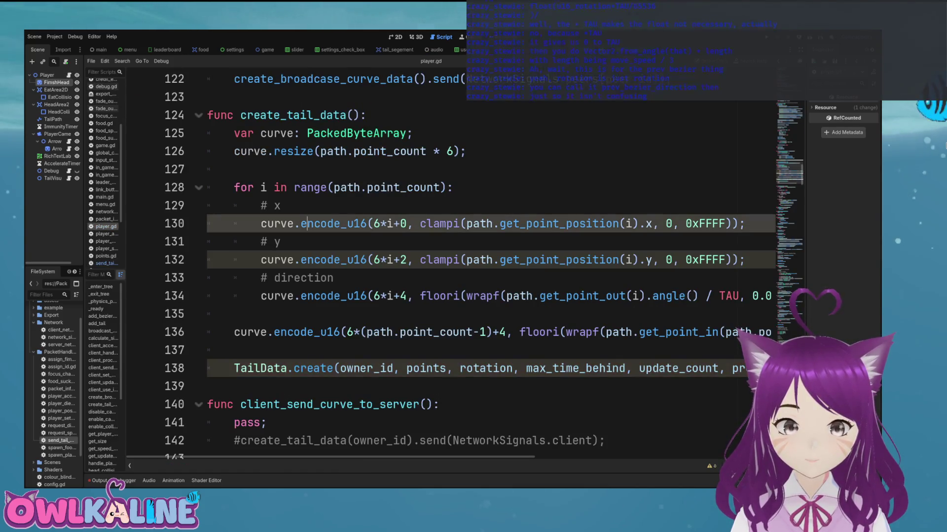
Step: Add a new update_tail(tail_data) function below create_tail_data
{"action": "scroll", "coordinate": [488, 262], "scroll_direction": "down", "scroll_amount": 1}
{"action": "scroll", "coordinate": [488, 261], "scroll_direction": "up", "scroll_amount": 2}
{"action": "left_click", "coordinate": [301, 278]}
{"action": "scroll", "coordinate": [301, 278], "scroll_direction": "down", "scroll_amount": 3}
{"action": "left_click", "coordinate": [301, 278]}
{"action": "key", "text": "Return"}
{"action": "key", "text": "Return"}
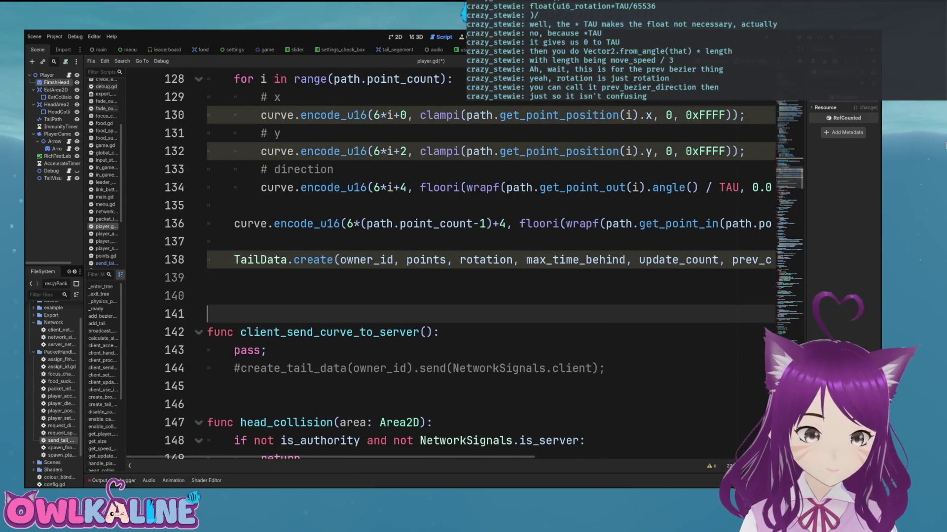
{"action": "type", "text": "func update_tail"}
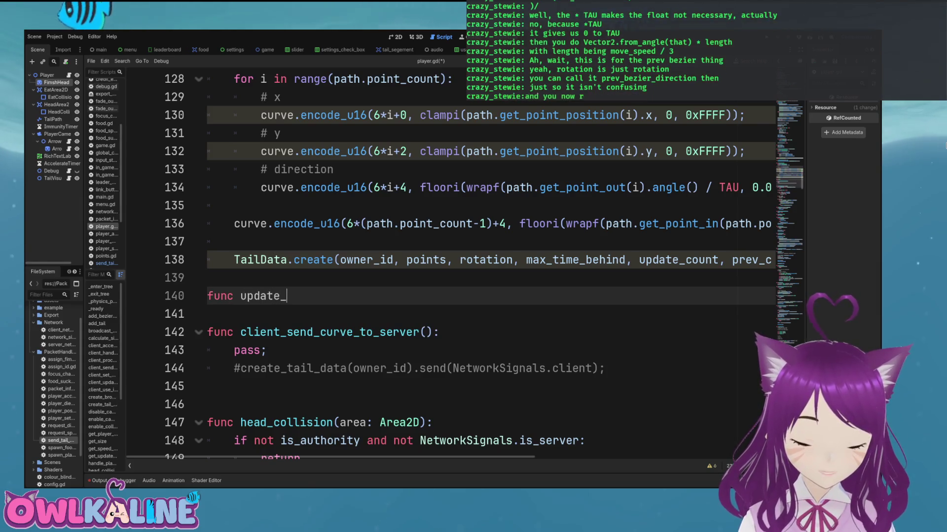
{"action": "type", "text": "():"}
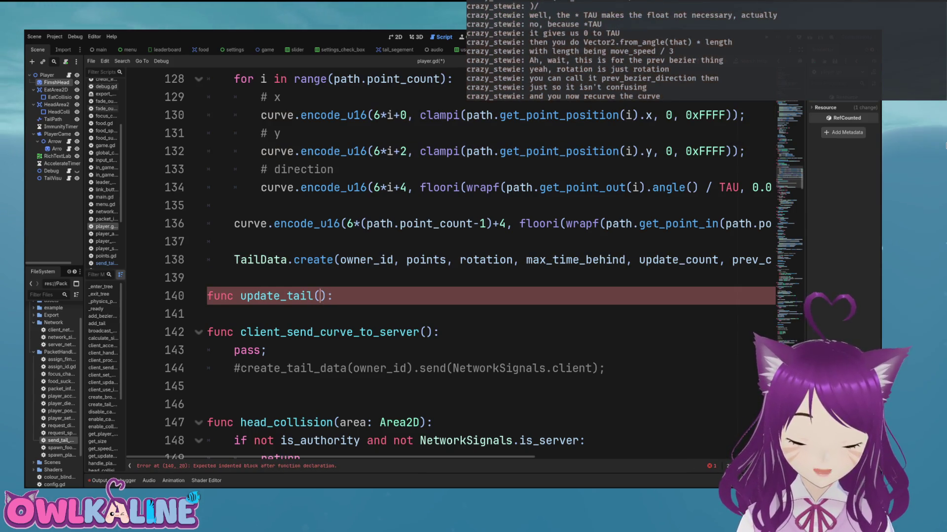
{"action": "type", "text": "tail_data"}
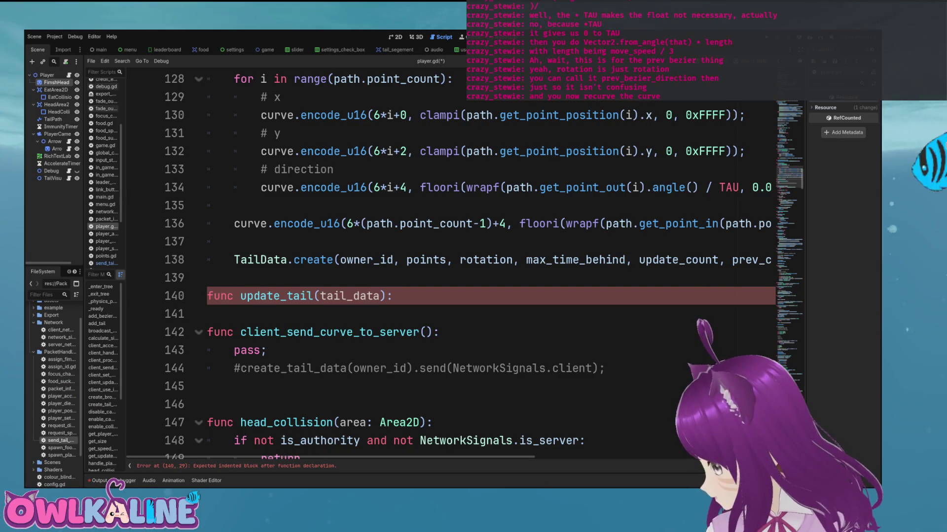
{"action": "key", "text": "Return"}
{"action": "key", "text": "Return"}
{"action": "key", "text": "Return"}
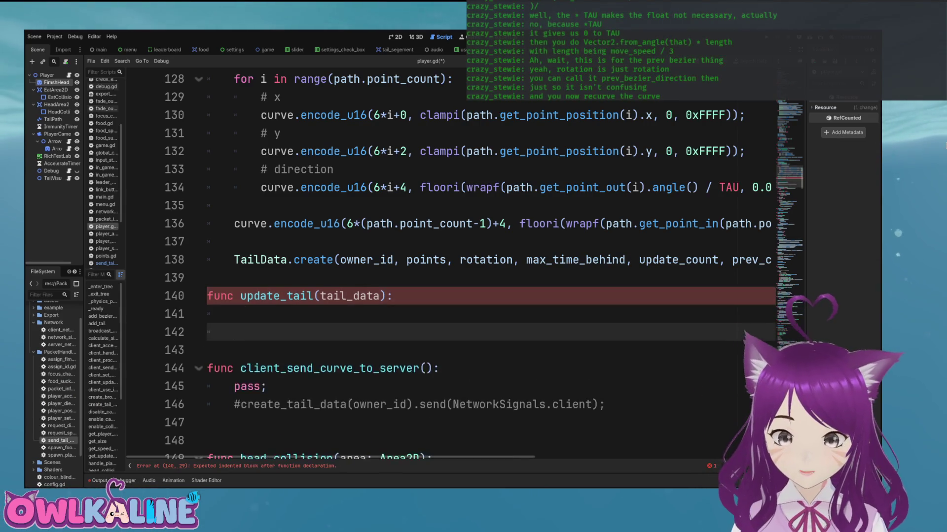
Step: Add an 'if NetworkSignals.is_server:' check and type the parameter as TailData
{"action": "type", "text": "if NetworkSignals"}
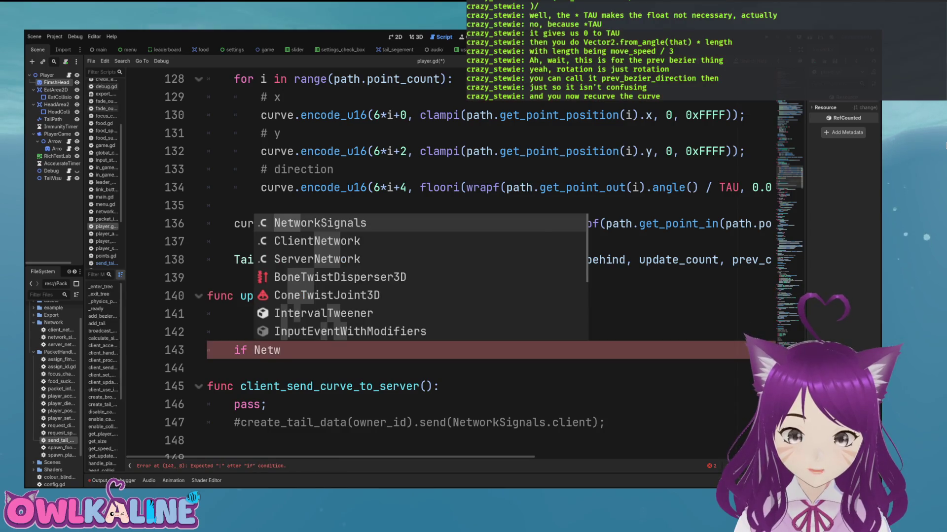
{"action": "key", "text": "Return"}
{"action": "type", "text": ".is_server"}
{"action": "key", "text": "Return"}
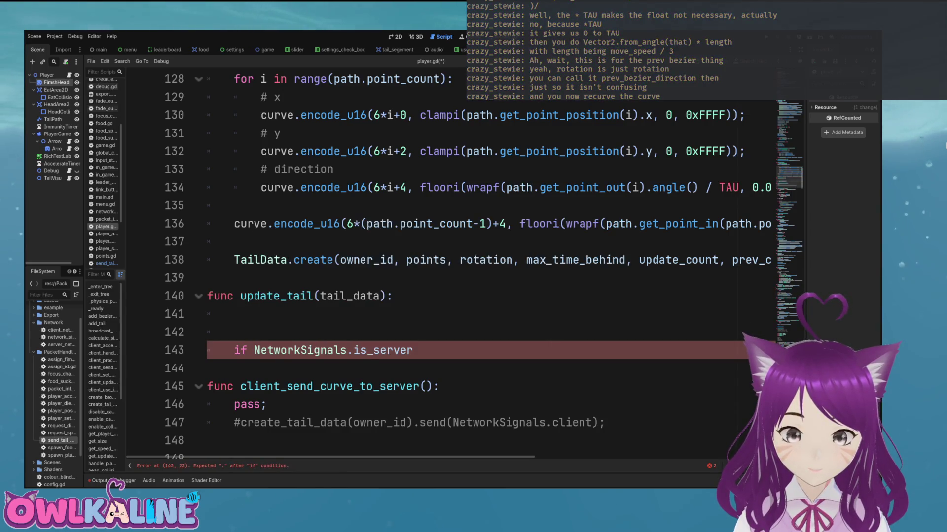
{"action": "type", "text": ":"}
{"action": "key", "text": "Return"}
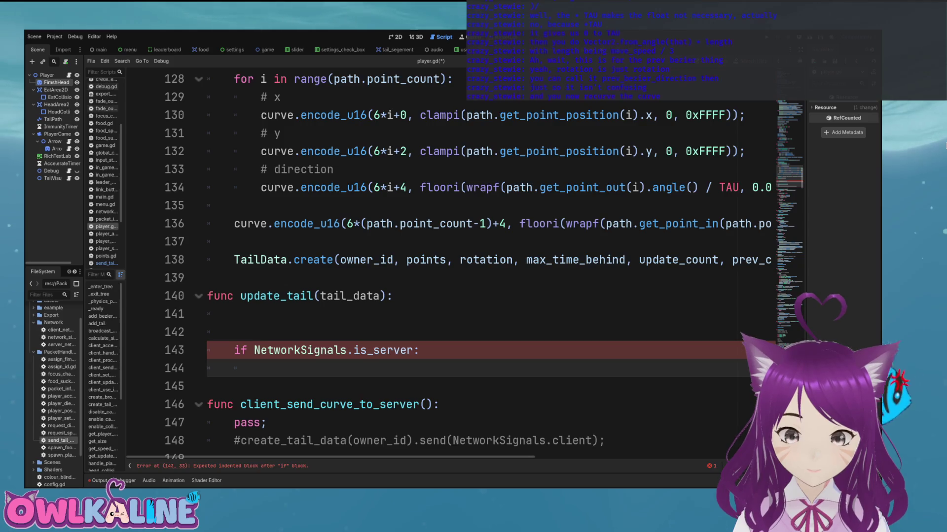
{"action": "key", "text": "Up"}
{"action": "key", "text": "Up"}
{"action": "key", "text": "Up"}
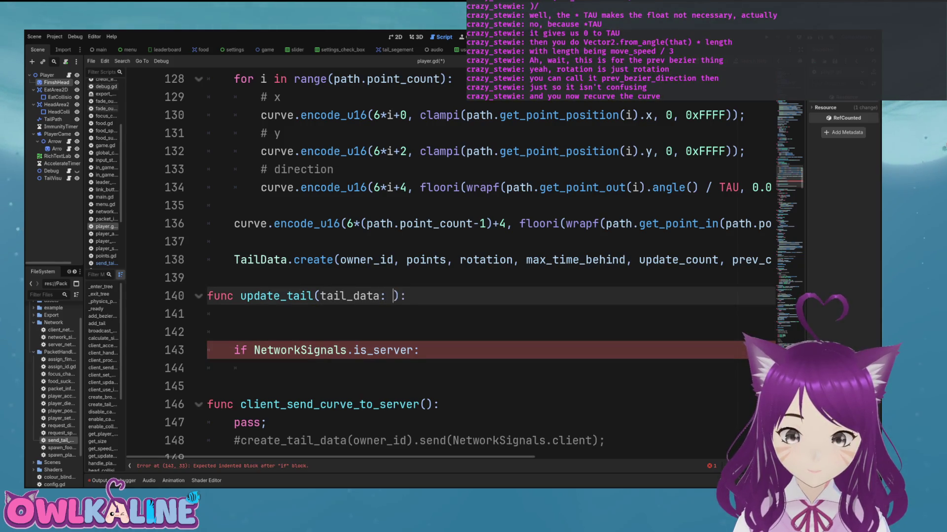
{"action": "type", "text": "Ta"}
{"action": "key", "text": "Down"}
{"action": "key", "text": "Return"}
{"action": "key", "text": "Down"}
{"action": "key", "text": "Down"}
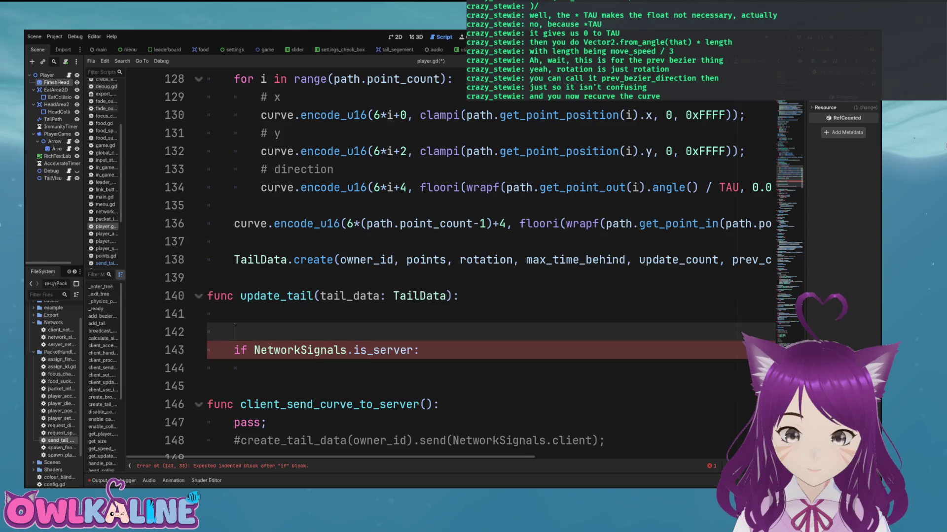
Step: Write 'tail_data.broadcast(NetworkSignals.peers);' inside the server branch and save
{"action": "left_click", "coordinate": [261, 368]}
{"action": "type", "text": "_d"}
{"action": "key", "text": "Return"}
{"action": "type", "text": "."}
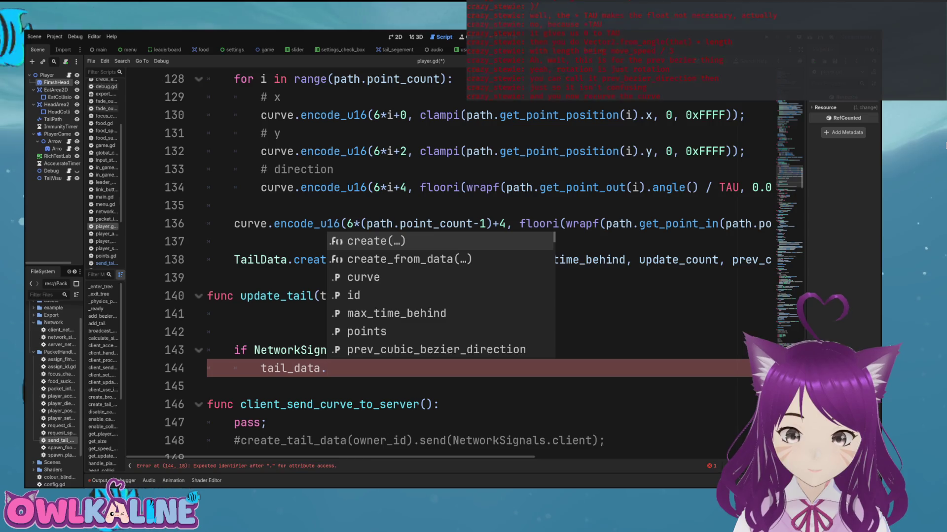
{"action": "key", "text": "Down"}
{"action": "key", "text": "Up"}
{"action": "key", "text": "Down"}
{"action": "key", "text": "Down"}
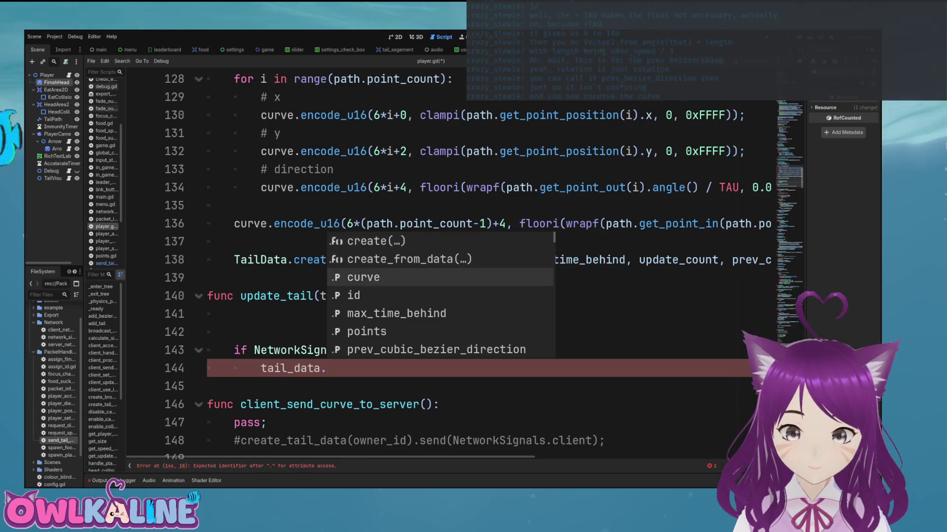
{"action": "type", "text": "se"}
{"action": "key", "text": "BackSpace"}
{"action": "key", "text": "BackSpace"}
{"action": "type", "text": "br"}
{"action": "key", "text": "Return"}
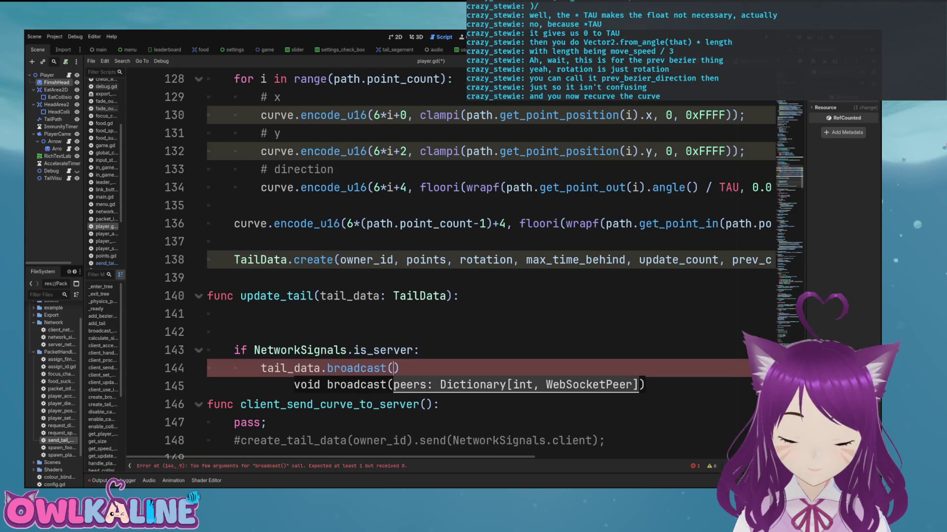
{"action": "type", "text": "Netwo"}
{"action": "key", "text": "Return"}
{"action": "type", "text": "."}
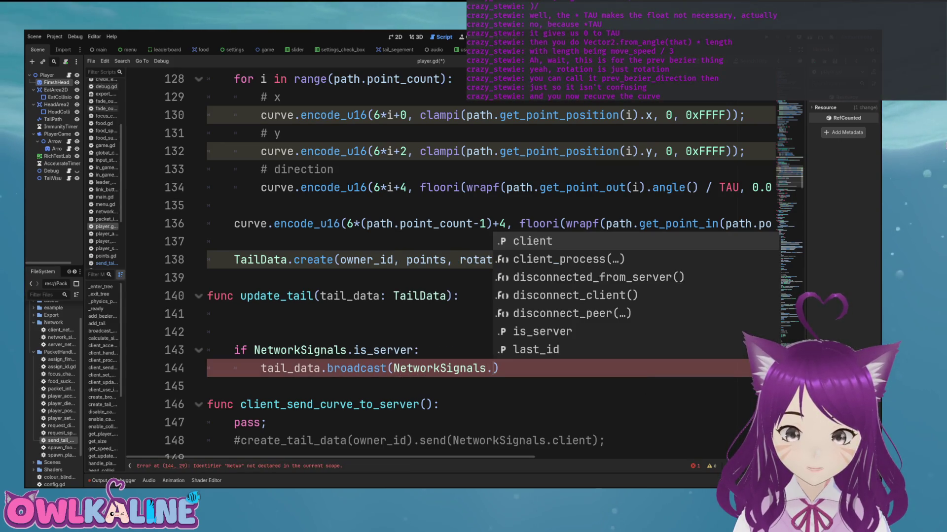
{"action": "type", "text": "pe"}
{"action": "key", "text": "Return"}
{"action": "type", "text": ";"}
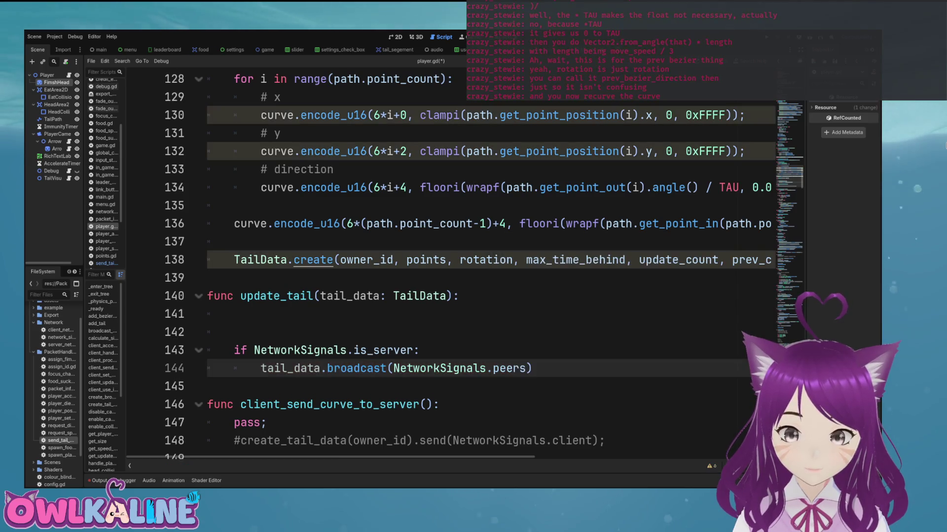
{"action": "key", "text": "ctrl+s"}
Step: Add a '# send new tail to all clients' comment above the server check
{"action": "key", "text": "Up"}
{"action": "left_click", "coordinate": [217, 314]}
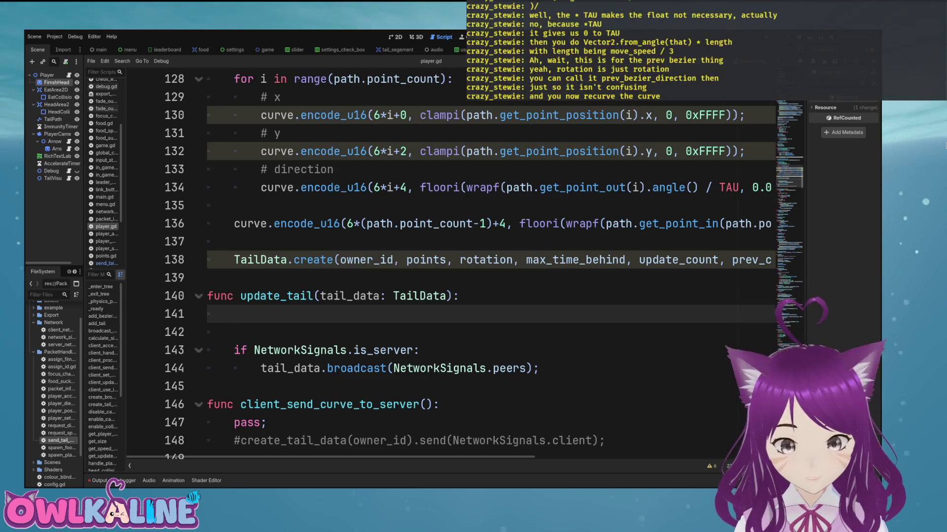
{"action": "key", "text": "Down"}
{"action": "key", "text": "Return"}
{"action": "type", "text": "# send new tai"}
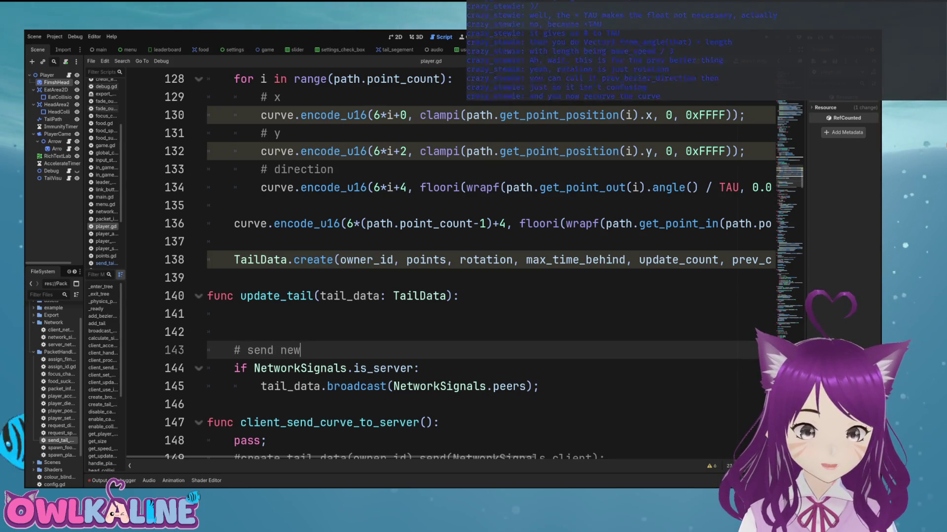
{"action": "type", "text": "l to all clients"}
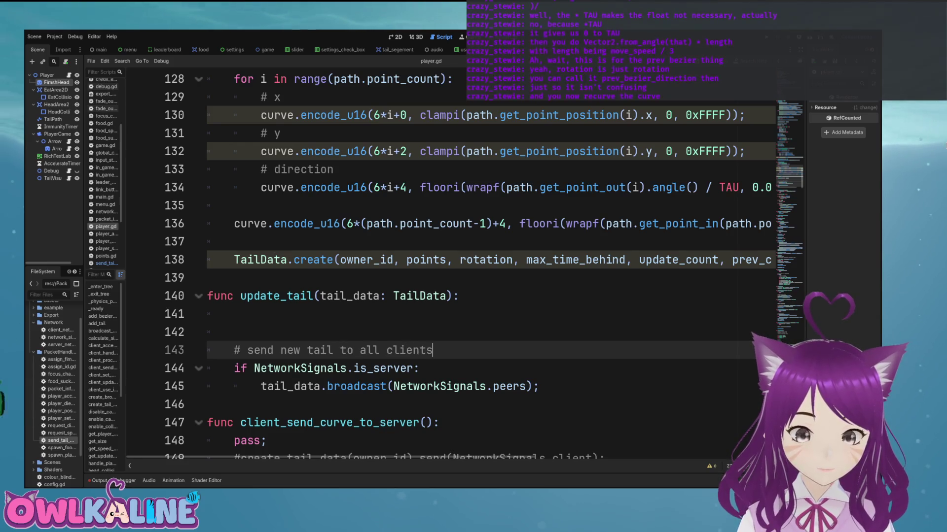
{"action": "key", "text": "Up"}
{"action": "key", "text": "Up"}
{"action": "key", "text": "Return"}
{"action": "key", "text": "Up"}
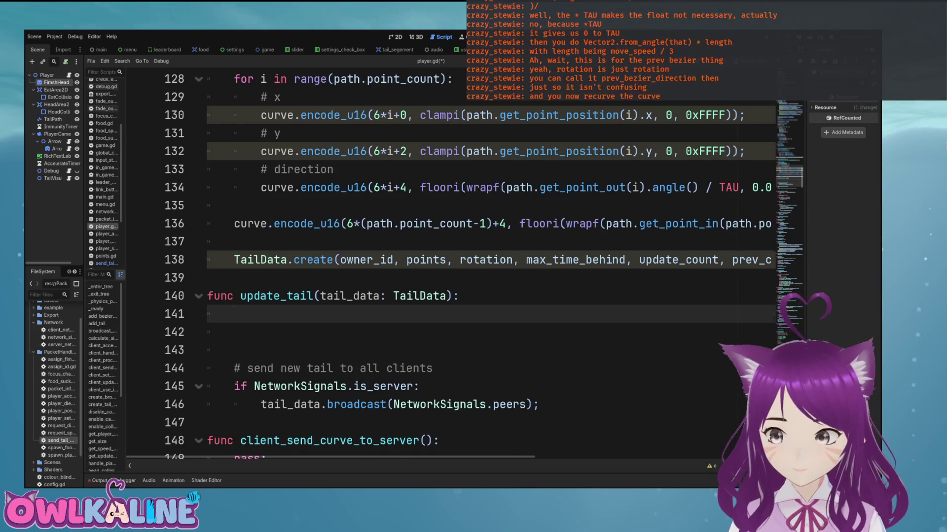
Step: Scroll through player.gd and place the cursor inside update_tail
{"action": "scroll", "coordinate": [488, 266], "scroll_direction": "up", "scroll_amount": 4}
{"action": "scroll", "coordinate": [488, 266], "scroll_direction": "up", "scroll_amount": 4}
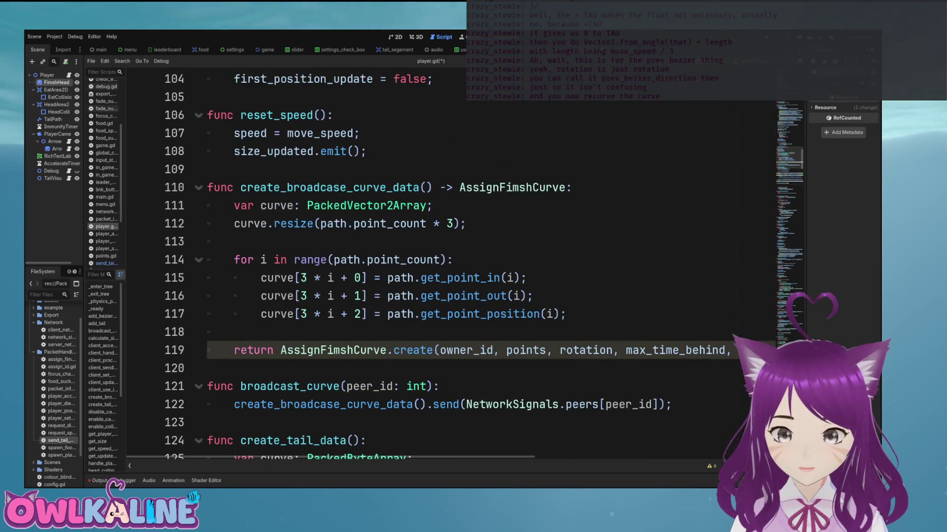
{"action": "scroll", "coordinate": [488, 266], "scroll_direction": "up", "scroll_amount": 2}
{"action": "left_click", "coordinate": [345, 294]}
{"action": "scroll", "coordinate": [488, 267], "scroll_direction": "up", "scroll_amount": 6}
{"action": "scroll", "coordinate": [489, 266], "scroll_direction": "up", "scroll_amount": 8}
{"action": "scroll", "coordinate": [488, 266], "scroll_direction": "up", "scroll_amount": 5}
{"action": "scroll", "coordinate": [488, 266], "scroll_direction": "down", "scroll_amount": 15}
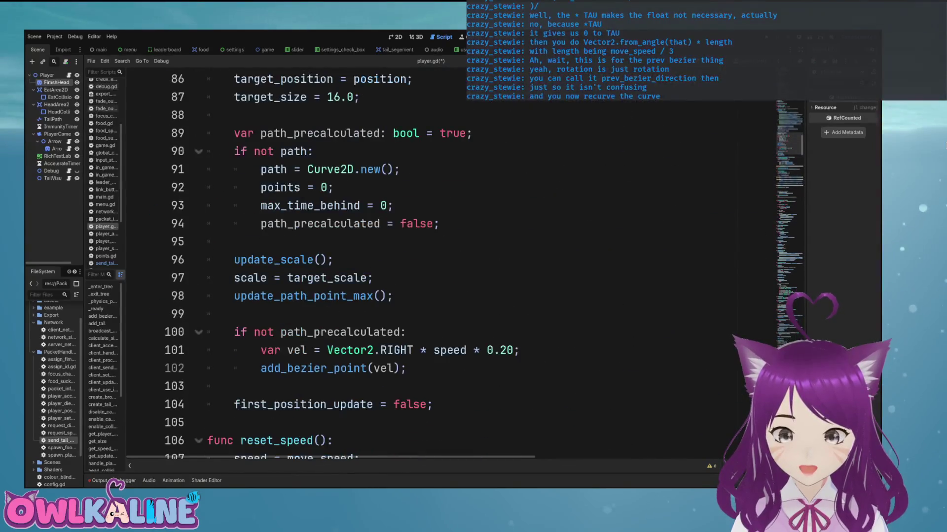
{"action": "scroll", "coordinate": [488, 266], "scroll_direction": "down", "scroll_amount": 6}
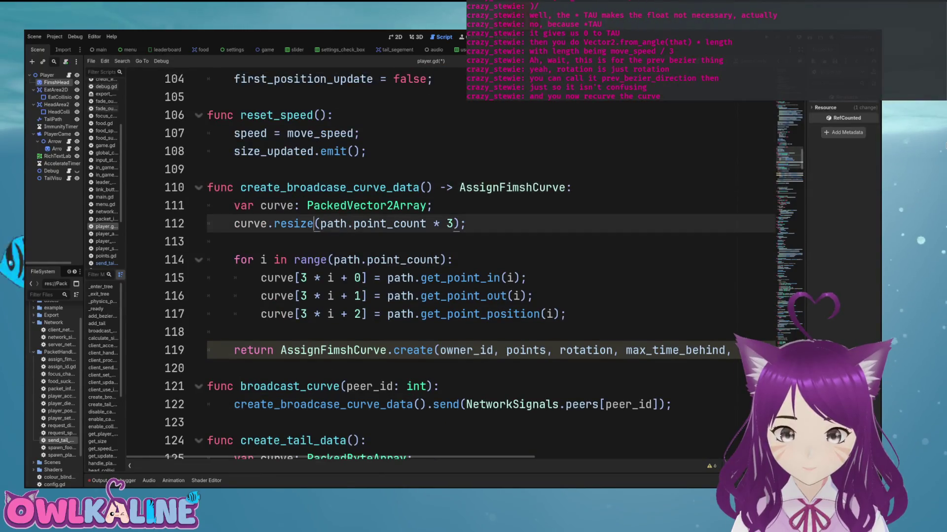
{"action": "scroll", "coordinate": [488, 266], "scroll_direction": "down", "scroll_amount": 7}
{"action": "scroll", "coordinate": [488, 266], "scroll_direction": "down", "scroll_amount": 3}
{"action": "scroll", "coordinate": [488, 267], "scroll_direction": "down", "scroll_amount": 1}
{"action": "scroll", "coordinate": [488, 266], "scroll_direction": "up", "scroll_amount": 1}
{"action": "left_click", "coordinate": [246, 206]}
Step: Copy lines 20–42 of spawn_player_with_curve from player_spawner.gd, then return to player.gd
{"action": "left_click", "coordinate": [268, 50]}
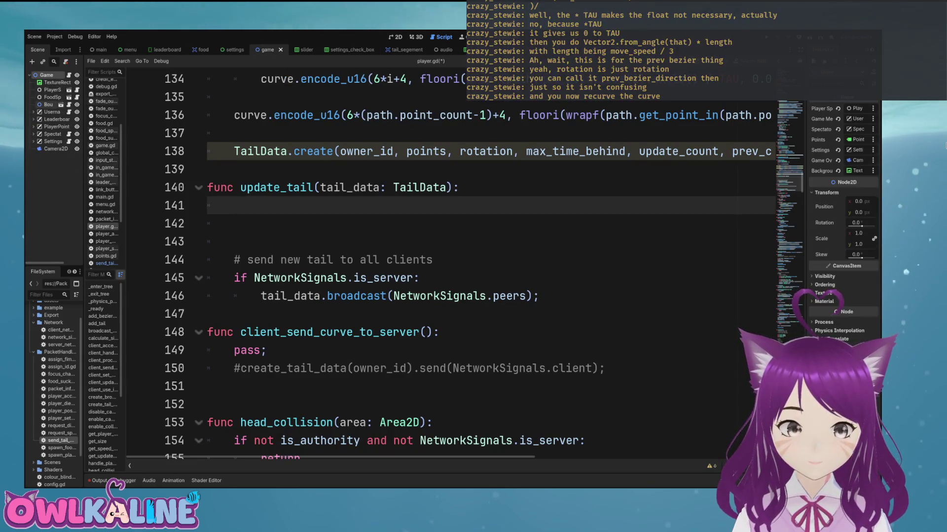
{"action": "left_click", "coordinate": [104, 249]}
{"action": "scroll", "coordinate": [463, 266], "scroll_direction": "up", "scroll_amount": 5}
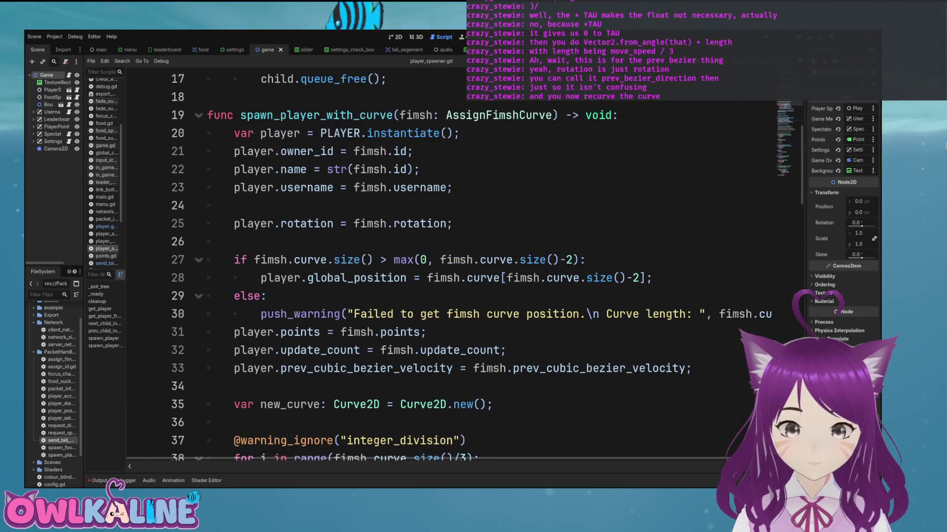
{"action": "left_click", "coordinate": [466, 115]}
{"action": "mouse_move", "coordinate": [207, 133]}
{"action": "left_mouse_down"}
{"action": "mouse_move", "coordinate": [549, 243]}
{"action": "mouse_move", "coordinate": [234, 278]}
{"action": "mouse_move", "coordinate": [545, 296]}
{"action": "mouse_move", "coordinate": [394, 350]}
{"action": "mouse_move", "coordinate": [296, 368]}
{"action": "mouse_move", "coordinate": [446, 387]}
{"action": "mouse_move", "coordinate": [242, 368]}
{"action": "mouse_move", "coordinate": [394, 350]}
{"action": "left_mouse_up"}
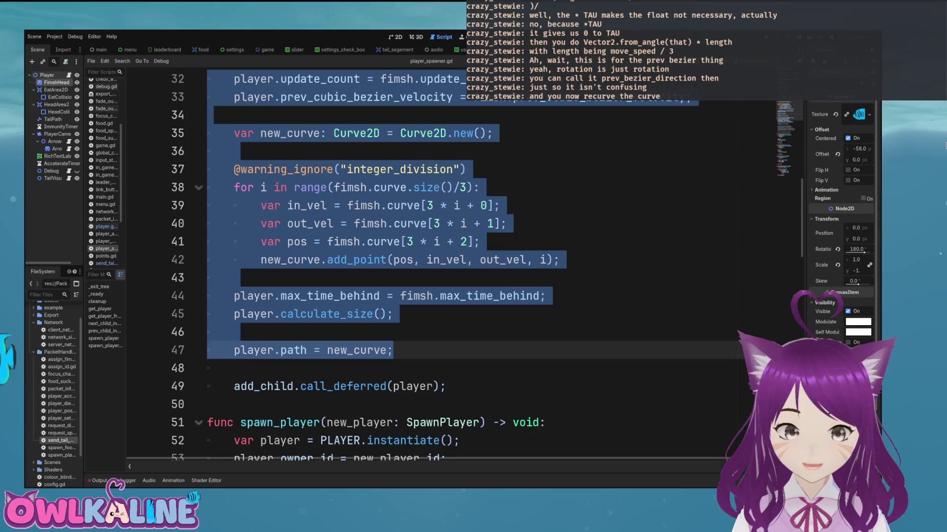
{"action": "left_click", "coordinate": [106, 227]}
Step: Paste the setup code into update_tail and remove the instantiate, owner_id, name and username lines
{"action": "key", "text": "ctrl+v"}
{"action": "scroll", "coordinate": [443, 262], "scroll_direction": "up", "scroll_amount": 5}
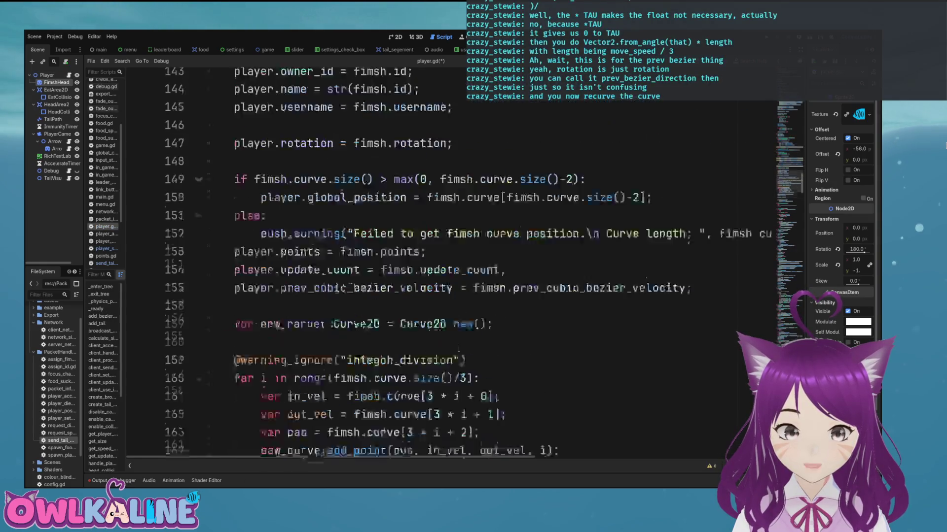
{"action": "key", "text": "shift+End"}
{"action": "key", "text": "BackSpace"}
{"action": "key", "text": "BackSpace"}
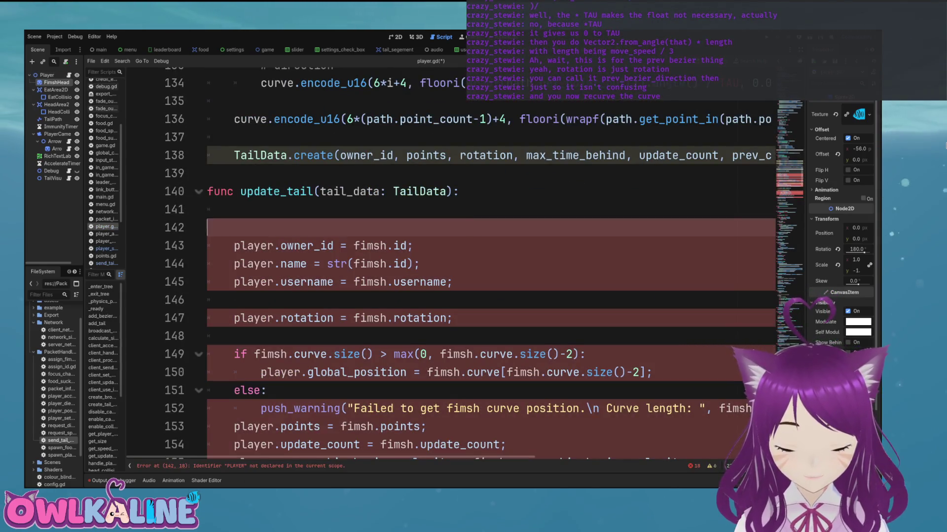
{"action": "key", "text": "shift+Home"}
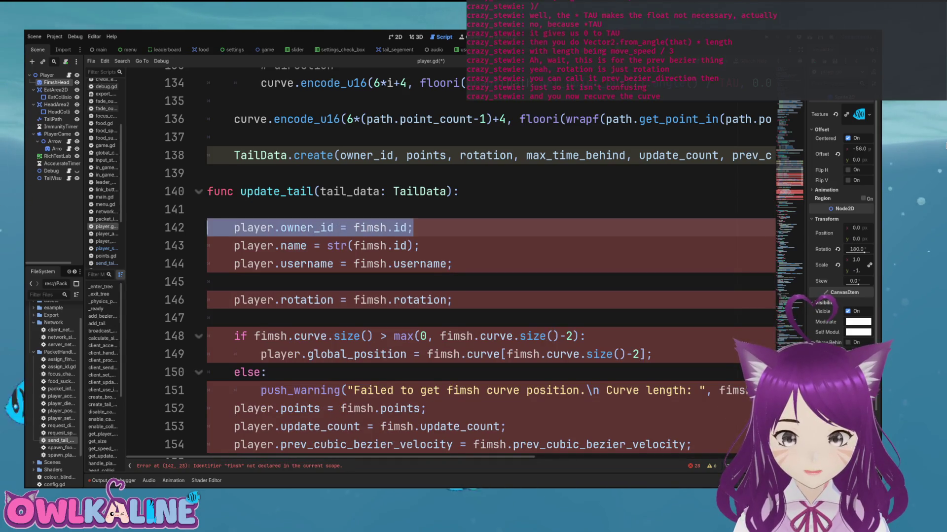
{"action": "key", "text": "BackSpace"}
{"action": "key", "text": "BackSpace"}
{"action": "left_click_drag", "start_coordinate": [360, 227], "coordinate": [419, 227]}
{"action": "key", "text": "shift+Home"}
{"action": "key", "text": "BackSpace"}
{"action": "key", "text": "BackSpace"}
{"action": "key", "text": "shift+End"}
{"action": "key", "text": "shift+Home"}
{"action": "key", "text": "shift+Home"}
{"action": "key", "text": "BackSpace"}
{"action": "key", "text": "BackSpace"}
{"action": "key", "text": "BackSpace"}
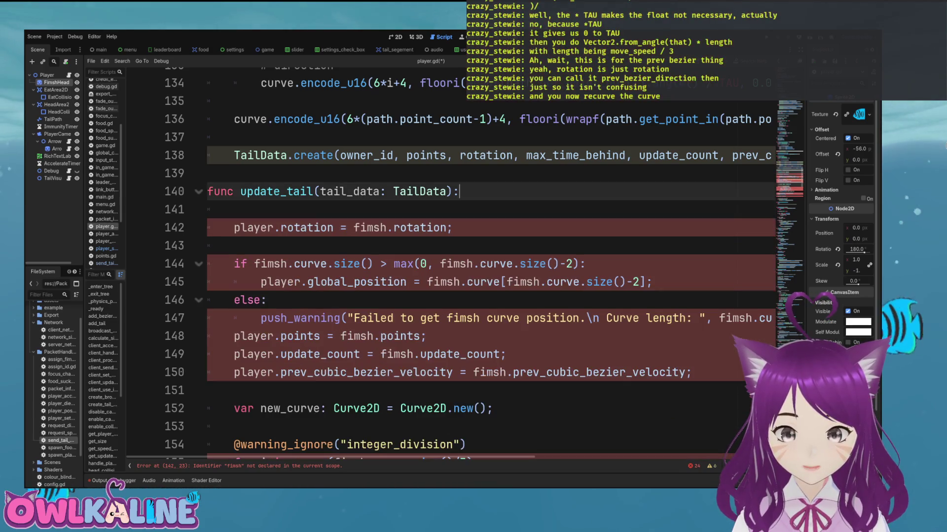
Step: Comment out the curve-size if/else block with its global_position and push_warning lines
{"action": "left_click", "coordinate": [314, 227]}
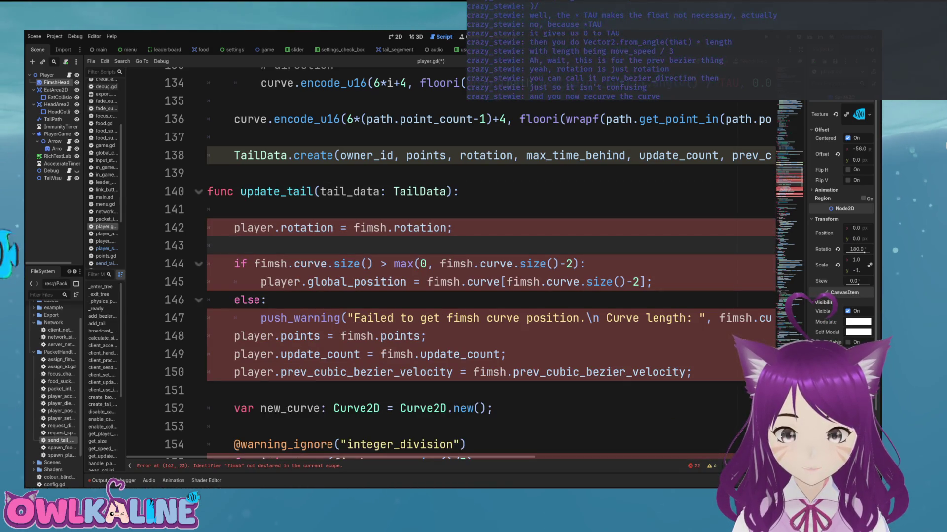
{"action": "scroll", "coordinate": [314, 227], "scroll_direction": "down", "scroll_amount": 1}
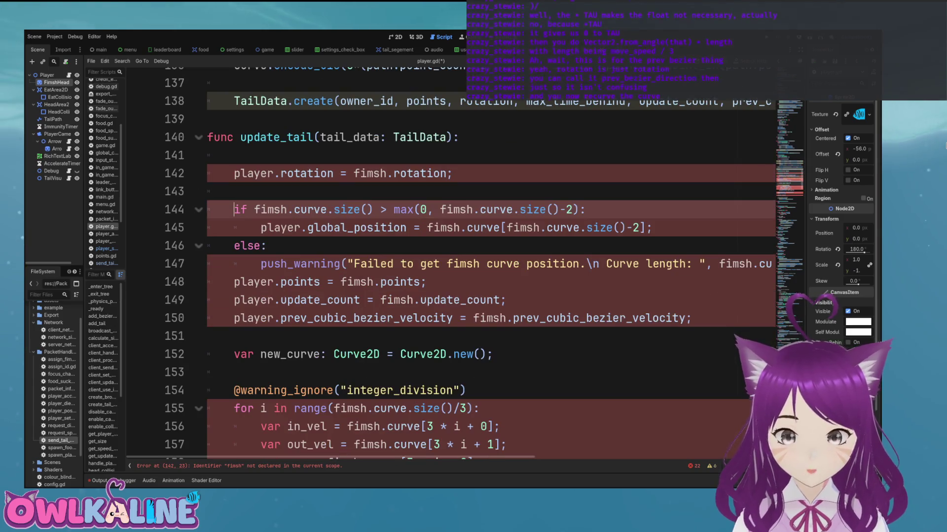
{"action": "key", "text": "ctrl+k"}
{"action": "key", "text": "Down"}
{"action": "key", "text": "ctrl+k"}
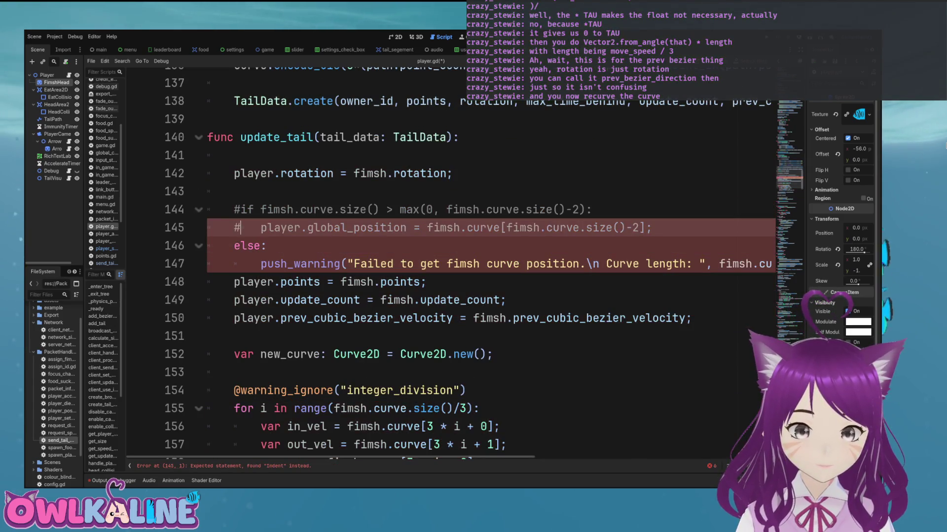
{"action": "key", "text": "Down"}
{"action": "key", "text": "Down"}
{"action": "key", "text": "ctrl+k"}
{"action": "key", "text": "Down"}
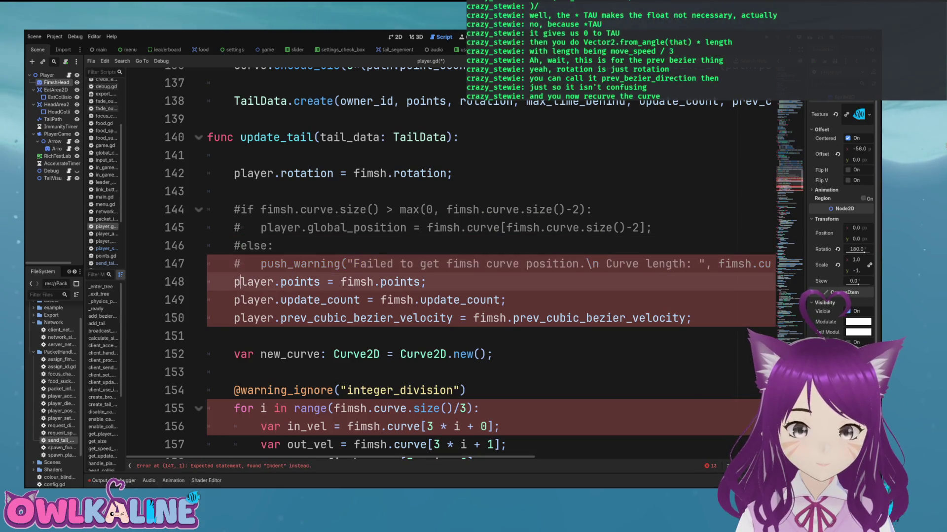
{"action": "key", "text": "Down"}
{"action": "key", "text": "Down"}
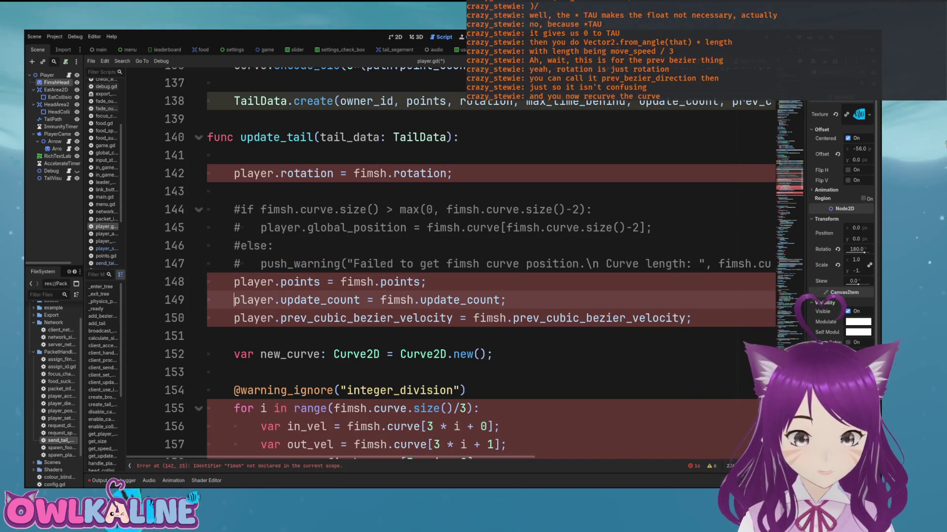
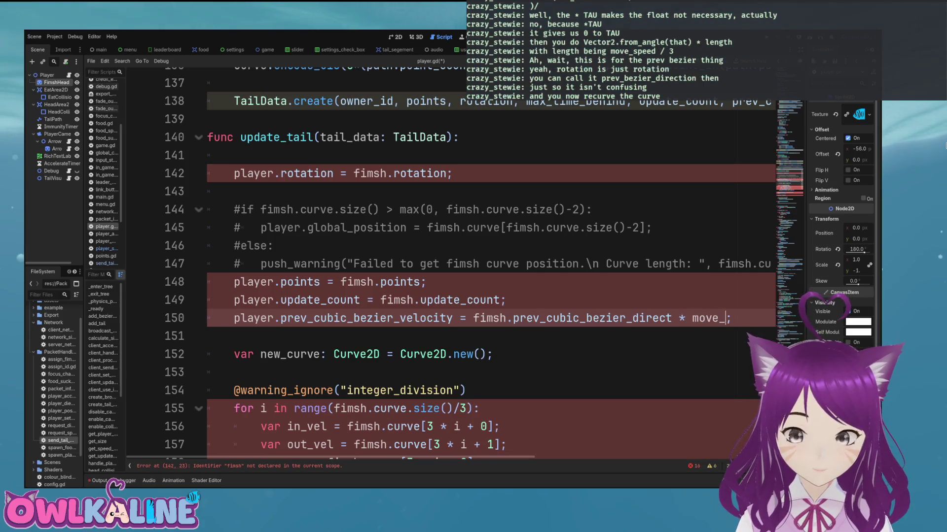
Step: Complete the move_speed / 3 scaling and comment out the new_curve declaration and loop header
{"action": "type", "text": "ed /"}
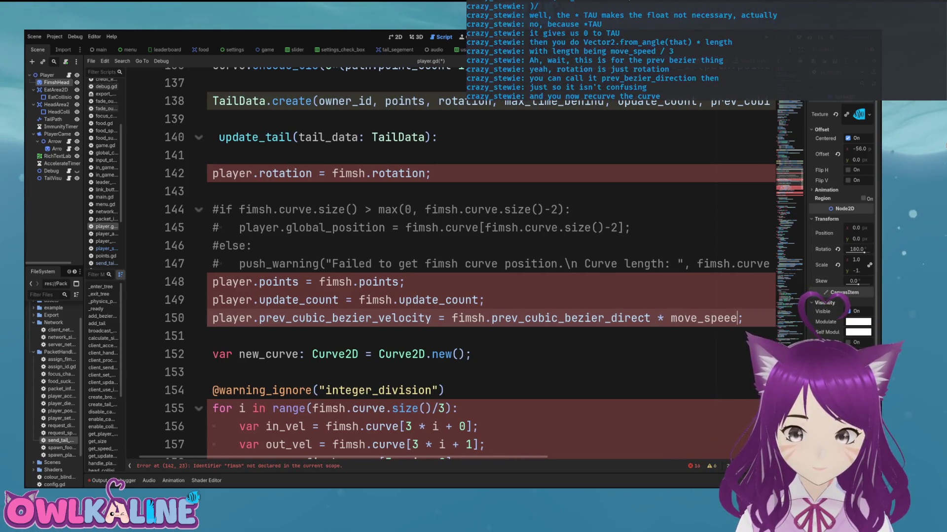
{"action": "type", "text": "/ 3"}
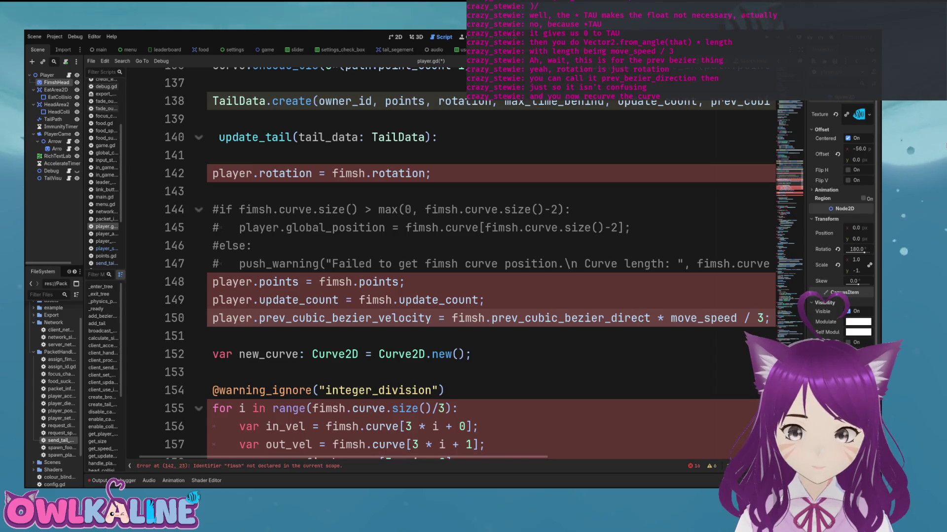
{"action": "key", "text": "Down"}
{"action": "key", "text": "Down"}
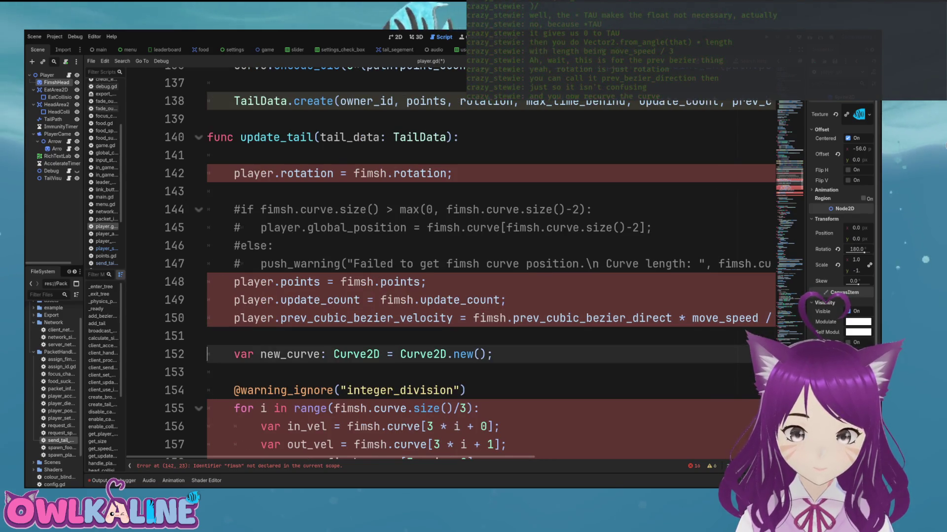
{"action": "scroll", "coordinate": [488, 261], "scroll_direction": "down", "scroll_amount": 3}
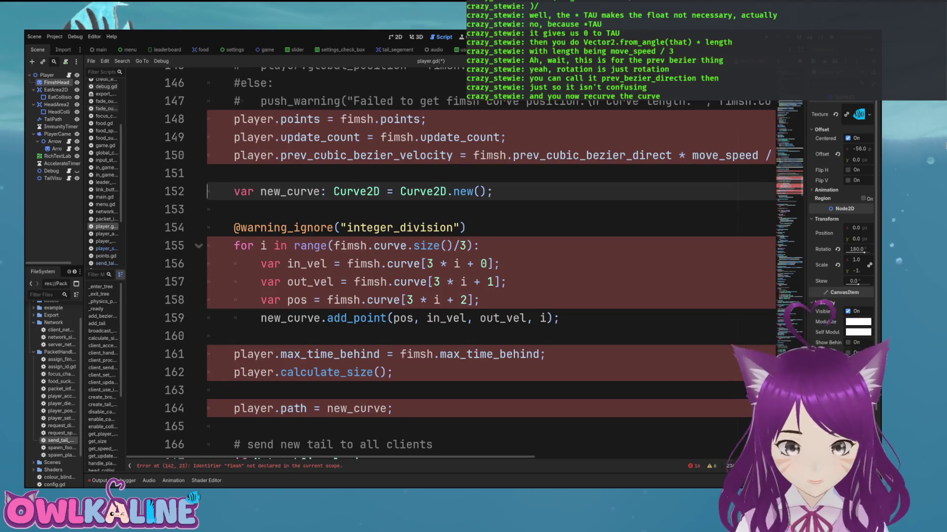
{"action": "key", "text": "ctrl+k"}
{"action": "key", "text": "Down"}
{"action": "key", "text": "Down"}
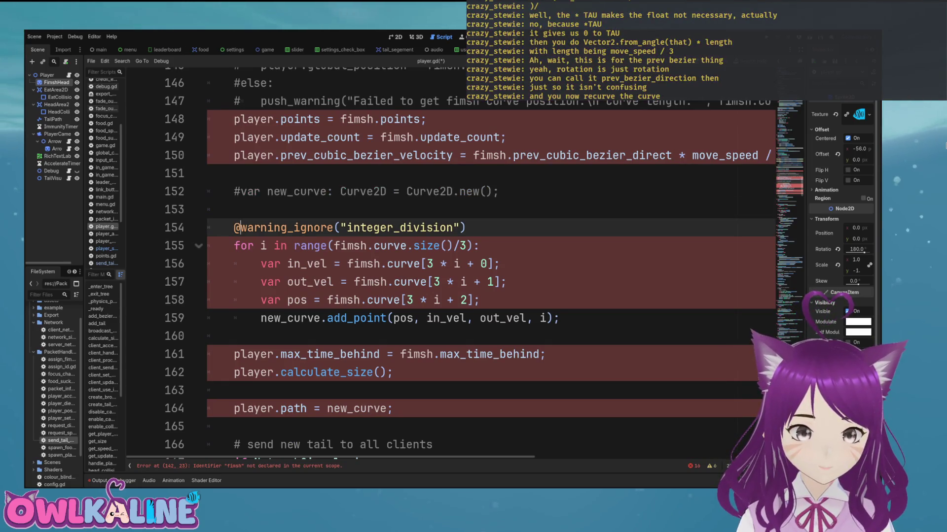
{"action": "key", "text": "ctrl+k"}
{"action": "key", "text": "Down"}
{"action": "key", "text": "ctrl+k"}
{"action": "key", "text": "Down"}
Step: Comment out the in_vel, out_vel, pos and add_point lines of the old loop
{"action": "key", "text": "ctrl+k"}
{"action": "key", "text": "Down"}
{"action": "key", "text": "ctrl+k"}
{"action": "key", "text": "Down"}
{"action": "key", "text": "ctrl+k"}
{"action": "key", "text": "Down"}
{"action": "key", "text": "ctrl+k"}
Step: Delete the blank line above the player.path assignment
{"action": "key", "text": "Down"}
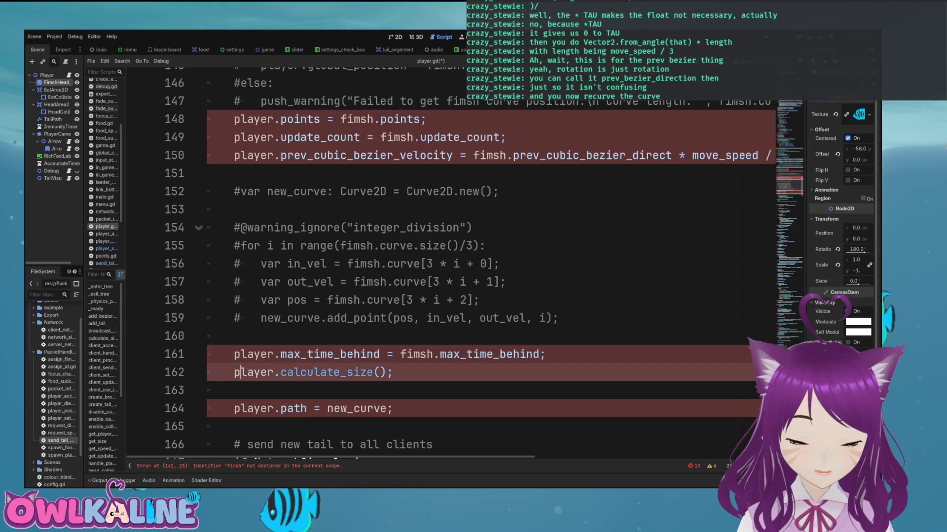
{"action": "key", "text": "Down"}
{"action": "key", "text": "Down"}
{"action": "key", "text": "Down"}
{"action": "key", "text": "Down"}
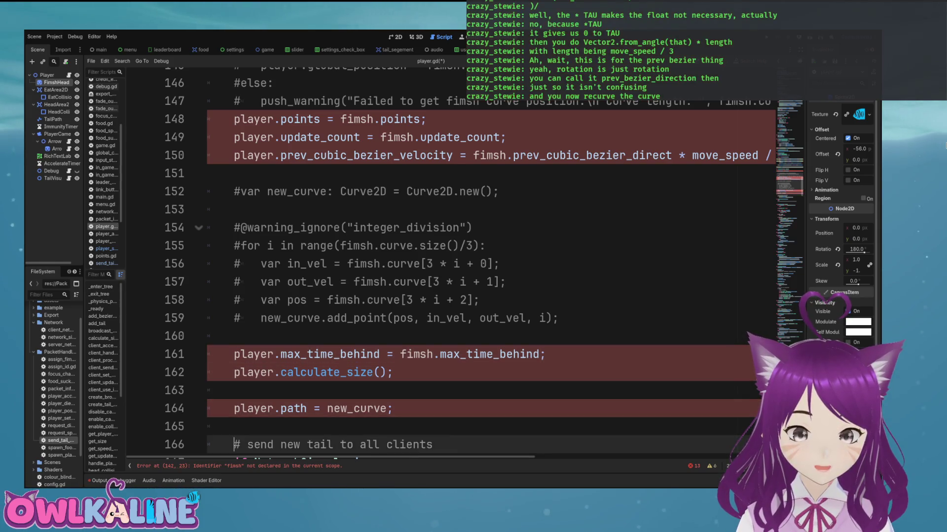
{"action": "key", "text": "Up"}
{"action": "key", "text": "Up"}
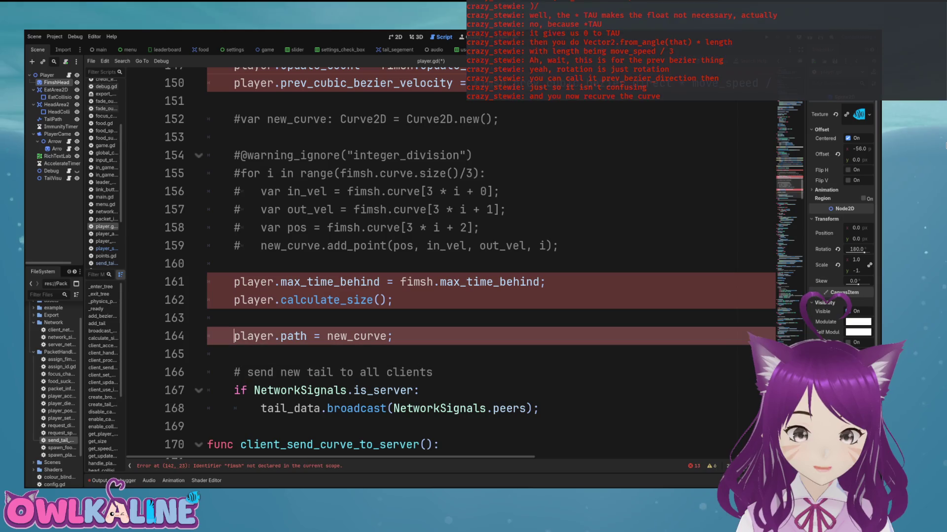
{"action": "key", "text": "Up"}
{"action": "key", "text": "BackSpace"}
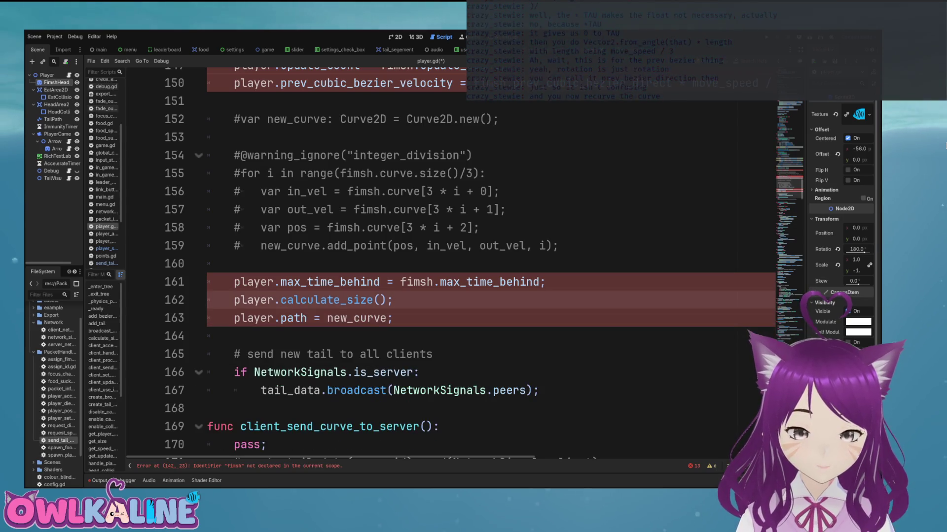
Step: Cut the max_time_behind assignment on line 161, leaving its semicolon behind
{"action": "key", "text": "Up"}
{"action": "key", "text": "End"}
{"action": "key", "text": "ctrl+shift+Left"}
{"action": "key", "text": "ctrl+shift+Left"}
{"action": "key", "text": "ctrl+shift+Left"}
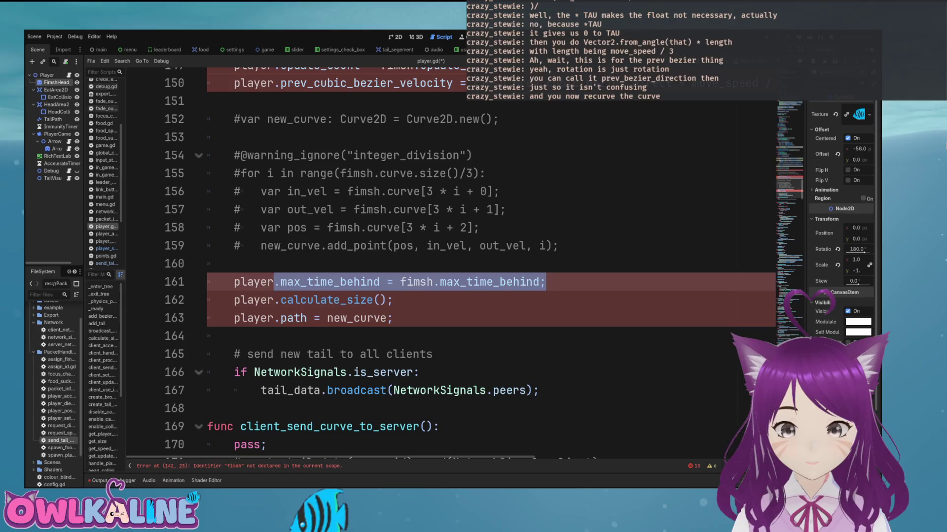
{"action": "key", "text": "End"}
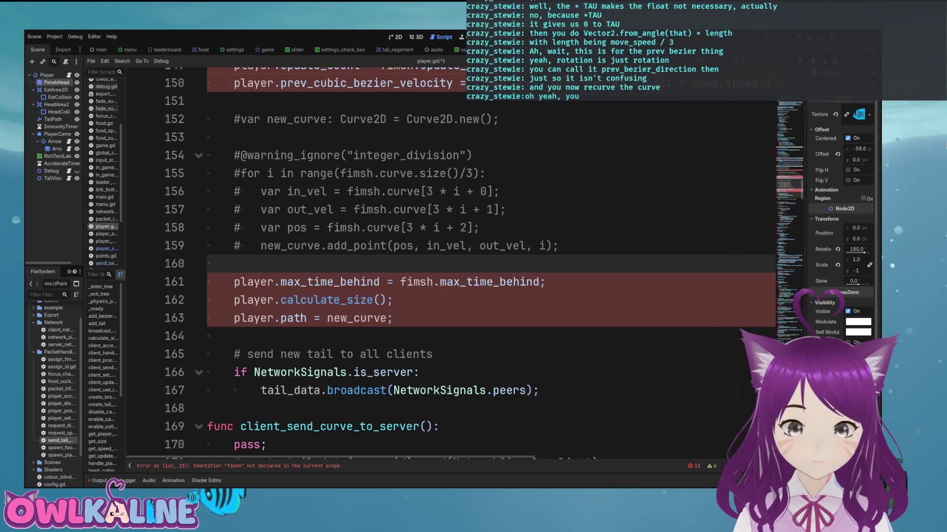
{"action": "key", "text": "Left"}
{"action": "key", "text": "ctrl+shift+Left"}
{"action": "key", "text": "ctrl+shift+Left"}
{"action": "key", "text": "ctrl+shift+Left"}
{"action": "key", "text": "ctrl+x"}
{"action": "scroll", "coordinate": [488, 266], "scroll_direction": "up", "scroll_amount": 5}
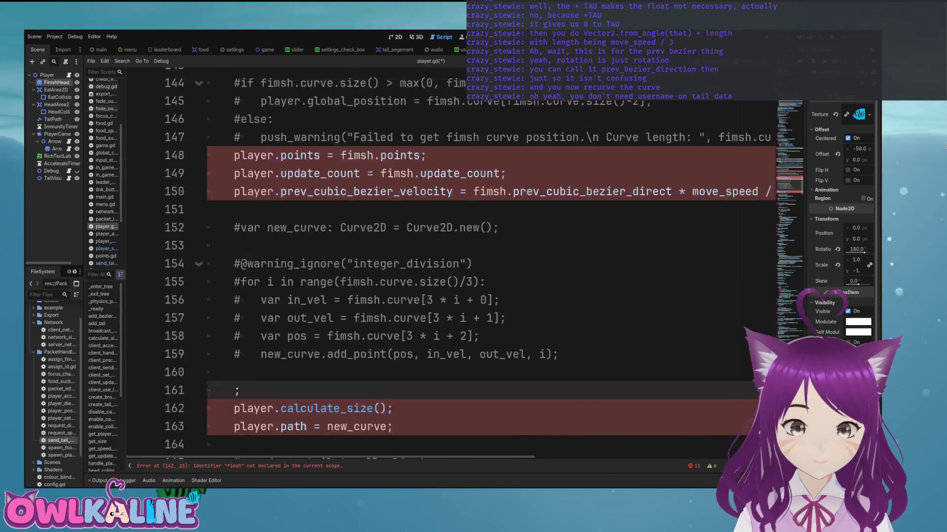
Step: Place max_time_behind, points and update_count assignments under the rotation line and save
{"action": "left_click", "coordinate": [235, 227]}
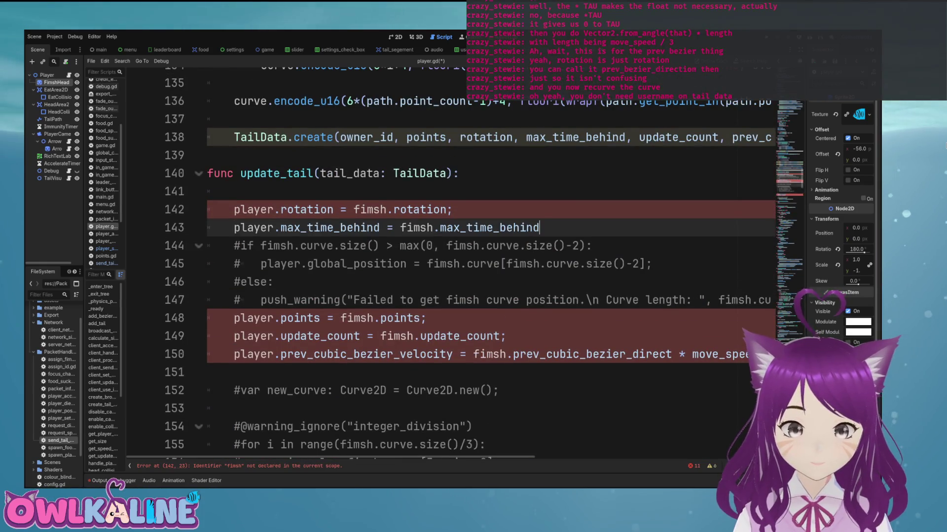
{"action": "key", "text": "Return"}
{"action": "key", "text": "Return"}
{"action": "mouse_move", "coordinate": [506, 373]}
{"action": "left_mouse_down"}
{"action": "mouse_move", "coordinate": [244, 372]}
{"action": "mouse_move", "coordinate": [234, 354]}
{"action": "left_mouse_up"}
{"action": "key", "text": "ctrl+x"}
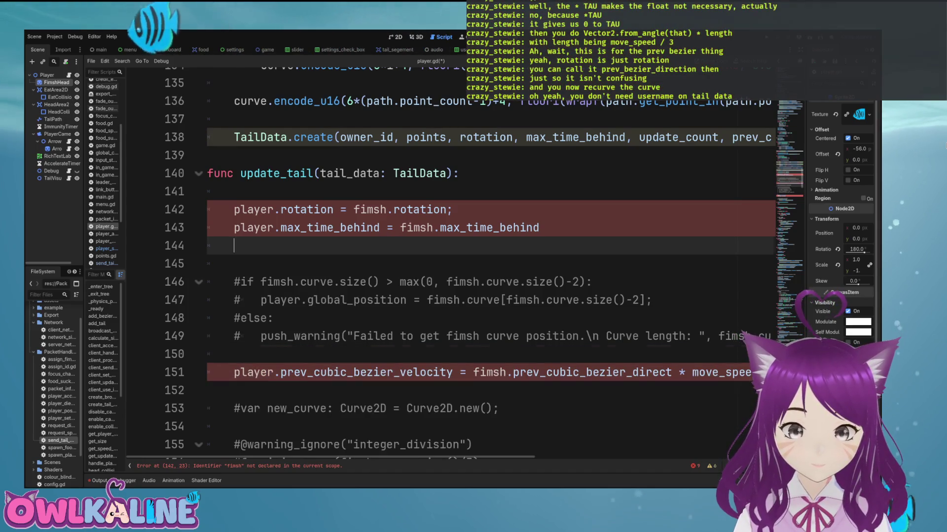
{"action": "left_click", "coordinate": [234, 245]}
{"action": "key", "text": "ctrl+v"}
{"action": "key", "text": "ctrl+s"}
Step: Remove the 'player.' prefix from the rotation, max_time_behind, points and update_count lines
{"action": "double_click", "coordinate": [251, 210]}
{"action": "key", "text": "Delete"}
{"action": "key", "text": "Delete"}
{"action": "key", "text": "Down"}
{"action": "key", "text": "Delete"}
{"action": "key", "text": "Delete"}
{"action": "key", "text": "Delete"}
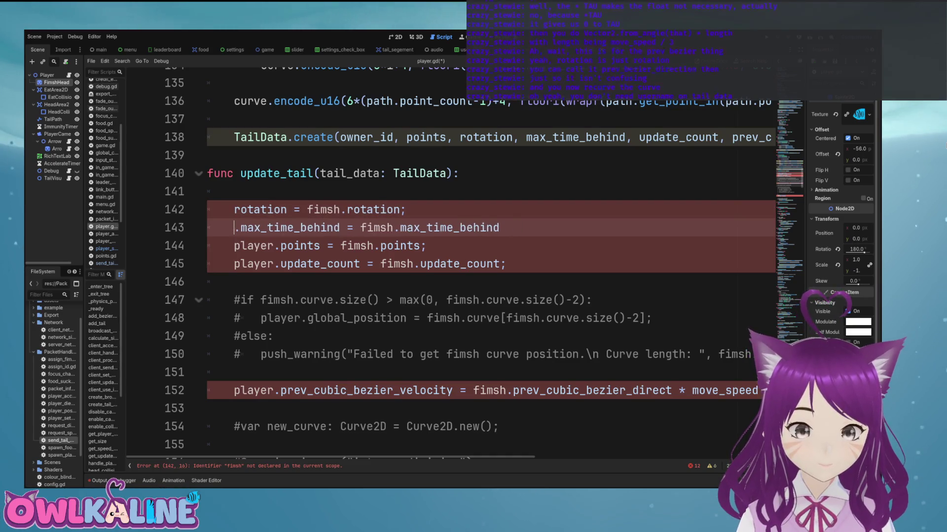
{"action": "key", "text": "Down"}
{"action": "key", "text": "Delete"}
{"action": "key", "text": "Delete"}
{"action": "key", "text": "Delete"}
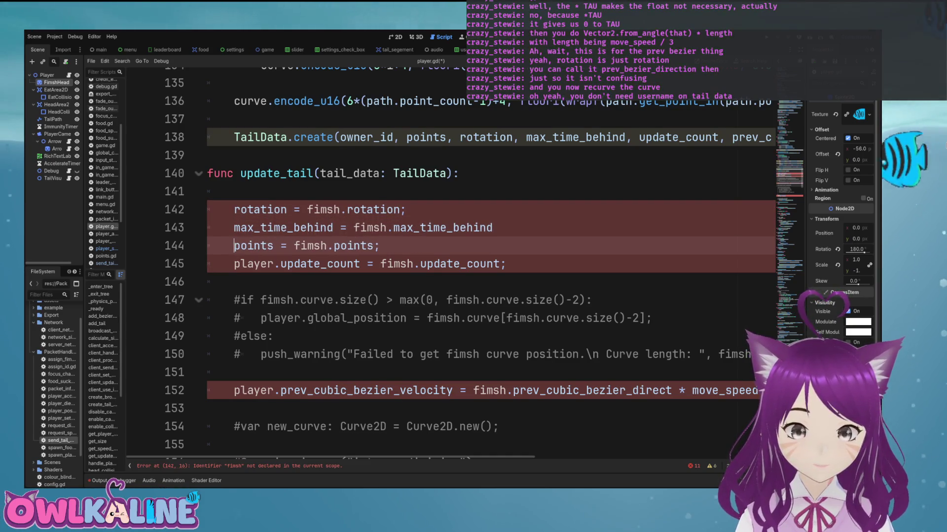
{"action": "key", "text": "Down"}
Step: Strip 'player.' from the prev_cubic_bezier_velocity, calculate_size and path lines, then save
{"action": "key", "text": "Delete"}
{"action": "key", "text": "Delete"}
{"action": "key", "text": "Delete"}
{"action": "scroll", "coordinate": [474, 266], "scroll_direction": "down", "scroll_amount": 2}
{"action": "left_click", "coordinate": [234, 287]}
{"action": "key", "text": "Delete"}
{"action": "key", "text": "Delete"}
{"action": "key", "text": "Delete"}
{"action": "scroll", "coordinate": [473, 266], "scroll_direction": "down", "scroll_amount": 2}
{"action": "key", "text": "Delete"}
{"action": "key", "text": "Delete"}
{"action": "key", "text": "Delete"}
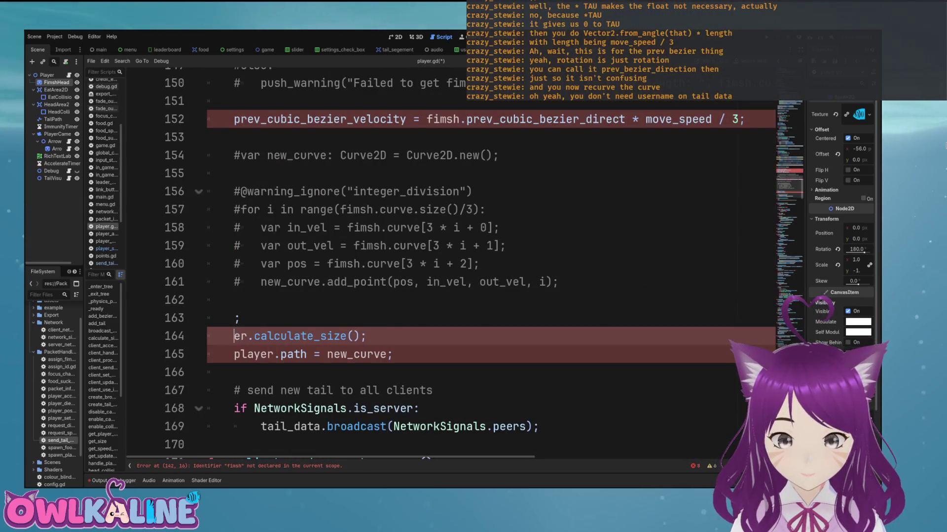
{"action": "key", "text": "Delete"}
{"action": "key", "text": "Down"}
{"action": "left_click", "coordinate": [240, 336]}
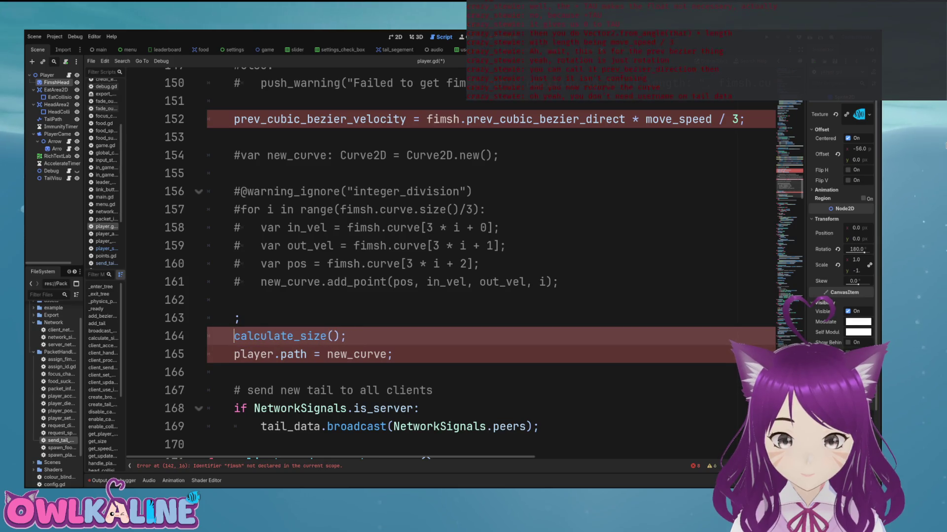
{"action": "double_click", "coordinate": [254, 354]}
{"action": "key", "text": "ctrl+s"}
Step: Replace fimsh with tail_data on the rotation and max_time_behind lines
{"action": "scroll", "coordinate": [444, 262], "scroll_direction": "down", "scroll_amount": 3}
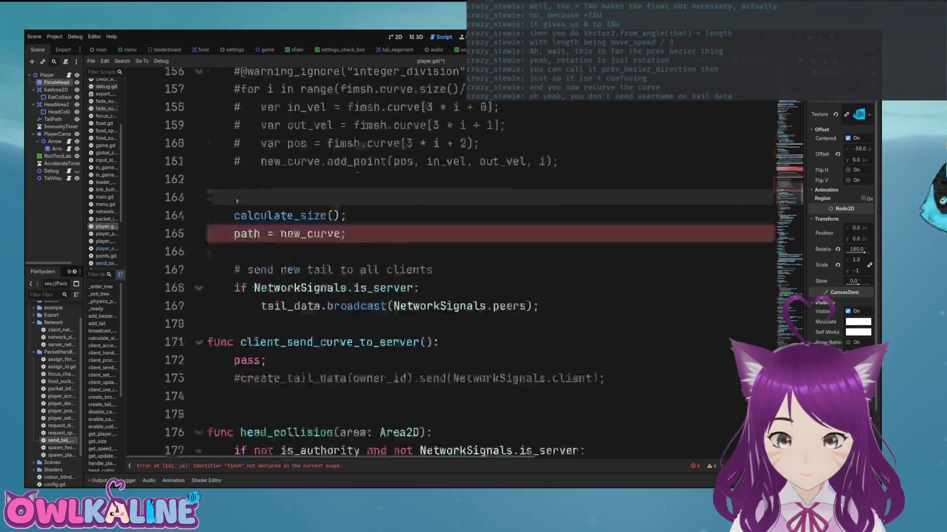
{"action": "scroll", "coordinate": [443, 261], "scroll_direction": "up", "scroll_amount": 8}
{"action": "scroll", "coordinate": [444, 261], "scroll_direction": "up", "scroll_amount": 1}
{"action": "left_click", "coordinate": [234, 301]}
{"action": "scroll", "coordinate": [444, 261], "scroll_direction": "down", "scroll_amount": 2}
{"action": "scroll", "coordinate": [444, 261], "scroll_direction": "up", "scroll_amount": 1}
{"action": "double_click", "coordinate": [350, 227]}
{"action": "key", "text": "ctrl+c"}
{"action": "double_click", "coordinate": [319, 264]}
{"action": "key", "text": "ctrl+v"}
{"action": "double_click", "coordinate": [370, 282]}
{"action": "type", "text": "tail_data"}
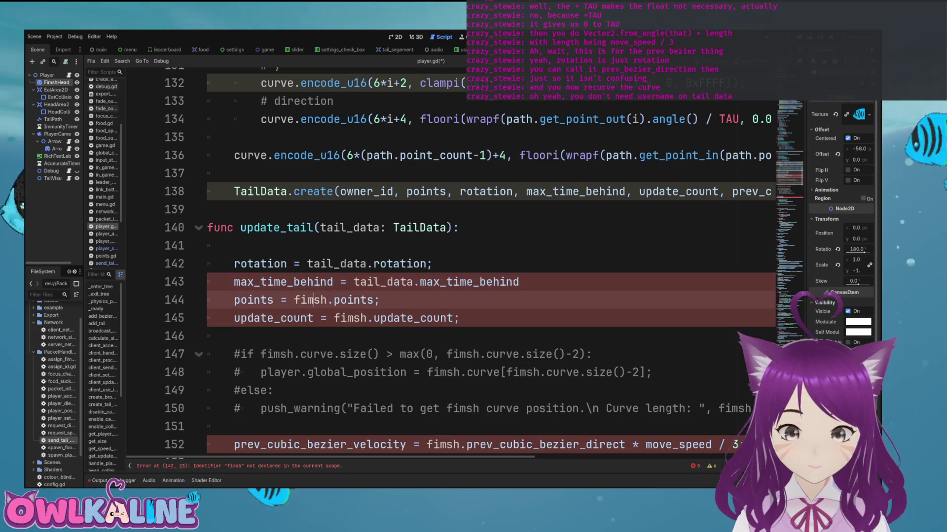
Step: Swap fimsh for tail_data on the points, update_count and prev_cubic_bezier_velocity lines
{"action": "double_click", "coordinate": [313, 301]}
{"action": "type", "text": "tail_data"}
{"action": "double_click", "coordinate": [350, 318]}
{"action": "type", "text": "tail_data"}
{"action": "scroll", "coordinate": [444, 261], "scroll_direction": "down", "scroll_amount": 3}
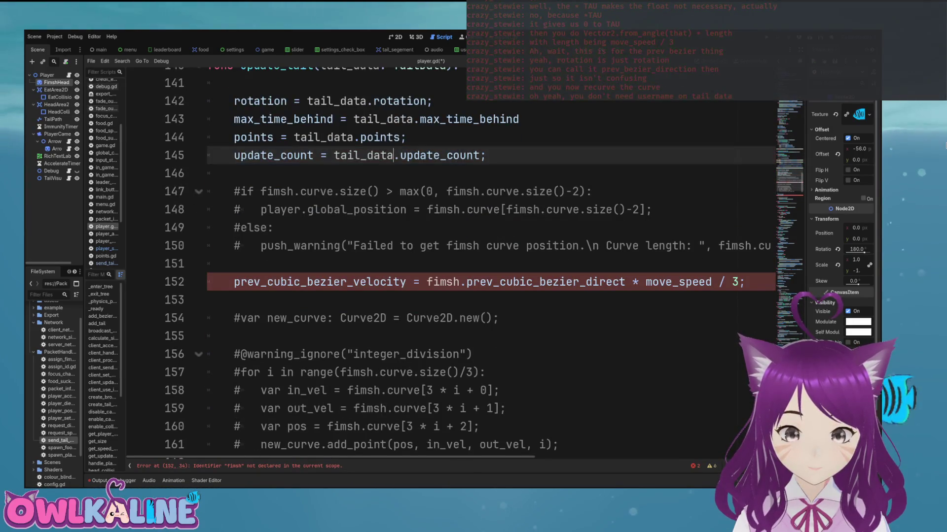
{"action": "double_click", "coordinate": [444, 282]}
{"action": "scroll", "coordinate": [444, 282], "scroll_direction": "down", "scroll_amount": 4}
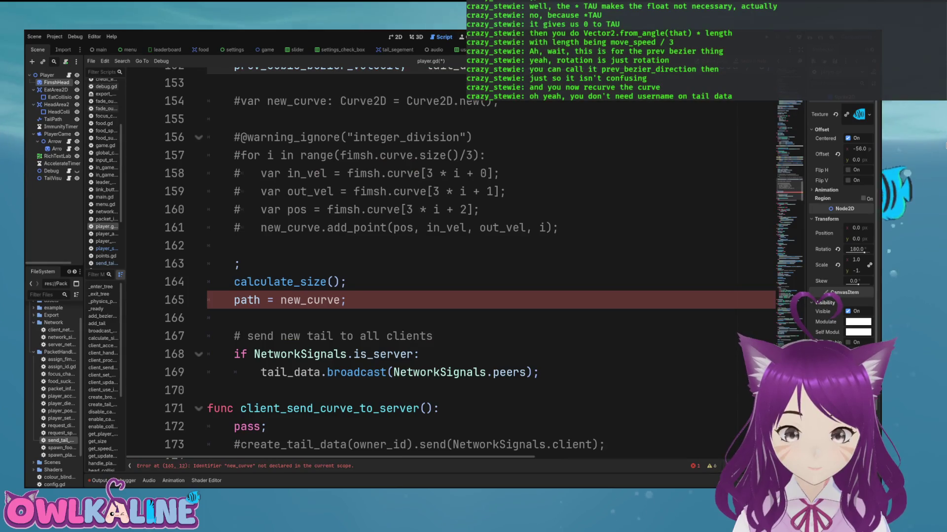
{"action": "scroll", "coordinate": [444, 261], "scroll_direction": "up", "scroll_amount": 5}
{"action": "left_click", "coordinate": [318, 264]}
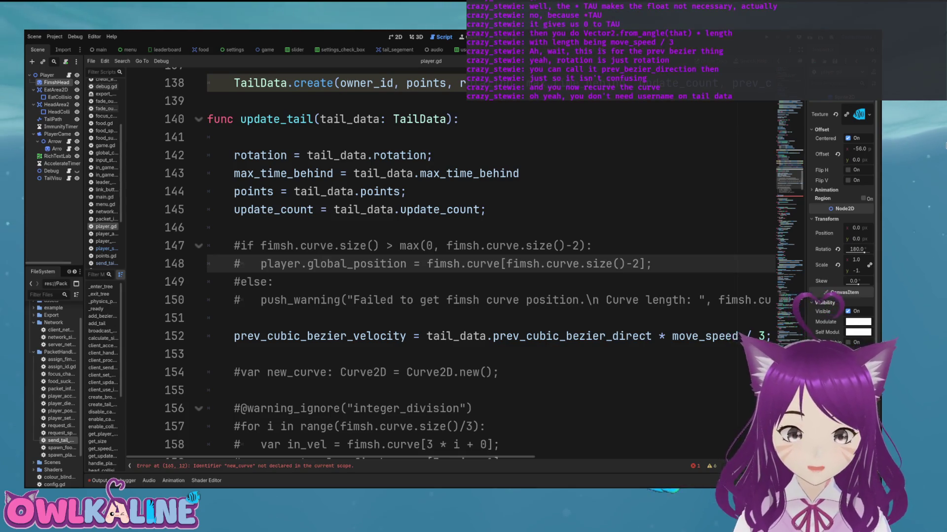
{"action": "left_click", "coordinate": [262, 83], "text": "ctrl"}
Step: Delete the username variable and create's new_username parameter, then save the script
{"action": "scroll", "coordinate": [443, 266], "scroll_direction": "up", "scroll_amount": 15}
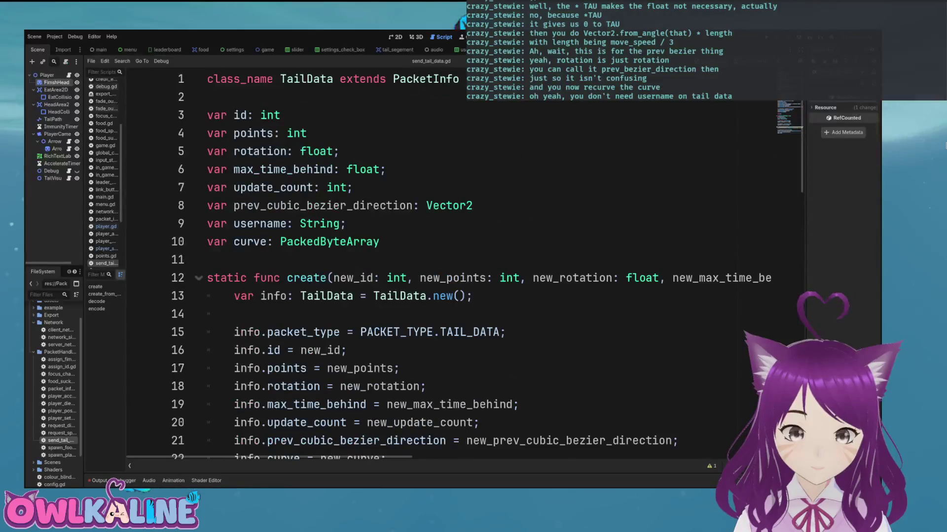
{"action": "left_click_drag", "start_coordinate": [345, 223], "coordinate": [207, 223]}
{"action": "key", "text": "BackSpace"}
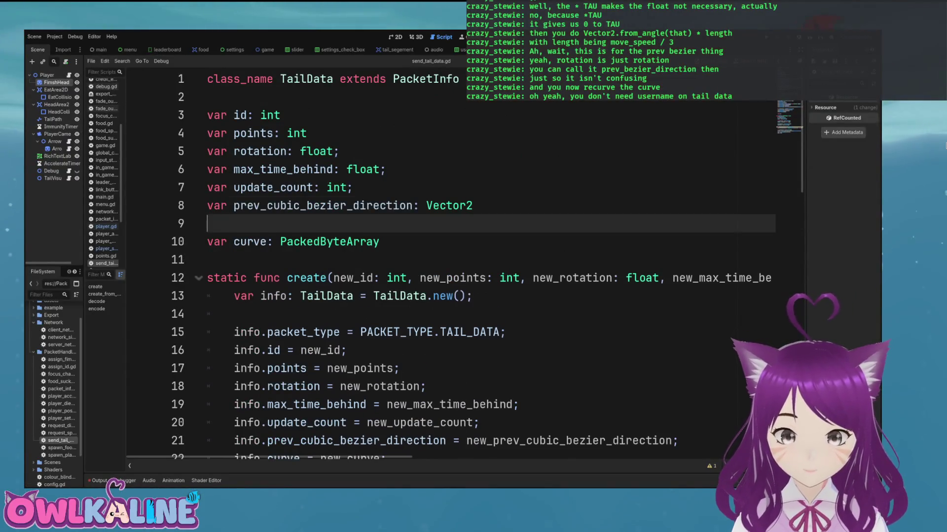
{"action": "key", "text": "BackSpace"}
{"action": "scroll", "coordinate": [488, 266], "scroll_direction": "right", "scroll_amount": 6}
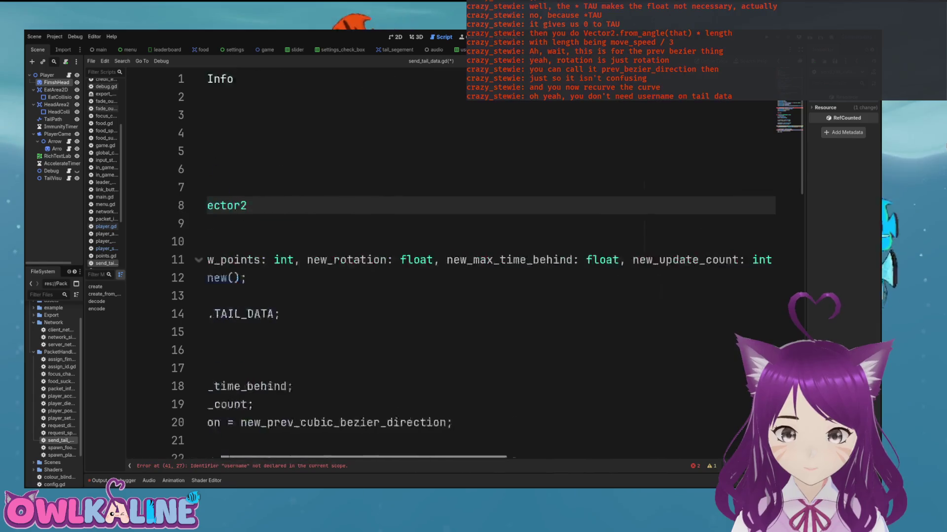
{"action": "scroll", "coordinate": [488, 266], "scroll_direction": "right", "scroll_amount": 1}
{"action": "left_click_drag", "start_coordinate": [402, 259], "coordinate": [549, 260]}
{"action": "key", "text": "BackSpace"}
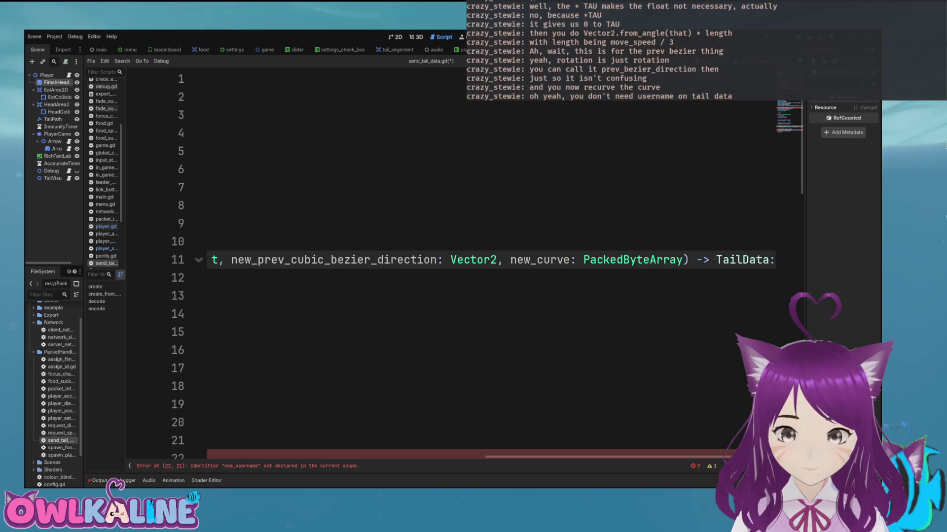
{"action": "key", "text": "ctrl+s"}
Step: Remove the info.username assignment and the three packed_username encoding lines
{"action": "scroll", "coordinate": [488, 266], "scroll_direction": "left", "scroll_amount": 10}
{"action": "scroll", "coordinate": [488, 266], "scroll_direction": "down", "scroll_amount": 4}
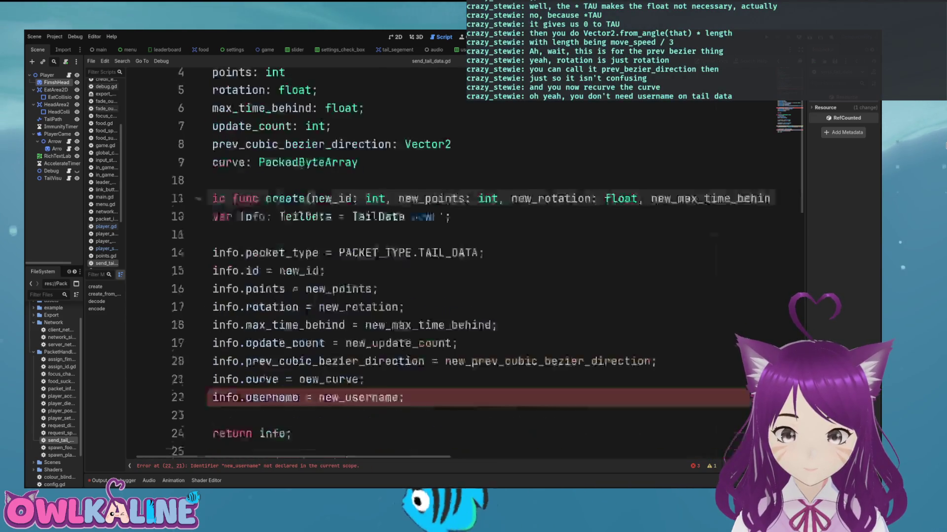
{"action": "left_click_drag", "start_coordinate": [213, 241], "coordinate": [405, 241]}
{"action": "key", "text": "BackSpace"}
{"action": "key", "text": "BackSpace"}
{"action": "scroll", "coordinate": [488, 266], "scroll_direction": "down", "scroll_amount": 3}
{"action": "scroll", "coordinate": [488, 266], "scroll_direction": "down", "scroll_amount": 3}
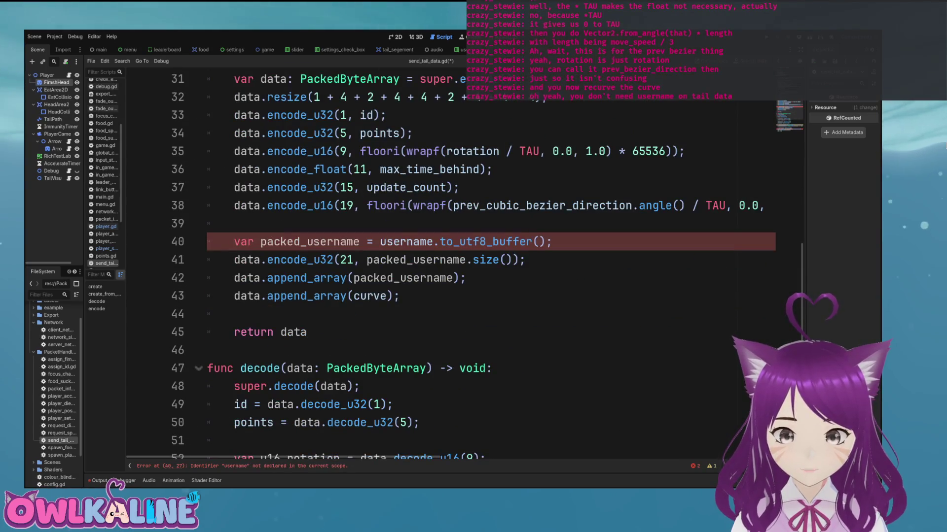
{"action": "left_click_drag", "start_coordinate": [525, 260], "coordinate": [208, 241]}
{"action": "mouse_move", "coordinate": [465, 278]}
{"action": "left_mouse_down"}
{"action": "mouse_move", "coordinate": [207, 260]}
{"action": "mouse_move", "coordinate": [207, 241]}
{"action": "left_mouse_up"}
{"action": "key", "text": "BackSpace"}
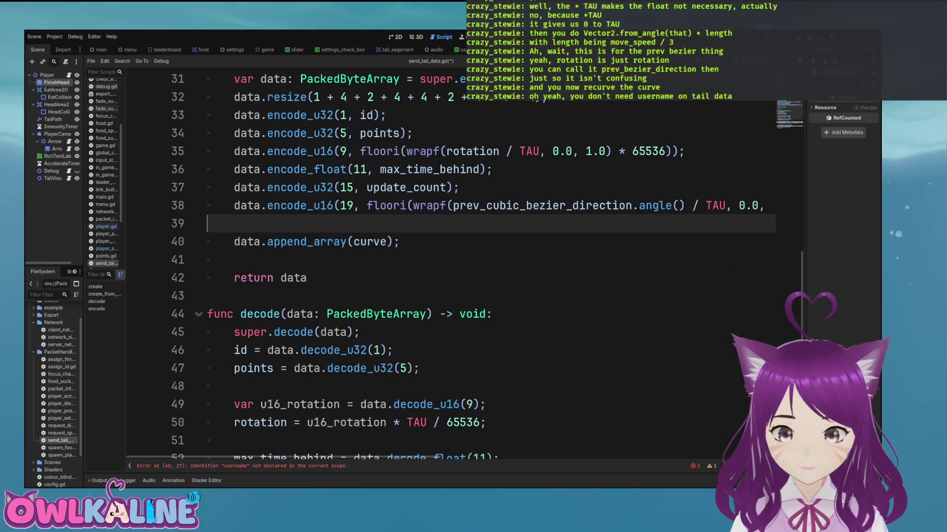
{"action": "key", "text": "BackSpace"}
{"action": "key", "text": "BackSpace"}
Step: Delete the username decoding lines inside the decode function
{"action": "left_click", "coordinate": [296, 455]}
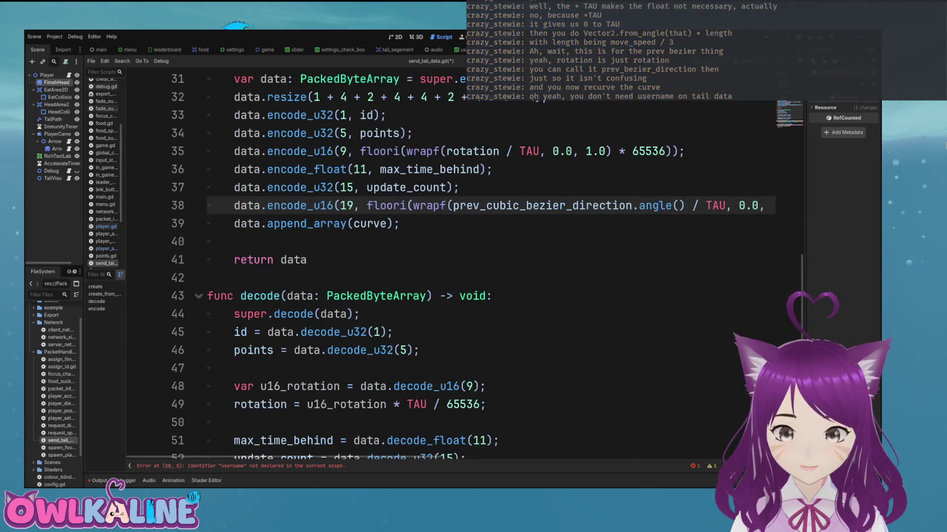
{"action": "scroll", "coordinate": [444, 296], "scroll_direction": "down", "scroll_amount": 3}
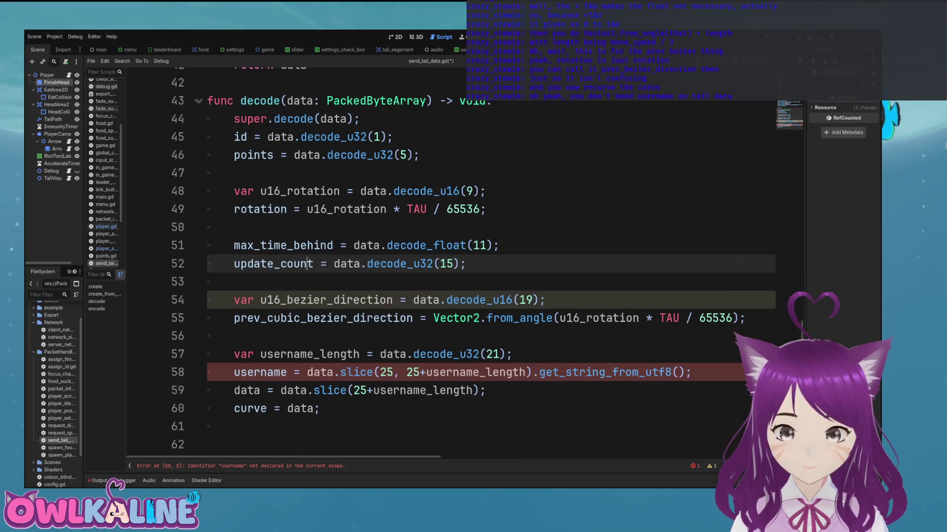
{"action": "left_click", "coordinate": [480, 354]}
{"action": "left_click", "coordinate": [479, 372]}
{"action": "left_click", "coordinate": [477, 390]}
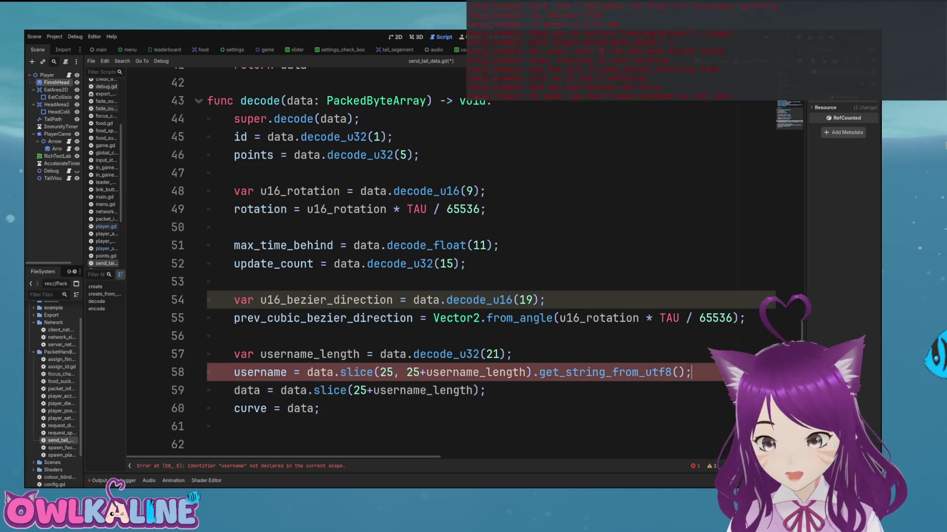
{"action": "left_click_drag", "start_coordinate": [691, 374], "coordinate": [274, 300]}
{"action": "left_click_drag", "start_coordinate": [207, 300], "coordinate": [207, 336]}
{"action": "key", "text": "BackSpace"}
{"action": "key", "text": "Delete"}
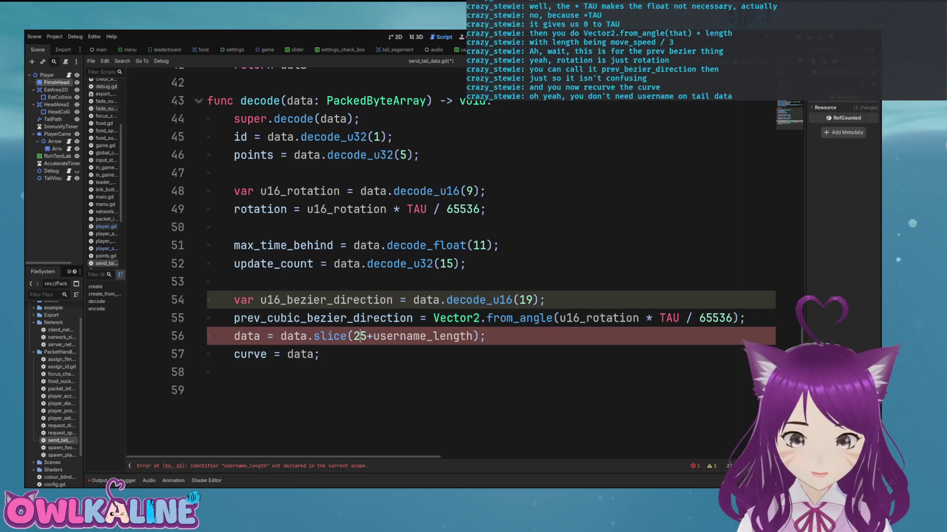
Step: Change the data.slice offset to 21, dropping the username length, and save
{"action": "type", "text": "19"}
{"action": "key", "text": "ctrl+Delete"}
{"action": "key", "text": "ctrl+Delete"}
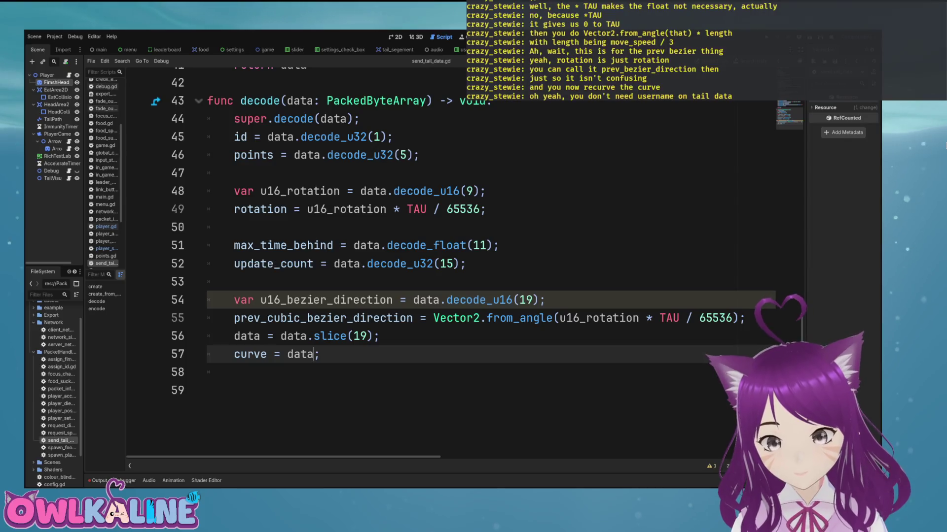
{"action": "key", "text": "ctrl+s"}
{"action": "scroll", "coordinate": [444, 247], "scroll_direction": "up", "scroll_amount": 8}
{"action": "scroll", "coordinate": [444, 261], "scroll_direction": "up", "scroll_amount": 6}
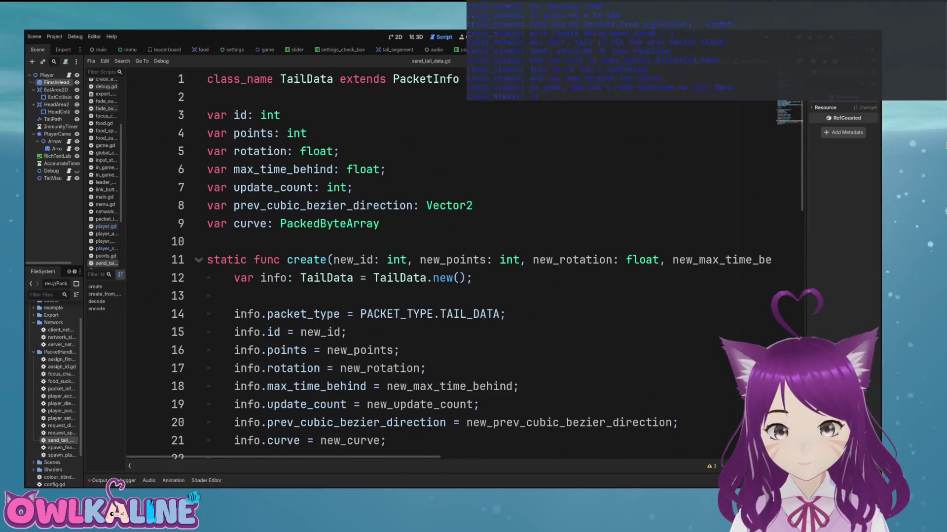
{"action": "scroll", "coordinate": [444, 261], "scroll_direction": "down", "scroll_amount": 14}
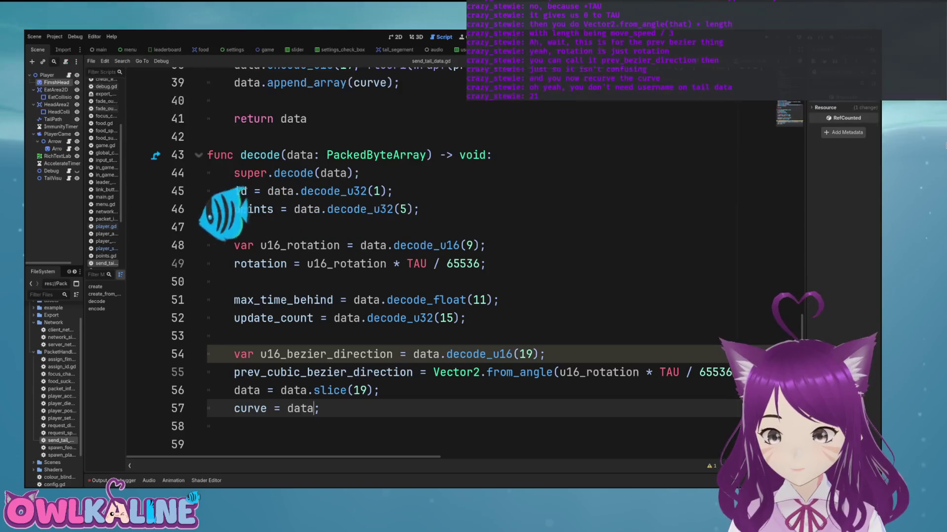
{"action": "left_click", "coordinate": [366, 390]}
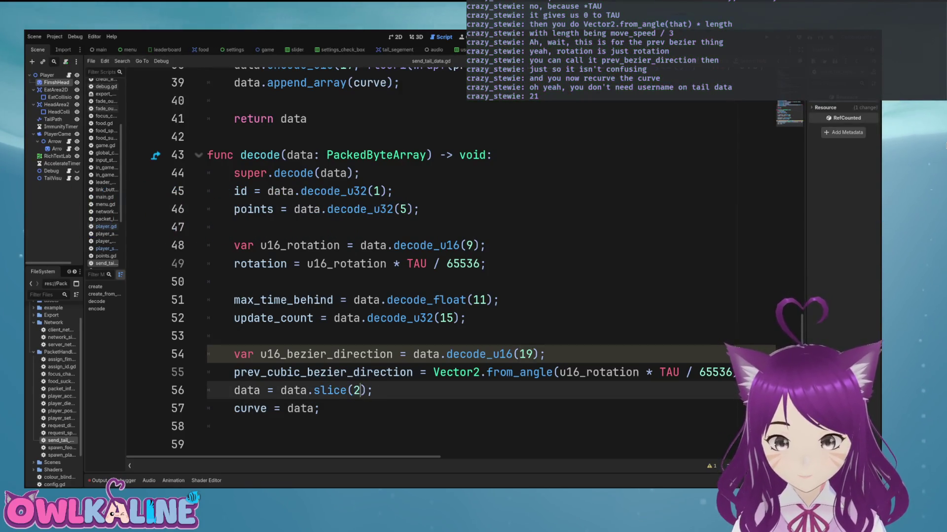
{"action": "type", "text": "1"}
{"action": "scroll", "coordinate": [444, 261], "scroll_direction": "up", "scroll_amount": 2}
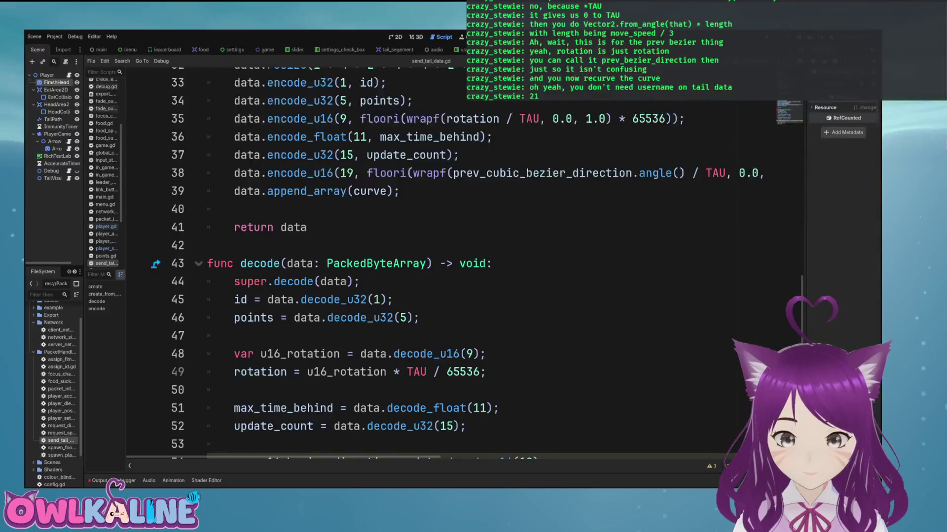
{"action": "scroll", "coordinate": [443, 262], "scroll_direction": "up", "scroll_amount": 2}
{"action": "scroll", "coordinate": [444, 262], "scroll_direction": "down", "scroll_amount": 4}
{"action": "left_click", "coordinate": [466, 318]}
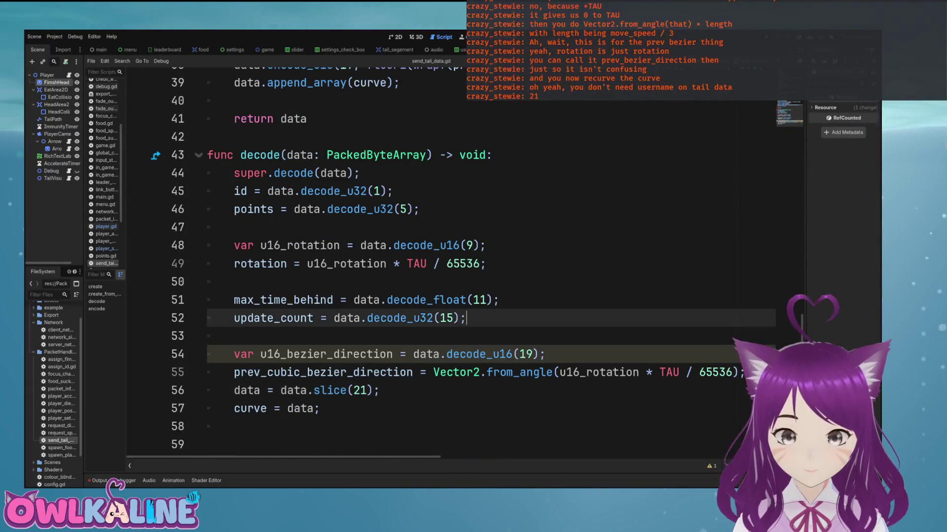
Step: In player.gd, delete the username argument from the TailData.create call
{"action": "left_click", "coordinate": [106, 226]}
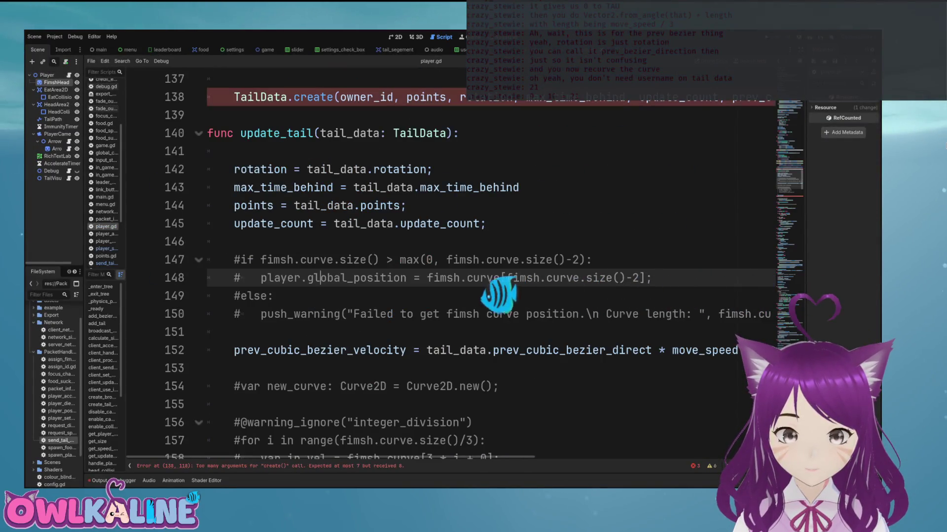
{"action": "scroll", "coordinate": [444, 267], "scroll_direction": "up", "scroll_amount": 2}
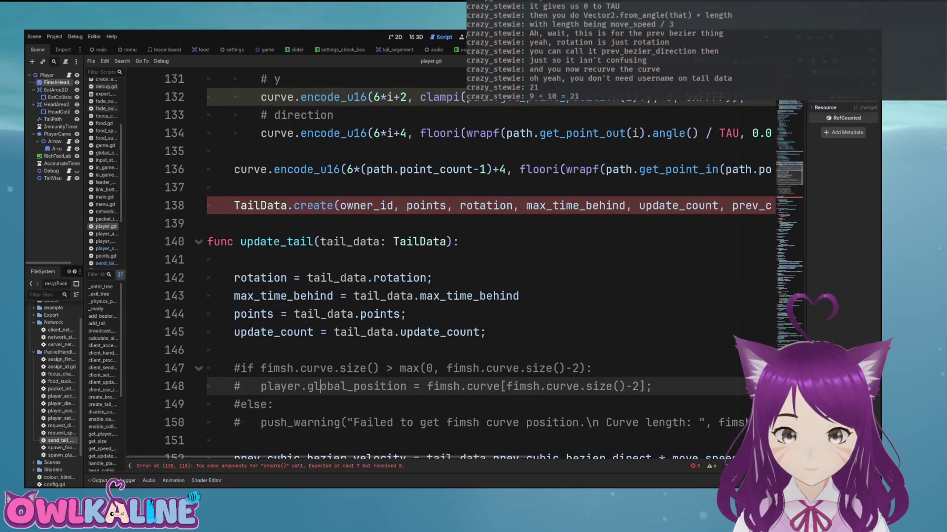
{"action": "key", "text": "ctrl+minus"}
{"action": "scroll", "coordinate": [490, 267], "scroll_direction": "up", "scroll_amount": 4}
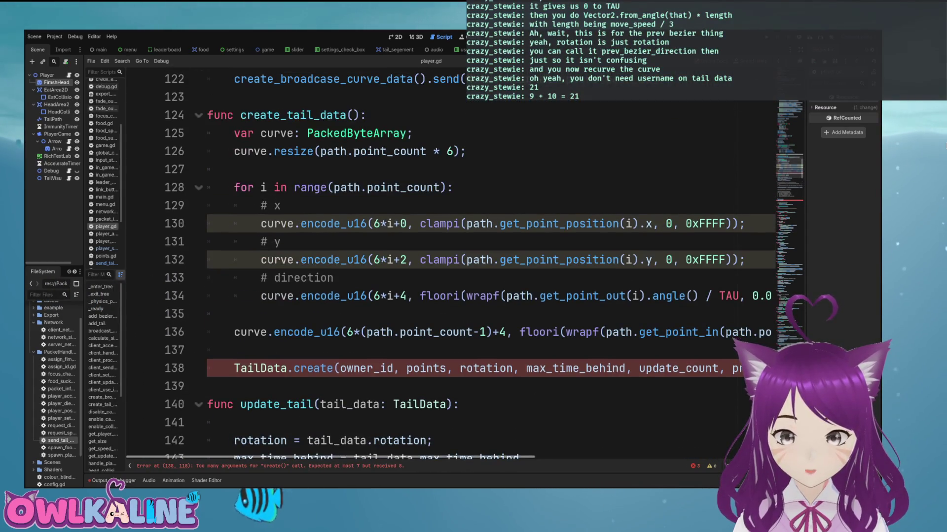
{"action": "key", "text": "ctrl+equal"}
{"action": "scroll", "coordinate": [491, 266], "scroll_direction": "right", "scroll_amount": 3}
{"action": "double_click", "coordinate": [594, 368]}
{"action": "key", "text": "BackSpace"}
{"action": "key", "text": "Delete"}
{"action": "key", "text": "Delete"}
Step: Open an empty line under update_count among update_tail's assignments
{"action": "scroll", "coordinate": [443, 266], "scroll_direction": "left", "scroll_amount": 5}
{"action": "scroll", "coordinate": [490, 266], "scroll_direction": "down", "scroll_amount": 3}
{"action": "scroll", "coordinate": [490, 267], "scroll_direction": "down", "scroll_amount": 2}
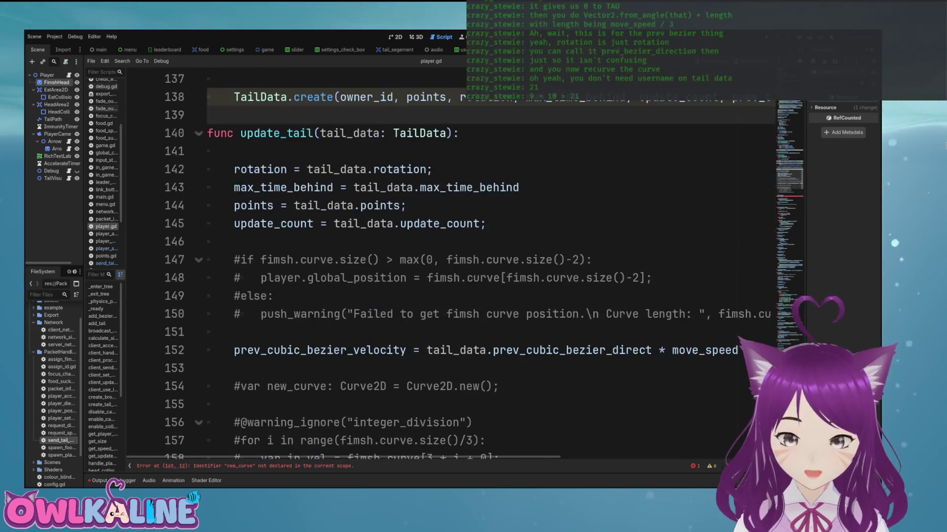
{"action": "left_click", "coordinate": [373, 169]}
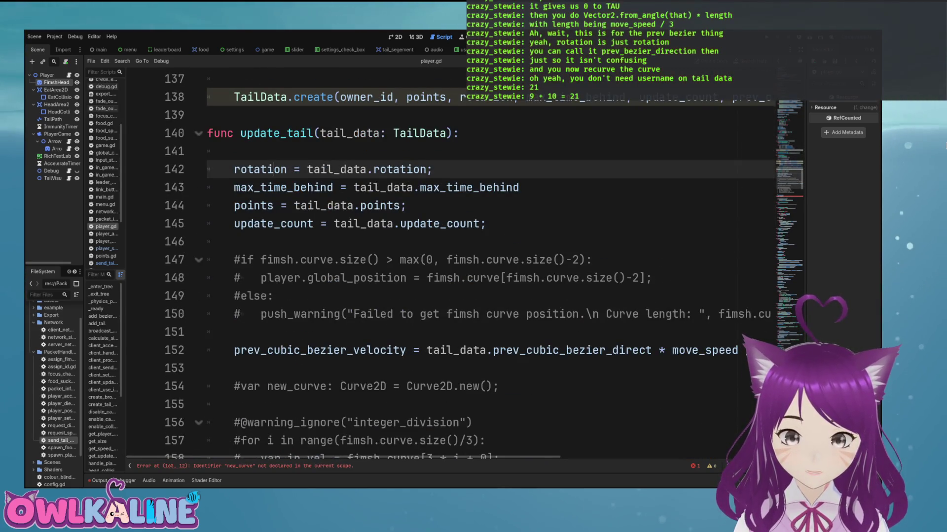
{"action": "left_click", "coordinate": [473, 188]}
{"action": "left_click", "coordinate": [370, 206]}
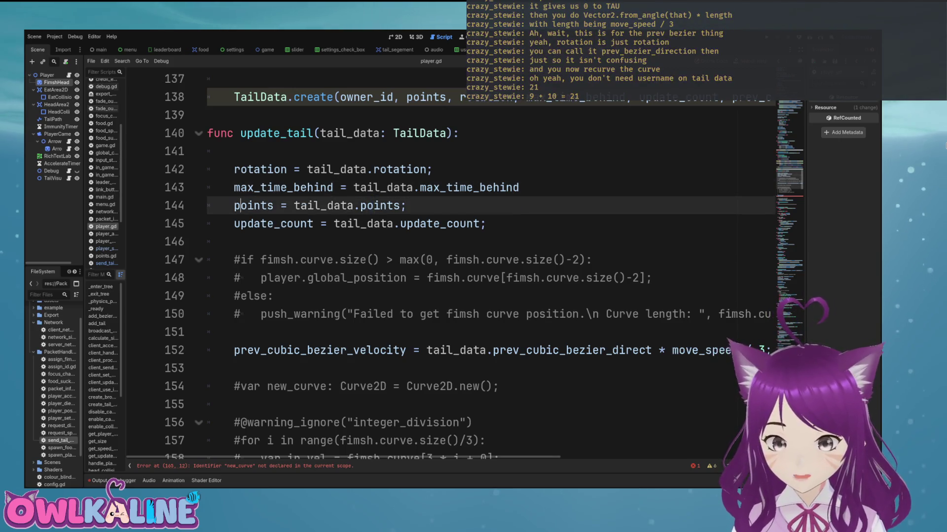
{"action": "left_click", "coordinate": [333, 223]}
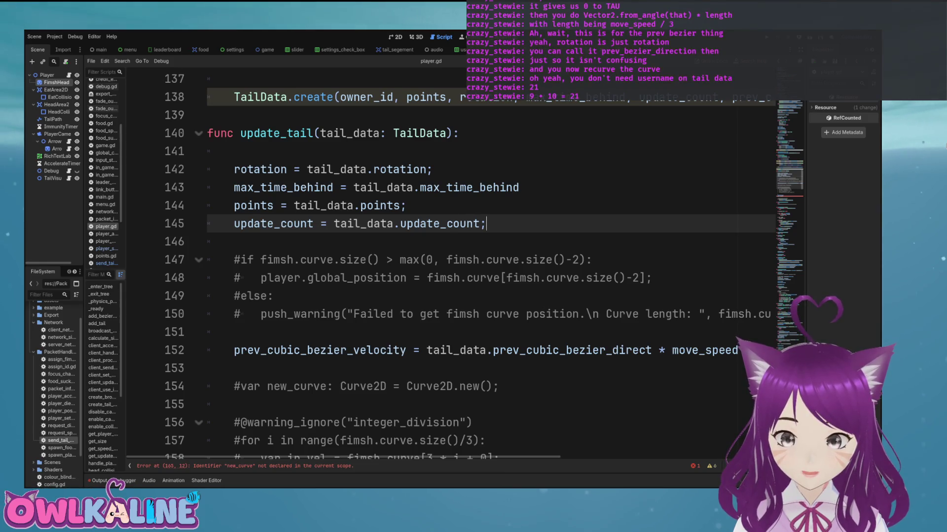
{"action": "key", "text": "Return"}
{"action": "type", "text": "prev"}
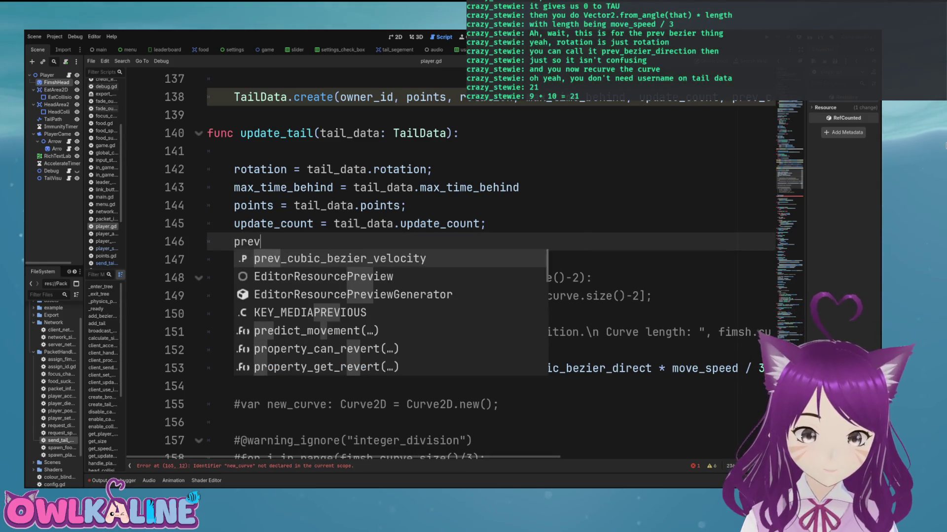
{"action": "key", "text": "Return"}
{"action": "key", "text": "Escape"}
{"action": "key", "text": "shift+Home"}
{"action": "key", "text": "BackSpace"}
Step: Move the prev_cubic_bezier_velocity assignment below update_count and save player.gd
{"action": "key", "text": "Down"}
{"action": "key", "text": "Down"}
{"action": "key", "text": "Down"}
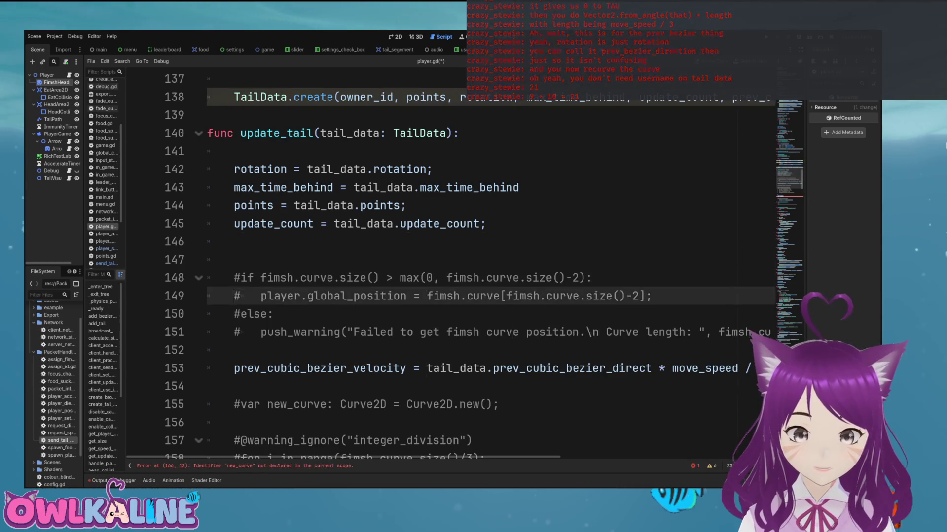
{"action": "key", "text": "shift+End"}
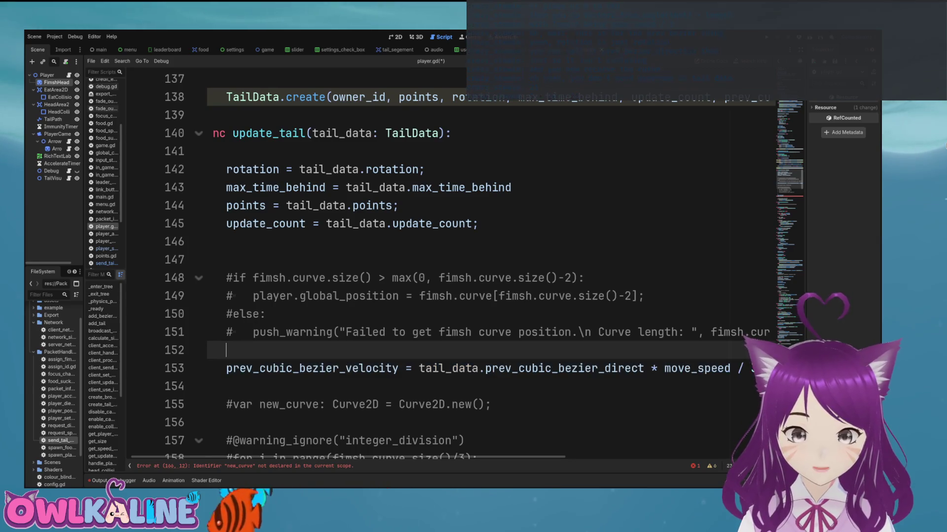
{"action": "key", "text": "ctrl+x"}
{"action": "key", "text": "Up"}
{"action": "key", "text": "Up"}
{"action": "key", "text": "Up"}
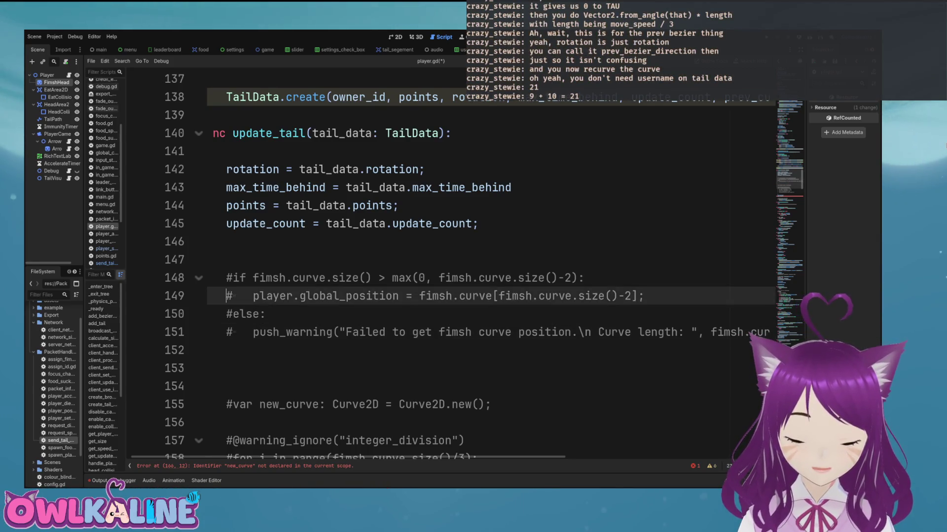
{"action": "key", "text": "ctrl+v"}
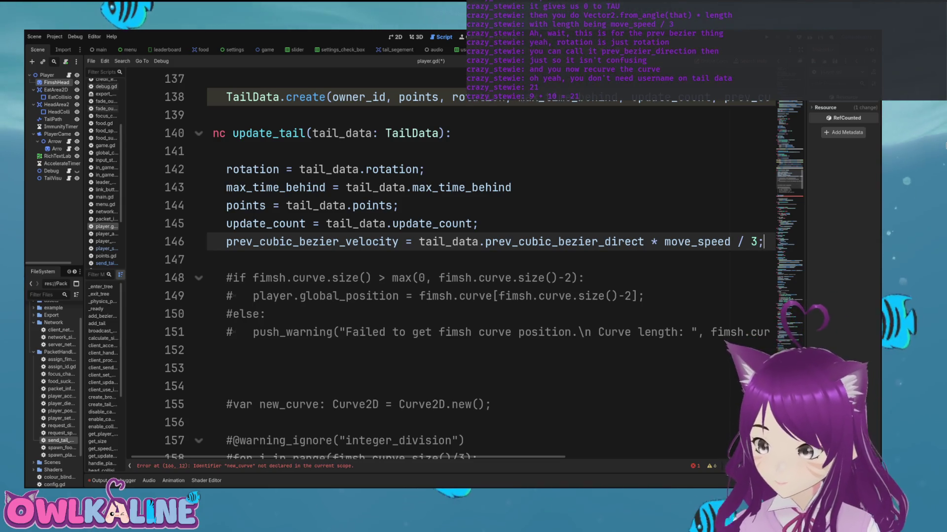
{"action": "key", "text": "ctrl+s"}
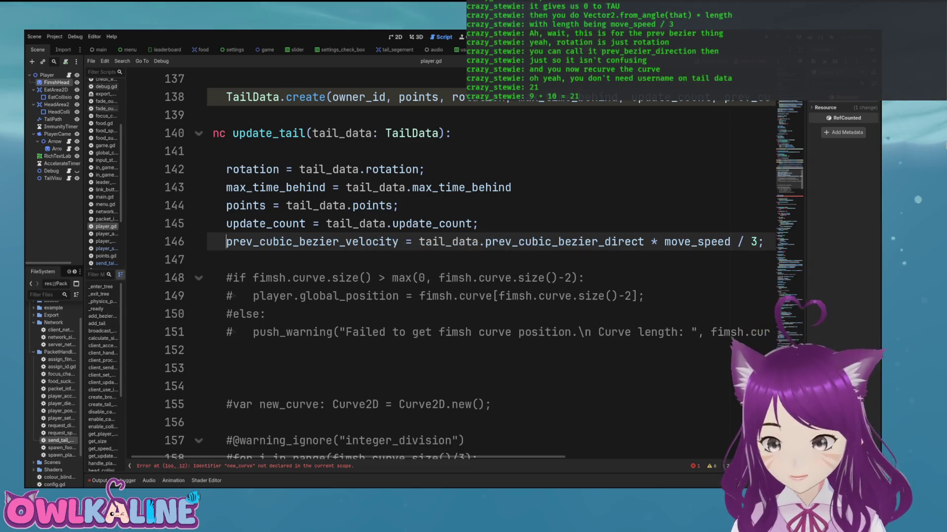
Step: Inspect the fimsh.curve.size()-2 expression in the commented curve check
{"action": "scroll", "coordinate": [488, 266], "scroll_direction": "down", "scroll_amount": 1}
{"action": "double_click", "coordinate": [352, 223]}
{"action": "double_click", "coordinate": [349, 242]}
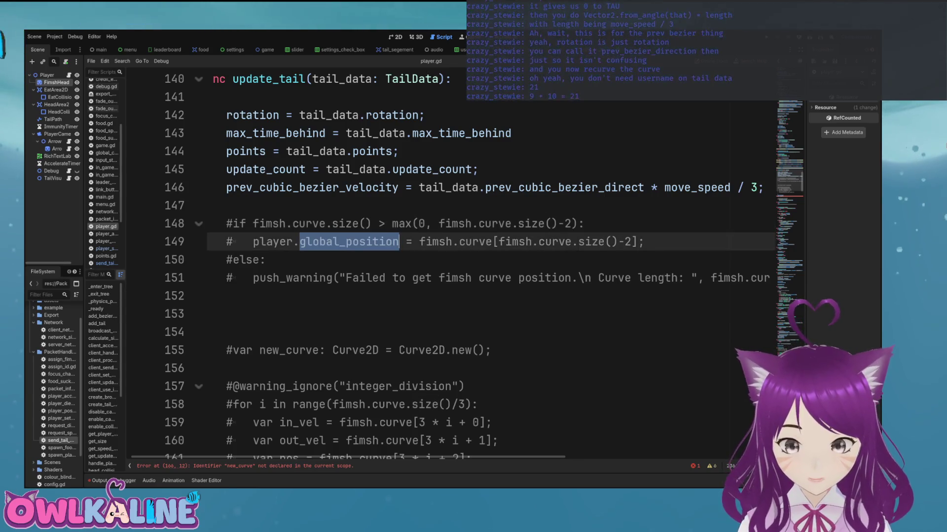
{"action": "left_click_drag", "start_coordinate": [419, 242], "coordinate": [526, 241]}
{"action": "left_click_drag", "start_coordinate": [598, 242], "coordinate": [618, 241]}
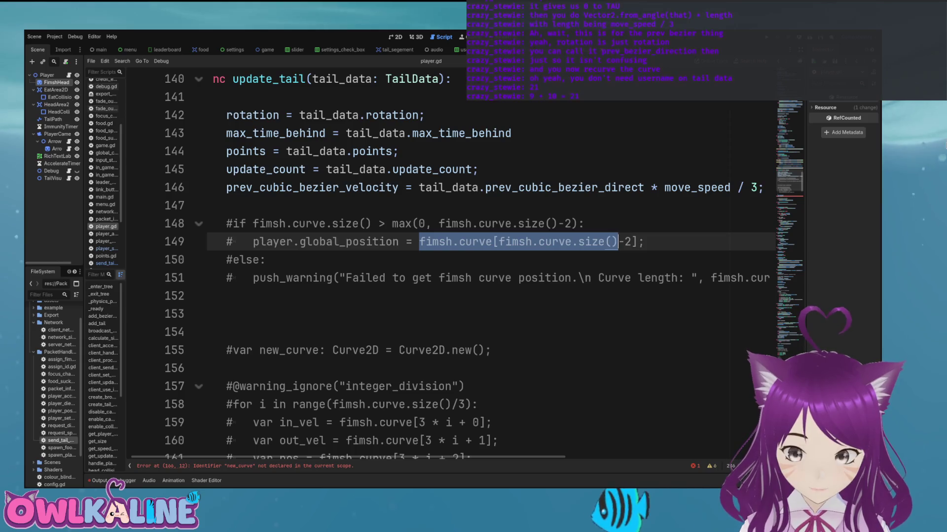
{"action": "left_click_drag", "start_coordinate": [504, 242], "coordinate": [631, 241]}
{"action": "left_click_drag", "start_coordinate": [504, 242], "coordinate": [498, 242]}
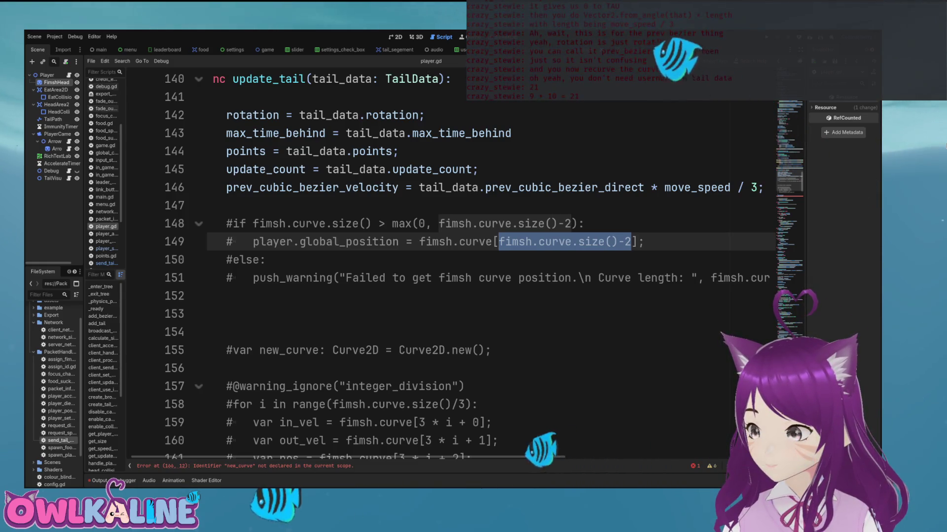
{"action": "left_click", "coordinate": [103, 264]}
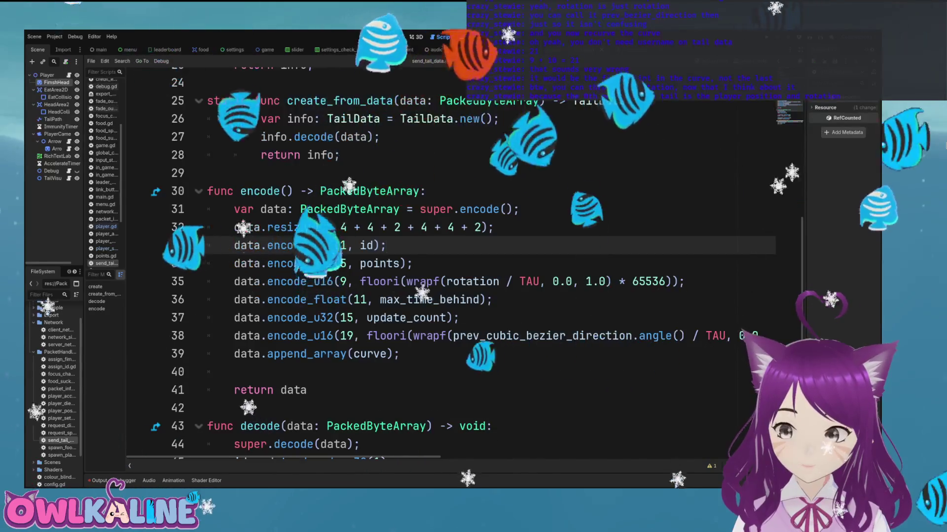
Step: Remove the rotation variable, the new_rotation parameter and the info.rotation assignment
{"action": "scroll", "coordinate": [444, 266], "scroll_direction": "up", "scroll_amount": 7}
{"action": "left_click_drag", "start_coordinate": [385, 152], "coordinate": [207, 152]}
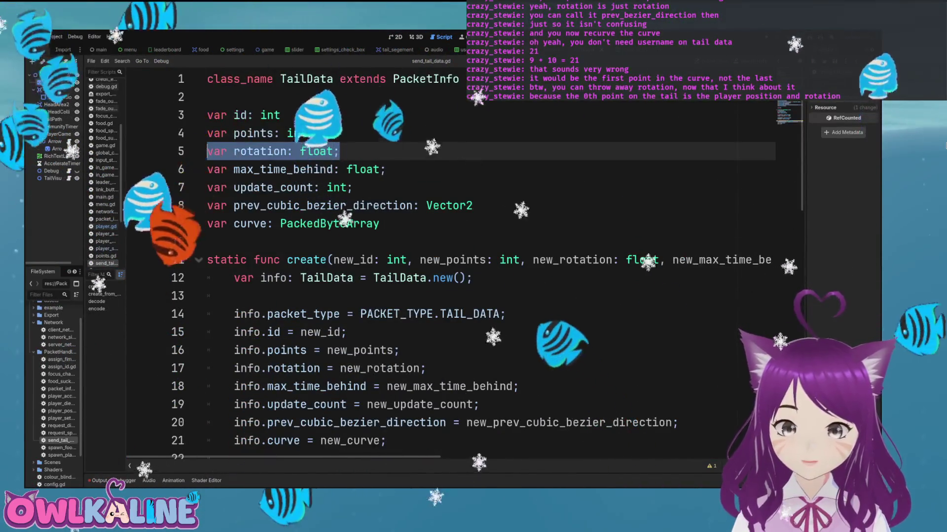
{"action": "key", "text": "BackSpace"}
{"action": "key", "text": "BackSpace"}
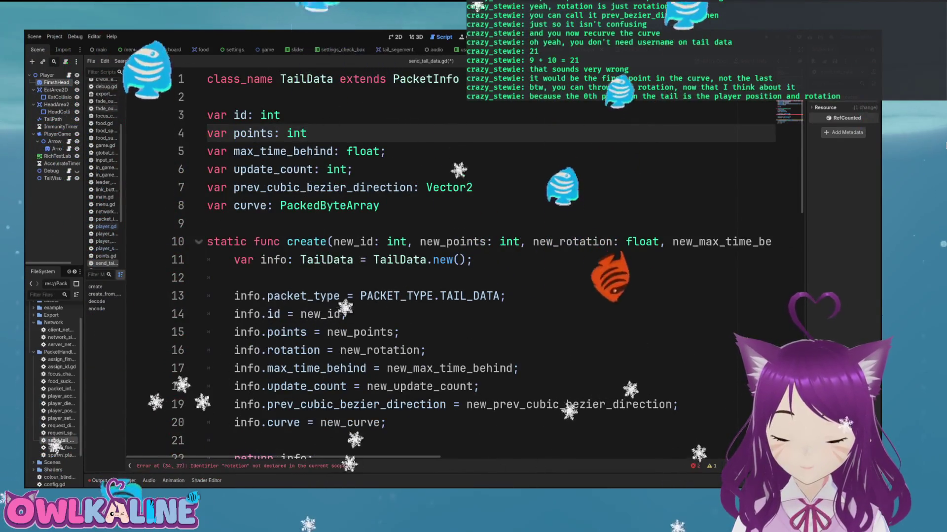
{"action": "left_click_drag", "start_coordinate": [533, 242], "coordinate": [659, 241]}
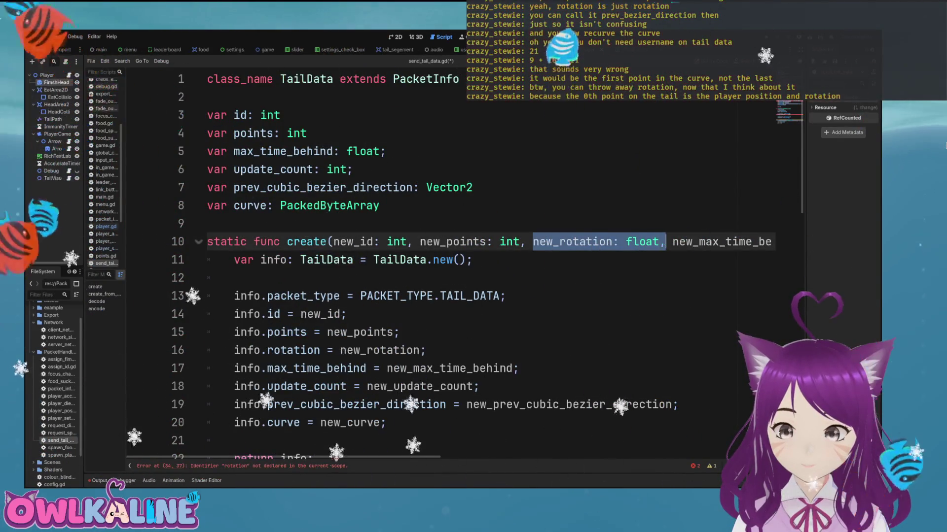
{"action": "key", "text": "BackSpace"}
{"action": "key", "text": "BackSpace"}
{"action": "key", "text": "BackSpace"}
{"action": "left_click_drag", "start_coordinate": [425, 350], "coordinate": [207, 350]}
{"action": "key", "text": "BackSpace"}
{"action": "key", "text": "BackSpace"}
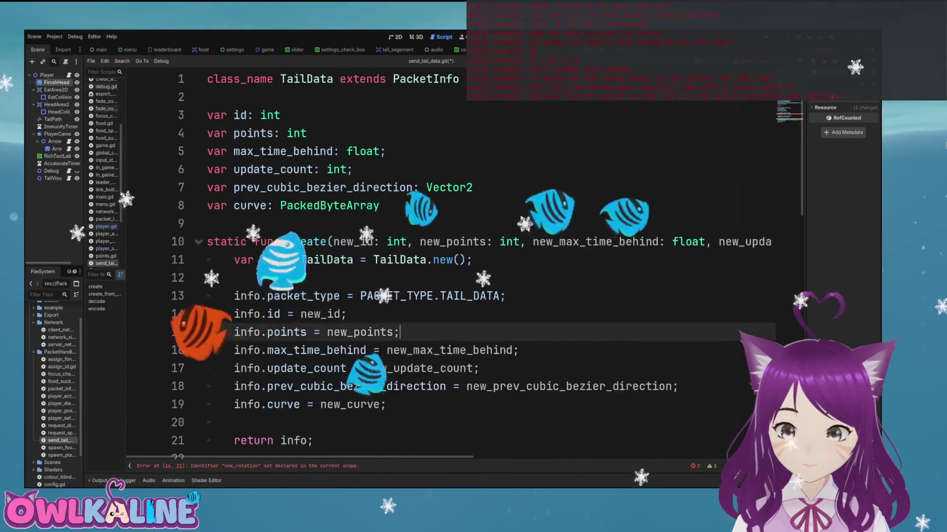
Step: Delete the rotation encoding line and the rotation decode lines, then save
{"action": "scroll", "coordinate": [444, 266], "scroll_direction": "down", "scroll_amount": 6}
{"action": "left_click_drag", "start_coordinate": [684, 332], "coordinate": [207, 332]}
{"action": "key", "text": "BackSpace"}
{"action": "key", "text": "BackSpace"}
{"action": "scroll", "coordinate": [443, 266], "scroll_direction": "down", "scroll_amount": 3}
{"action": "scroll", "coordinate": [443, 266], "scroll_direction": "down", "scroll_amount": 3}
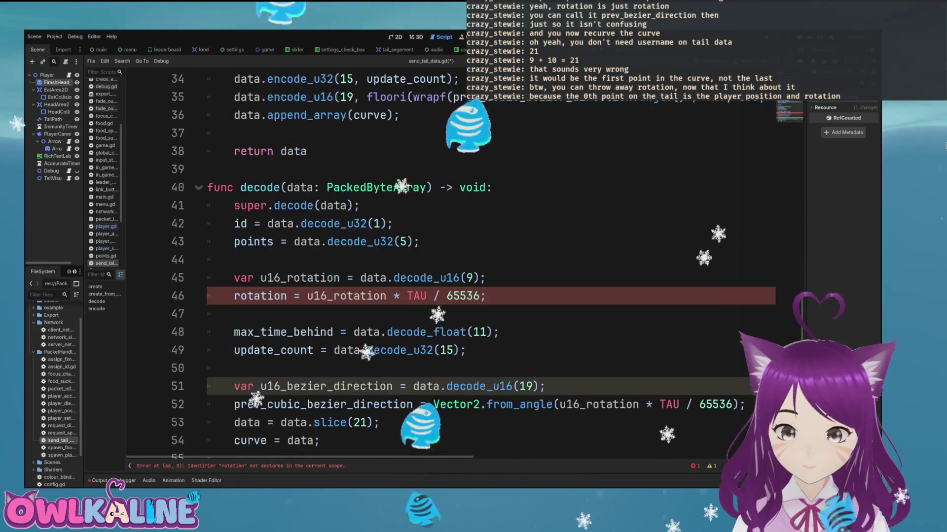
{"action": "mouse_move", "coordinate": [486, 296]}
{"action": "left_mouse_down"}
{"action": "mouse_move", "coordinate": [231, 296]}
{"action": "mouse_move", "coordinate": [207, 278]}
{"action": "left_mouse_up"}
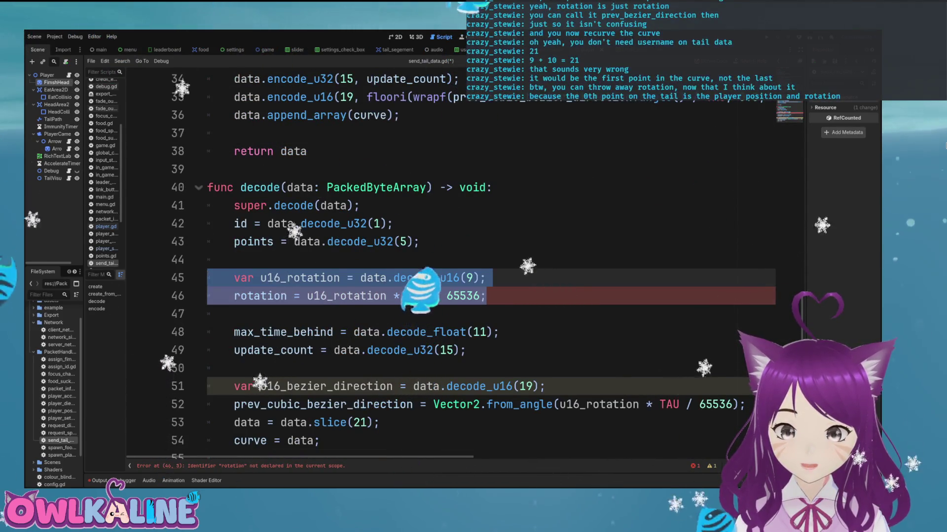
{"action": "key", "text": "BackSpace"}
{"action": "key", "text": "BackSpace"}
{"action": "key", "text": "ctrl+s"}
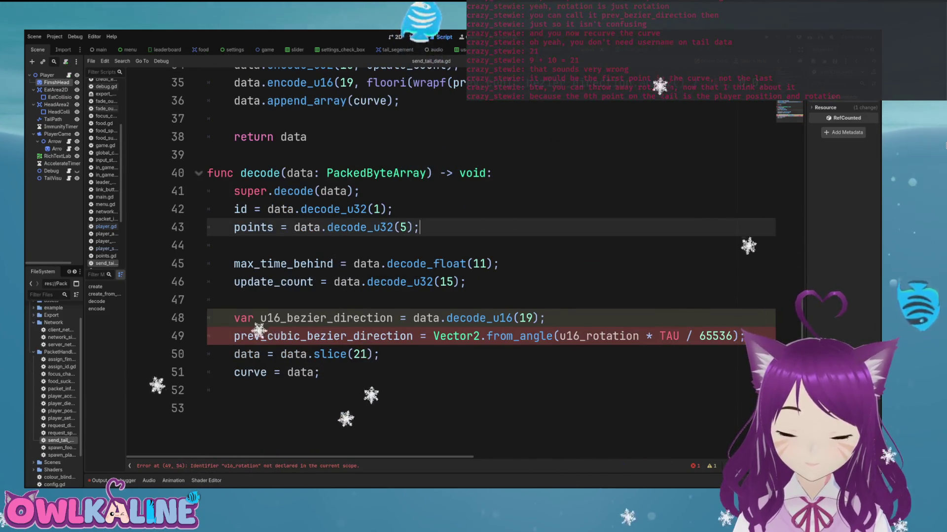
Step: Replace the stale u16_rotation reference with u16_bezier_direction and save the script
{"action": "double_click", "coordinate": [607, 336]}
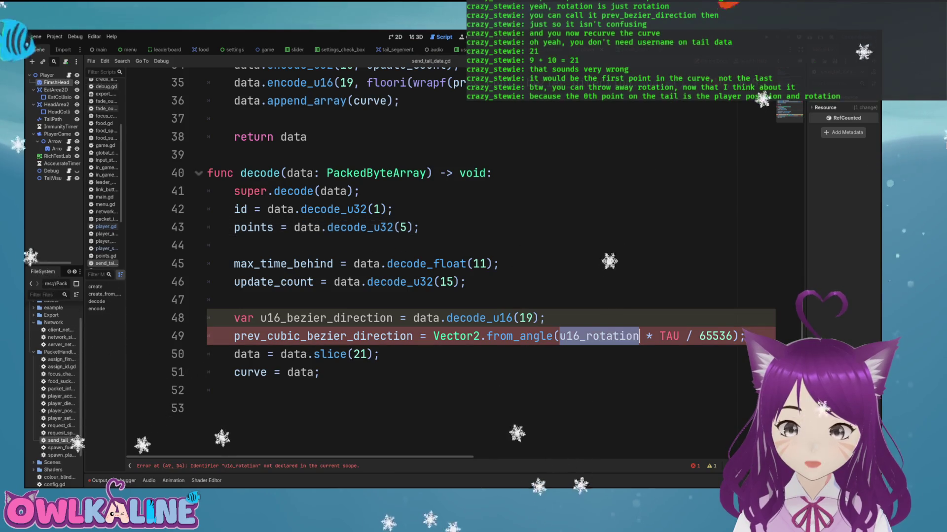
{"action": "double_click", "coordinate": [325, 318]}
{"action": "key", "text": "ctrl+c"}
{"action": "double_click", "coordinate": [606, 336]}
{"action": "key", "text": "ctrl+v"}
{"action": "scroll", "coordinate": [444, 246], "scroll_direction": "up", "scroll_amount": 1}
{"action": "key", "text": "Up"}
{"action": "key", "text": "Up"}
{"action": "key", "text": "ctrl+s"}
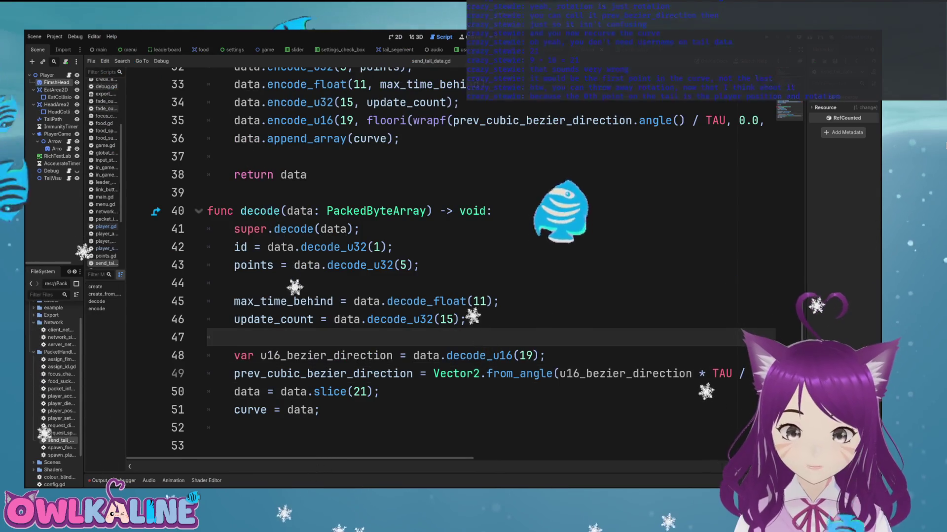
{"action": "scroll", "coordinate": [443, 247], "scroll_direction": "up", "scroll_amount": 10}
Step: Check the field sizes in encode's u32/float calls and resize sum
{"action": "scroll", "coordinate": [444, 266], "scroll_direction": "down", "scroll_amount": 7}
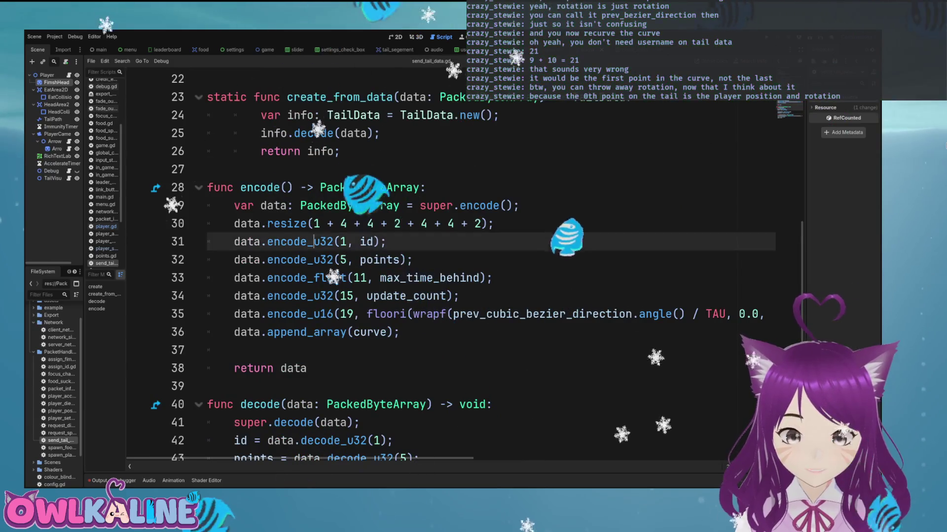
{"action": "double_click", "coordinate": [326, 259]}
{"action": "left_click_drag", "start_coordinate": [320, 277], "coordinate": [340, 278]}
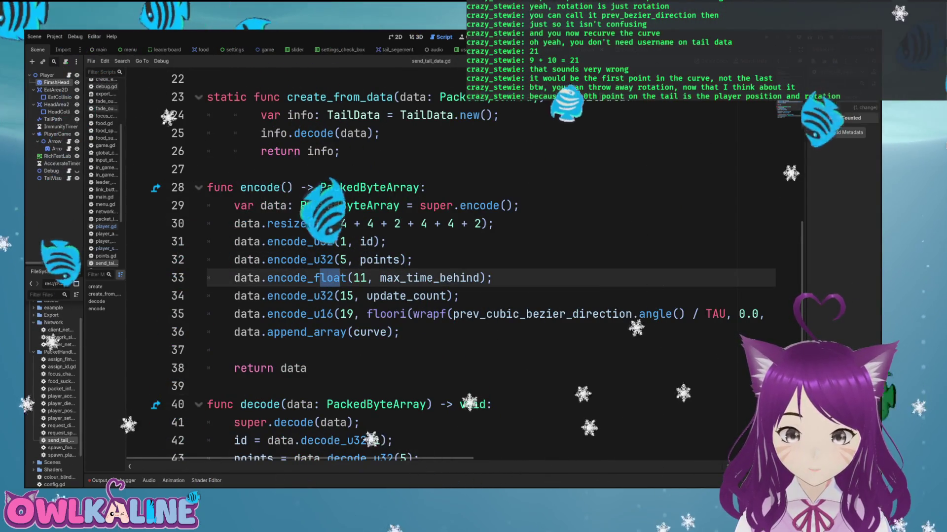
{"action": "double_click", "coordinate": [325, 296]}
{"action": "double_click", "coordinate": [326, 314]}
{"action": "double_click", "coordinate": [449, 224]}
{"action": "double_click", "coordinate": [369, 187]}
{"action": "scroll", "coordinate": [370, 187], "scroll_direction": "down", "scroll_amount": 4}
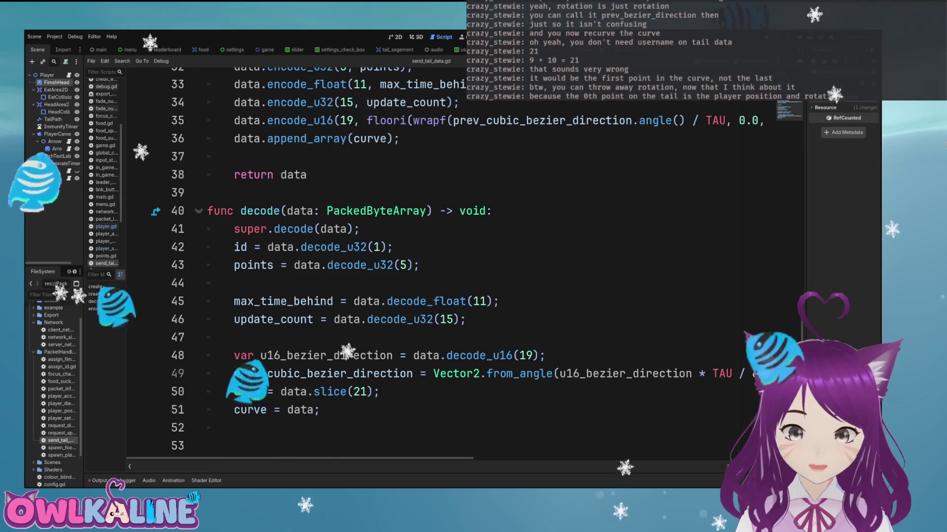
{"action": "scroll", "coordinate": [444, 262], "scroll_direction": "up", "scroll_amount": 4}
Step: Compare encode offsets 11 and 19 with the id decode call
{"action": "key", "text": "Down"}
{"action": "key", "text": "Down"}
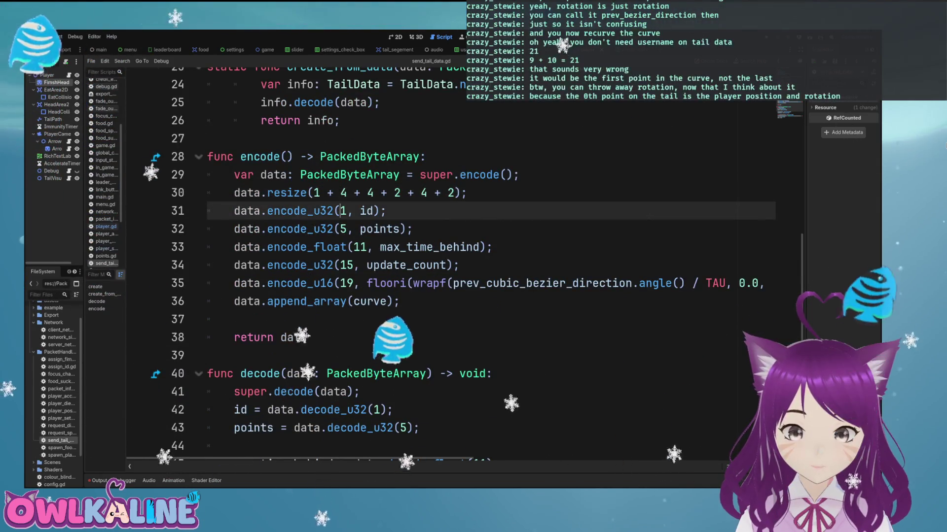
{"action": "left_click", "coordinate": [360, 247]}
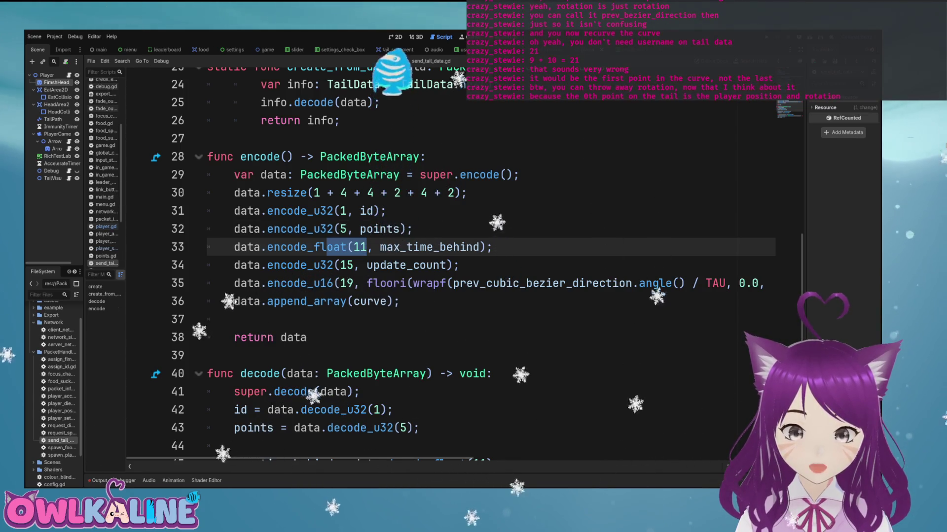
{"action": "key", "text": "Down"}
{"action": "left_click", "coordinate": [353, 283]}
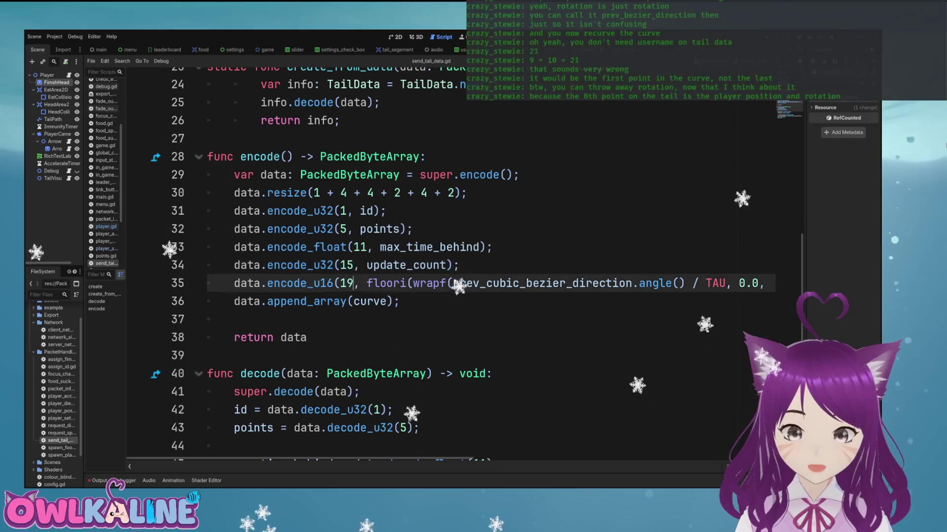
{"action": "scroll", "coordinate": [321, 247], "scroll_direction": "down", "scroll_amount": 3}
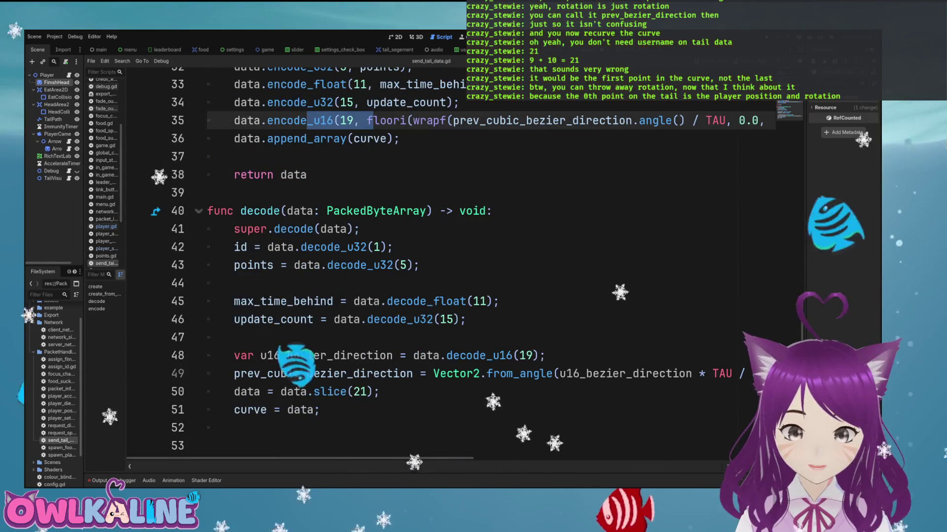
{"action": "left_click", "coordinate": [320, 247]}
{"action": "left_click", "coordinate": [365, 247]}
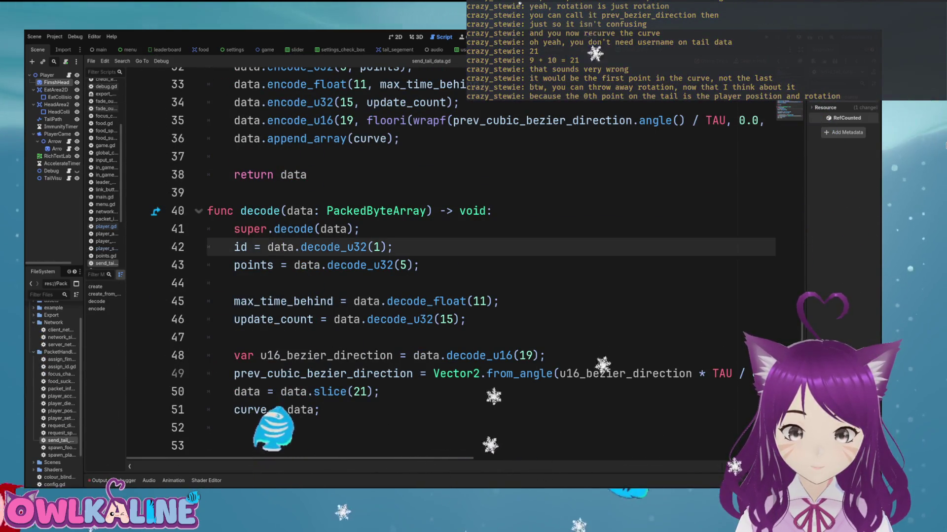
Step: Change the decode offsets for max_time_behind from 11 to 9 and update_count from 15 to 13
{"action": "left_click", "coordinate": [479, 301]}
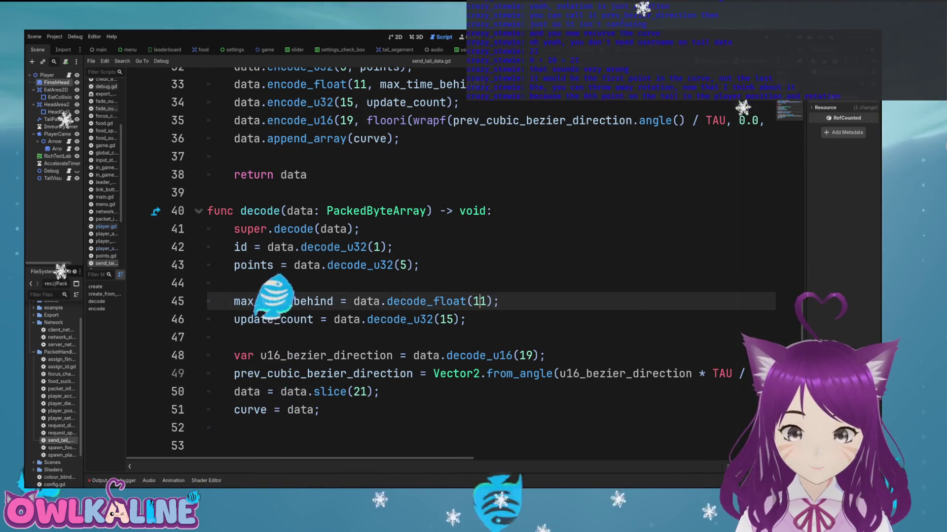
{"action": "type", "text": "9"}
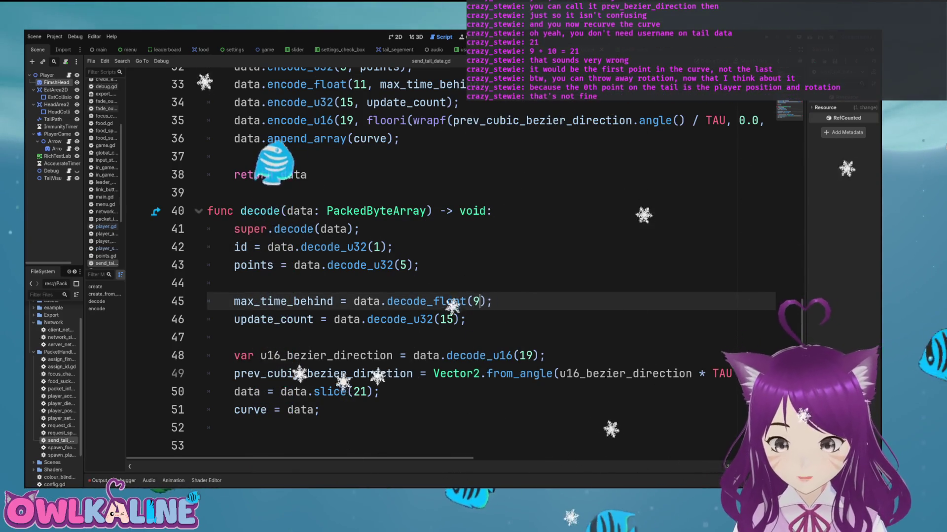
{"action": "left_click", "coordinate": [446, 319]}
{"action": "type", "text": "3"}
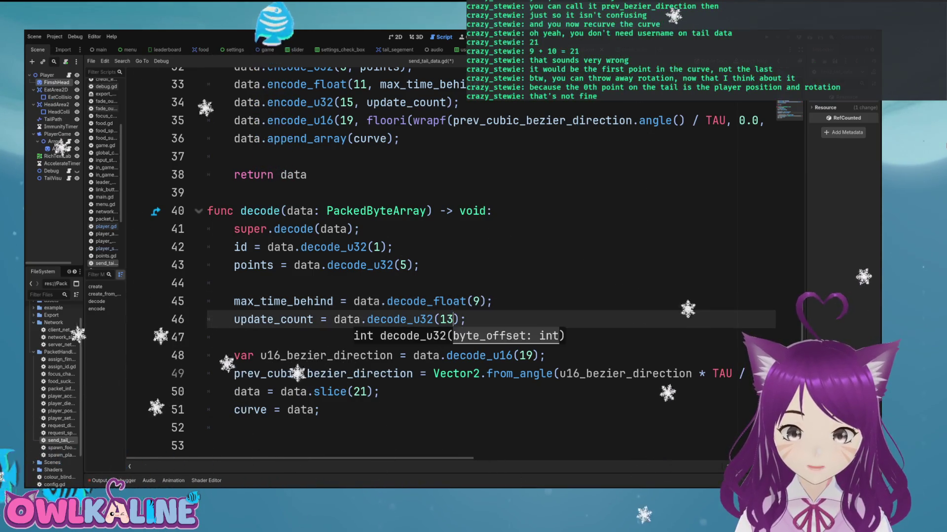
{"action": "left_click", "coordinate": [466, 355]}
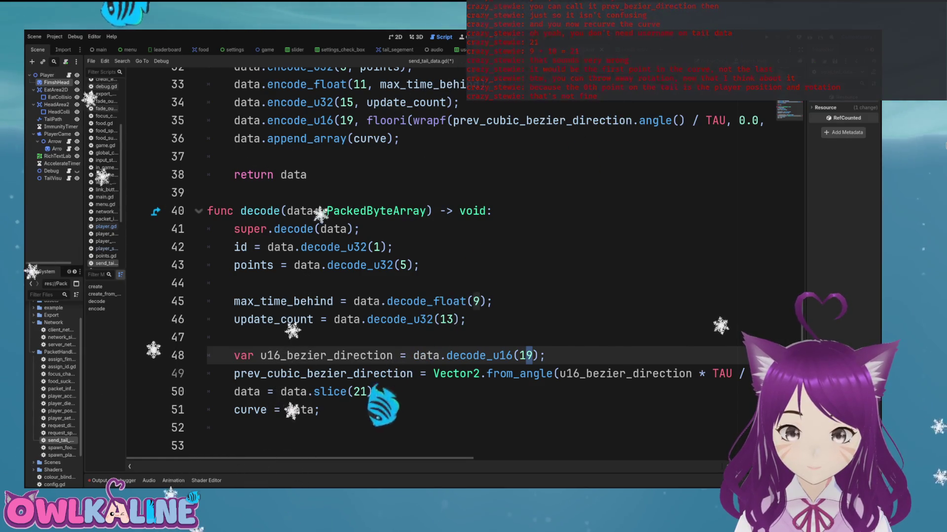
{"action": "scroll", "coordinate": [443, 266], "scroll_direction": "up", "scroll_amount": 1}
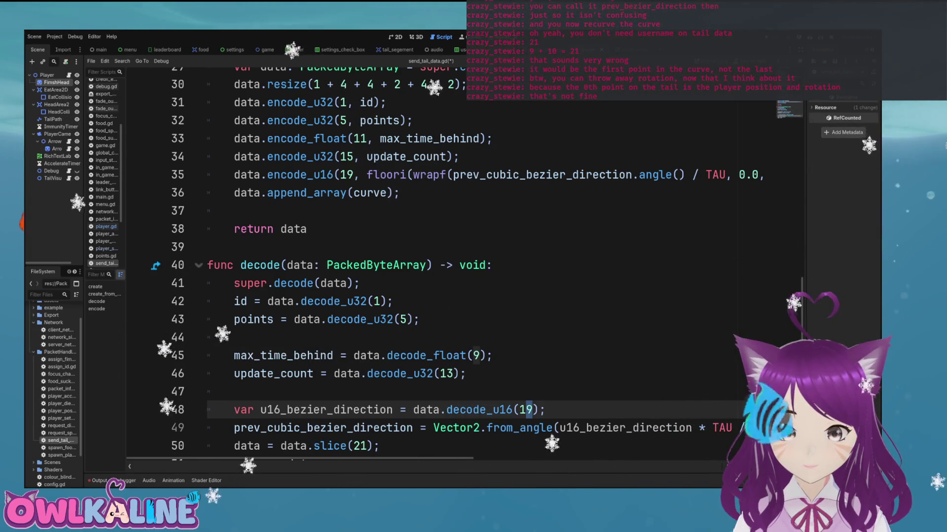
{"action": "left_click", "coordinate": [475, 356]}
{"action": "type", "text": "11"}
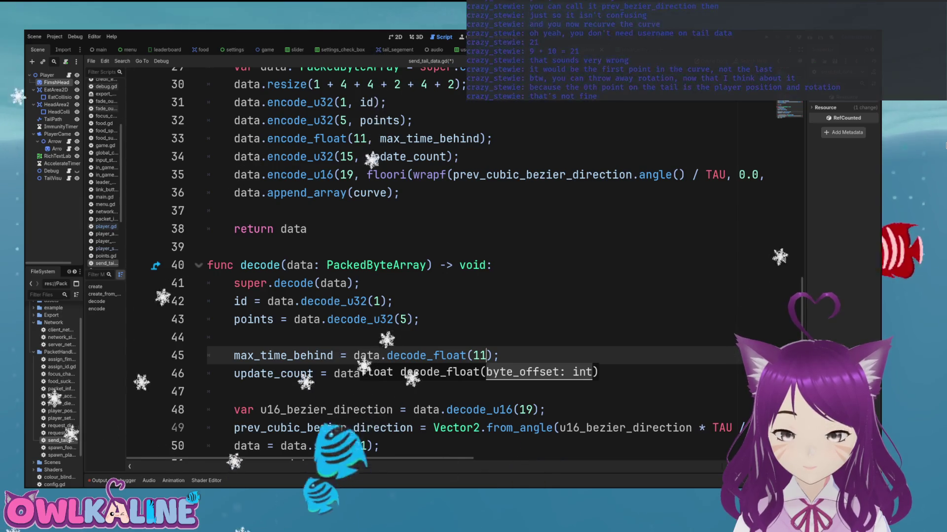
Step: Renumber the max_time_behind and update_count encode offsets to match the decode side
{"action": "double_click", "coordinate": [360, 138]}
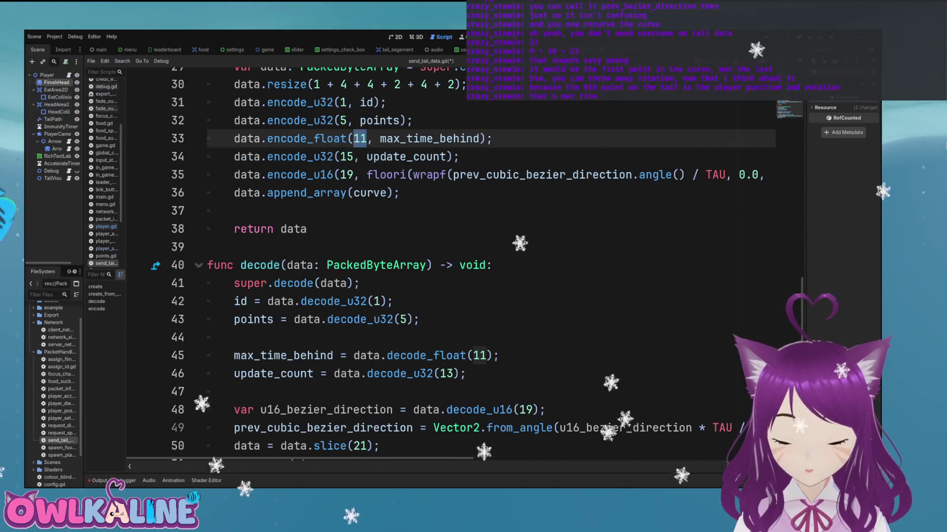
{"action": "type", "text": "9"}
{"action": "left_click", "coordinate": [327, 138]}
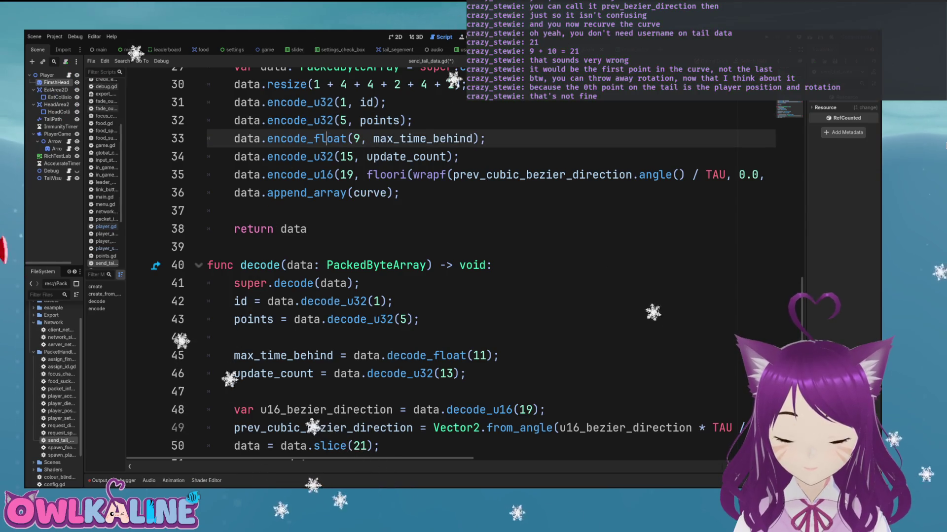
{"action": "left_click", "coordinate": [360, 121]}
{"action": "left_click", "coordinate": [327, 139]}
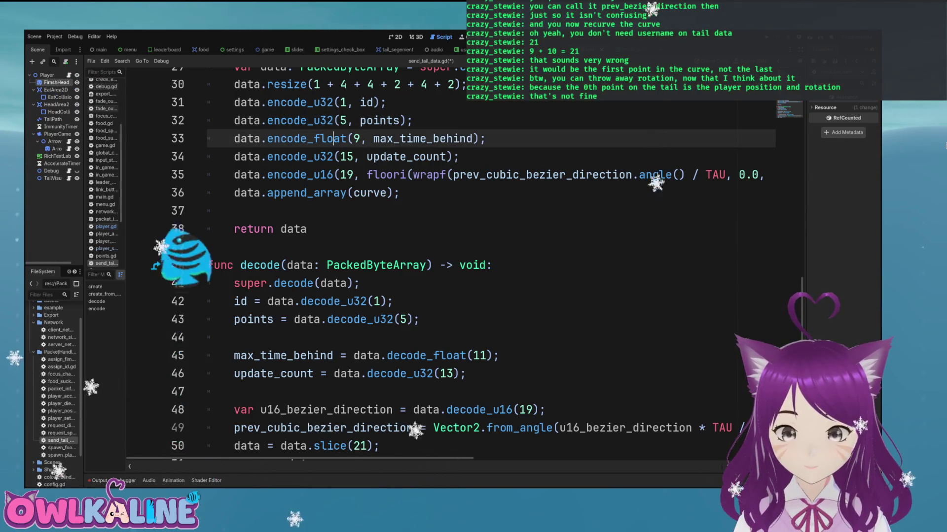
{"action": "left_click", "coordinate": [360, 120]}
{"action": "double_click", "coordinate": [346, 157]}
{"action": "type", "text": "11"}
{"action": "left_click", "coordinate": [334, 157]}
{"action": "left_click", "coordinate": [350, 174]}
{"action": "type", "text": "5"}
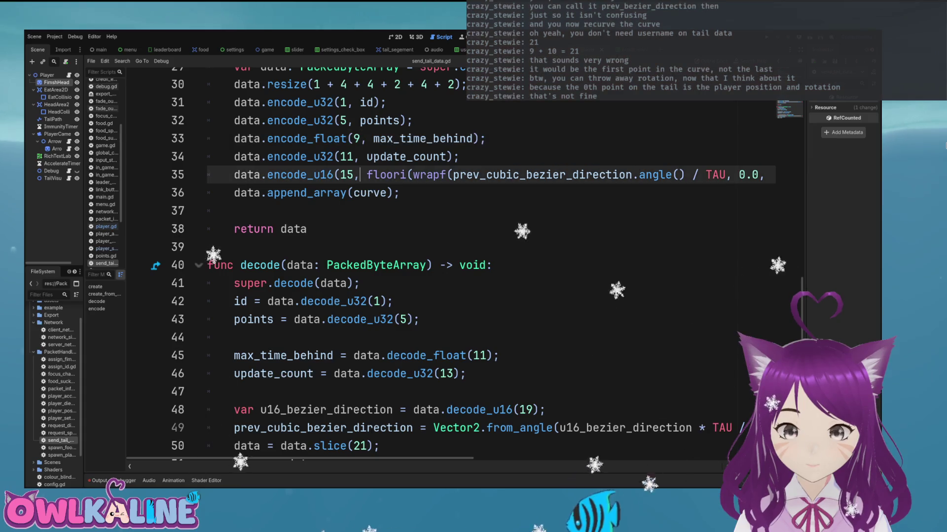
{"action": "left_click", "coordinate": [400, 319]}
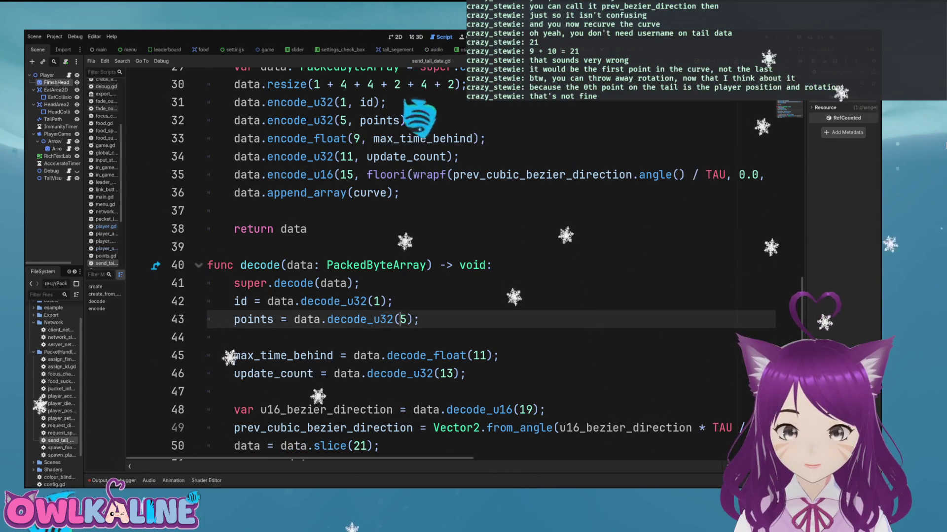
{"action": "double_click", "coordinate": [479, 355]}
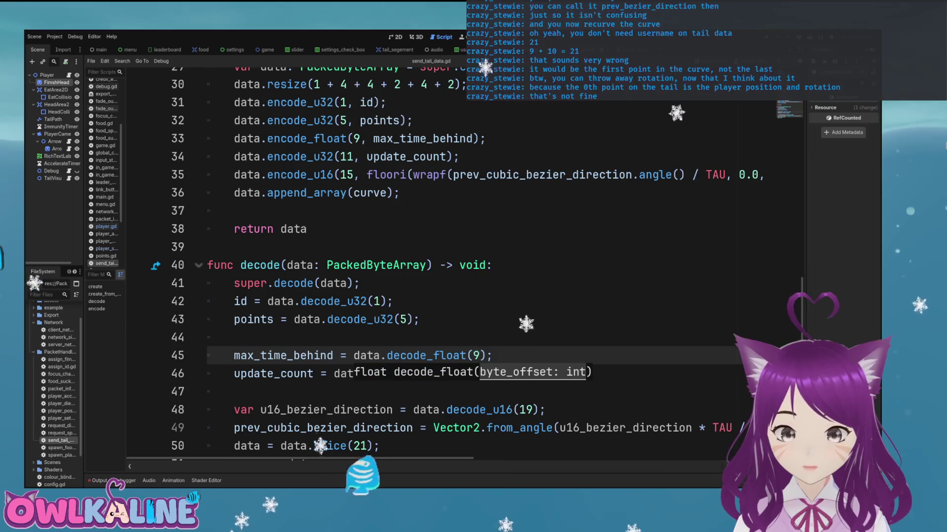
{"action": "key", "text": "Escape"}
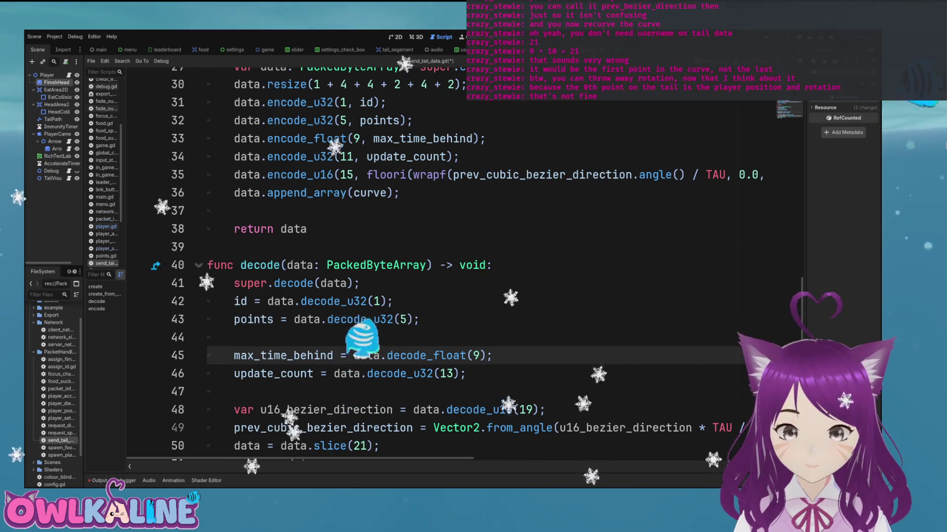
{"action": "left_click", "coordinate": [454, 374]}
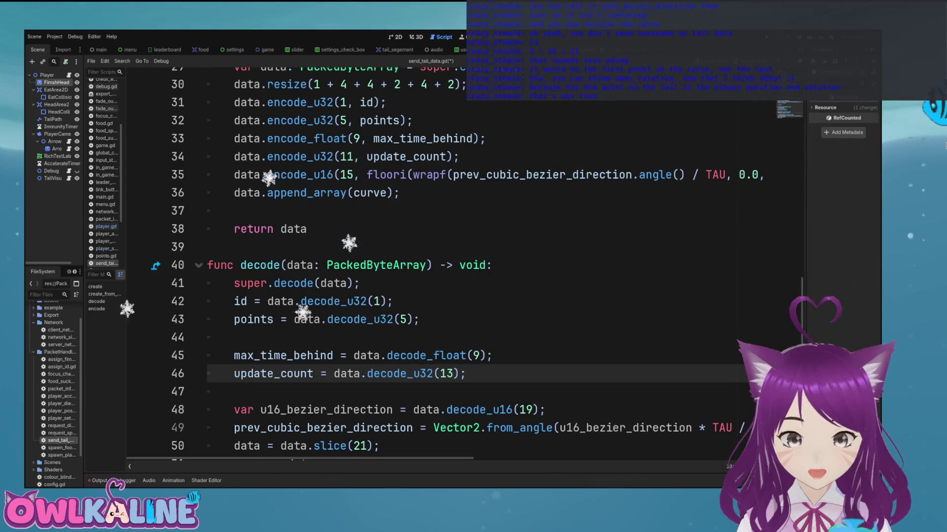
Step: Set update_count's encode offset to 13 and the bezier direction offset to 17
{"action": "double_click", "coordinate": [305, 138]}
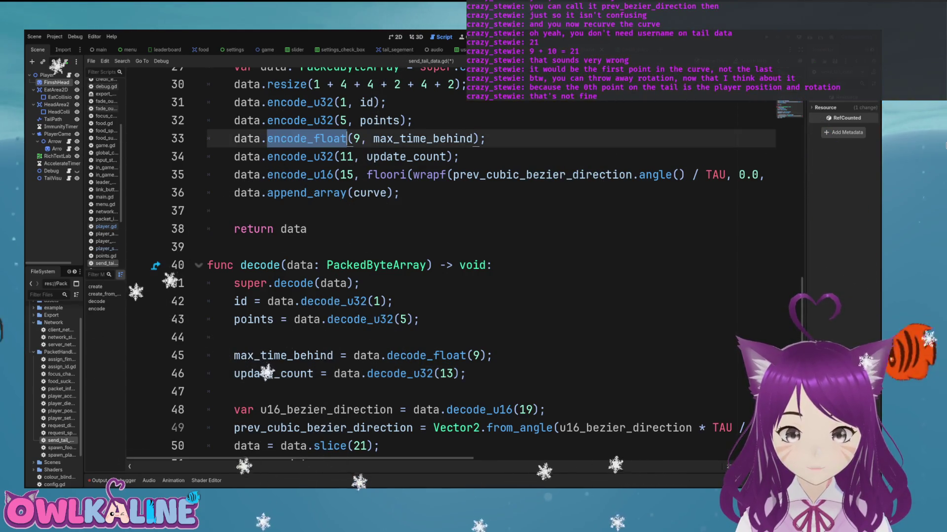
{"action": "left_click", "coordinate": [349, 157]}
{"action": "key", "text": "shift+Left"}
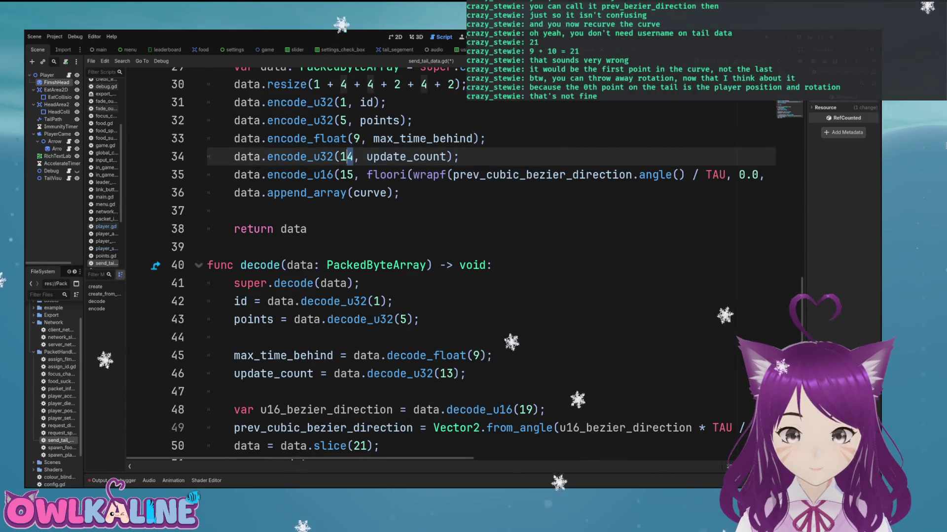
{"action": "key", "text": "Down"}
{"action": "key", "text": "shift+Left"}
{"action": "type", "text": "7"}
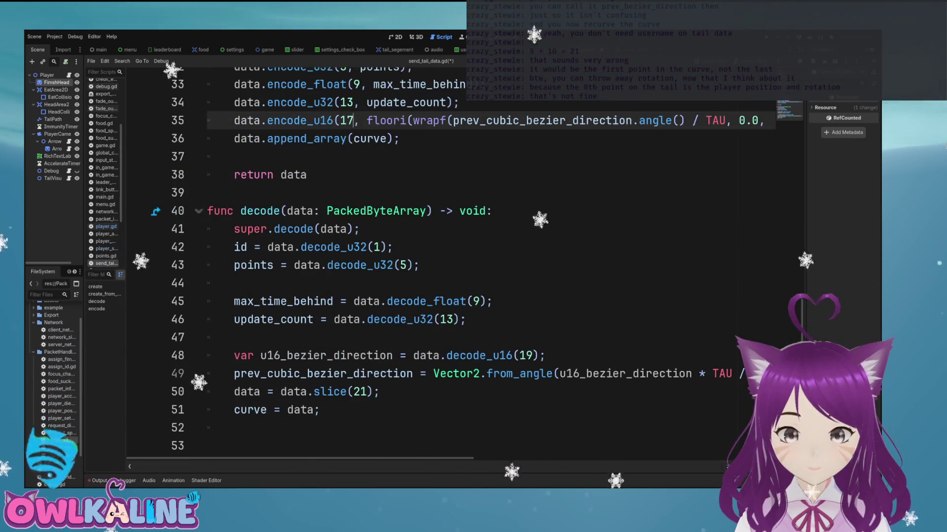
Step: Change the decode slice start from 21 to 19
{"action": "left_click", "coordinate": [526, 355]}
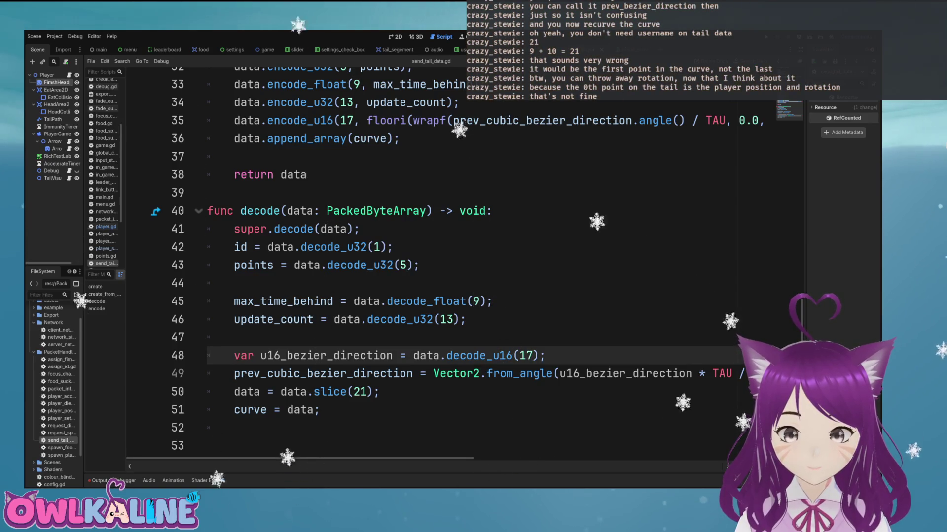
{"action": "left_click", "coordinate": [360, 392]}
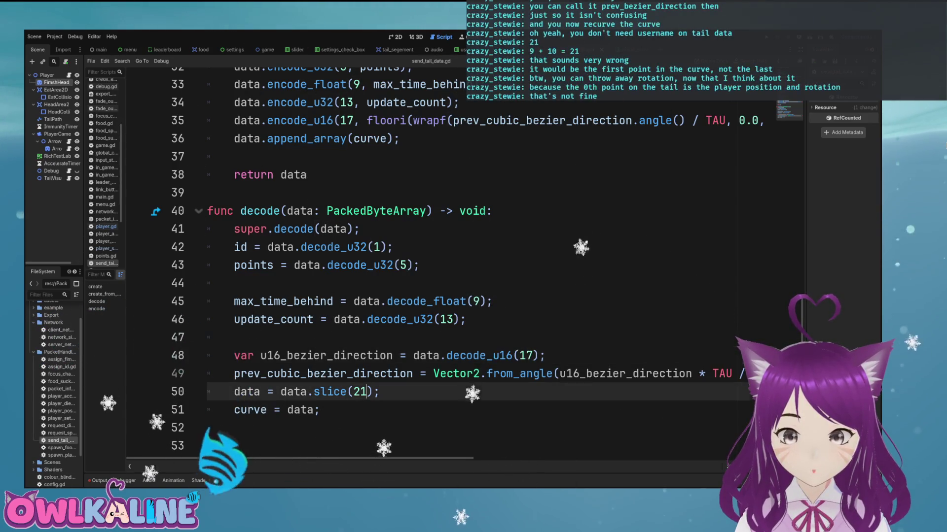
{"action": "key", "text": "BackSpace"}
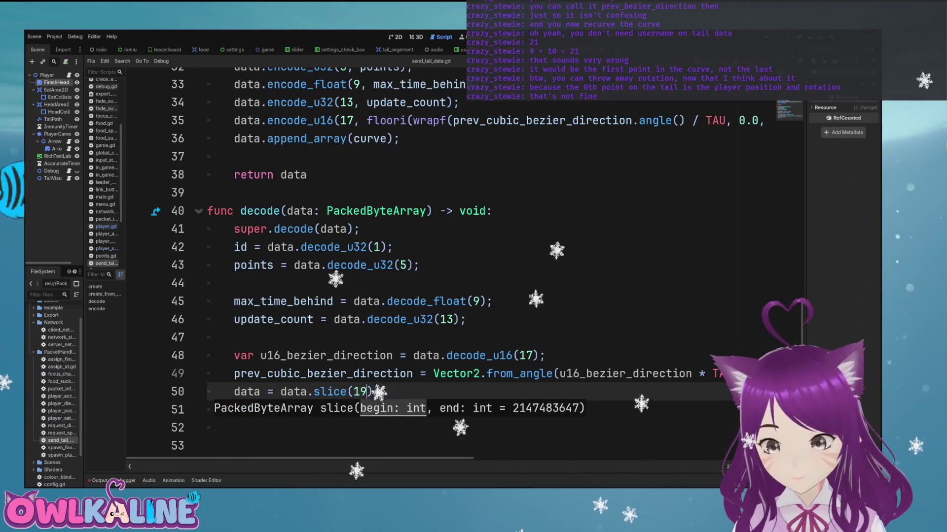
{"action": "left_click", "coordinate": [446, 301]}
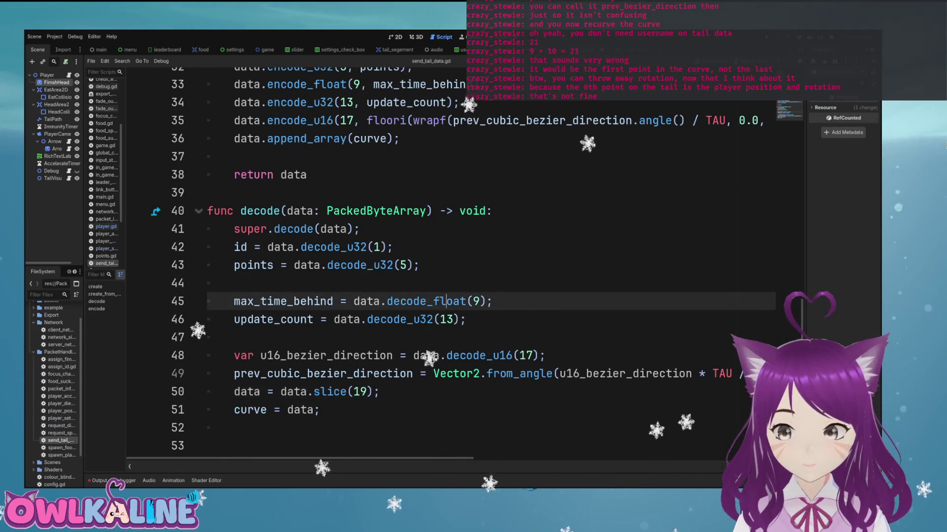
Step: Verify the byte sizes listed in encode's resize call
{"action": "scroll", "coordinate": [443, 262], "scroll_direction": "up", "scroll_amount": 3}
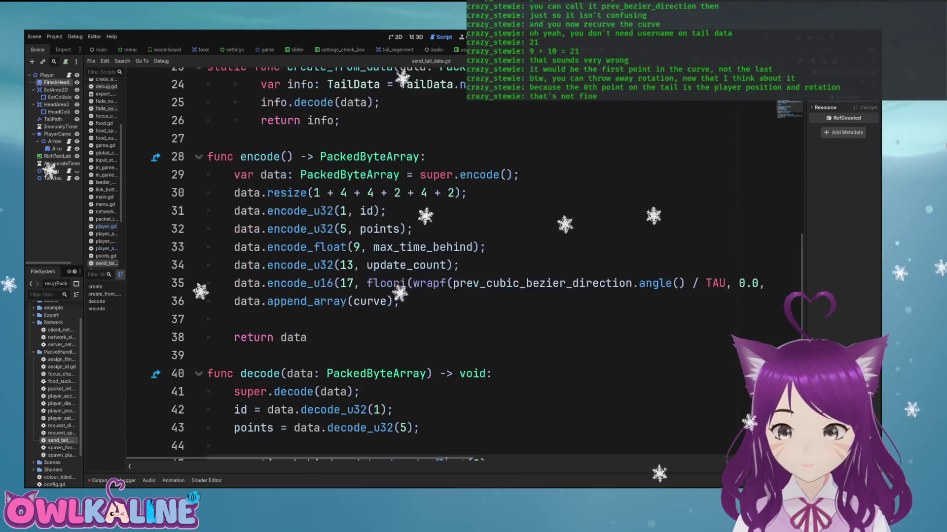
{"action": "scroll", "coordinate": [443, 262], "scroll_direction": "down", "scroll_amount": 3}
{"action": "scroll", "coordinate": [444, 261], "scroll_direction": "up", "scroll_amount": 3}
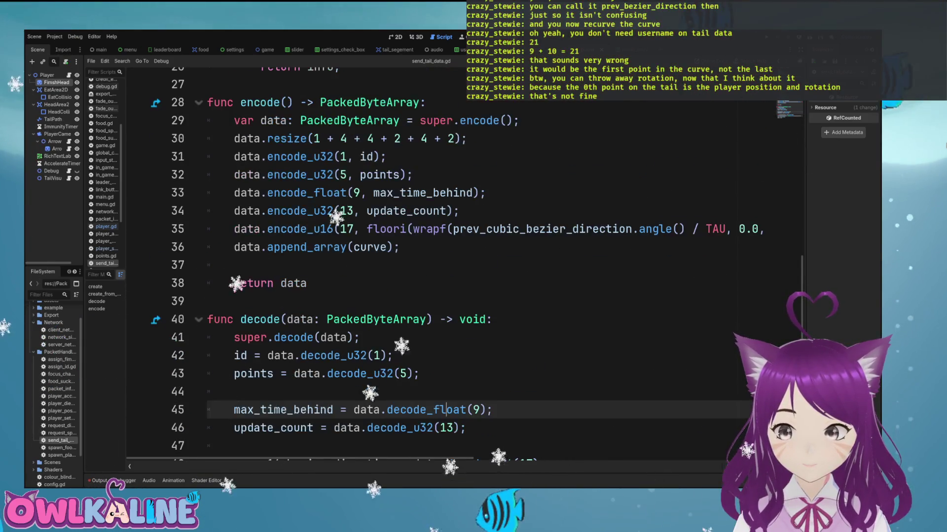
{"action": "scroll", "coordinate": [443, 262], "scroll_direction": "down", "scroll_amount": 1}
{"action": "scroll", "coordinate": [448, 409], "scroll_direction": "down", "scroll_amount": 3}
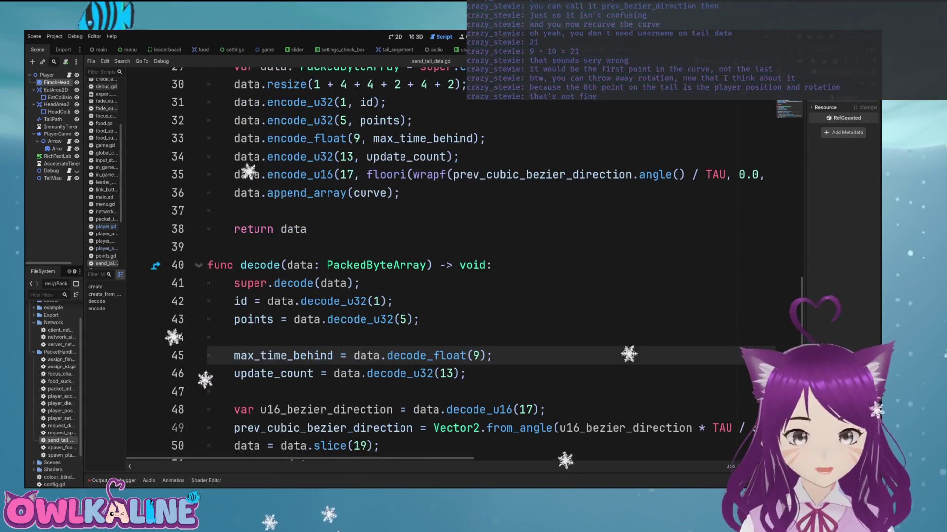
{"action": "scroll", "coordinate": [448, 410], "scroll_direction": "up", "scroll_amount": 3}
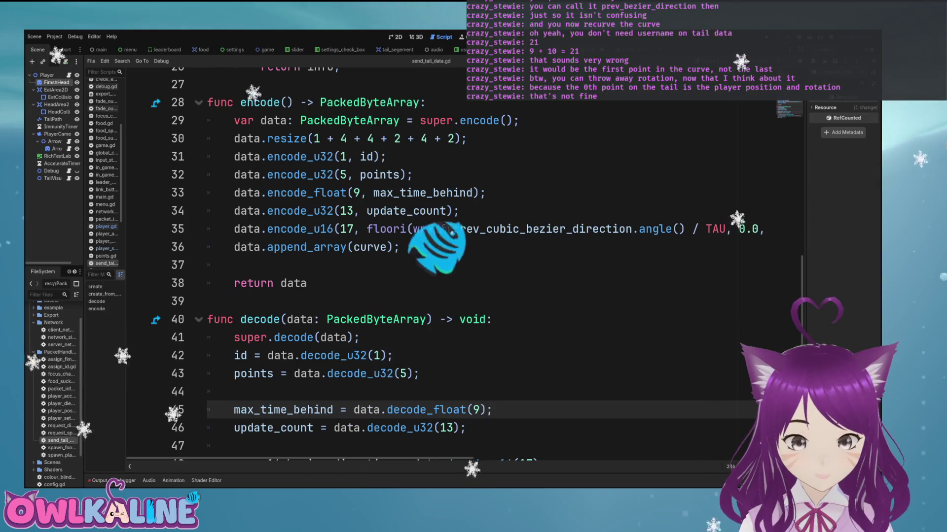
{"action": "double_click", "coordinate": [398, 139]}
{"action": "double_click", "coordinate": [450, 139]}
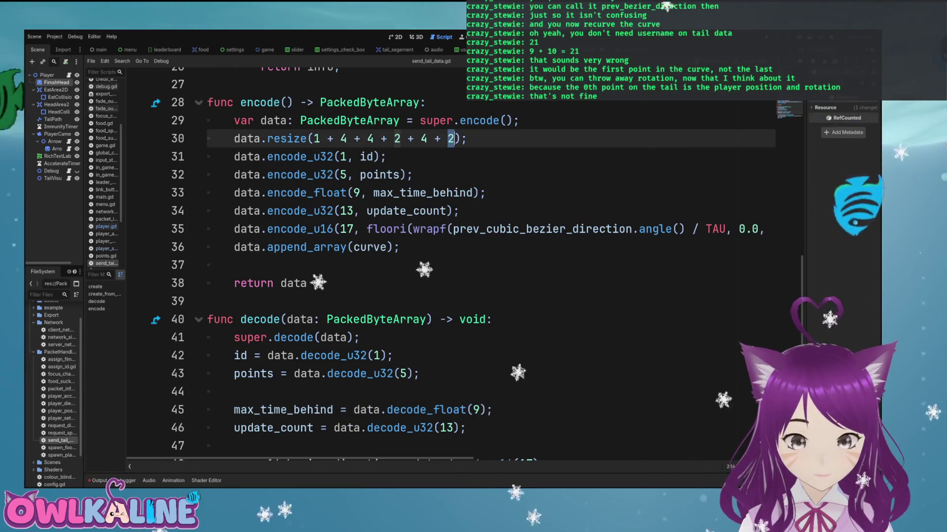
Step: Recheck the update_count decode line against the new offsets
{"action": "left_click", "coordinate": [345, 211]}
{"action": "scroll", "coordinate": [394, 247], "scroll_direction": "down", "scroll_amount": 2}
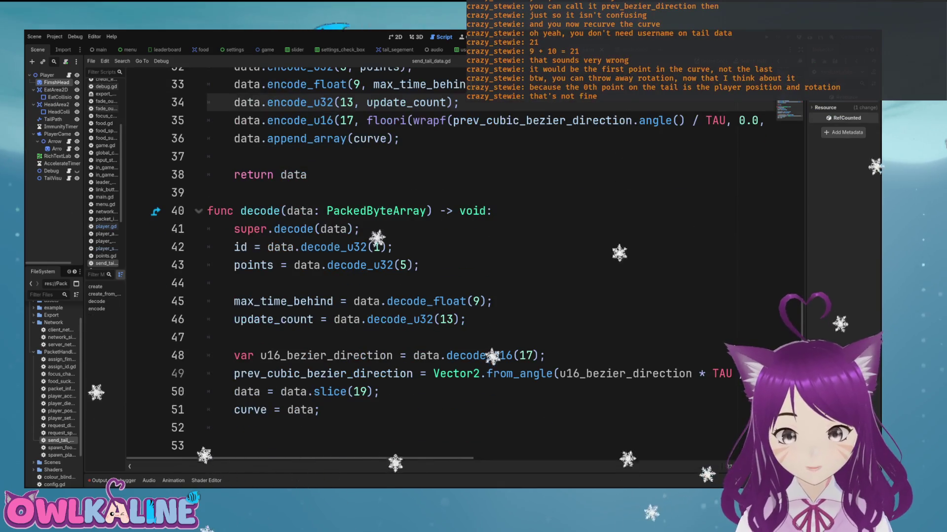
{"action": "left_click", "coordinate": [375, 319]}
{"action": "scroll", "coordinate": [444, 261], "scroll_direction": "up", "scroll_amount": 3}
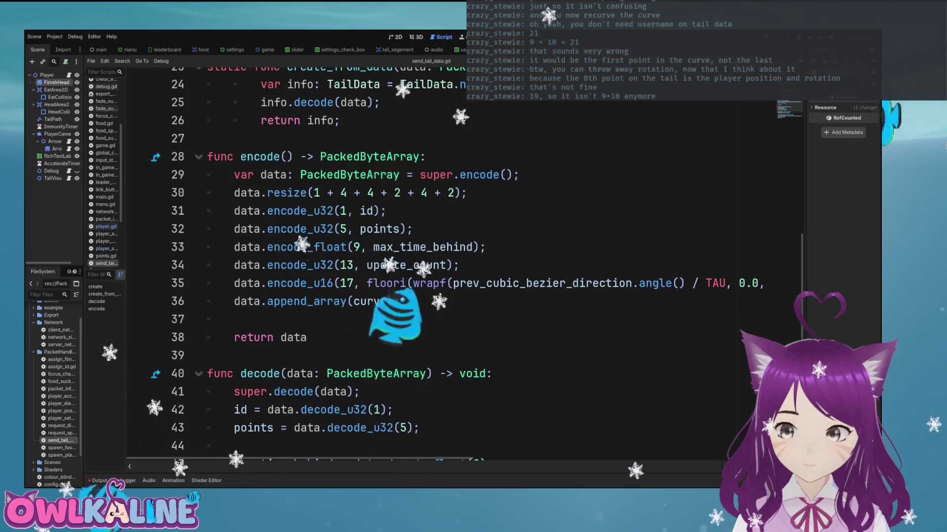
{"action": "scroll", "coordinate": [444, 262], "scroll_direction": "down", "scroll_amount": 2}
{"action": "scroll", "coordinate": [444, 261], "scroll_direction": "down", "scroll_amount": 1}
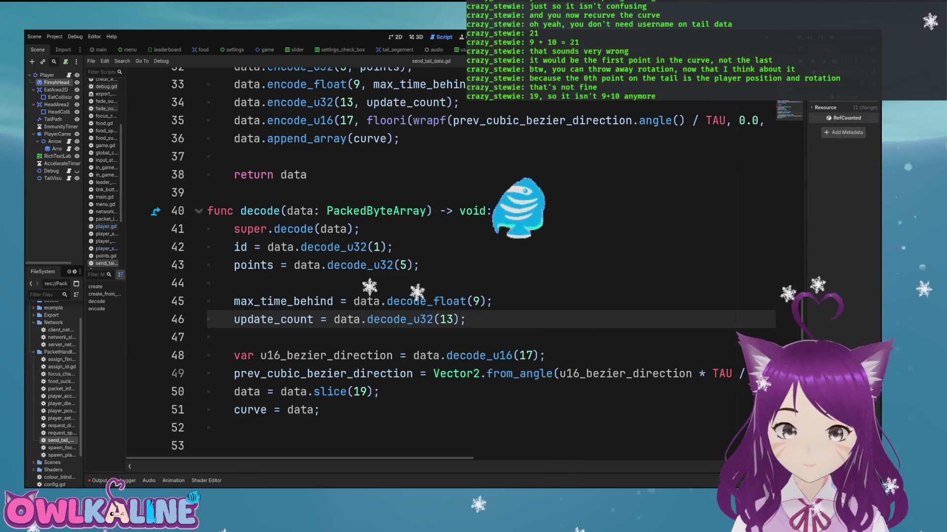
{"action": "left_click", "coordinate": [106, 226]}
Step: Delete the rotation argument from TailData.create in player.gd and save
{"action": "left_click", "coordinate": [227, 260]}
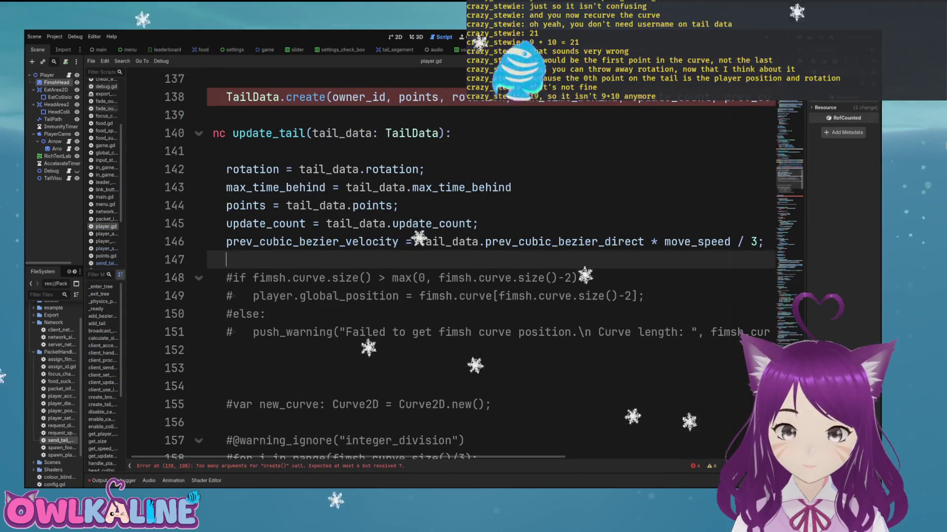
{"action": "scroll", "coordinate": [488, 266], "scroll_direction": "up", "scroll_amount": 3}
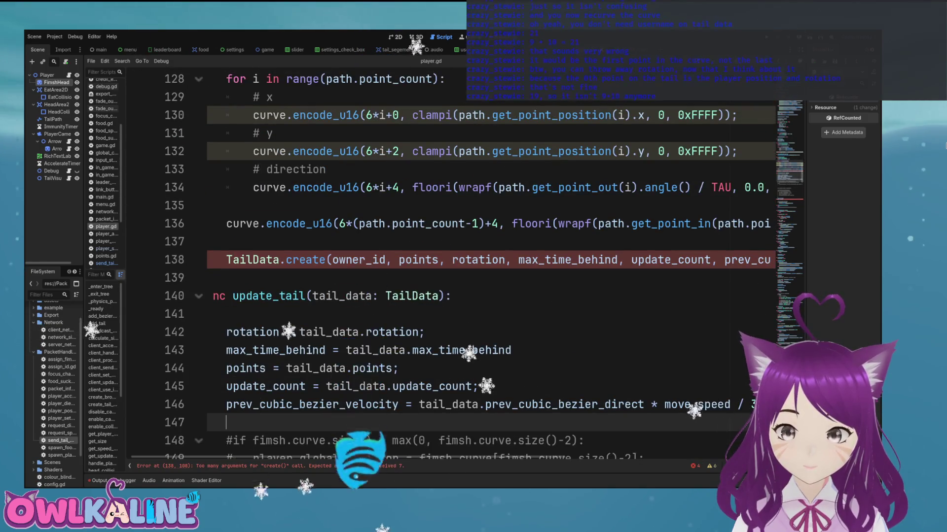
{"action": "left_click", "coordinate": [492, 259]}
{"action": "double_click", "coordinate": [478, 260]}
{"action": "key", "text": "BackSpace"}
{"action": "key", "text": "BackSpace"}
{"action": "key", "text": "BackSpace"}
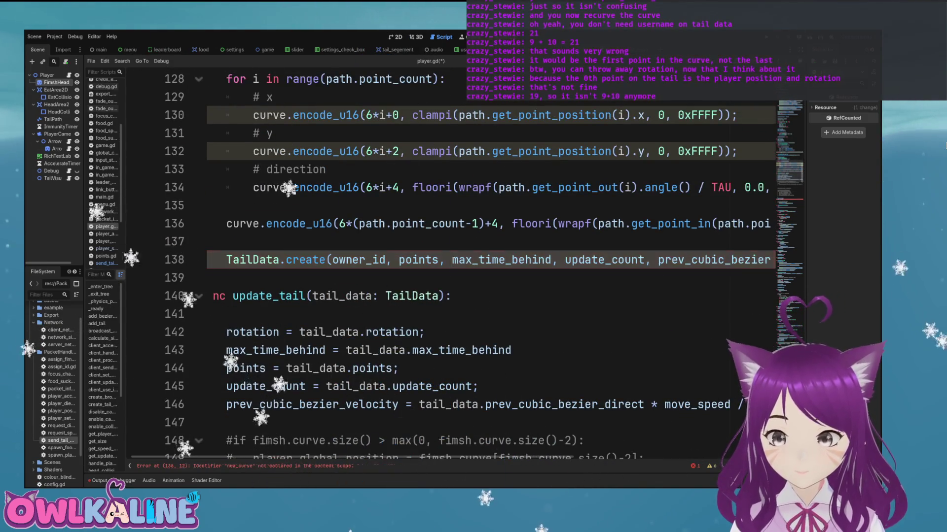
{"action": "key", "text": "ctrl+s"}
Step: Locate the commented-out new_curve declaration near line 147 in update_tail
{"action": "scroll", "coordinate": [488, 267], "scroll_direction": "up", "scroll_amount": 2}
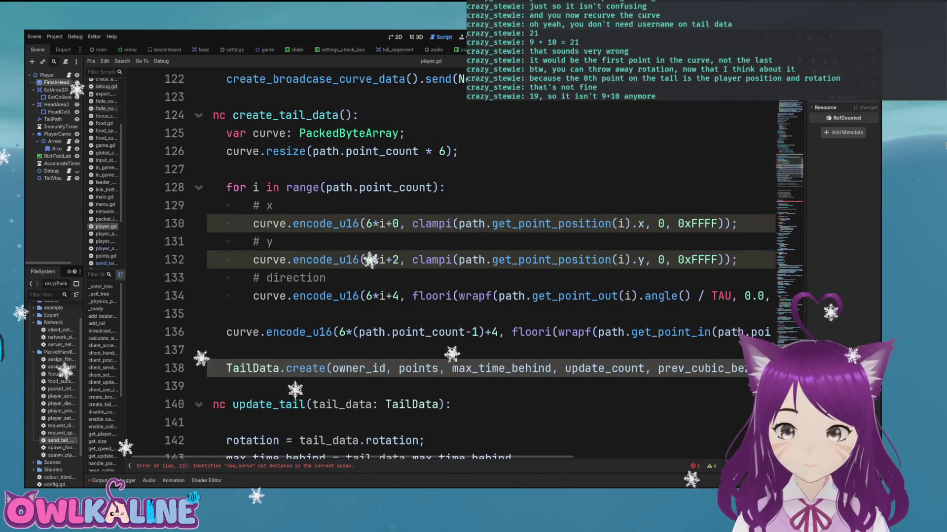
{"action": "scroll", "coordinate": [488, 266], "scroll_direction": "right", "scroll_amount": 5}
{"action": "scroll", "coordinate": [488, 266], "scroll_direction": "left", "scroll_amount": 6}
{"action": "scroll", "coordinate": [488, 266], "scroll_direction": "down", "scroll_amount": 8}
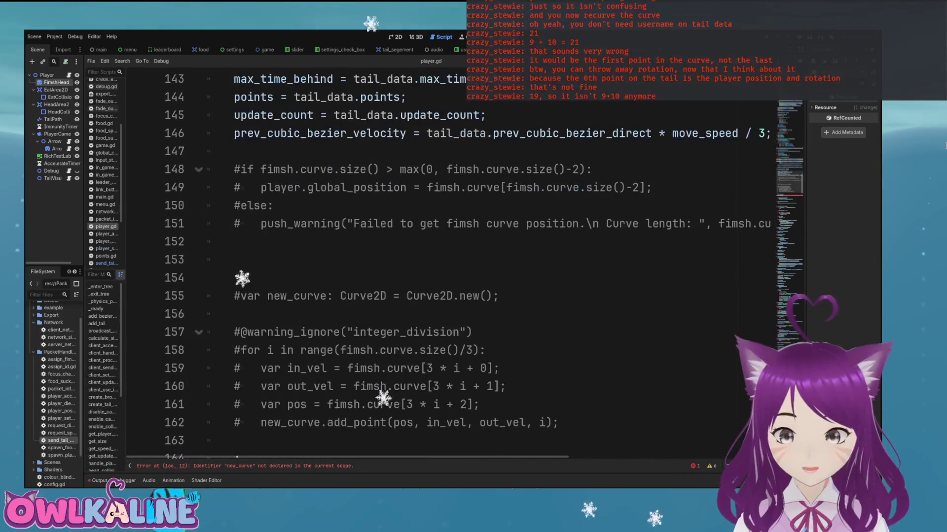
{"action": "scroll", "coordinate": [488, 267], "scroll_direction": "down", "scroll_amount": 1}
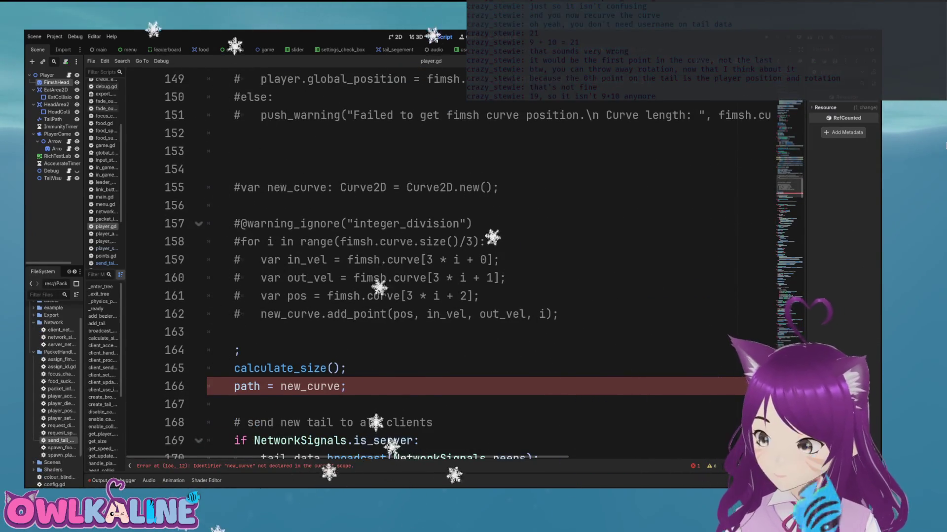
{"action": "scroll", "coordinate": [488, 266], "scroll_direction": "up", "scroll_amount": 2}
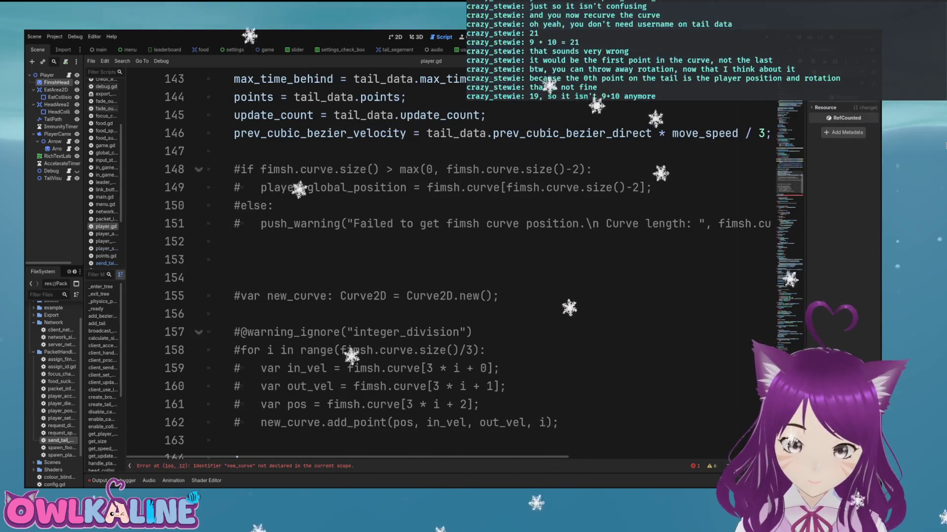
{"action": "scroll", "coordinate": [488, 266], "scroll_direction": "up", "scroll_amount": 1}
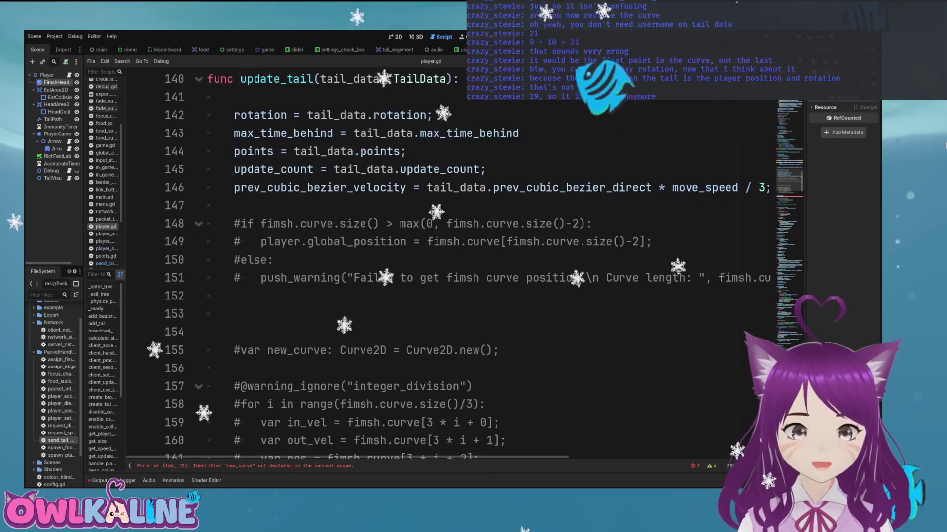
{"action": "scroll", "coordinate": [489, 266], "scroll_direction": "down", "scroll_amount": 5}
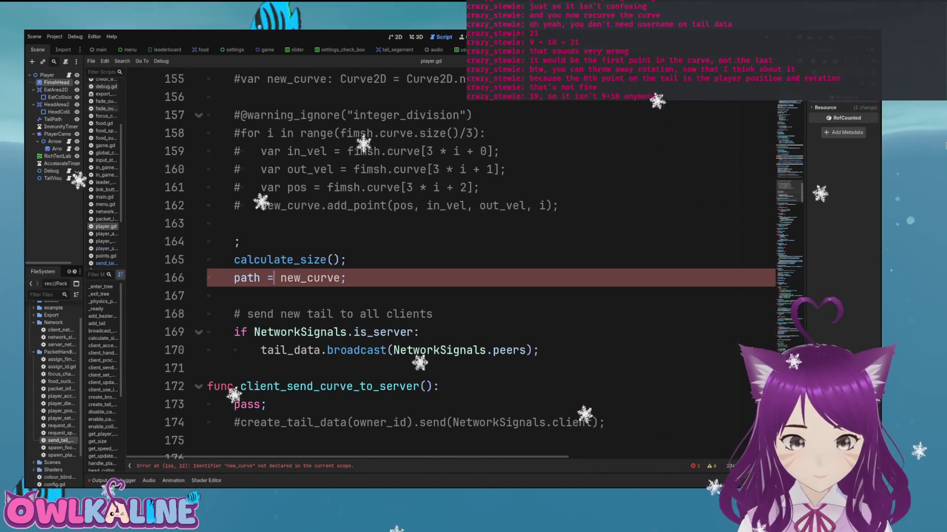
{"action": "scroll", "coordinate": [488, 266], "scroll_direction": "up", "scroll_amount": 4}
{"action": "scroll", "coordinate": [488, 266], "scroll_direction": "up", "scroll_amount": 2}
{"action": "left_click", "coordinate": [235, 260]}
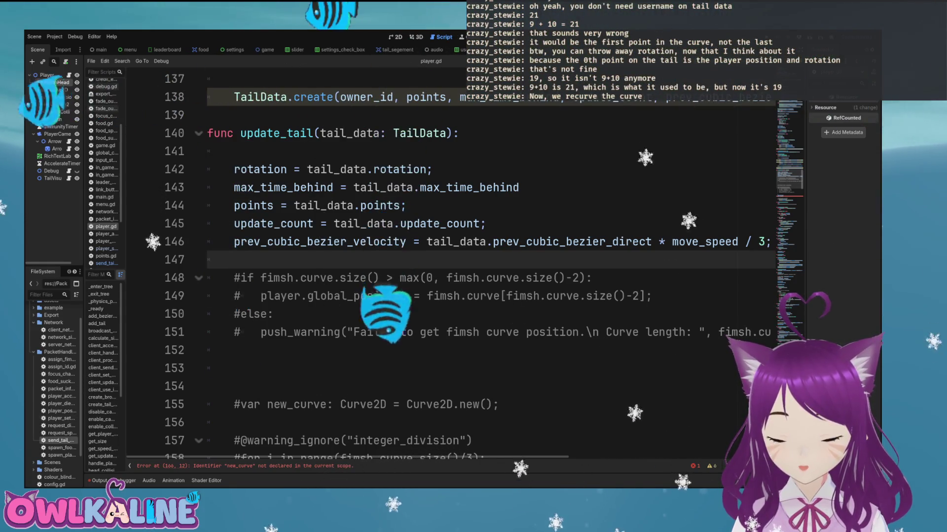
{"action": "scroll", "coordinate": [488, 267], "scroll_direction": "down", "scroll_amount": 3}
{"action": "left_click", "coordinate": [247, 253]}
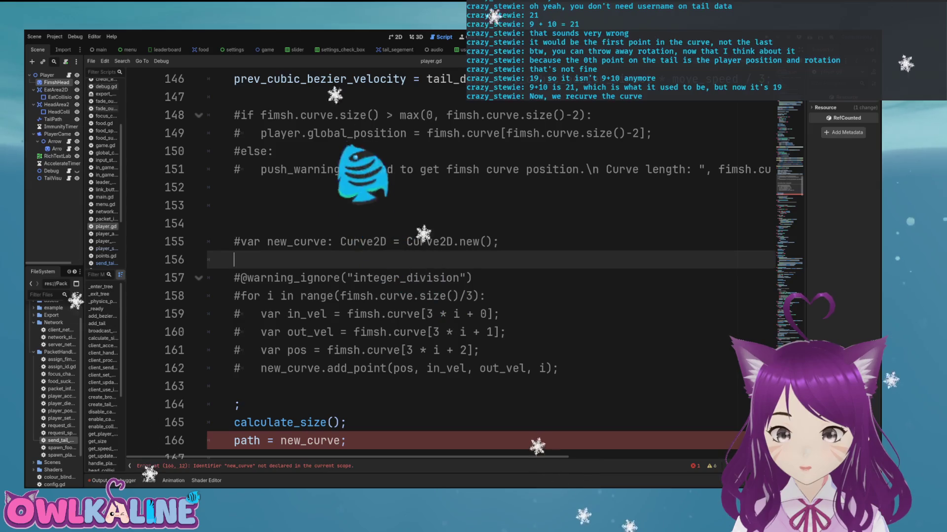
Step: Delete the commented-out new_curve declaration line
{"action": "left_click", "coordinate": [247, 241]}
{"action": "key", "text": "shift+Right"}
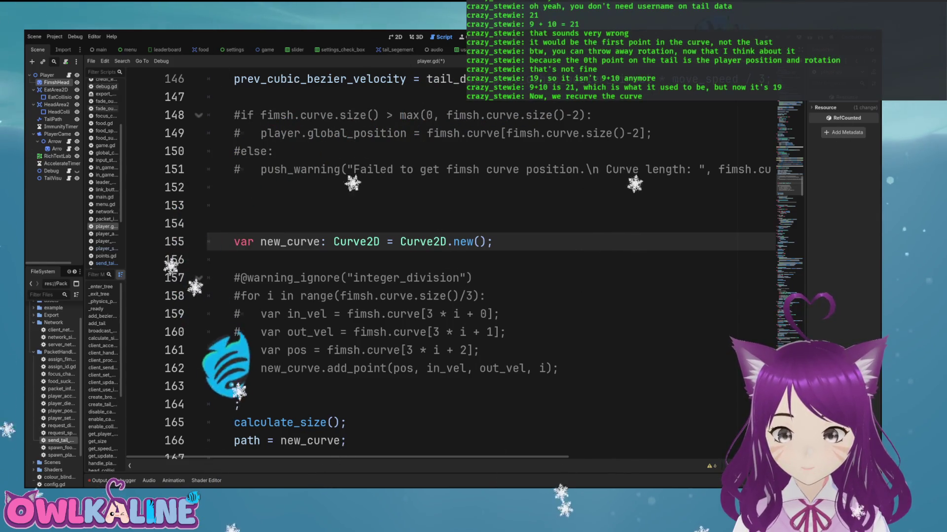
{"action": "scroll", "coordinate": [444, 266], "scroll_direction": "down", "scroll_amount": 2}
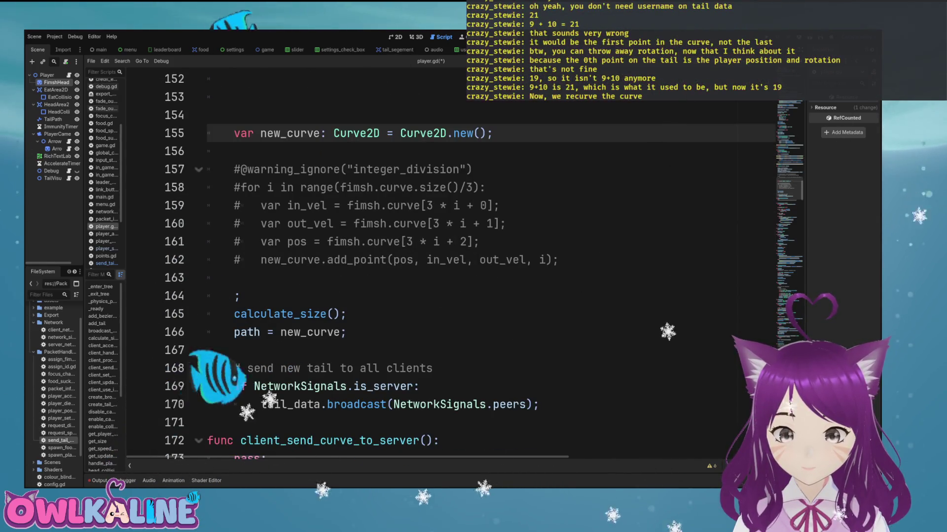
{"action": "left_click", "coordinate": [308, 333]}
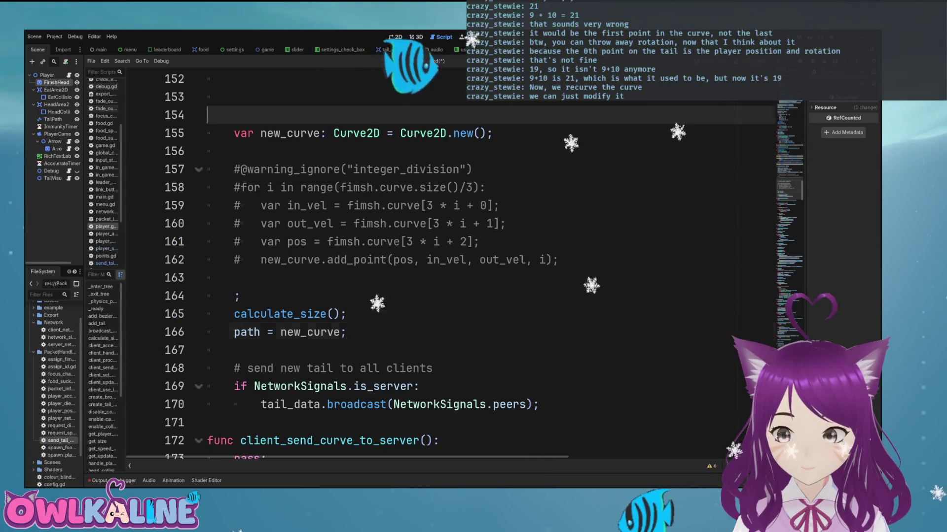
{"action": "triple_click", "coordinate": [291, 332]}
{"action": "type", "text": "="}
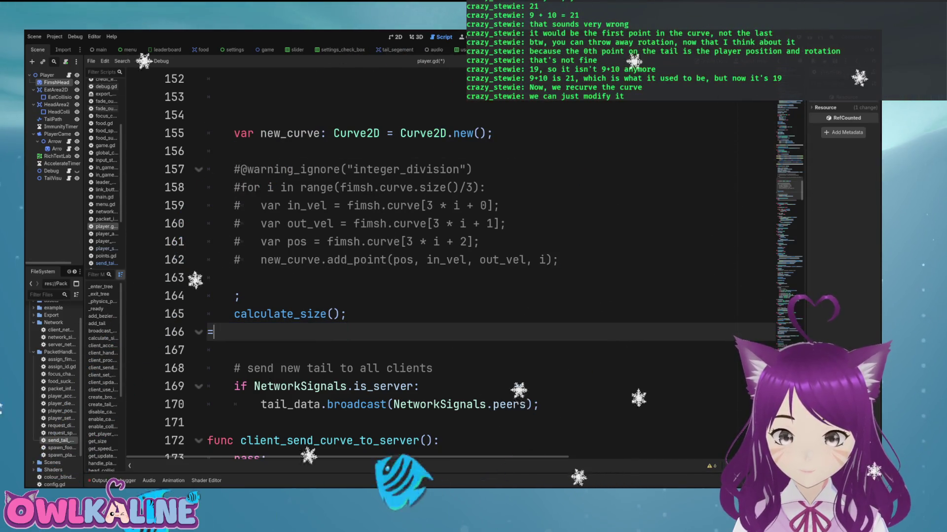
{"action": "key", "text": "ctrl+z"}
{"action": "key", "text": "ctrl+z"}
{"action": "key", "text": "BackSpace"}
{"action": "key", "text": "BackSpace"}
{"action": "key", "text": "BackSpace"}
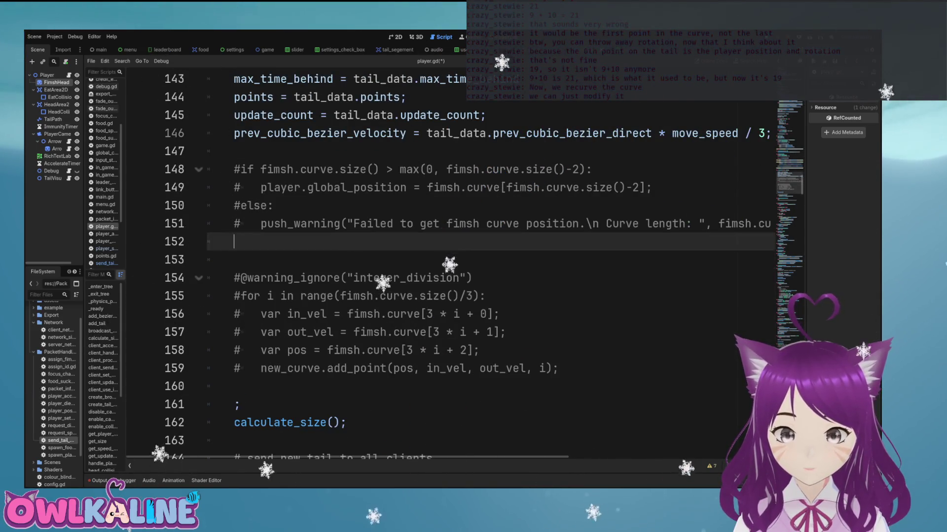
Step: Uncomment the for loop header and the in_vel, out_vel and pos lines
{"action": "key", "text": "Down"}
{"action": "key", "text": "Down"}
{"action": "key", "text": "Down"}
{"action": "key", "text": "ctrl+k"}
{"action": "key", "text": "Down"}
{"action": "key", "text": "ctrl+k"}
{"action": "key", "text": "Down"}
{"action": "key", "text": "ctrl+k"}
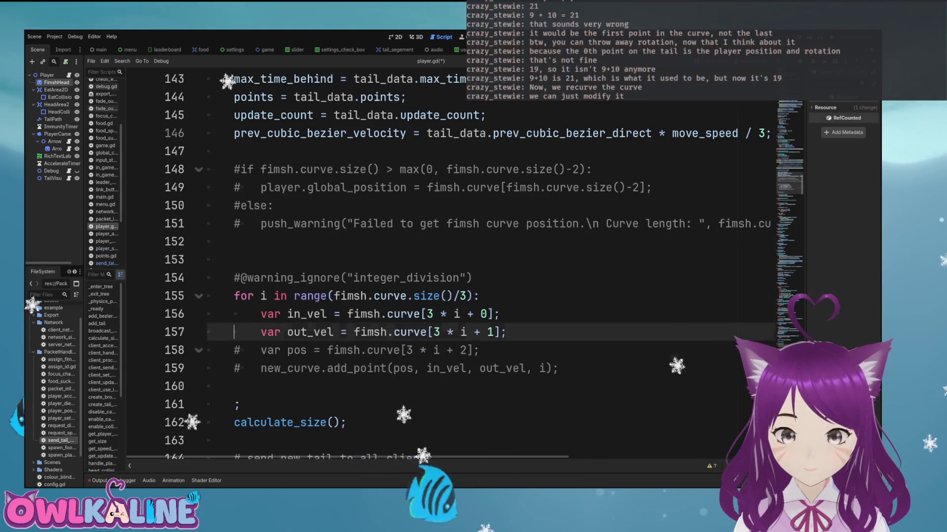
{"action": "key", "text": "Down"}
{"action": "key", "text": "ctrl+k"}
{"action": "key", "text": "Down"}
{"action": "key", "text": "ctrl+k"}
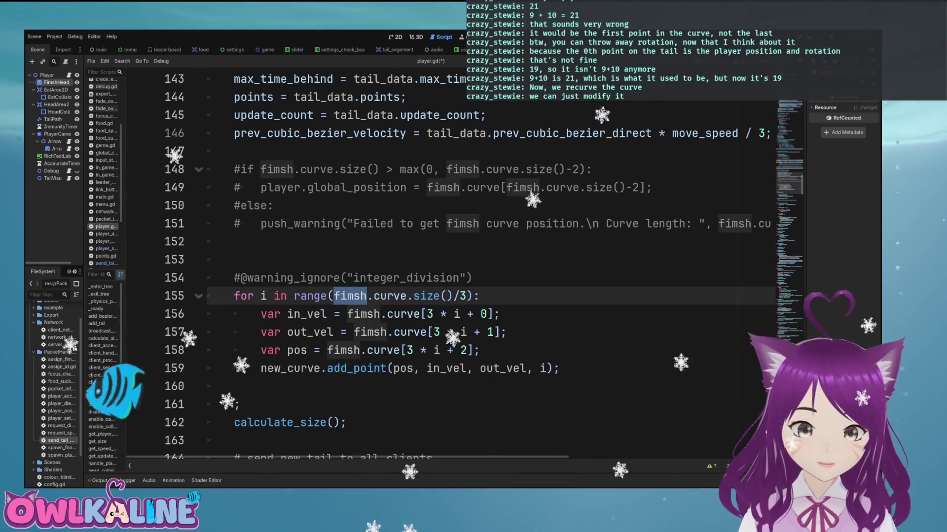
Step: Make the loop range use tail_data.curve.size() without the times-six factor
{"action": "left_click", "coordinate": [459, 134]}
{"action": "double_click", "coordinate": [459, 133]}
{"action": "key", "text": "ctrl+c"}
{"action": "double_click", "coordinate": [315, 296]}
{"action": "key", "text": "ctrl+v"}
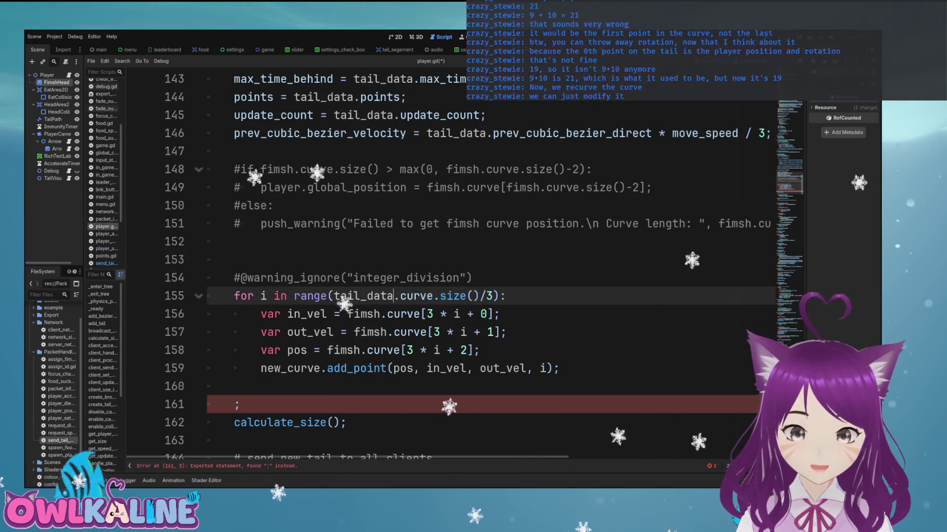
{"action": "double_click", "coordinate": [481, 296]}
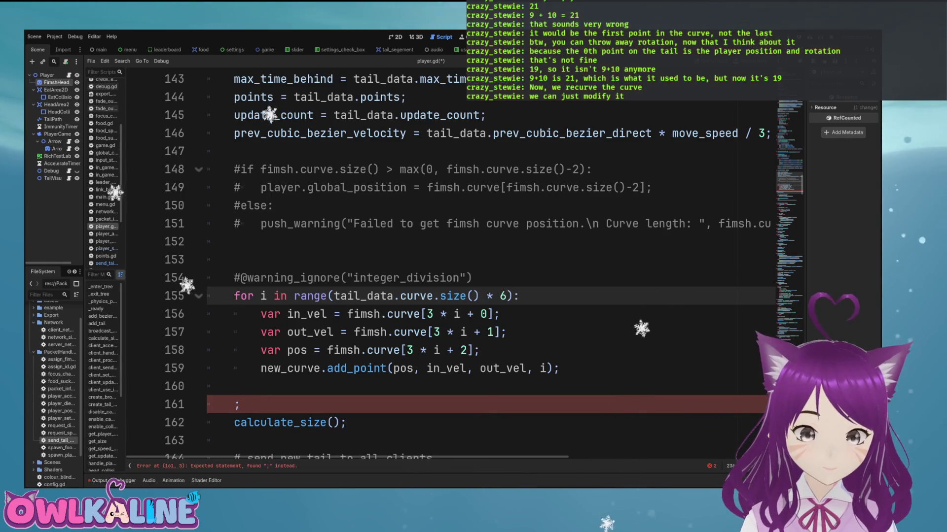
{"action": "key", "text": "BackSpace"}
{"action": "key", "text": "BackSpace"}
{"action": "key", "text": "BackSpace"}
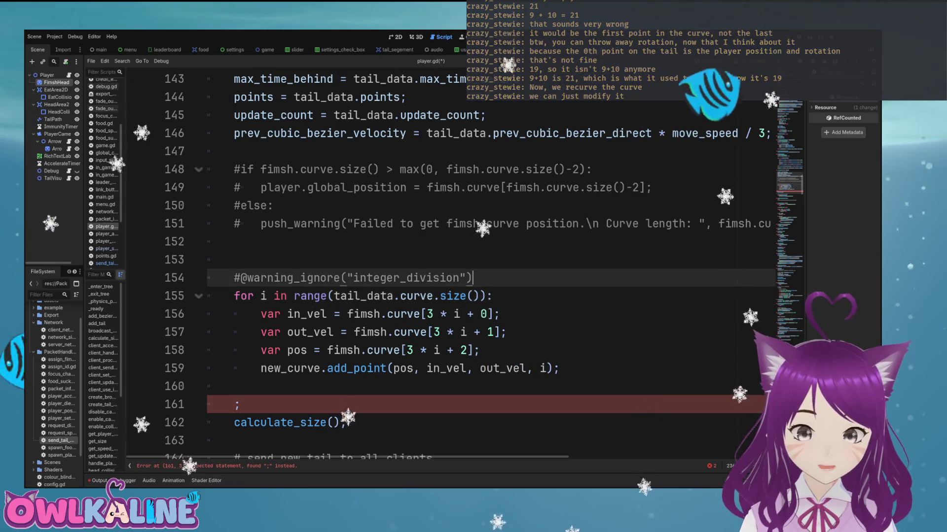
Step: Align the in_vel, out_vel and pos assignments and comment out new_curve.add_point
{"action": "key", "text": "Down"}
{"action": "key", "text": "Home"}
{"action": "type", "text": "#"}
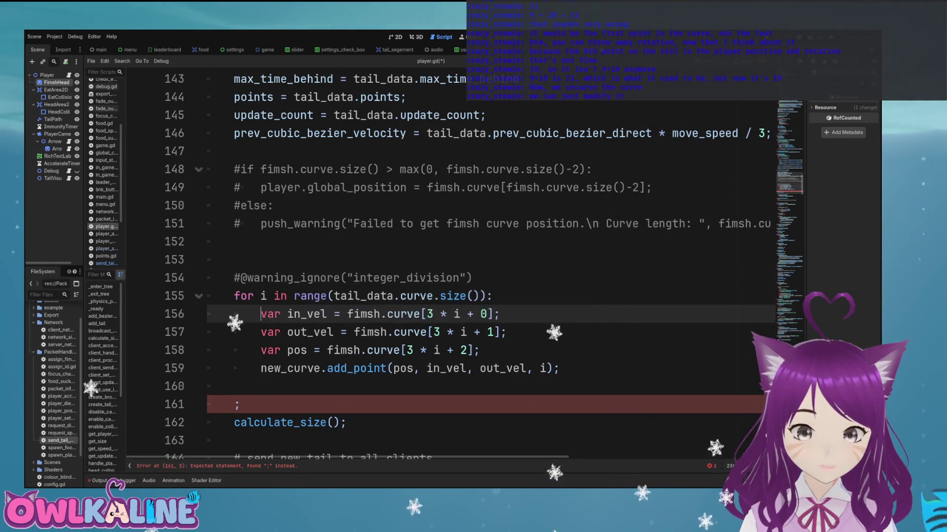
{"action": "key", "text": "Down"}
{"action": "key", "text": "Up"}
{"action": "key", "text": "Up"}
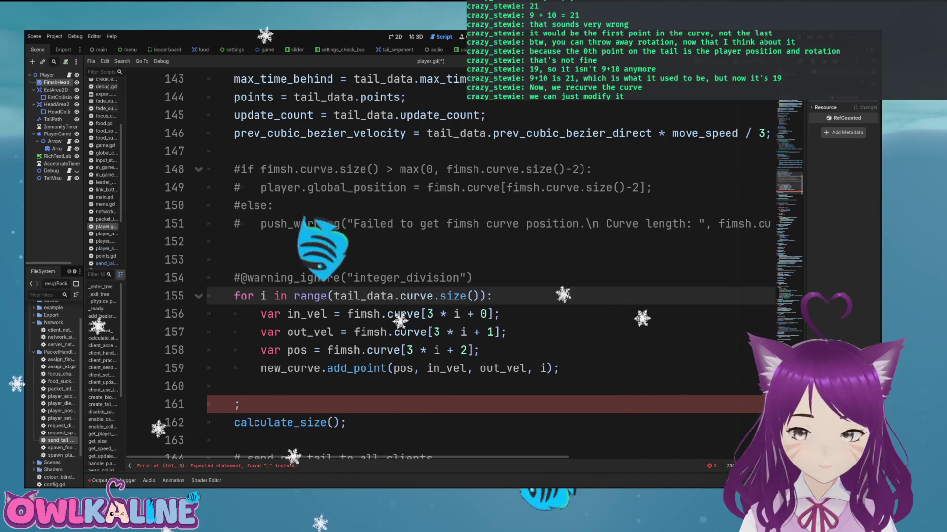
{"action": "key", "text": "Down"}
{"action": "key", "text": "Down"}
{"action": "key", "text": "Down"}
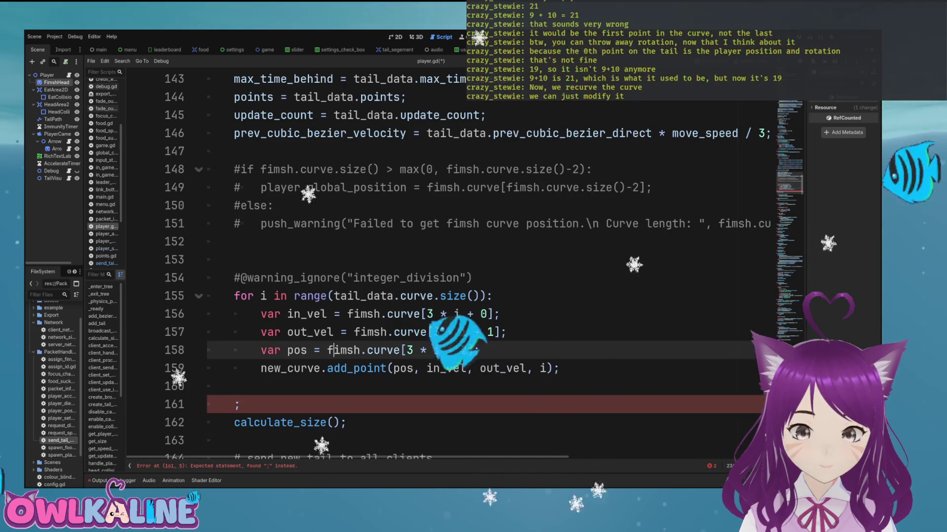
{"action": "key", "text": "Up"}
{"action": "key", "text": "Up"}
{"action": "key", "text": "Left"}
{"action": "key", "text": "Down"}
{"action": "key", "text": "Down"}
{"action": "key", "text": "Down"}
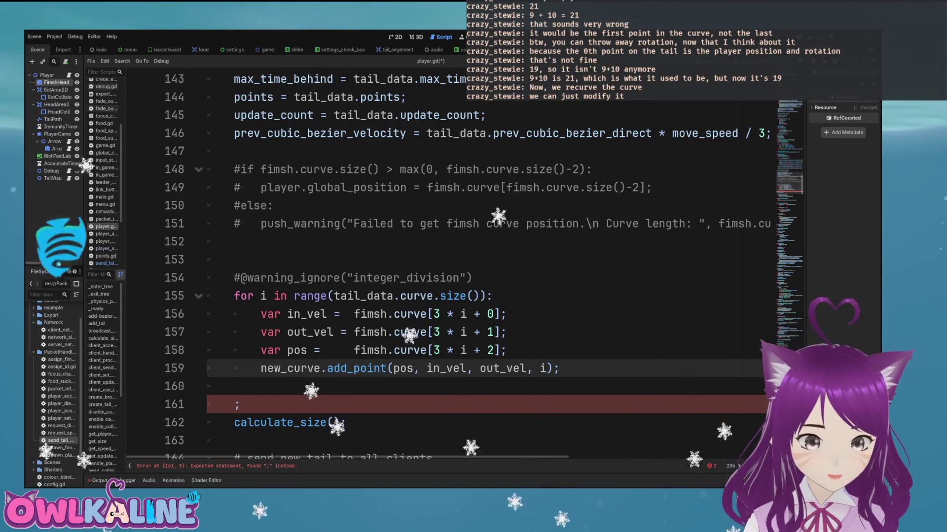
{"action": "type", "text": "#"}
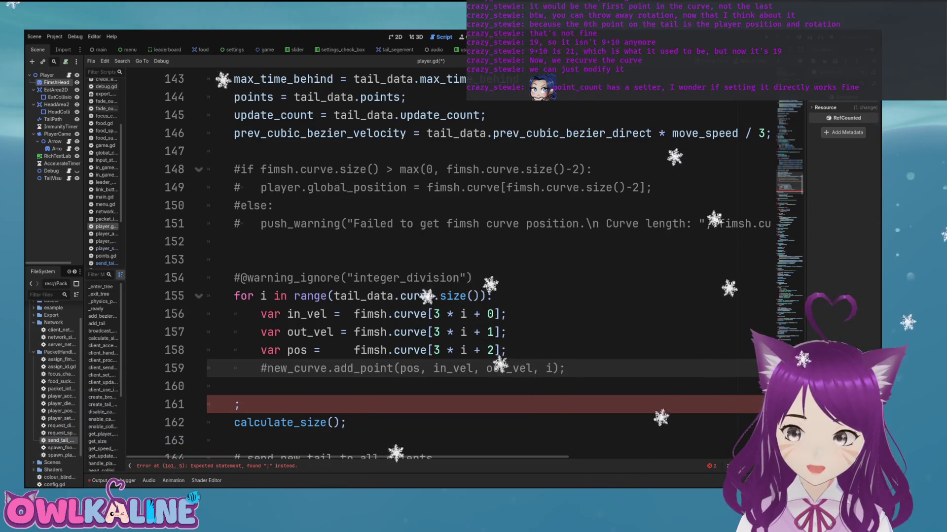
{"action": "key", "text": "Down"}
Step: Add a path.point_count assignment from curve.size() on a new line above the loop
{"action": "key", "text": "Up"}
{"action": "key", "text": "Up"}
{"action": "key", "text": "Up"}
{"action": "key", "text": "Return"}
{"action": "key", "text": "Up"}
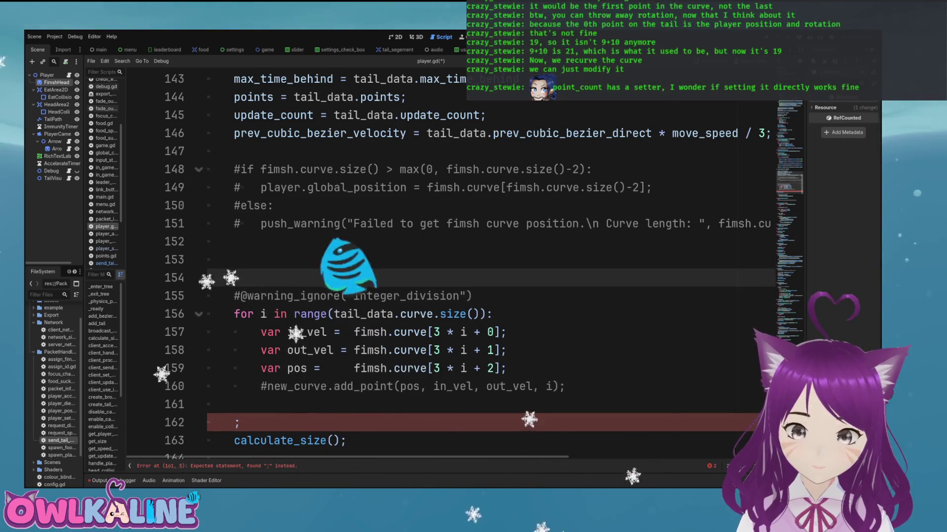
{"action": "type", "text": "path.p"}
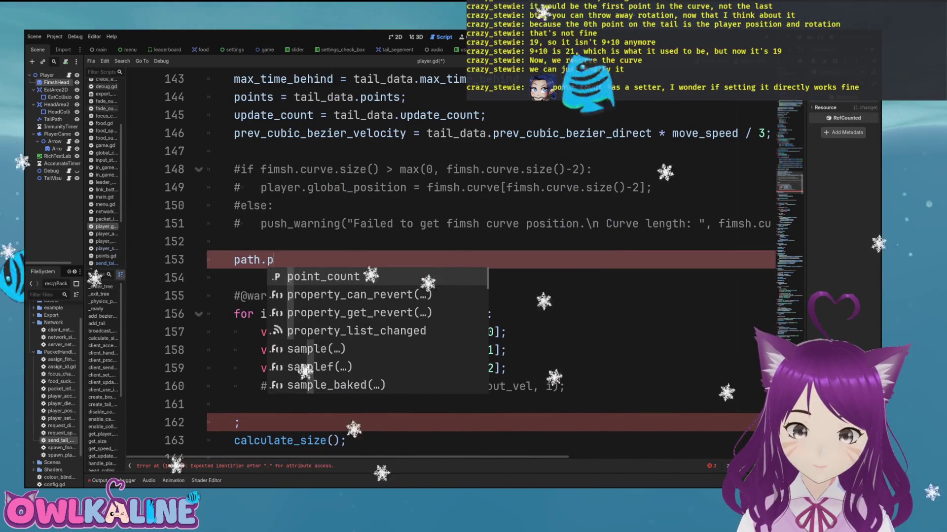
{"action": "key", "text": "BackSpace"}
{"action": "type", "text": "set"}
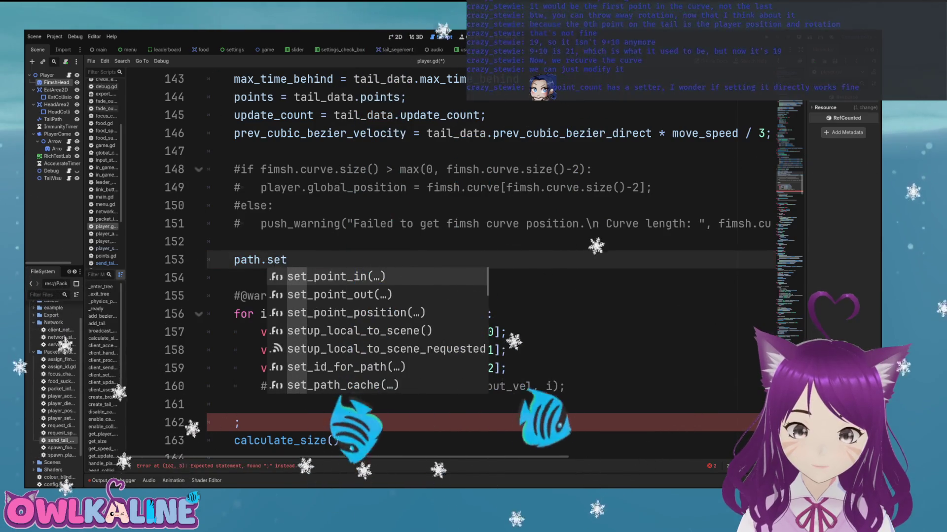
{"action": "key", "text": "Down"}
{"action": "key", "text": "Down"}
{"action": "key", "text": "Down"}
{"action": "key", "text": "Down"}
{"action": "key", "text": "Down"}
{"action": "key", "text": "Down"}
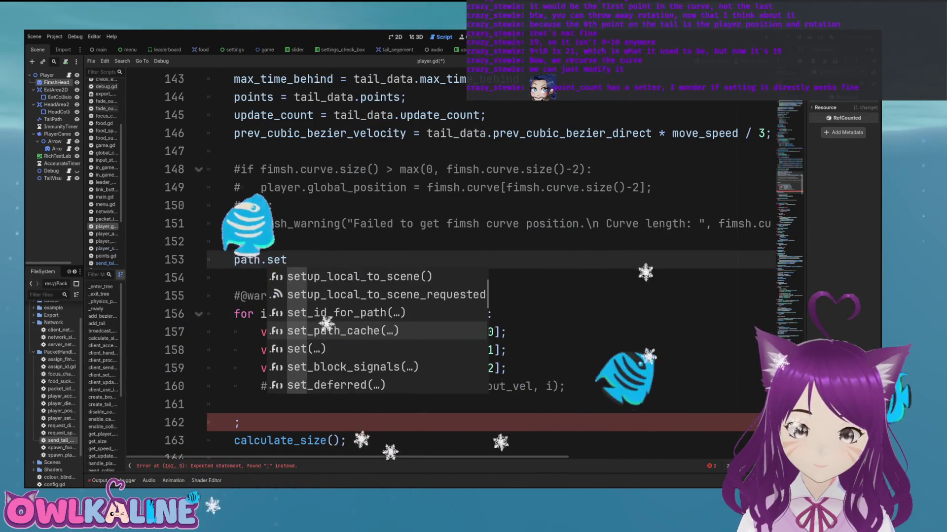
{"action": "key", "text": "Down"}
{"action": "key", "text": "Down"}
{"action": "key", "text": "Down"}
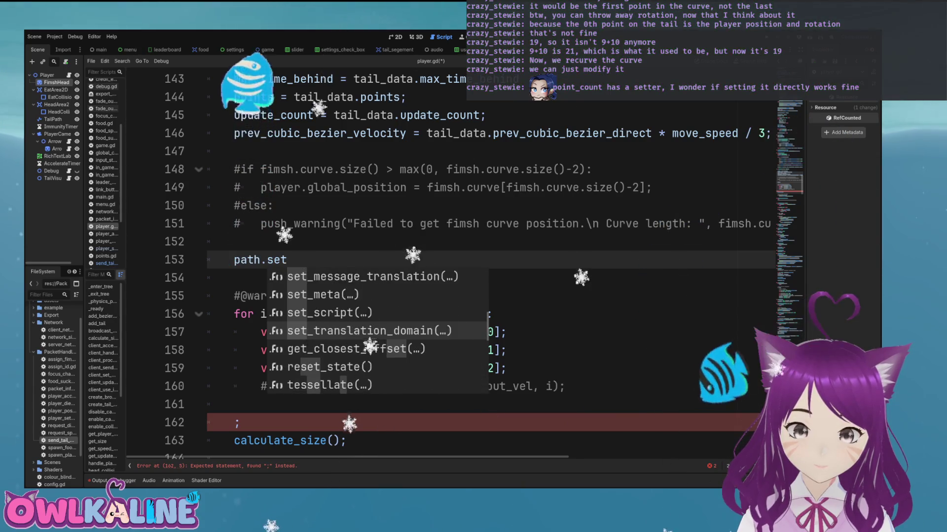
{"action": "key", "text": "Down"}
{"action": "key", "text": "Down"}
{"action": "key", "text": "Down"}
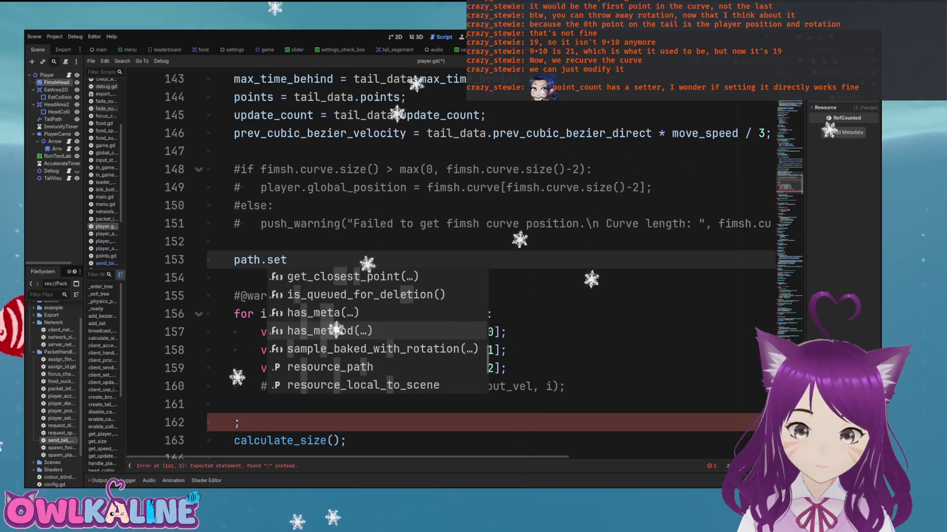
{"action": "key", "text": "Down"}
{"action": "key", "text": "Down"}
{"action": "key", "text": "Down"}
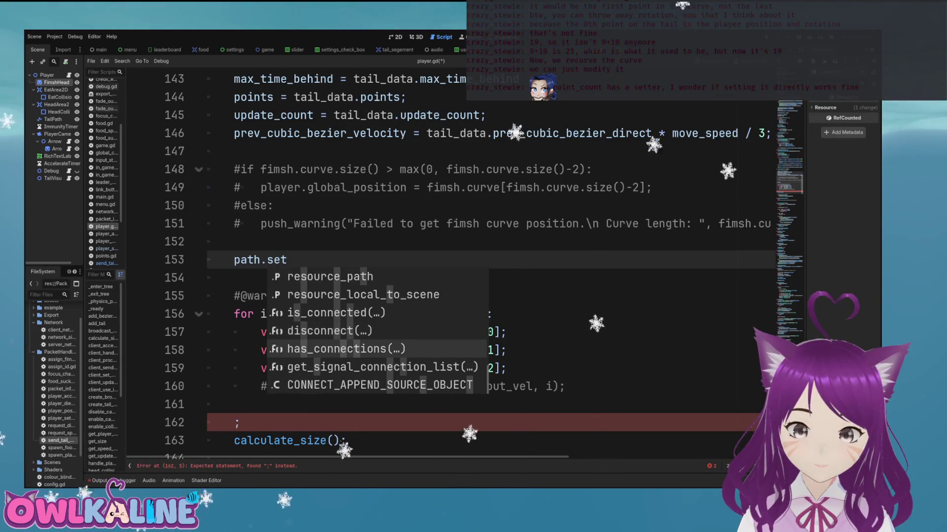
{"action": "type", "text": "_"}
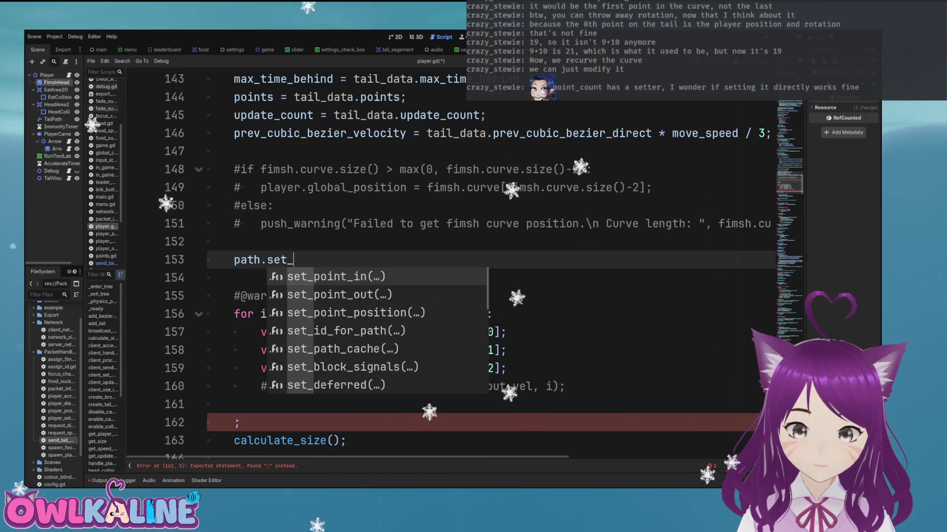
{"action": "key", "text": "Down"}
{"action": "key", "text": "Down"}
{"action": "key", "text": "Down"}
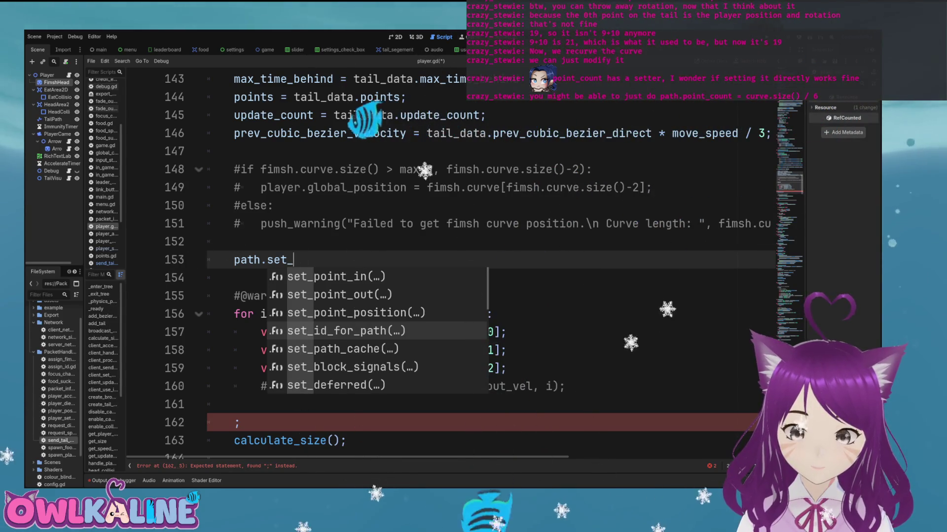
{"action": "key", "text": "BackSpace"}
{"action": "key", "text": "BackSpace"}
{"action": "key", "text": "BackSpace"}
{"action": "type", "text": "po"}
{"action": "key", "text": "Return"}
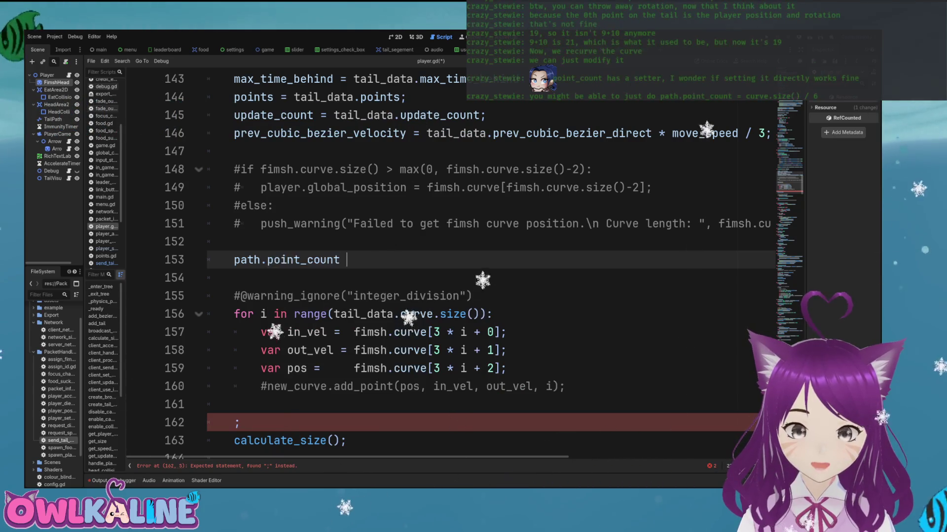
{"action": "type", "text": "= cur"}
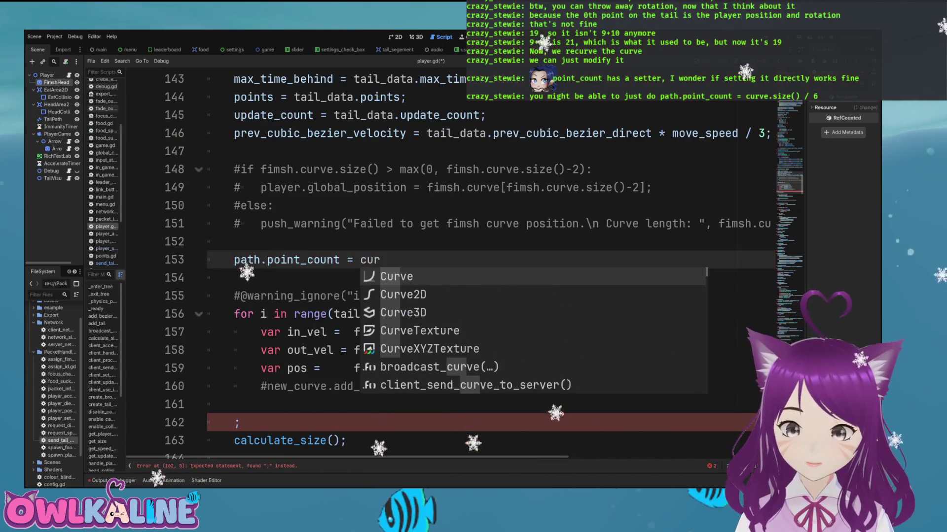
{"action": "key", "text": "BackSpace"}
{"action": "type", "text": "rve.size() / 6;"}
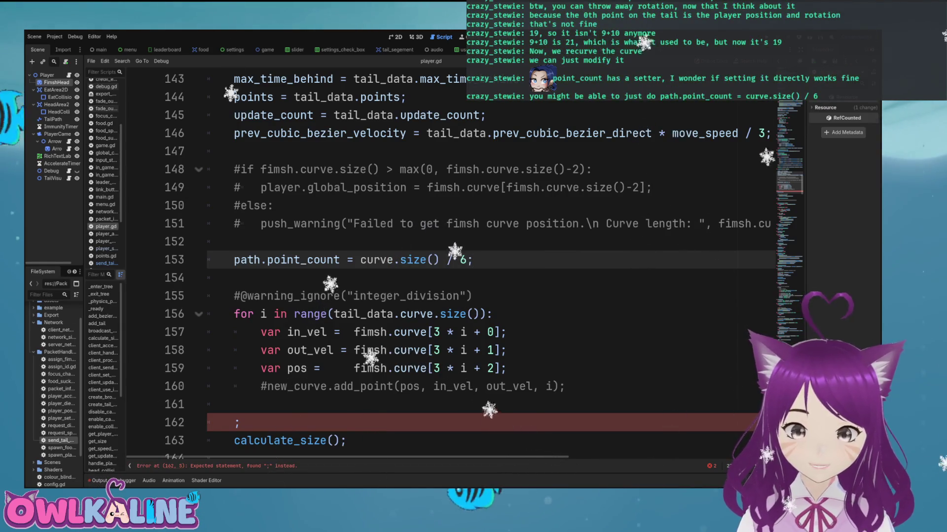
Step: Prefix curve with tail_data in the new point_count line and save
{"action": "double_click", "coordinate": [348, 314]}
{"action": "key", "text": "ctrl+c"}
{"action": "left_click", "coordinate": [360, 260]}
{"action": "key", "text": "ctrl+v"}
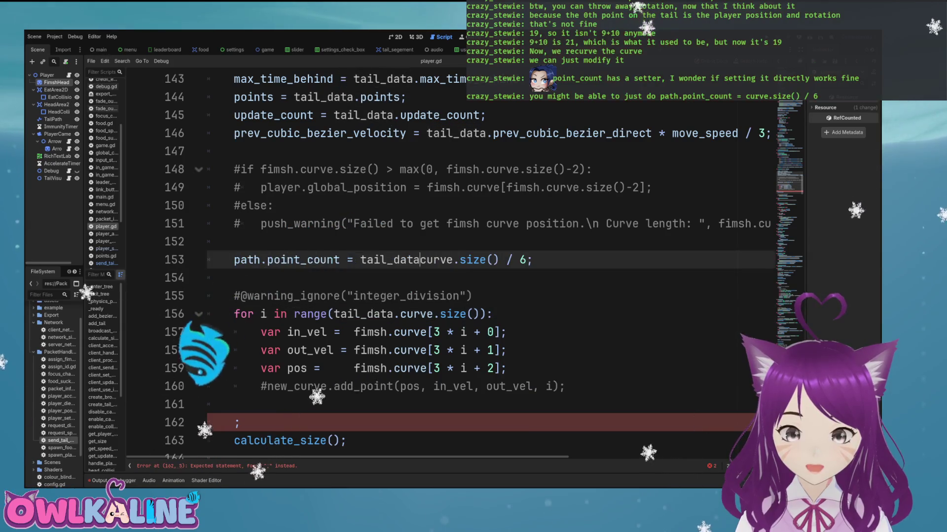
{"action": "key", "text": "ctrl+s"}
Step: Replace fimsh with tail_data on the in_vel, out_vel and pos lines and save
{"action": "double_click", "coordinate": [392, 259]}
{"action": "double_click", "coordinate": [370, 332]}
{"action": "key", "text": "ctrl+v"}
{"action": "double_click", "coordinate": [370, 350]}
{"action": "key", "text": "ctrl+v"}
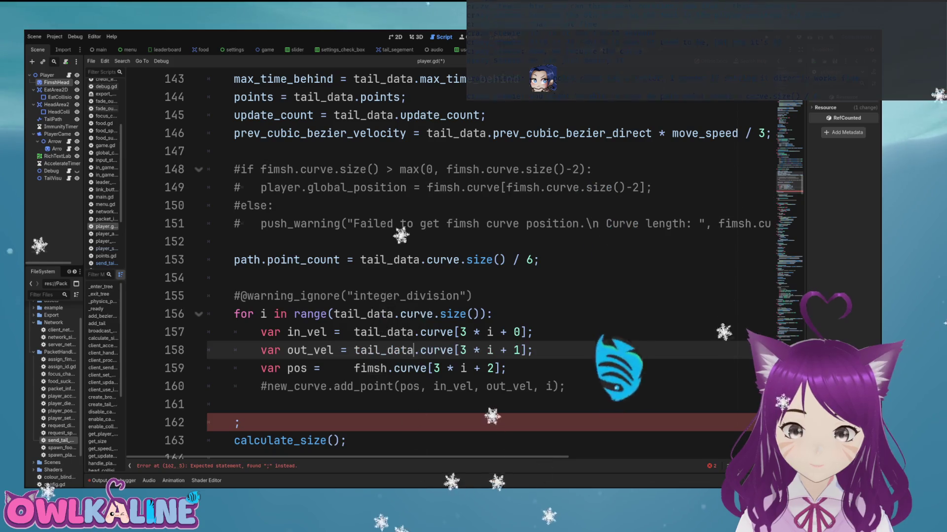
{"action": "double_click", "coordinate": [370, 368]}
{"action": "key", "text": "ctrl+v"}
{"action": "key", "text": "ctrl+s"}
Step: Delete the stray semicolon line below the loop
{"action": "scroll", "coordinate": [444, 266], "scroll_direction": "down", "scroll_amount": 2}
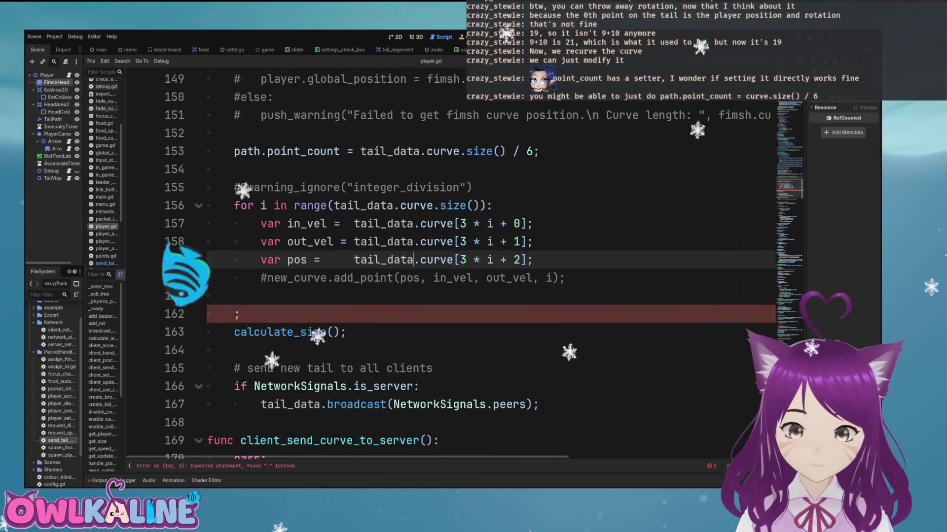
{"action": "left_click", "coordinate": [240, 314]}
{"action": "key", "text": "BackSpace"}
{"action": "key", "text": "BackSpace"}
{"action": "key", "text": "BackSpace"}
{"action": "key", "text": "BackSpace"}
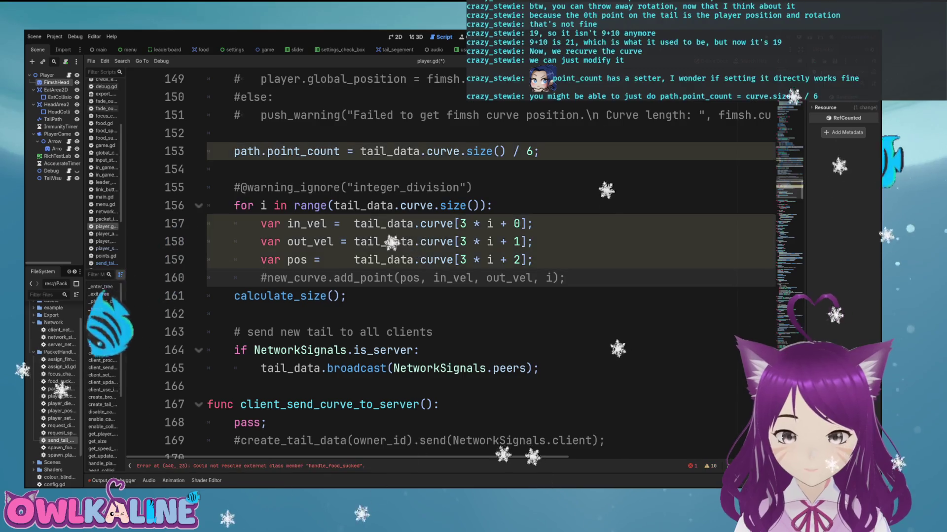
{"action": "scroll", "coordinate": [443, 266], "scroll_direction": "up", "scroll_amount": 2}
{"action": "left_click", "coordinate": [340, 260]}
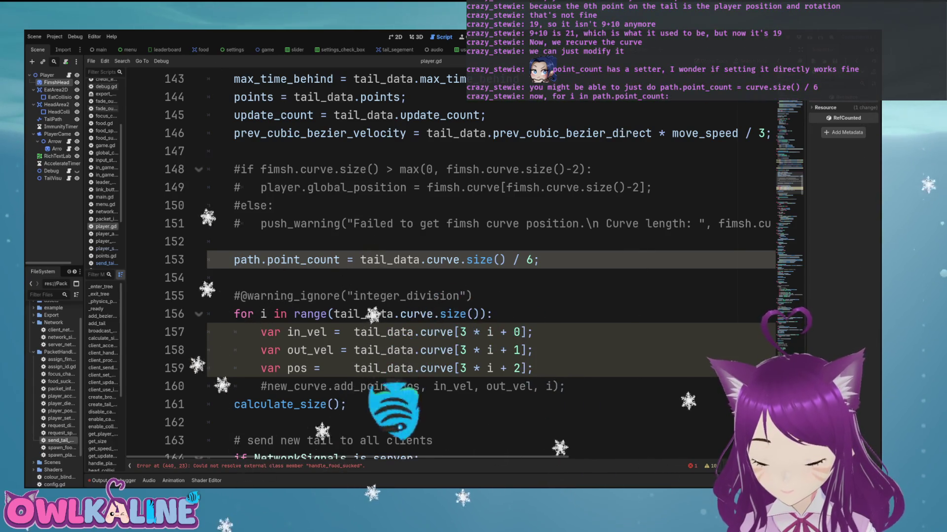
{"action": "left_click", "coordinate": [234, 278]}
Step: Make the for loop iterate directly over path.point_count instead of range(tail_data.curve.size())
{"action": "left_click", "coordinate": [234, 314]}
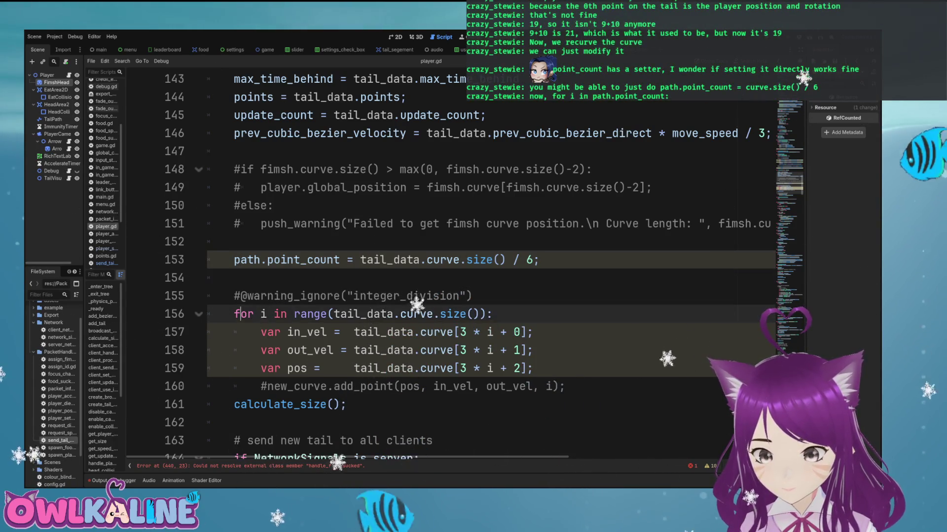
{"action": "scroll", "coordinate": [488, 267], "scroll_direction": "down", "scroll_amount": 1}
{"action": "left_click_drag", "start_coordinate": [333, 260], "coordinate": [479, 259]}
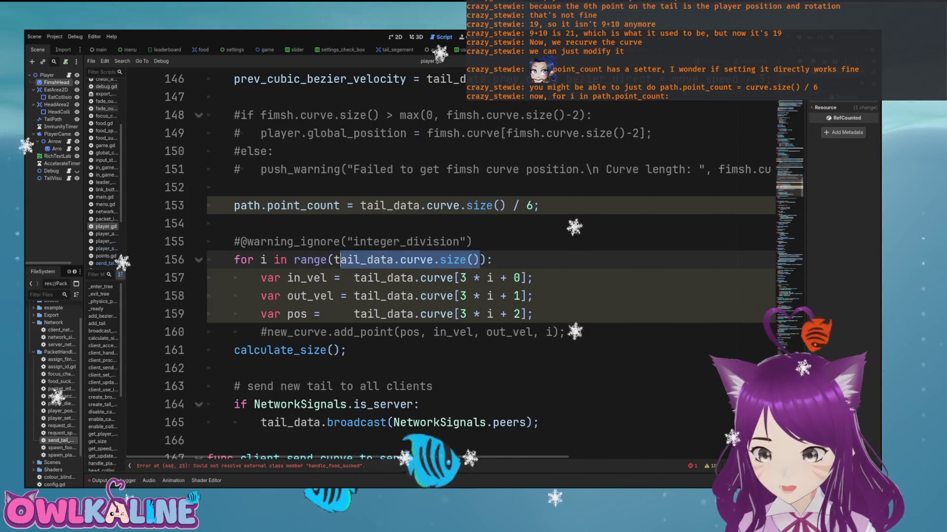
{"action": "key", "text": "BackSpace"}
{"action": "type", "text": "count"}
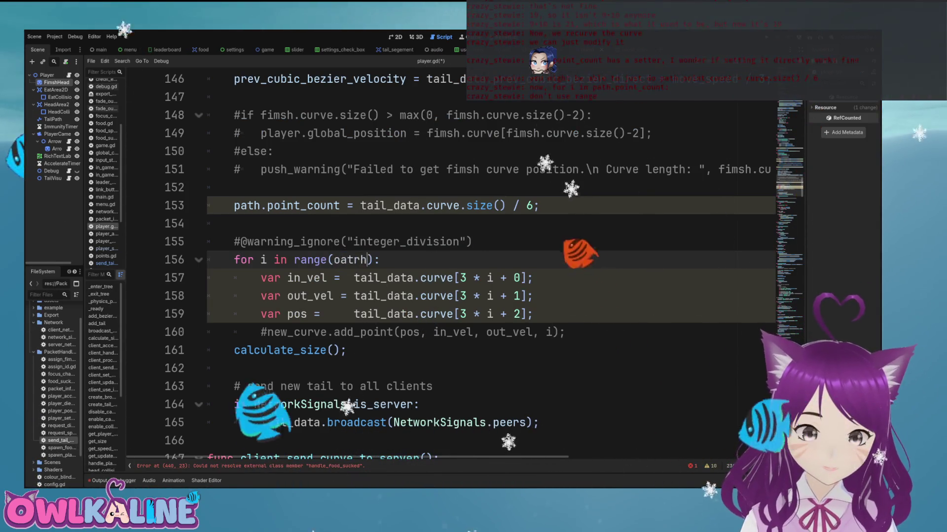
{"action": "key", "text": "BackSpace"}
{"action": "key", "text": "BackSpace"}
{"action": "key", "text": "BackSpace"}
{"action": "type", "text": "path.po"}
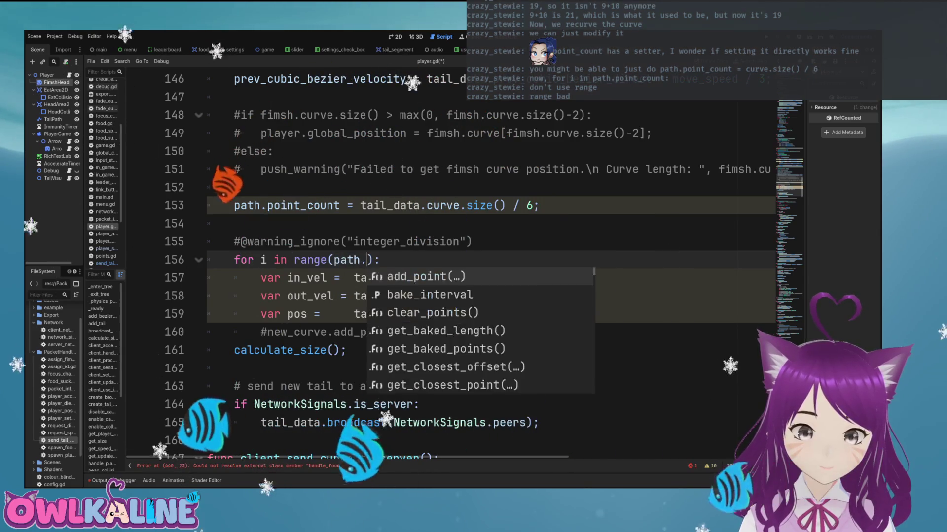
{"action": "key", "text": "Return"}
{"action": "key", "text": "ctrl+s"}
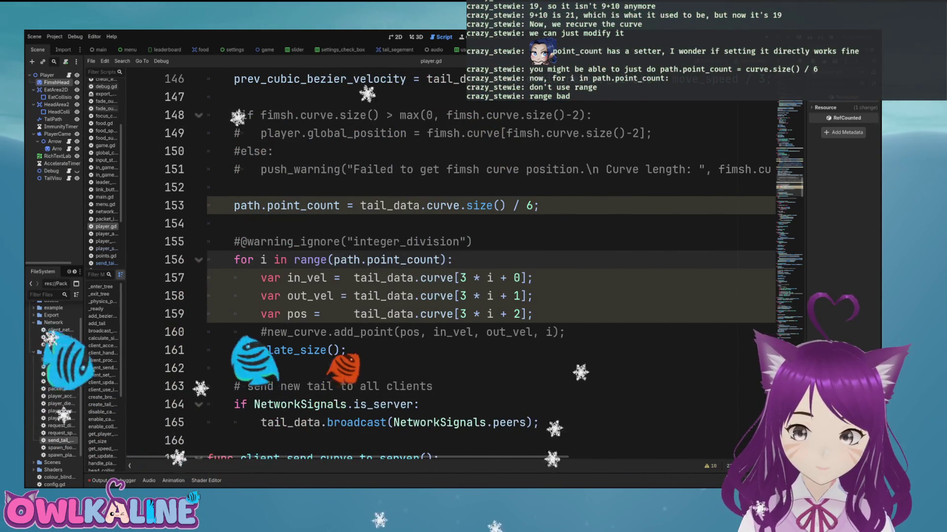
{"action": "key", "text": "Delete"}
{"action": "key", "text": "Home"}
{"action": "left_click", "coordinate": [293, 260]}
{"action": "key", "text": "Delete"}
{"action": "key", "text": "Delete"}
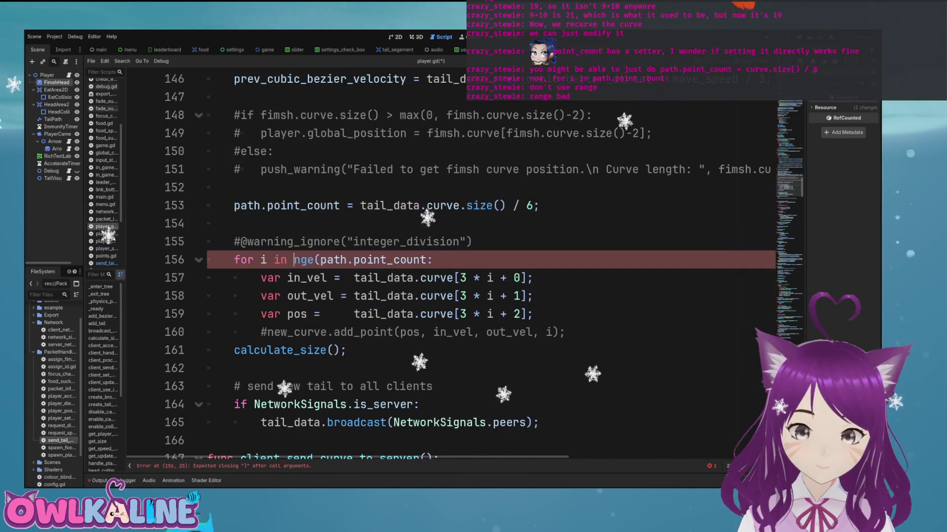
{"action": "key", "text": "Delete"}
{"action": "key", "text": "Delete"}
{"action": "key", "text": "ctrl+s"}
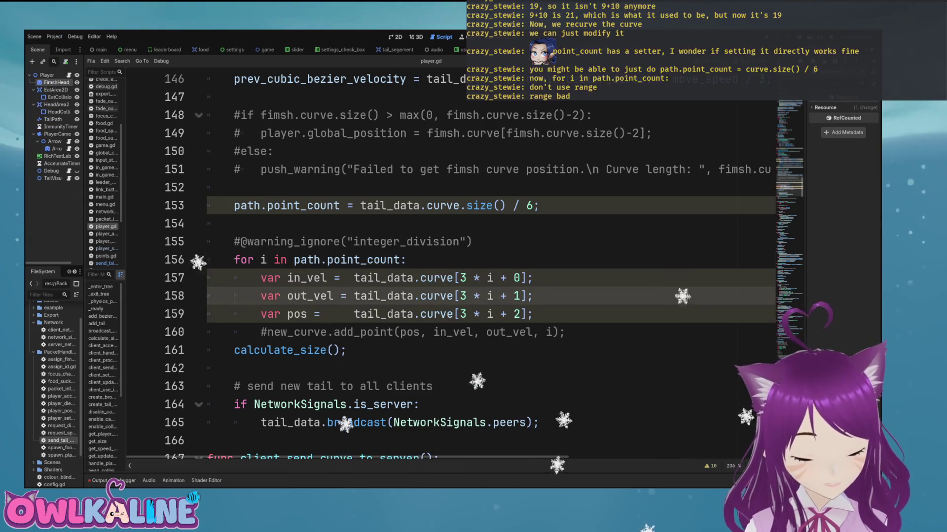
Step: Put # before the tail_data expressions on lines 157–159
{"action": "left_click", "coordinate": [234, 278]}
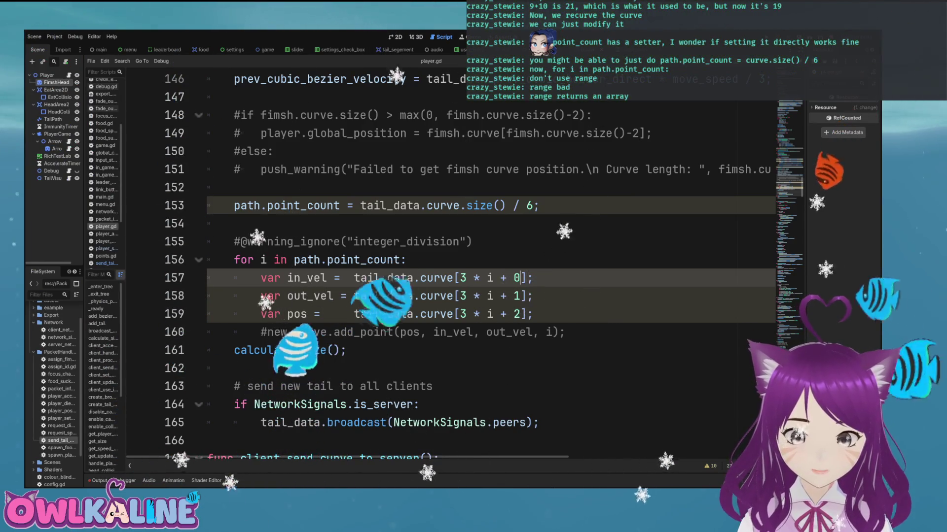
{"action": "left_click", "coordinate": [353, 278]}
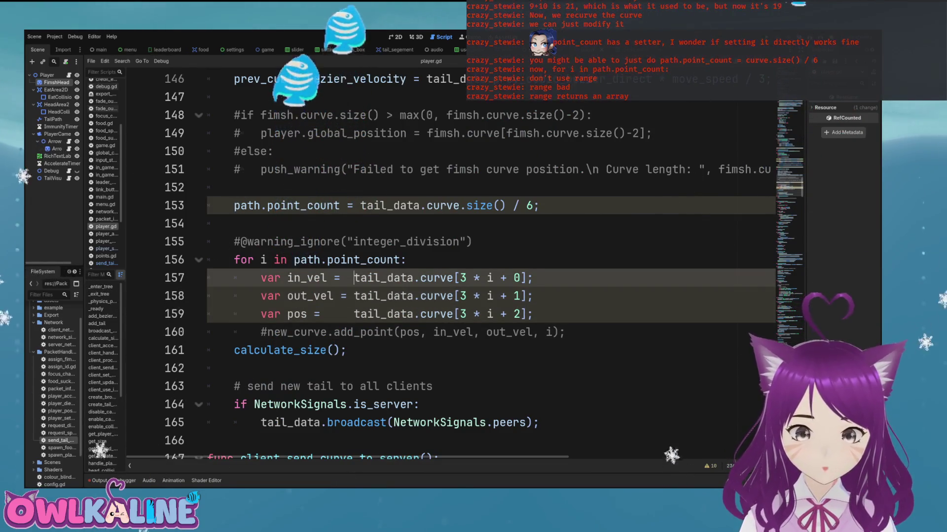
{"action": "type", "text": "#"}
{"action": "key", "text": "Left"}
{"action": "key", "text": "Down"}
{"action": "type", "text": "#"}
{"action": "key", "text": "Left"}
{"action": "key", "text": "Down"}
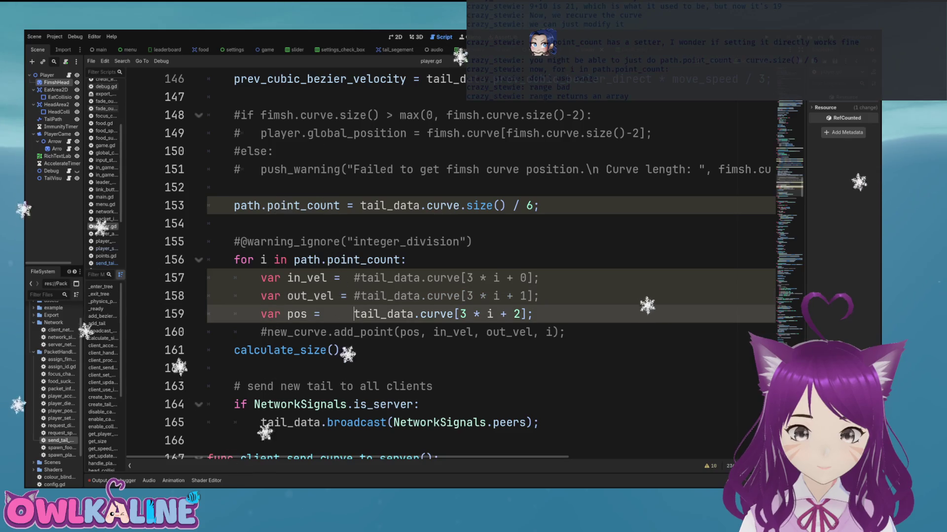
{"action": "type", "text": "#"}
{"action": "left_click", "coordinate": [353, 277]}
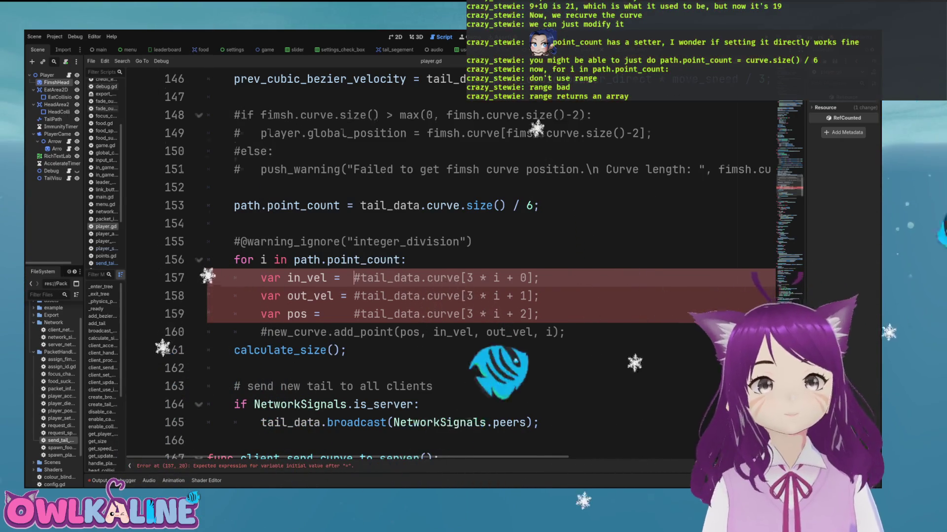
Step: Check the clamped x position encoding on line 130 and open a new line in the loop body
{"action": "scroll", "coordinate": [443, 266], "scroll_direction": "up", "scroll_amount": 7}
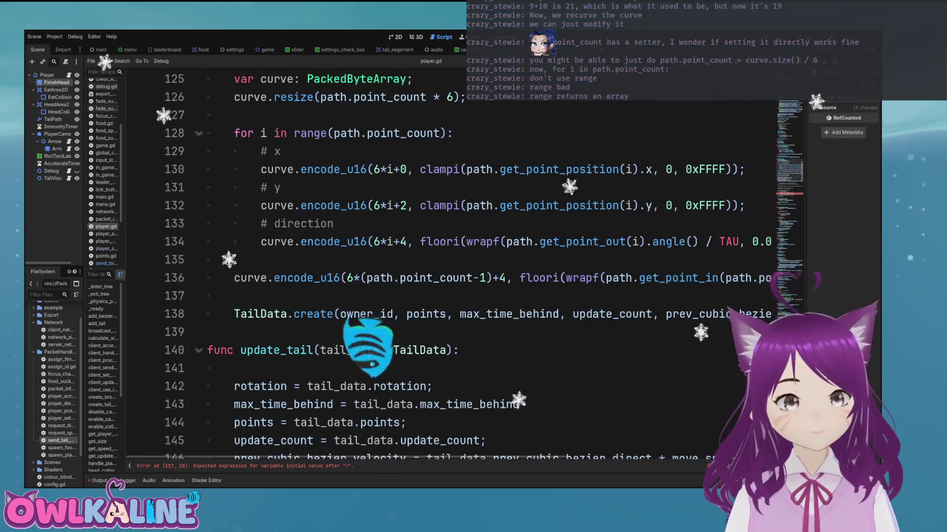
{"action": "left_click_drag", "start_coordinate": [745, 169], "coordinate": [361, 169]}
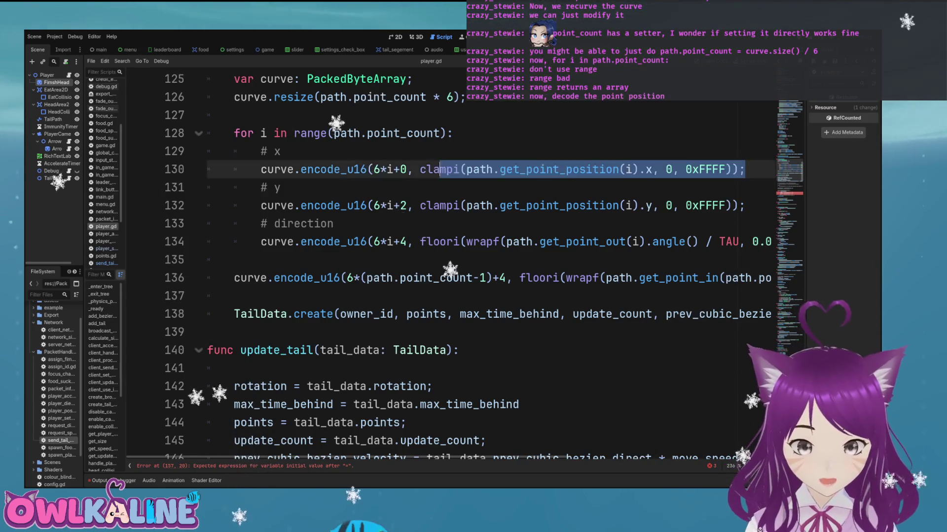
{"action": "left_click", "coordinate": [380, 206]}
{"action": "scroll", "coordinate": [489, 266], "scroll_direction": "down", "scroll_amount": 7}
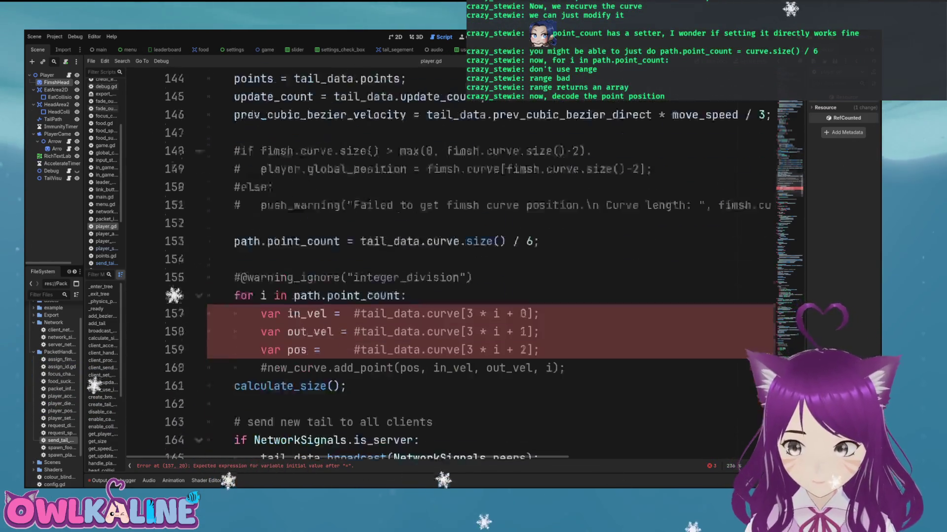
{"action": "left_click", "coordinate": [408, 259]}
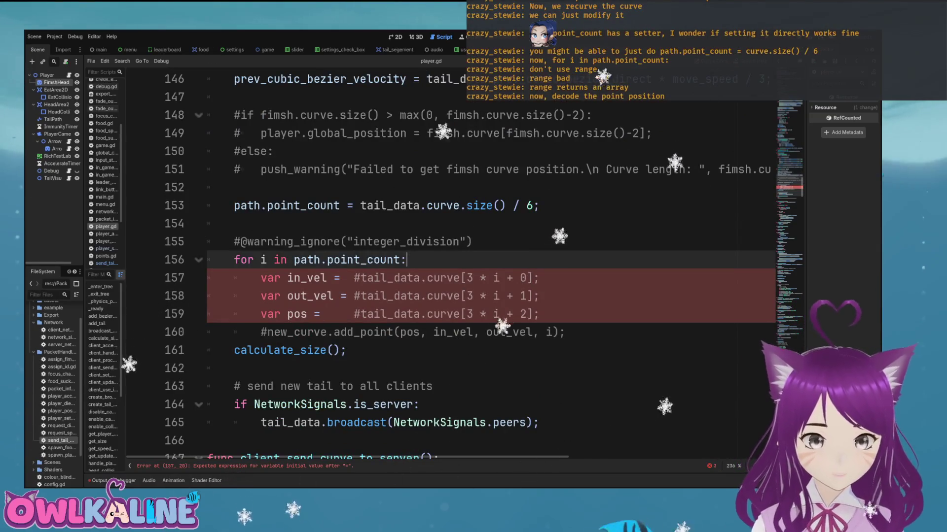
{"action": "key", "text": "Return"}
{"action": "key", "text": "Return"}
{"action": "key", "text": "Up"}
{"action": "type", "text": "v"}
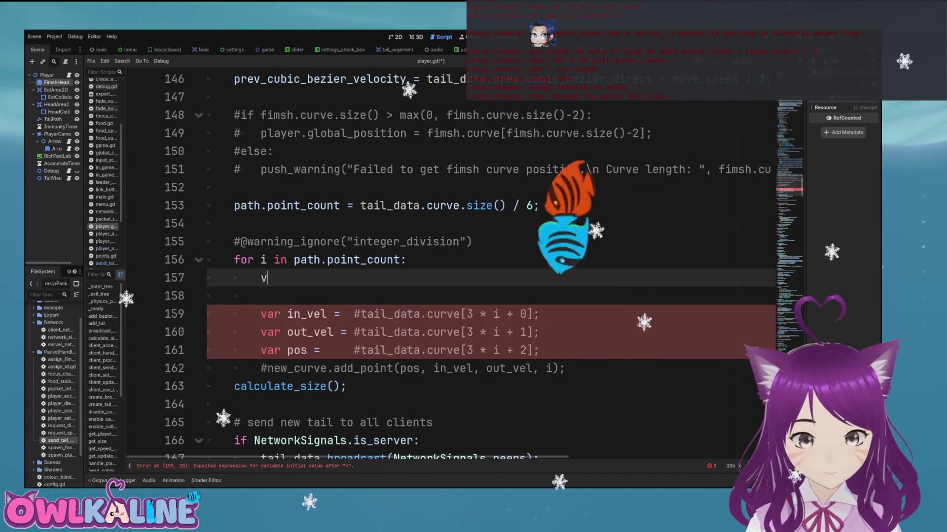
{"action": "type", "text": "ar x = ;"}
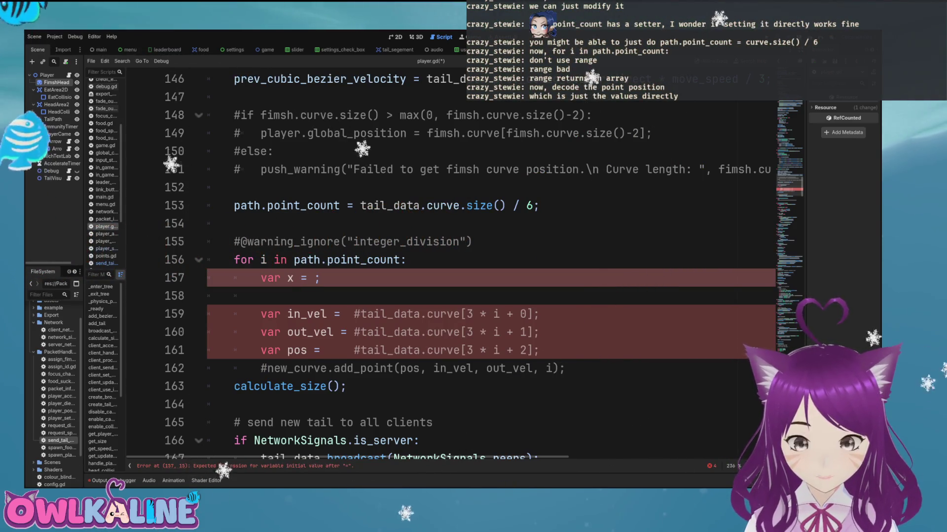
{"action": "key", "text": "BackSpace"}
{"action": "key", "text": "BackSpace"}
{"action": "key", "text": "BackSpace"}
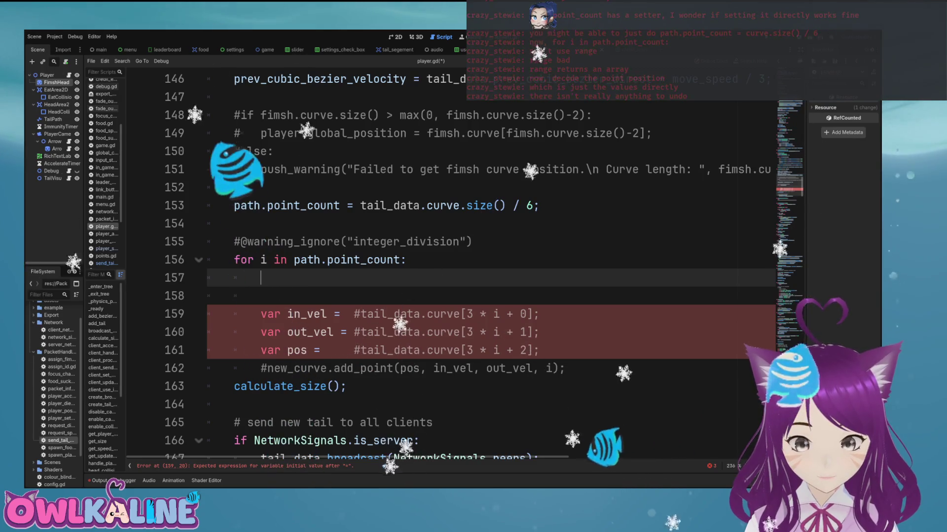
Step: Write path.set_point_position(i, Vector2.new(curve[i*6 ...))) using autocomplete
{"action": "type", "text": "path.ad"}
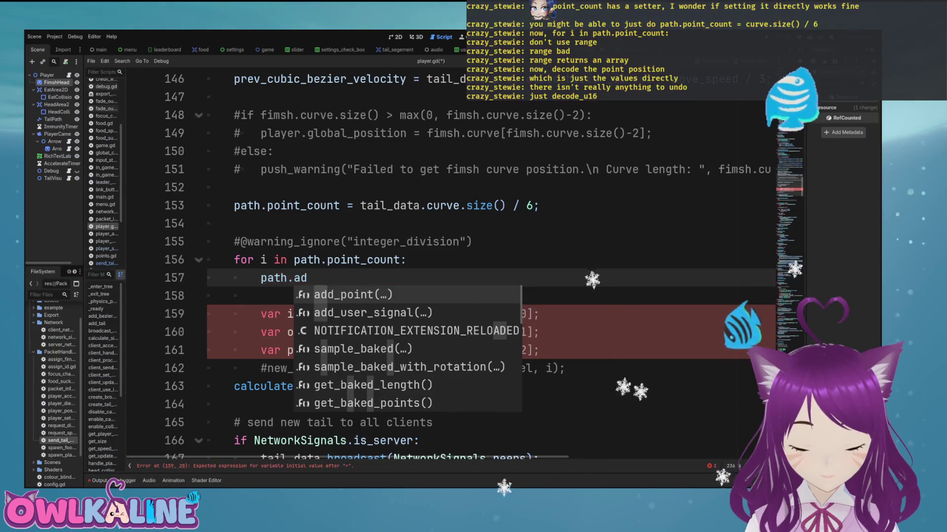
{"action": "key", "text": "BackSpace"}
{"action": "key", "text": "BackSpace"}
{"action": "type", "text": "set"}
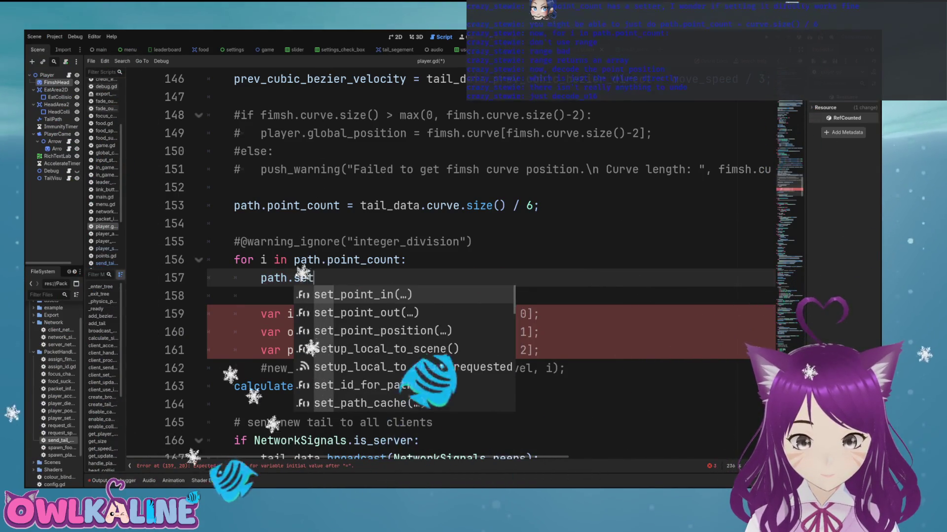
{"action": "key", "text": "Down"}
{"action": "key", "text": "Down"}
{"action": "key", "text": "Return"}
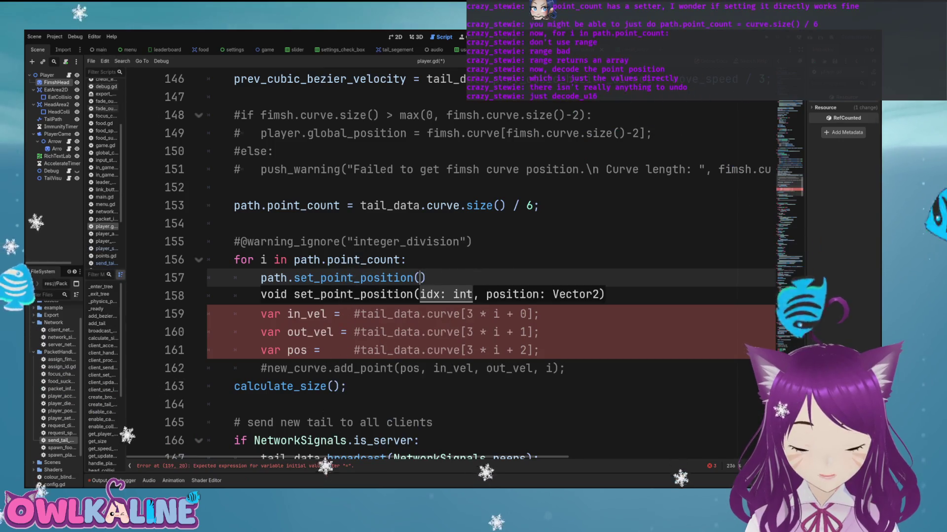
{"action": "type", "text": "i"}
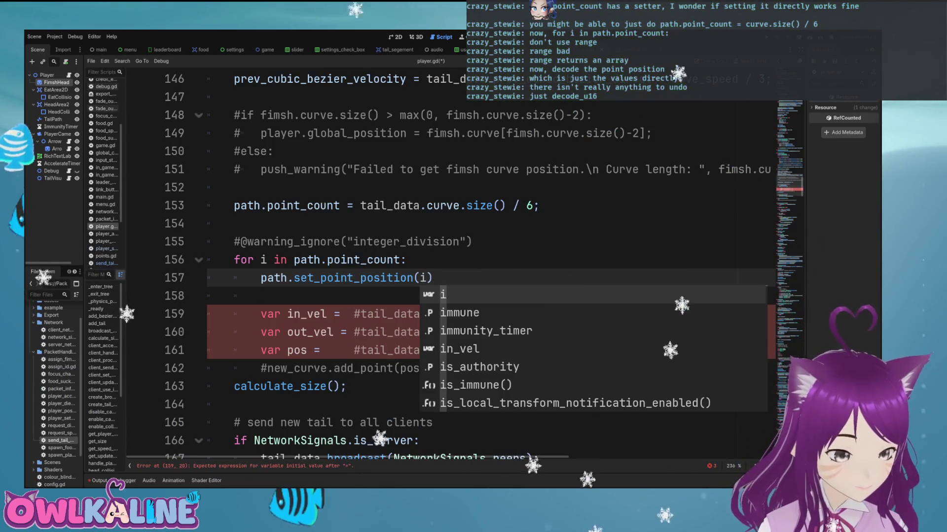
{"action": "type", "text": ", Vector2"}
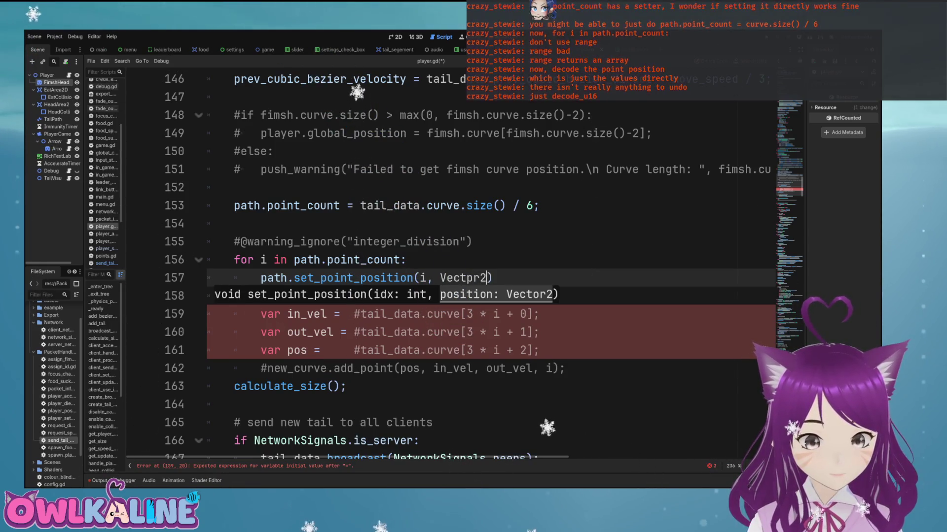
{"action": "type", "text": ".new()"}
{"action": "left_click", "coordinate": [519, 279]}
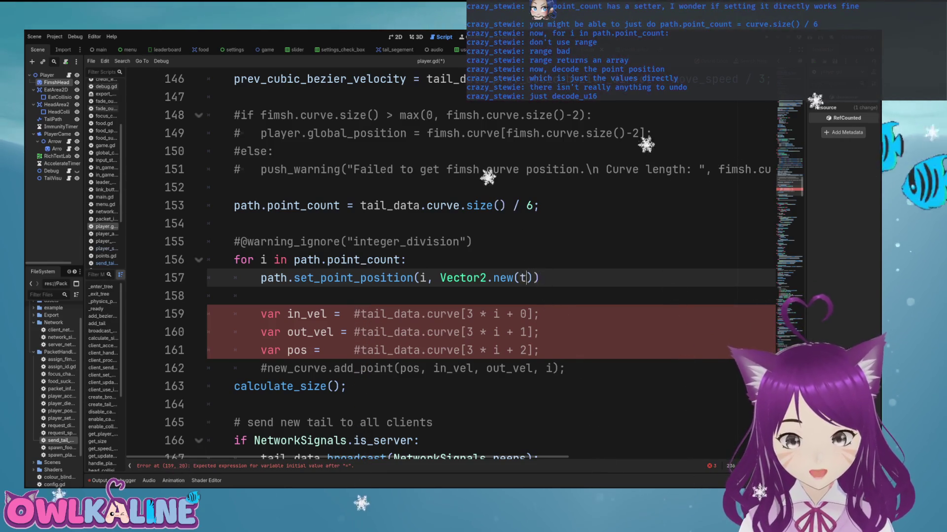
{"action": "type", "text": "curve[i*"}
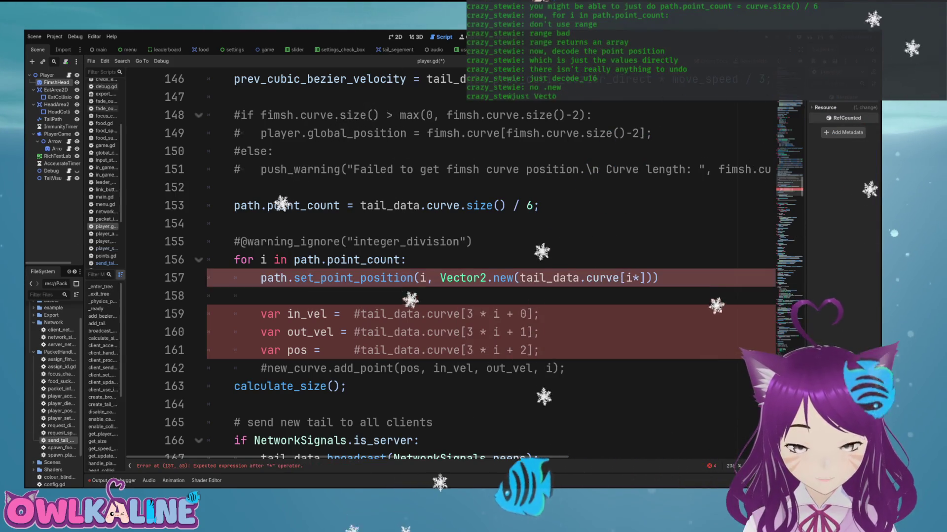
{"action": "type", "text": "6"}
{"action": "scroll", "coordinate": [488, 266], "scroll_direction": "up", "scroll_amount": 7}
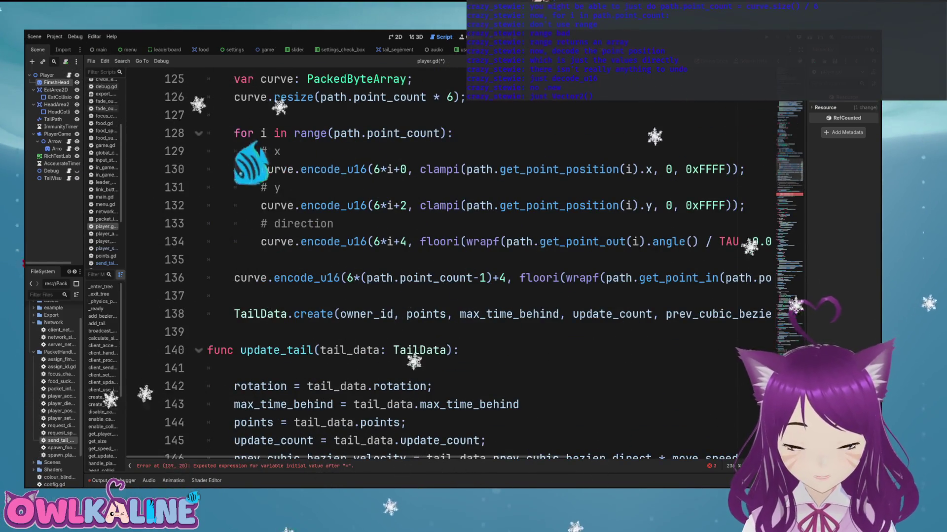
Step: Call Vector2 directly instead of Vector2.new and pick decode_u16 after curve
{"action": "scroll", "coordinate": [488, 266], "scroll_direction": "down", "scroll_amount": 5}
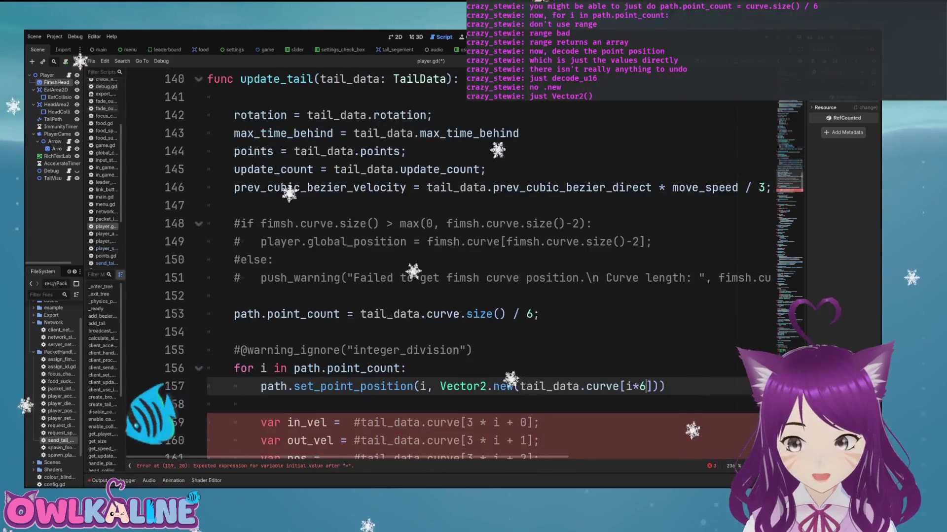
{"action": "scroll", "coordinate": [488, 266], "scroll_direction": "down", "scroll_amount": 2}
{"action": "key", "text": "BackSpace"}
{"action": "key", "text": "BackSpace"}
{"action": "key", "text": "ctrl+s"}
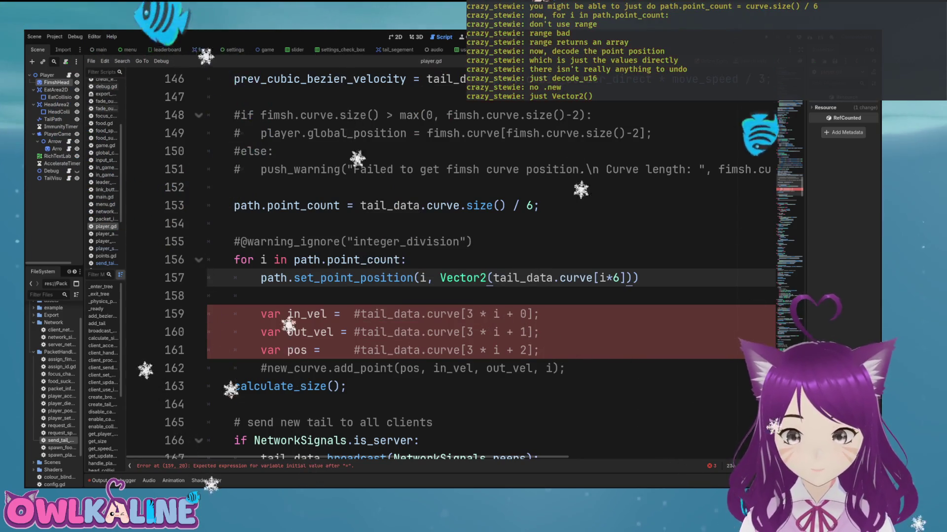
{"action": "left_click", "coordinate": [592, 278]}
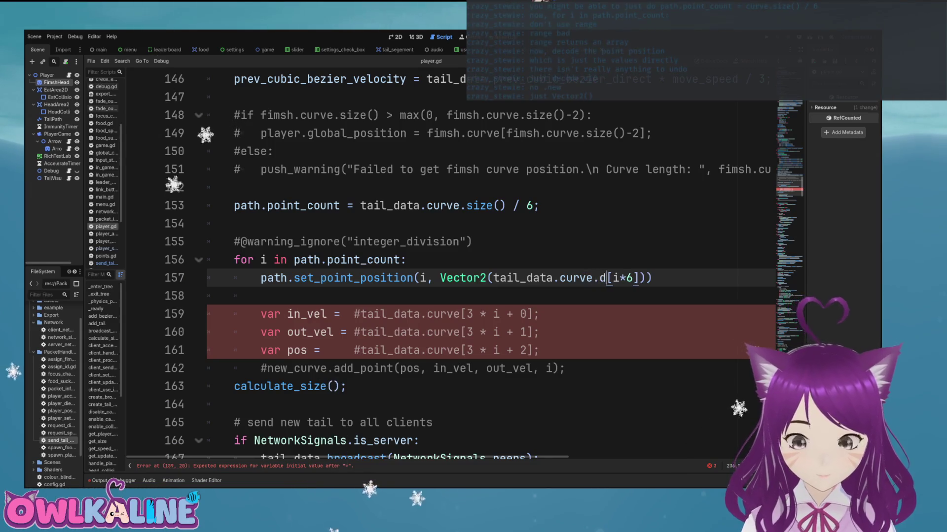
{"action": "type", "text": "ec"}
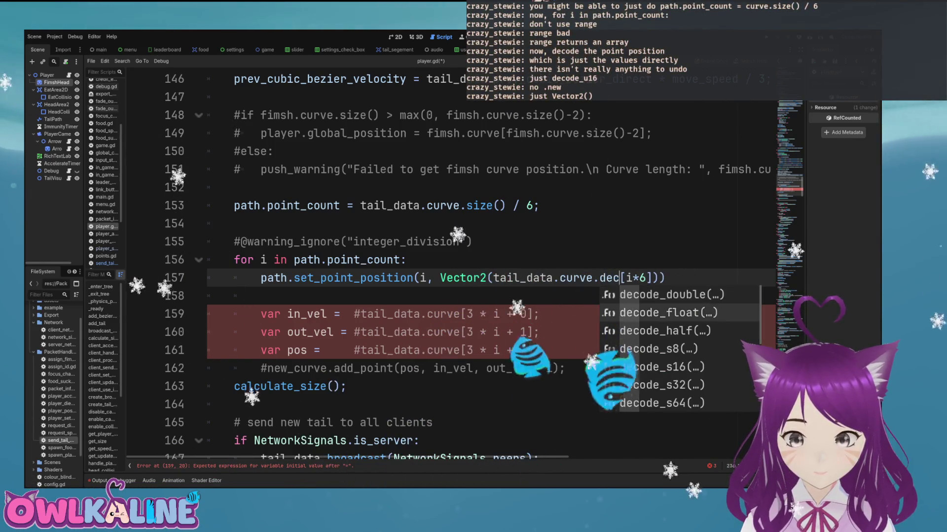
{"action": "key", "text": "Down"}
{"action": "key", "text": "Down"}
{"action": "key", "text": "Down"}
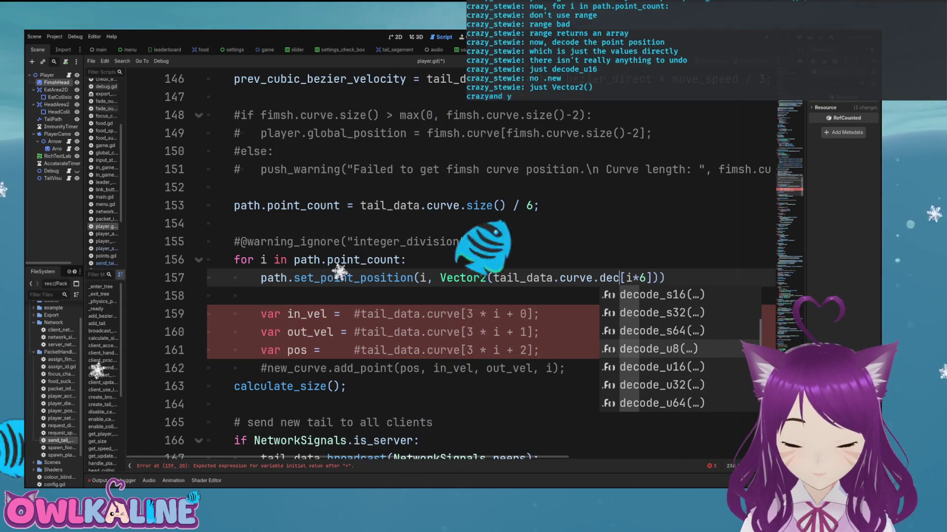
{"action": "key", "text": "Down"}
{"action": "key", "text": "Return"}
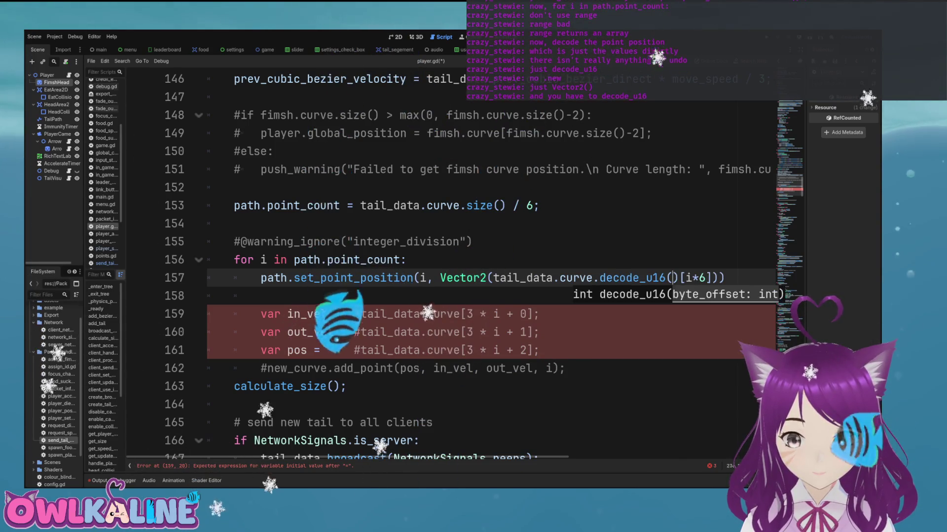
Step: Turn the x argument into decode_u16(i*6+0) and add a comma for the y value
{"action": "key", "text": "Delete"}
{"action": "key", "text": "Right"}
{"action": "key", "text": "Right"}
{"action": "key", "text": "Right"}
{"action": "key", "text": "Delete"}
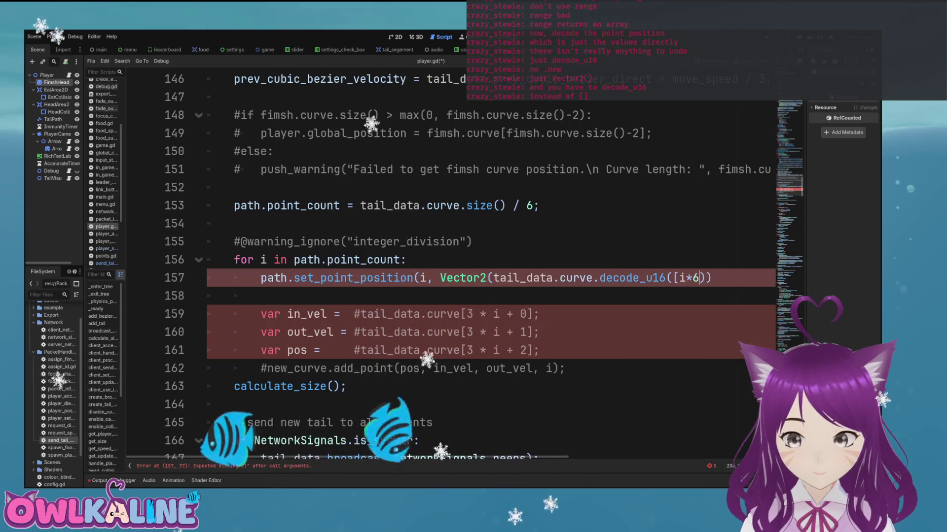
{"action": "key", "text": "Right"}
{"action": "key", "text": "Right"}
{"action": "type", "text": "+0"}
{"action": "key", "text": "Right"}
{"action": "key", "text": "Right"}
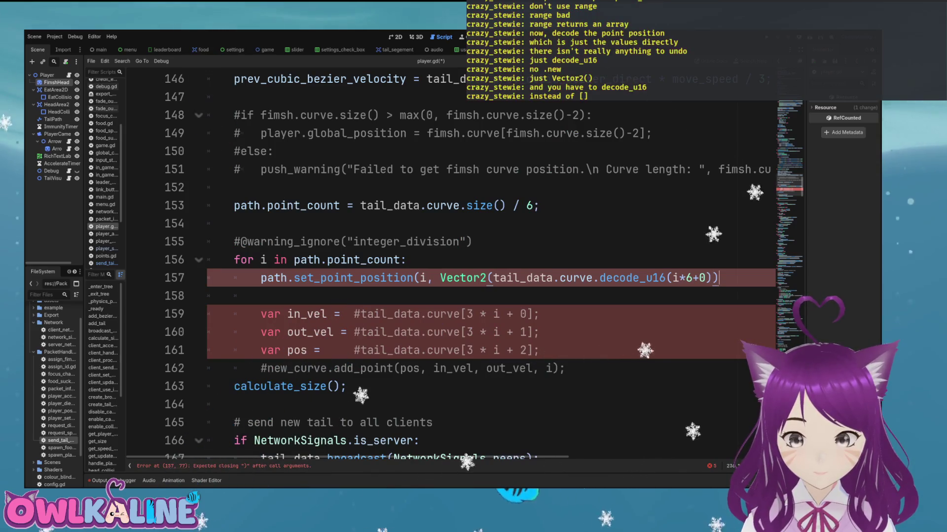
{"action": "key", "text": "Left"}
{"action": "key", "text": "Left"}
{"action": "type", "text": ","}
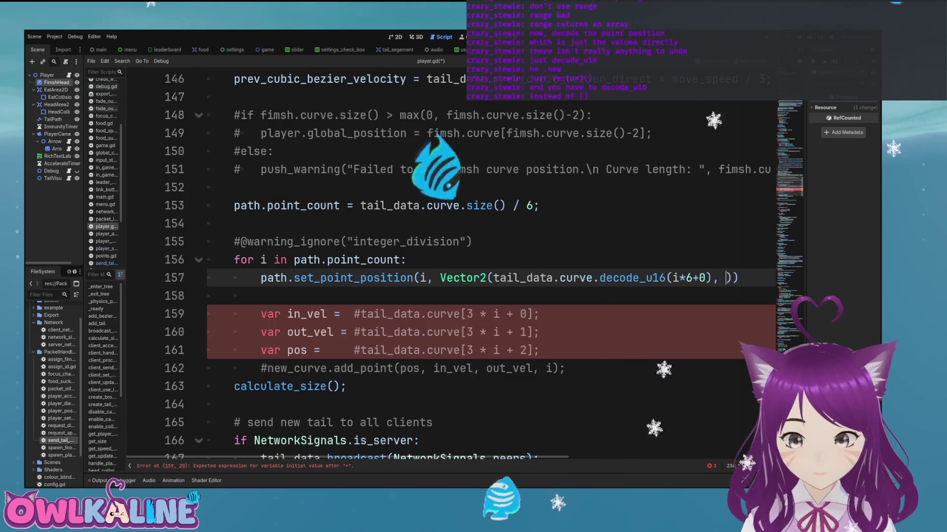
{"action": "key", "text": "Left"}
{"action": "key", "text": "Left"}
{"action": "key", "text": "shift+Home"}
{"action": "key", "text": "shift+Right"}
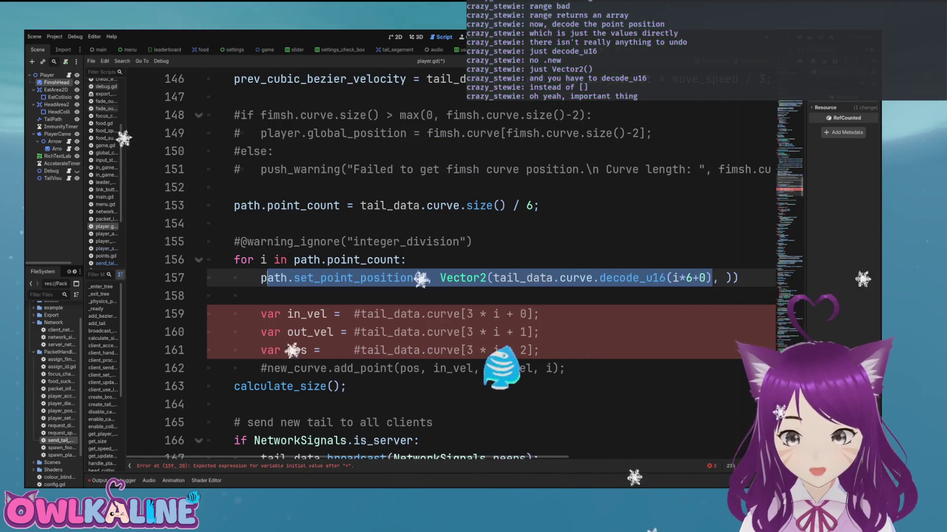
{"action": "key", "text": "shift+Right"}
{"action": "key", "text": "shift+Right"}
{"action": "key", "text": "shift+Right"}
Step: Save player.gd after reviewing the tail-update code around line 156
{"action": "scroll", "coordinate": [493, 266], "scroll_direction": "down", "scroll_amount": 20}
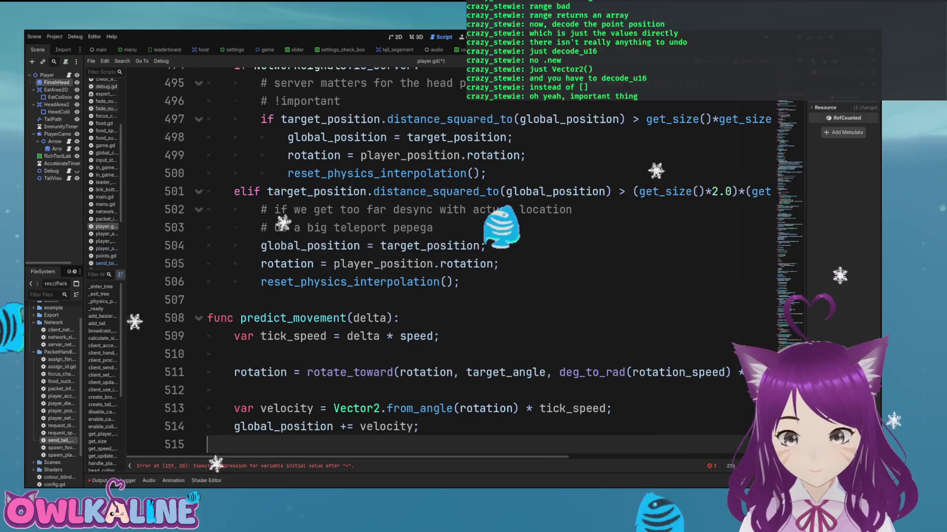
{"action": "scroll", "coordinate": [493, 266], "scroll_direction": "up", "scroll_amount": 20}
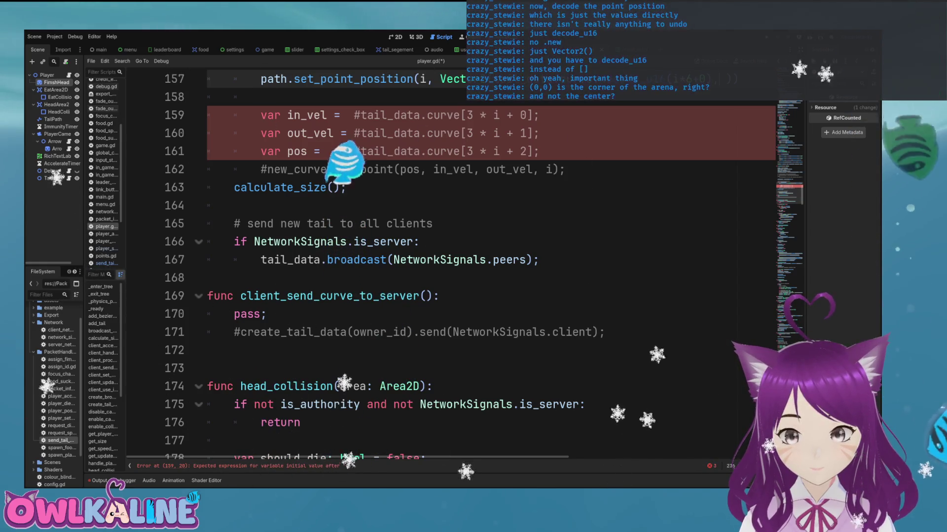
{"action": "scroll", "coordinate": [444, 266], "scroll_direction": "right", "scroll_amount": 5}
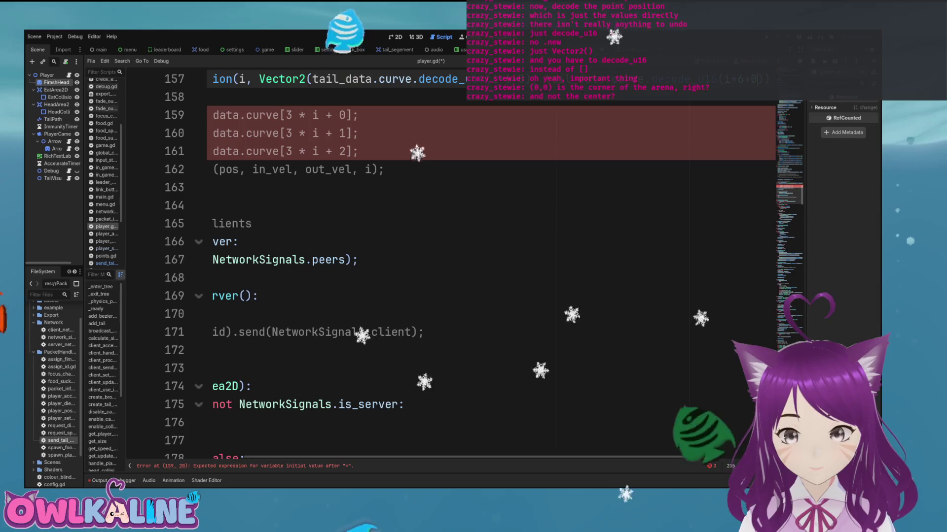
{"action": "scroll", "coordinate": [443, 266], "scroll_direction": "right", "scroll_amount": 1}
{"action": "key", "text": "ctrl+s"}
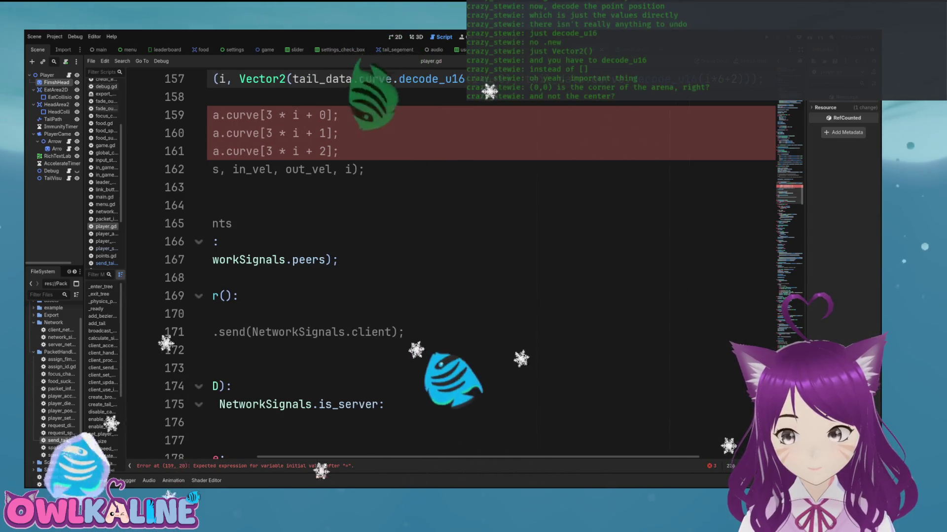
{"action": "key", "text": "ctrl+s"}
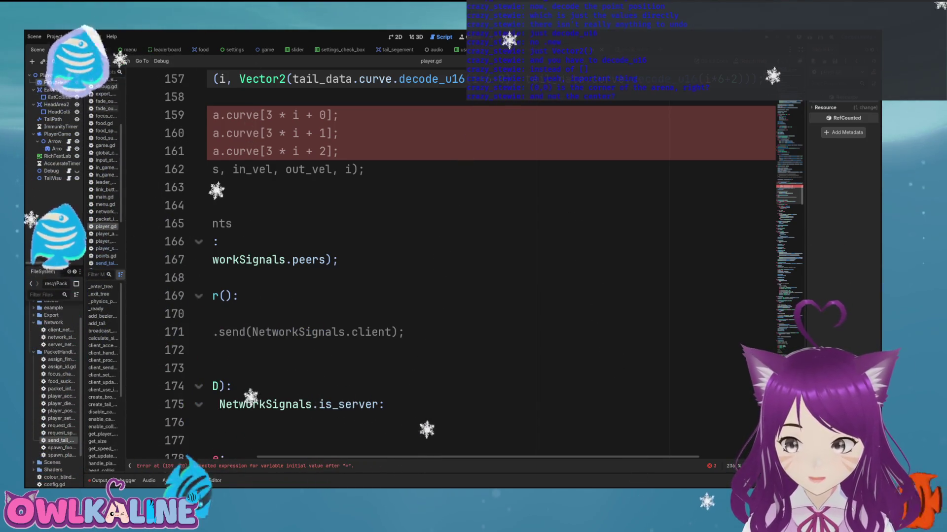
{"action": "scroll", "coordinate": [444, 266], "scroll_direction": "left", "scroll_amount": 3}
{"action": "scroll", "coordinate": [444, 266], "scroll_direction": "up", "scroll_amount": 1}
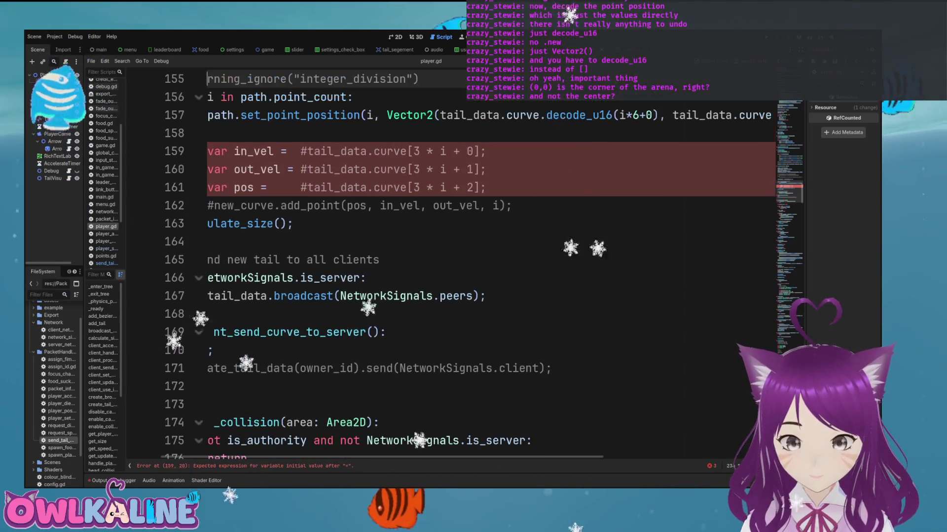
{"action": "left_click", "coordinate": [207, 97]}
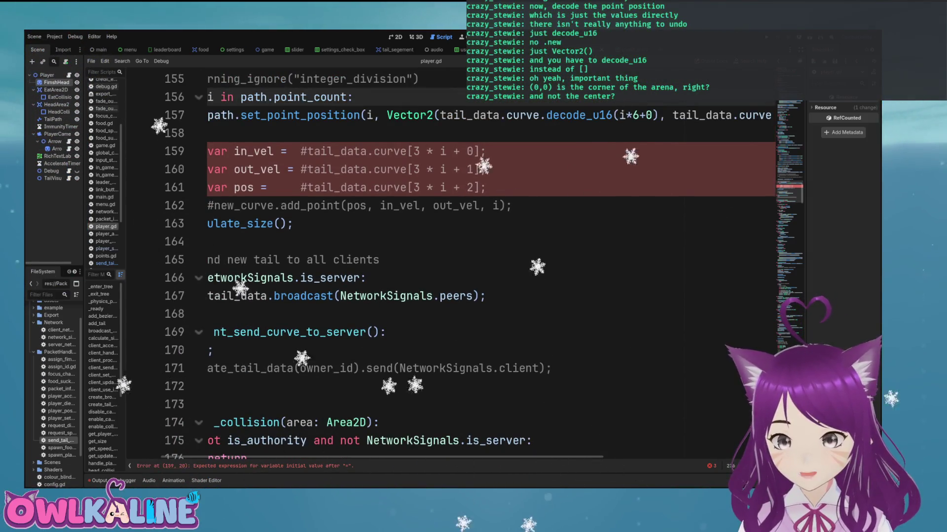
{"action": "scroll", "coordinate": [55, 385], "scroll_direction": "down", "scroll_amount": 3}
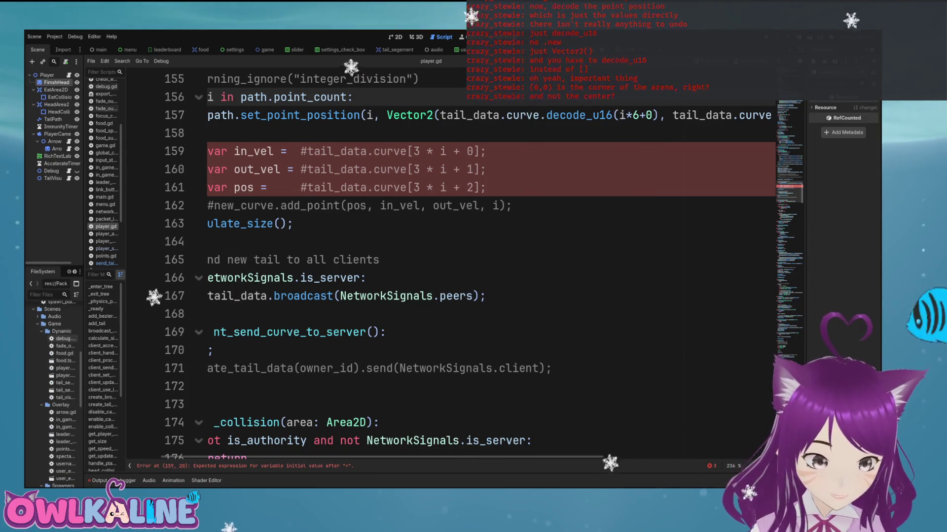
Step: Widen the left dock and open boundry.gd from the Static folder to inspect the wall placement
{"action": "left_click_drag", "start_coordinate": [84, 246], "coordinate": [171, 247]}
{"action": "scroll", "coordinate": [98, 392], "scroll_direction": "down", "scroll_amount": 2}
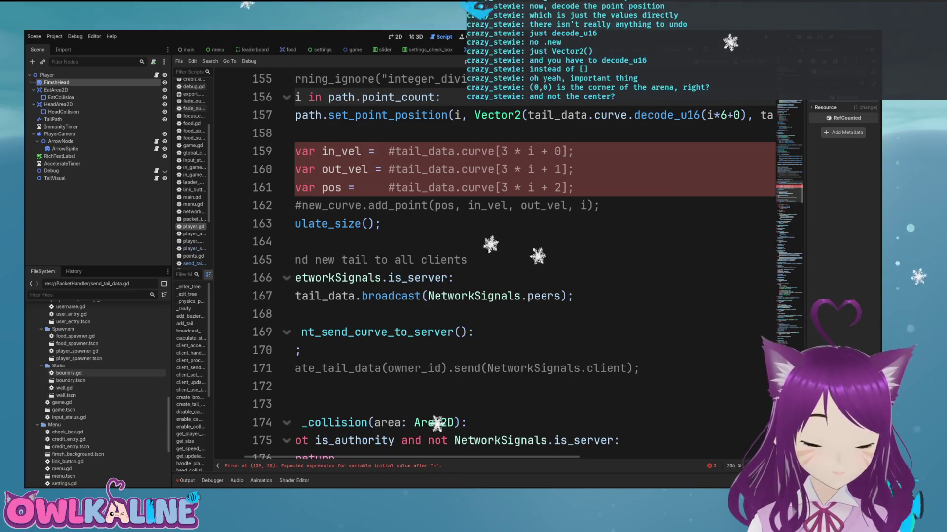
{"action": "double_click", "coordinate": [69, 373]}
{"action": "scroll", "coordinate": [493, 266], "scroll_direction": "up", "scroll_amount": 4}
{"action": "scroll", "coordinate": [493, 266], "scroll_direction": "down", "scroll_amount": 4}
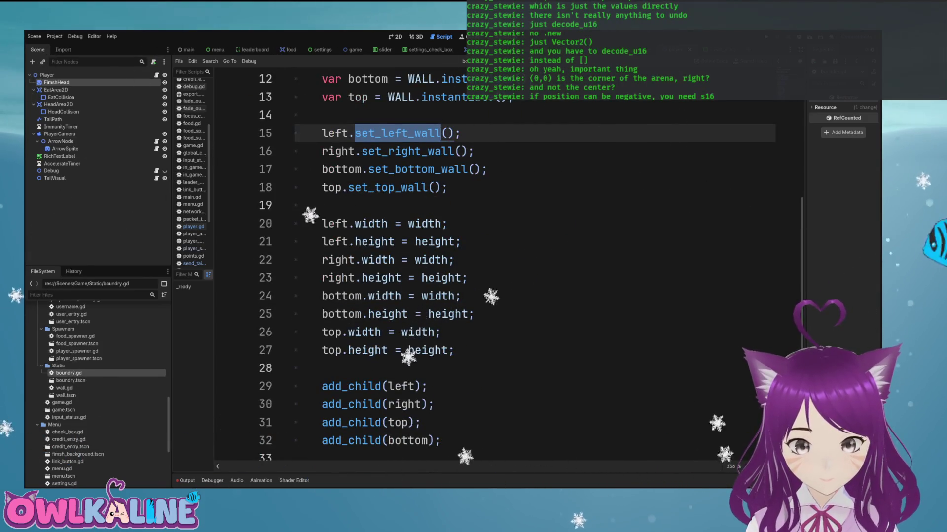
Step: Open wall.gd and locate the top wall's position on line 35
{"action": "double_click", "coordinate": [64, 388]}
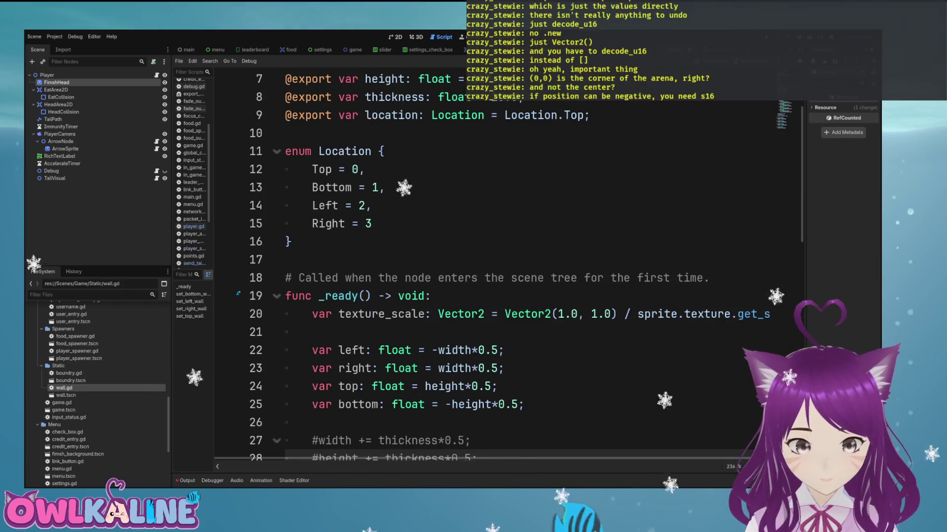
{"action": "scroll", "coordinate": [493, 266], "scroll_direction": "up", "scroll_amount": 2}
{"action": "scroll", "coordinate": [493, 267], "scroll_direction": "down", "scroll_amount": 9}
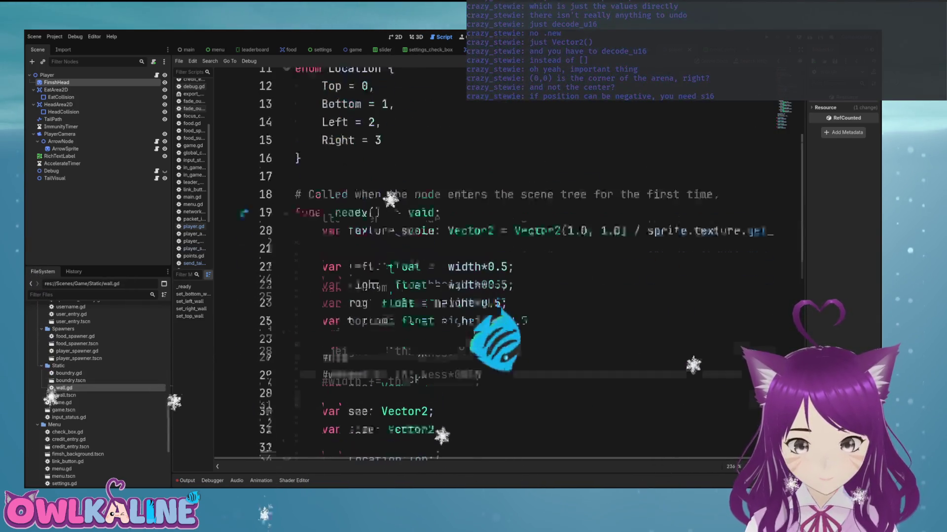
{"action": "scroll", "coordinate": [493, 267], "scroll_direction": "down", "scroll_amount": 1}
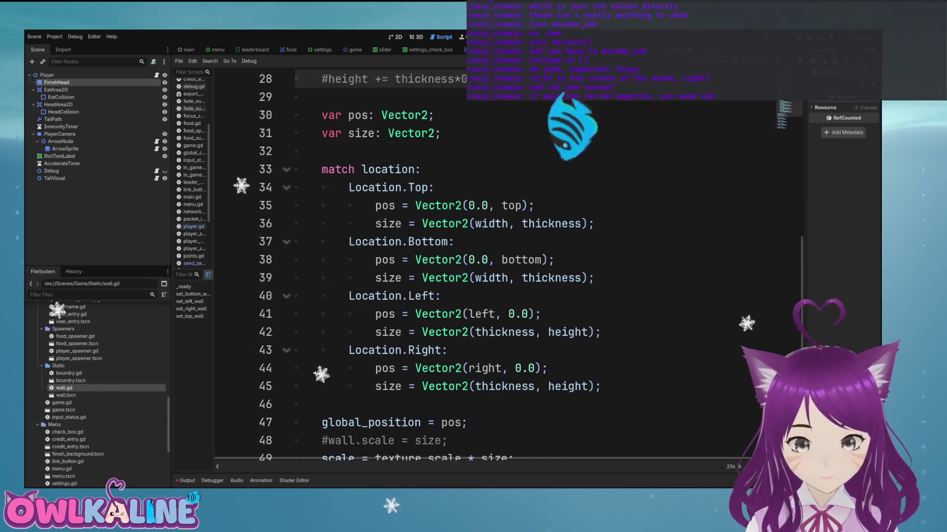
{"action": "left_click", "coordinate": [482, 223]}
{"action": "key", "text": "Up"}
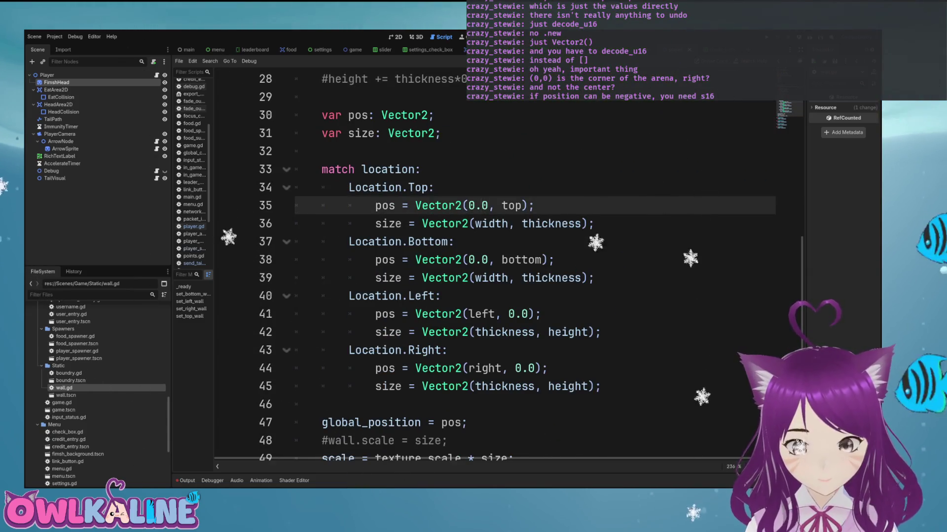
Step: Compare the left, right, bottom and top wall positions, then return to player.gd
{"action": "scroll", "coordinate": [493, 266], "scroll_direction": "down", "scroll_amount": 3}
{"action": "scroll", "coordinate": [493, 267], "scroll_direction": "down", "scroll_amount": 2}
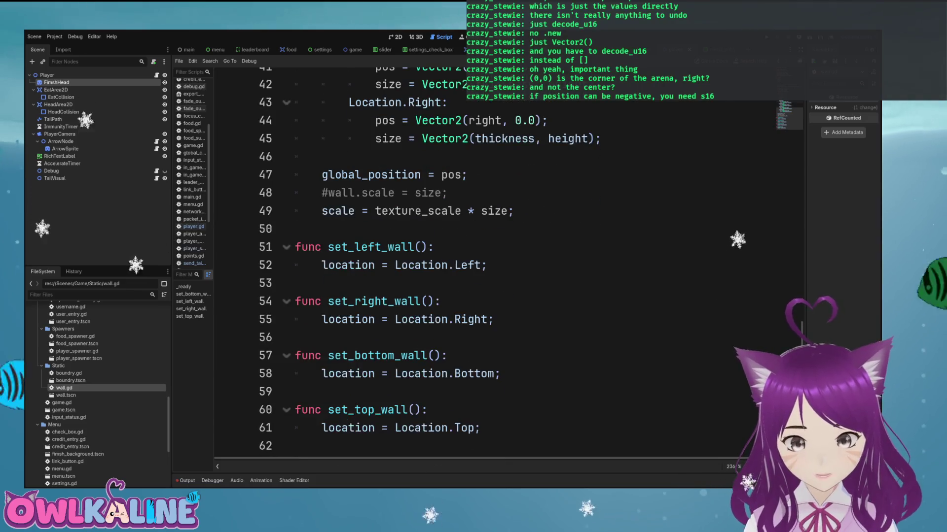
{"action": "scroll", "coordinate": [493, 266], "scroll_direction": "up", "scroll_amount": 4}
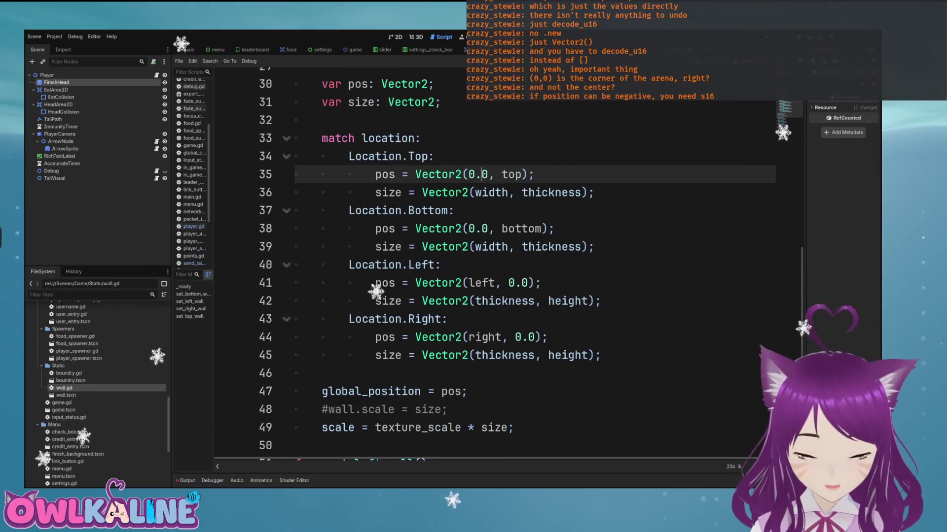
{"action": "left_click", "coordinate": [482, 283]}
{"action": "left_click", "coordinate": [481, 337]}
{"action": "left_click", "coordinate": [481, 283]}
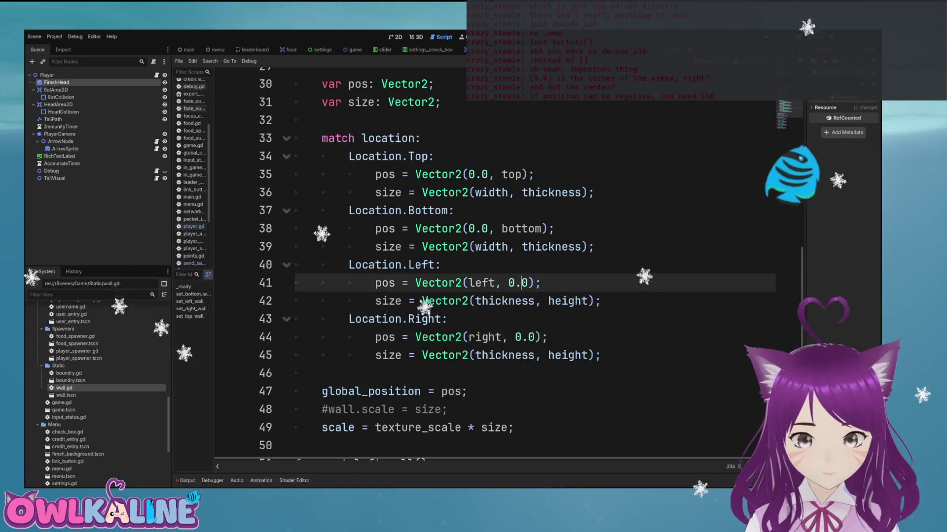
{"action": "left_click", "coordinate": [482, 228]}
{"action": "left_click", "coordinate": [482, 174]}
{"action": "left_click", "coordinate": [482, 228]}
{"action": "left_click", "coordinate": [482, 174]}
{"action": "left_click", "coordinate": [488, 228]}
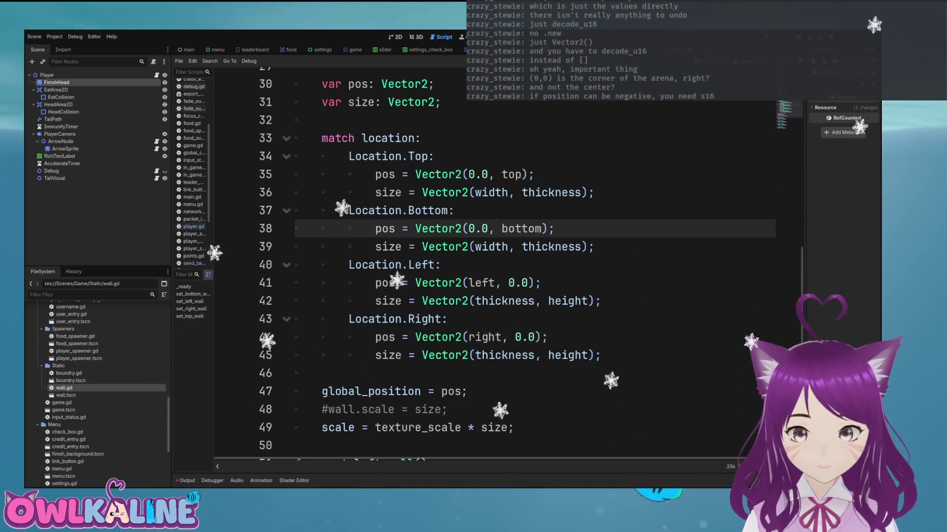
{"action": "key", "text": "alt+Left"}
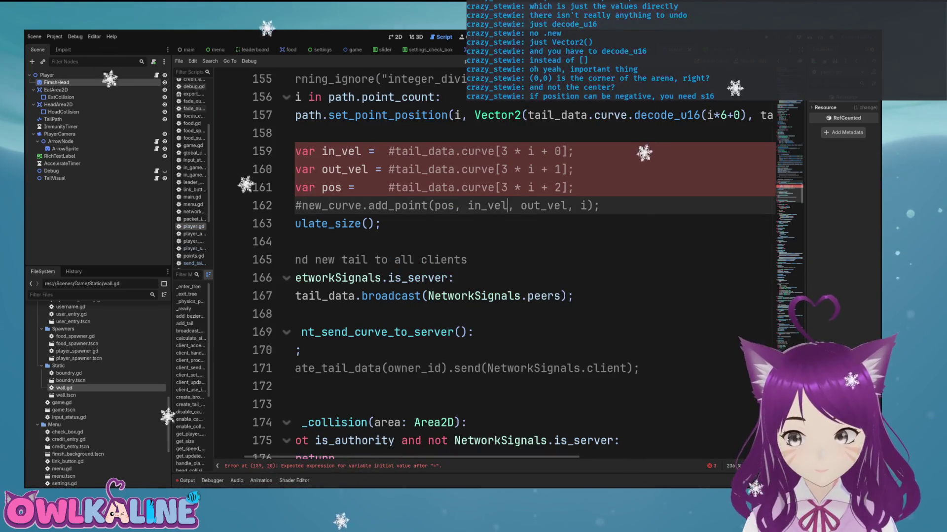
Step: Change the x and y encode_u16 calls on lines 130 and 132 to encode_s16
{"action": "scroll", "coordinate": [542, 267], "scroll_direction": "up", "scroll_amount": 2}
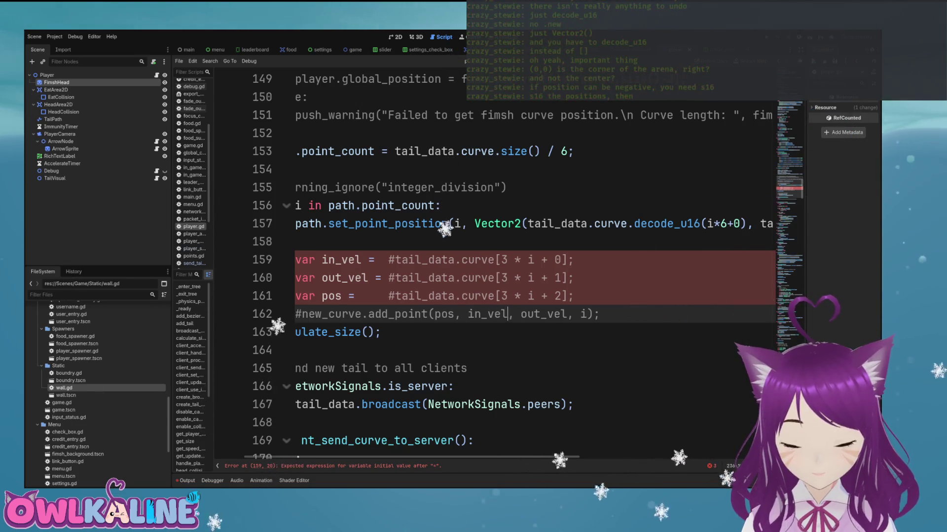
{"action": "left_click", "coordinate": [683, 224]}
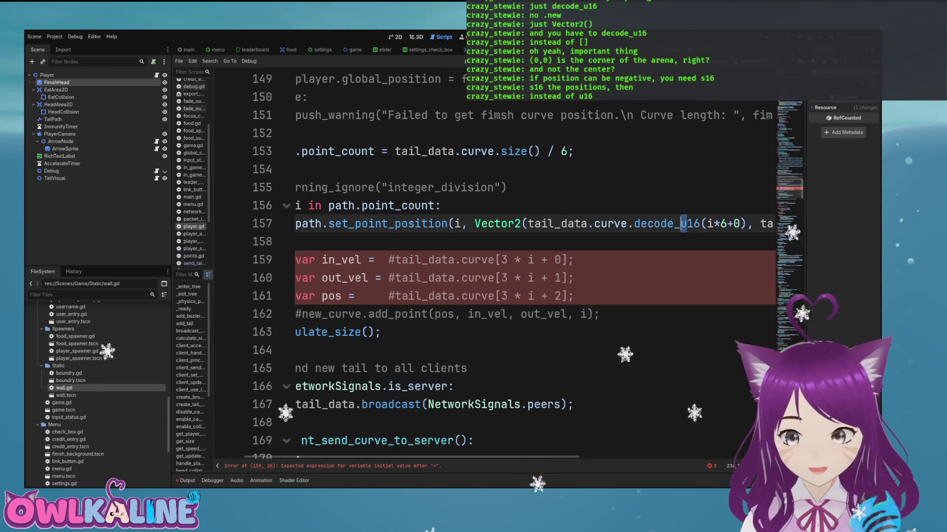
{"action": "type", "text": "s"}
{"action": "key", "text": "Escape"}
{"action": "scroll", "coordinate": [493, 266], "scroll_direction": "up", "scroll_amount": 5}
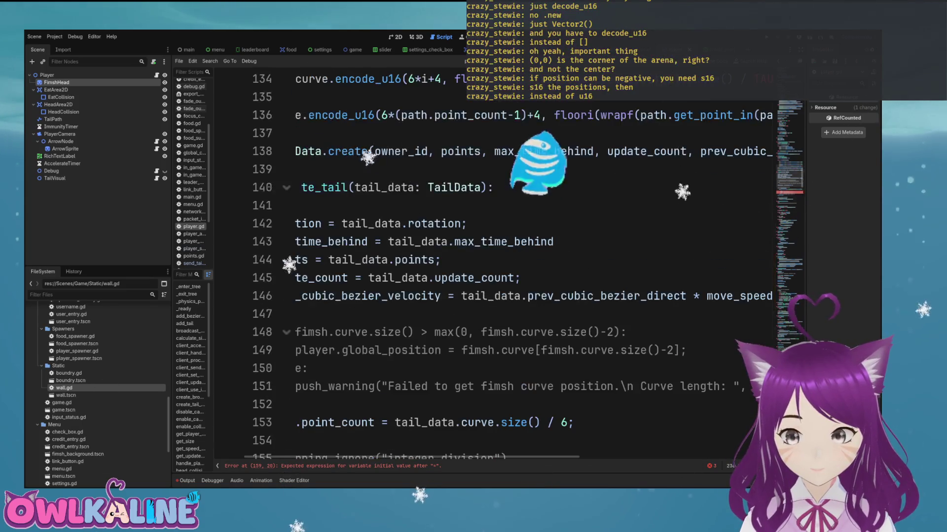
{"action": "scroll", "coordinate": [493, 266], "scroll_direction": "up", "scroll_amount": 1}
{"action": "scroll", "coordinate": [493, 267], "scroll_direction": "left", "scroll_amount": 3}
{"action": "scroll", "coordinate": [493, 266], "scroll_direction": "up", "scroll_amount": 3}
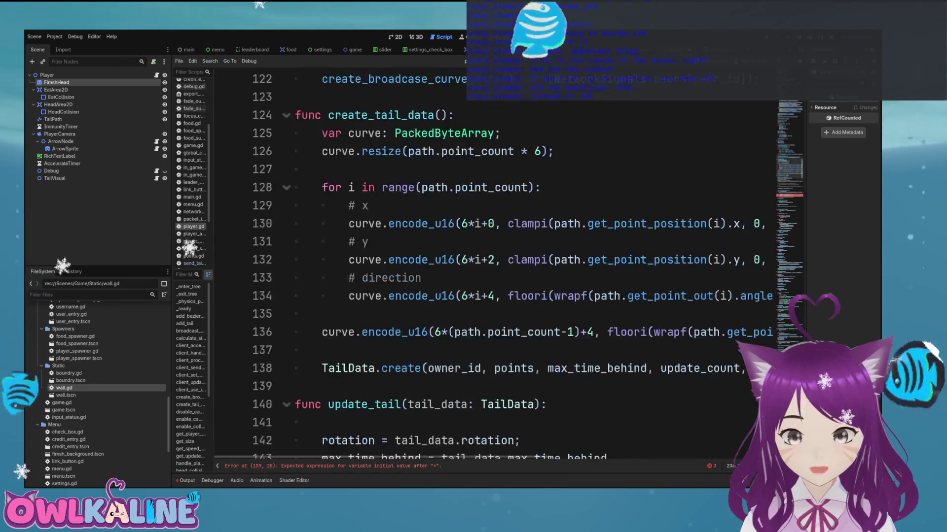
{"action": "left_click", "coordinate": [435, 223]}
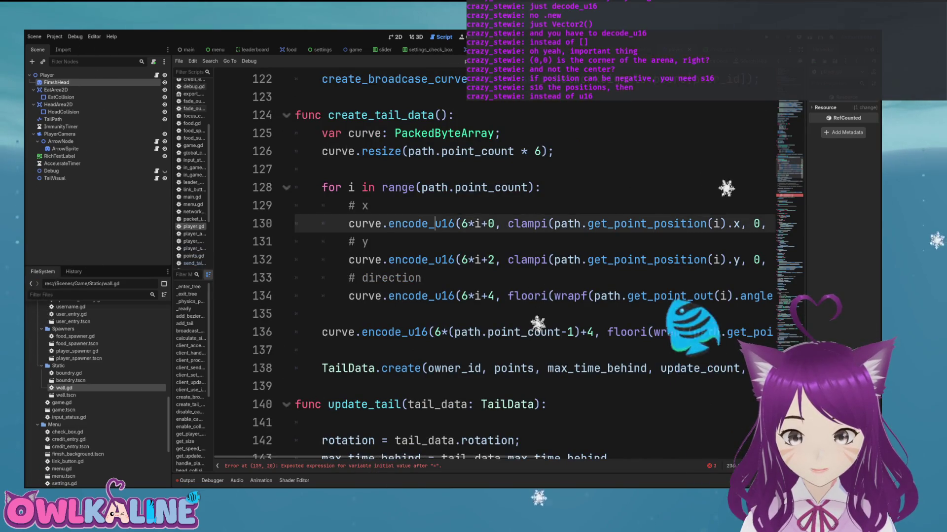
{"action": "key", "text": "BackSpace"}
{"action": "type", "text": "s"}
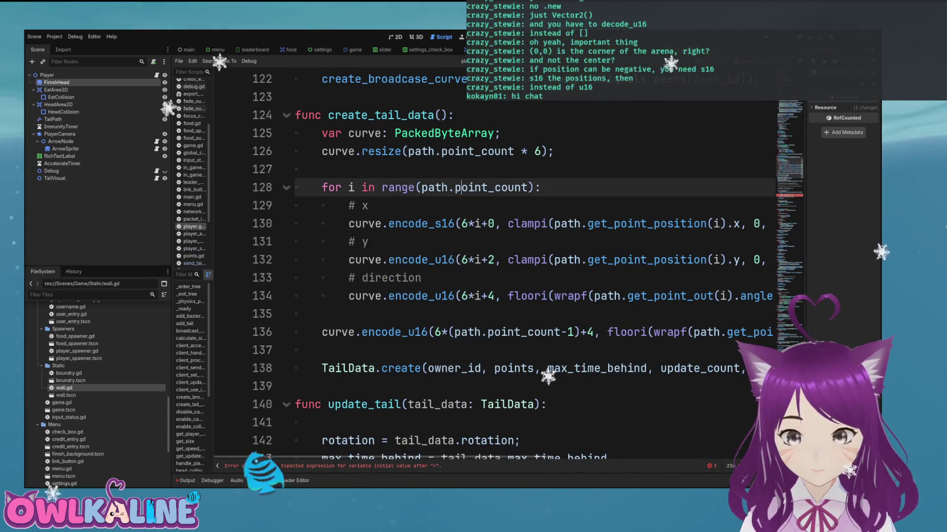
{"action": "left_click", "coordinate": [435, 260]}
{"action": "key", "text": "BackSpace"}
{"action": "type", "text": "s"}
{"action": "key", "text": "Escape"}
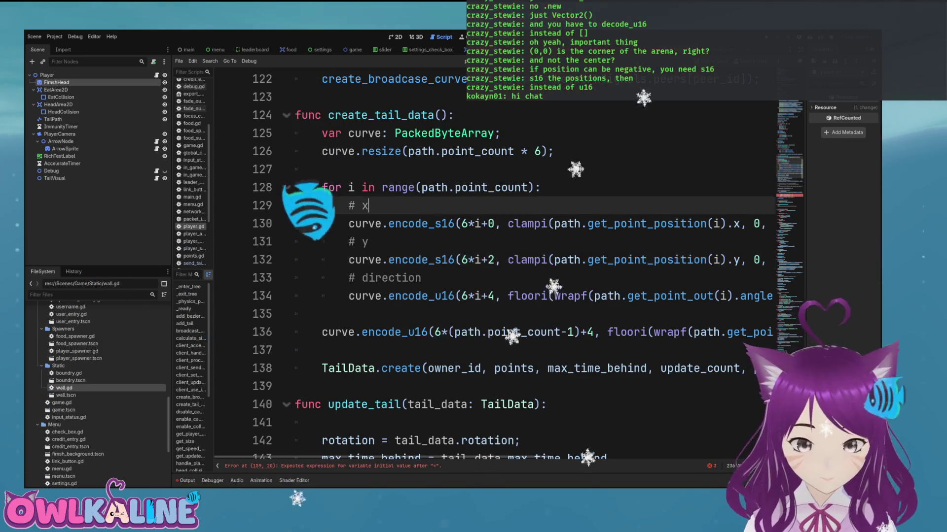
Step: Change the decode_u16 calls on line 157 to decode_s16 and save the script
{"action": "scroll", "coordinate": [493, 267], "scroll_direction": "down", "scroll_amount": 8}
{"action": "scroll", "coordinate": [493, 266], "scroll_direction": "down", "scroll_amount": 1}
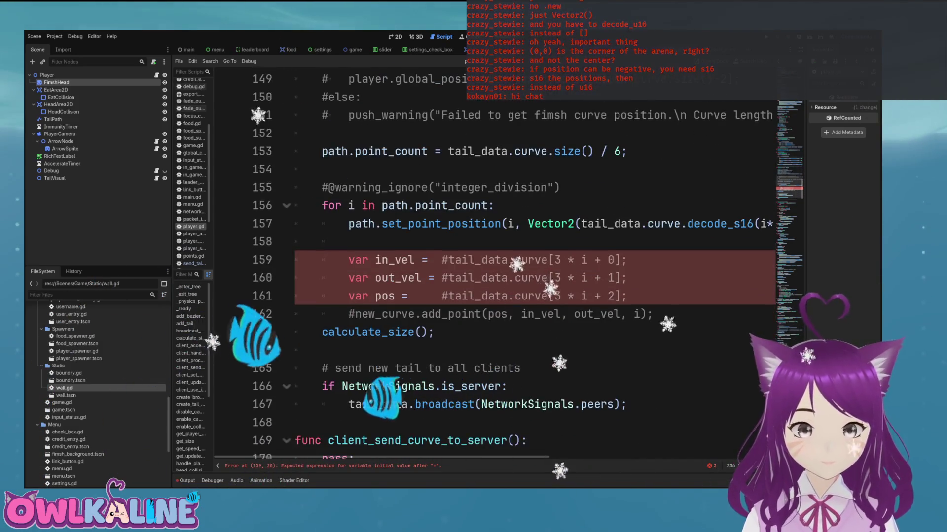
{"action": "left_click", "coordinate": [542, 223]}
{"action": "key", "text": "End"}
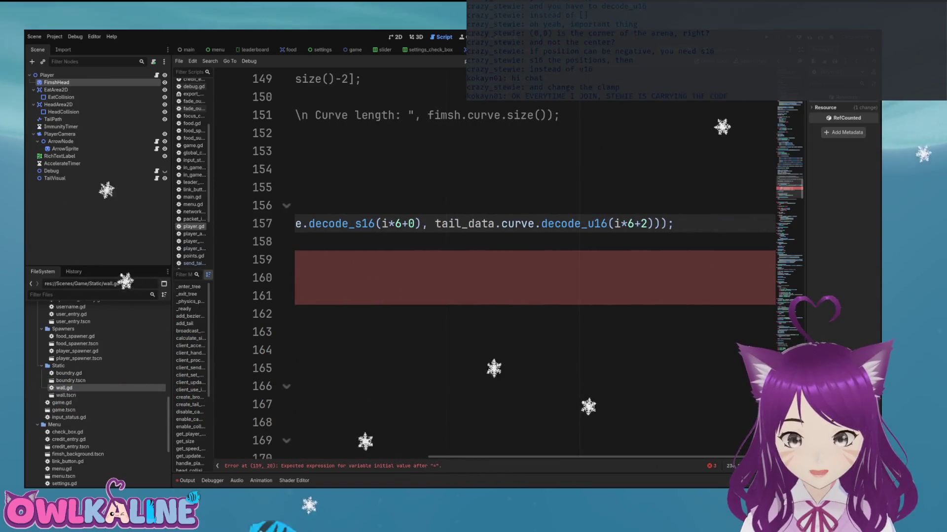
{"action": "left_click", "coordinate": [625, 223]}
{"action": "key", "text": "BackSpace"}
{"action": "type", "text": "s"}
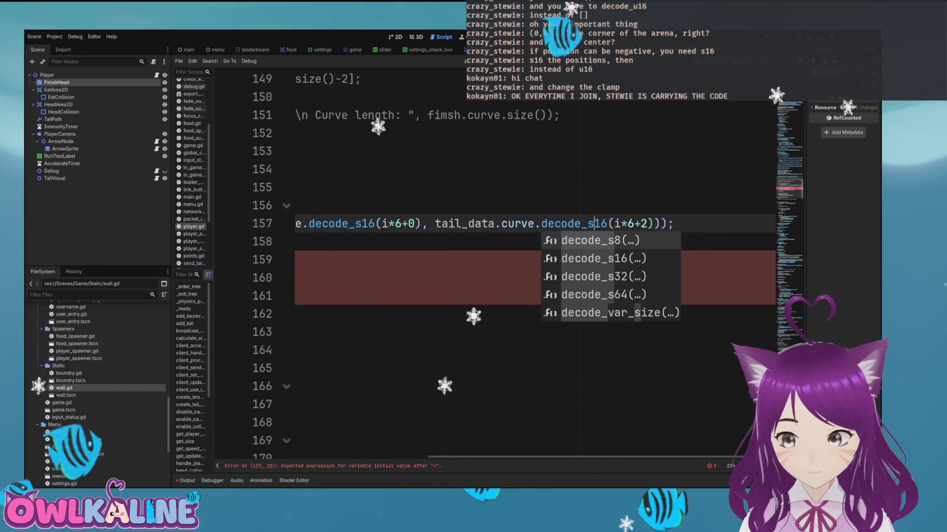
{"action": "left_click", "coordinate": [502, 224]}
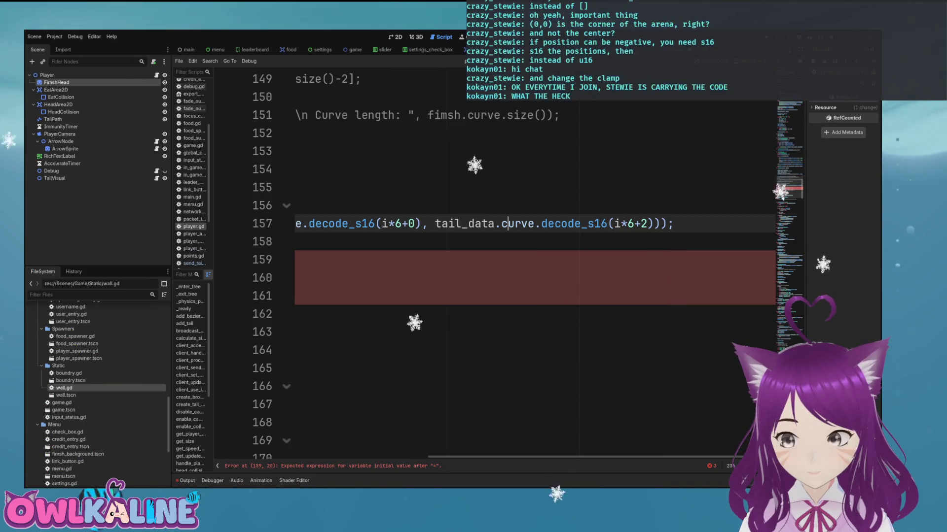
{"action": "key", "text": "ctrl+s"}
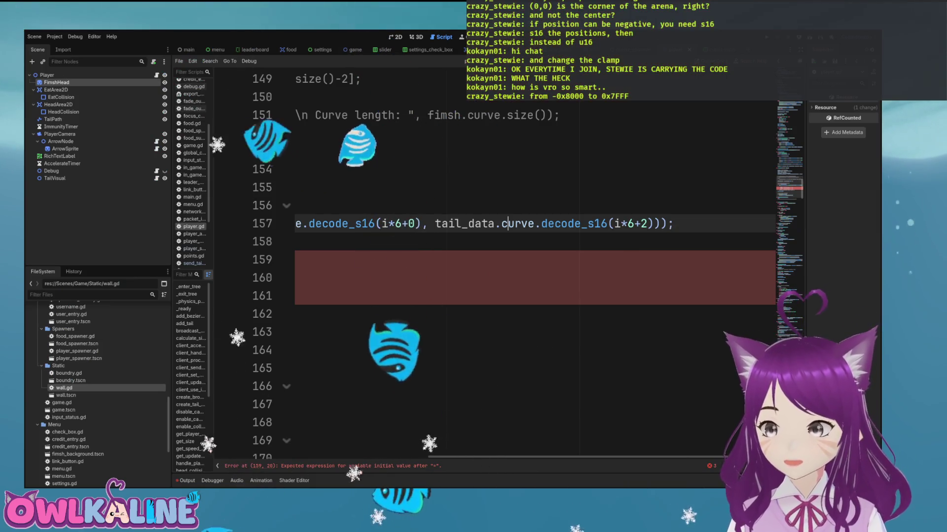
{"action": "scroll", "coordinate": [493, 271], "scroll_direction": "left", "scroll_amount": 5}
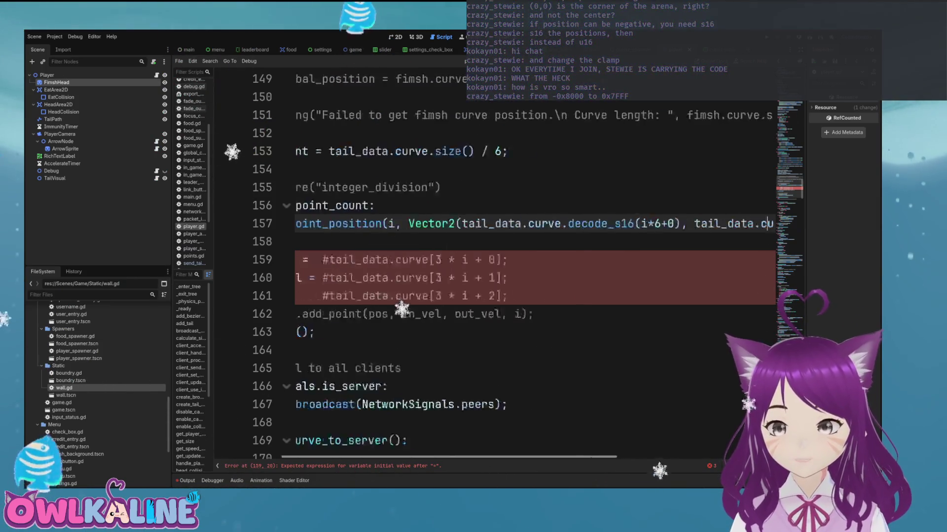
Step: Set the x position clamp's lower bound on line 130 to -0x8000
{"action": "scroll", "coordinate": [493, 271], "scroll_direction": "up", "scroll_amount": 8}
{"action": "scroll", "coordinate": [493, 271], "scroll_direction": "up", "scroll_amount": 2}
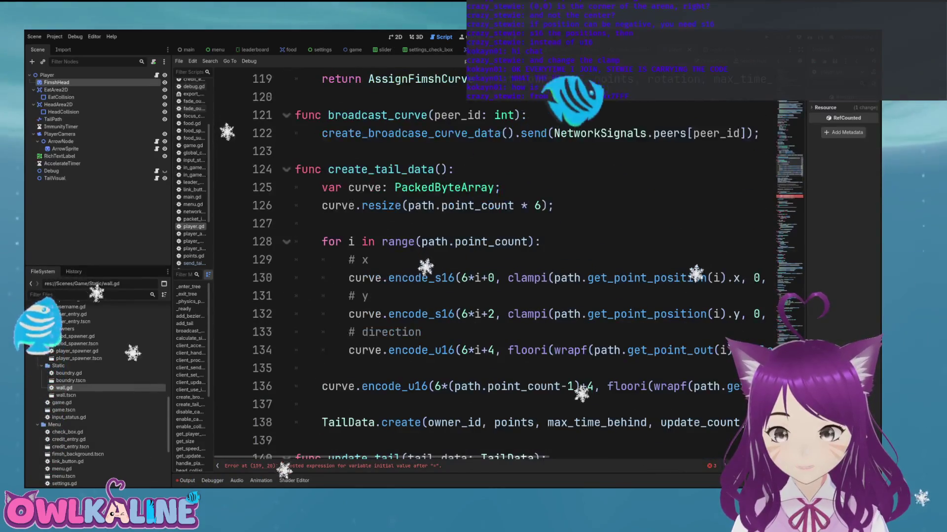
{"action": "scroll", "coordinate": [493, 272], "scroll_direction": "right", "scroll_amount": 1}
{"action": "scroll", "coordinate": [493, 271], "scroll_direction": "right", "scroll_amount": 6}
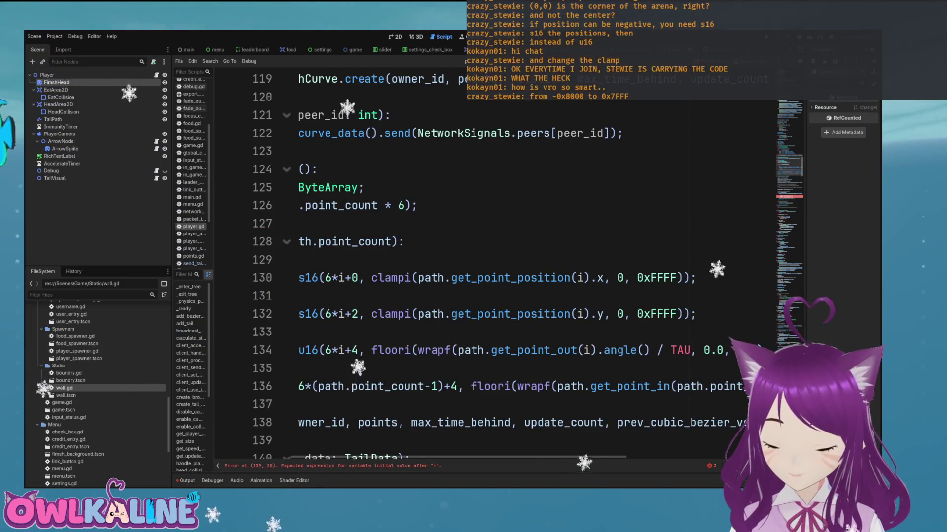
{"action": "left_click", "coordinate": [619, 278]}
{"action": "type", "text": "-0x"}
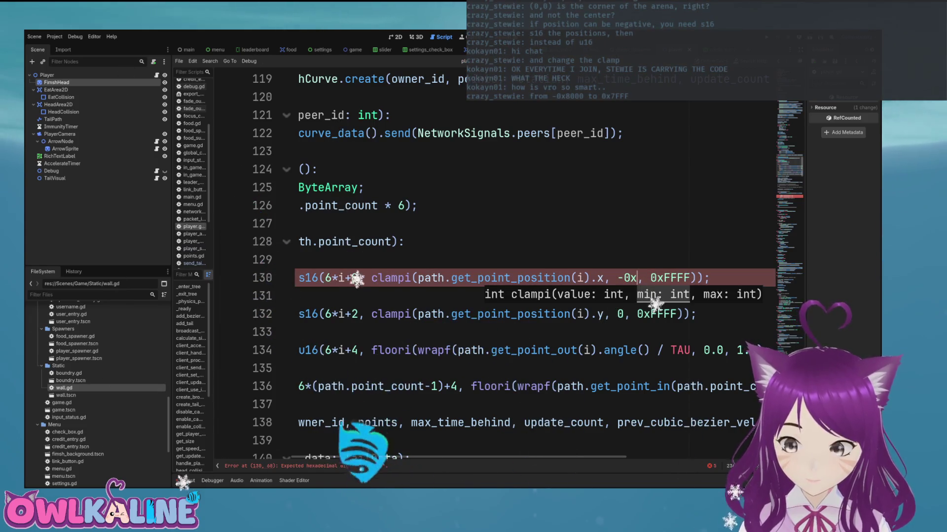
{"action": "type", "text": "8"}
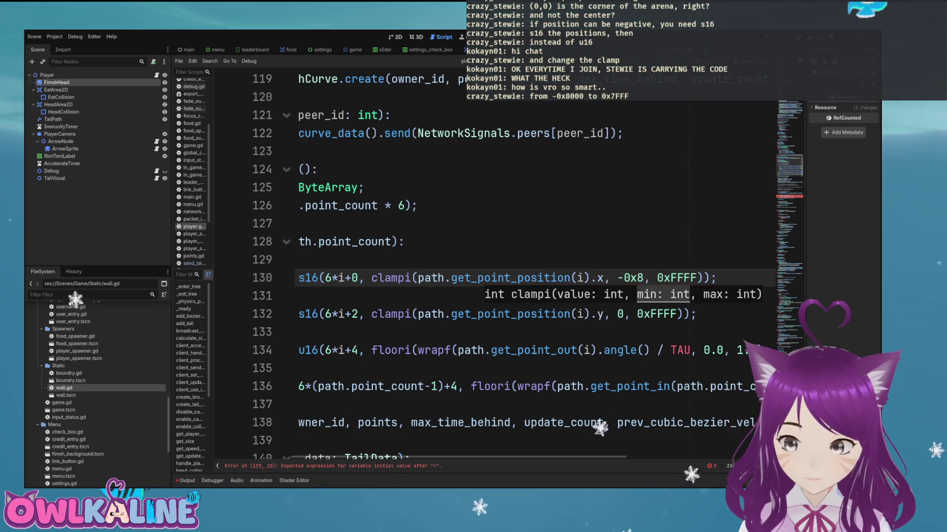
{"action": "type", "text": "000"}
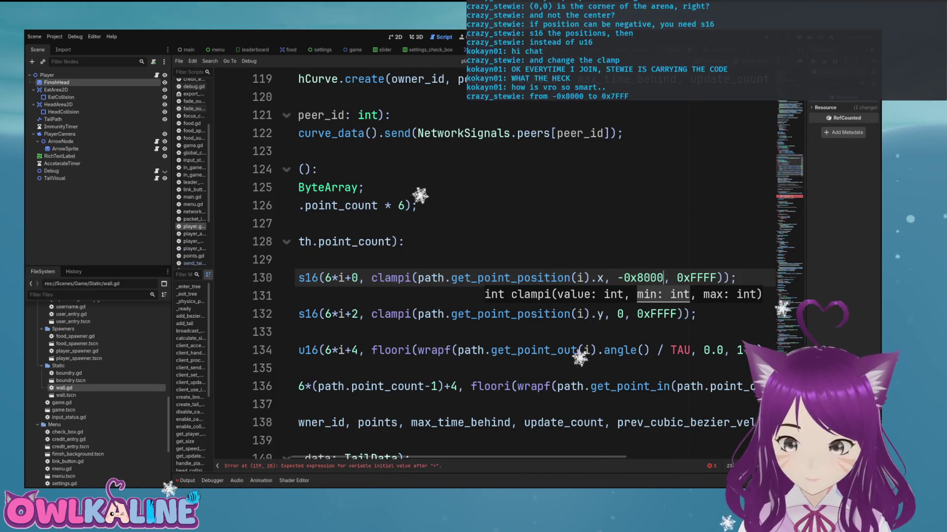
Step: Move to the y position clamp on line 132 to edit its -0x8000 and 0x7FFF limits
{"action": "left_click", "coordinate": [758, 314]}
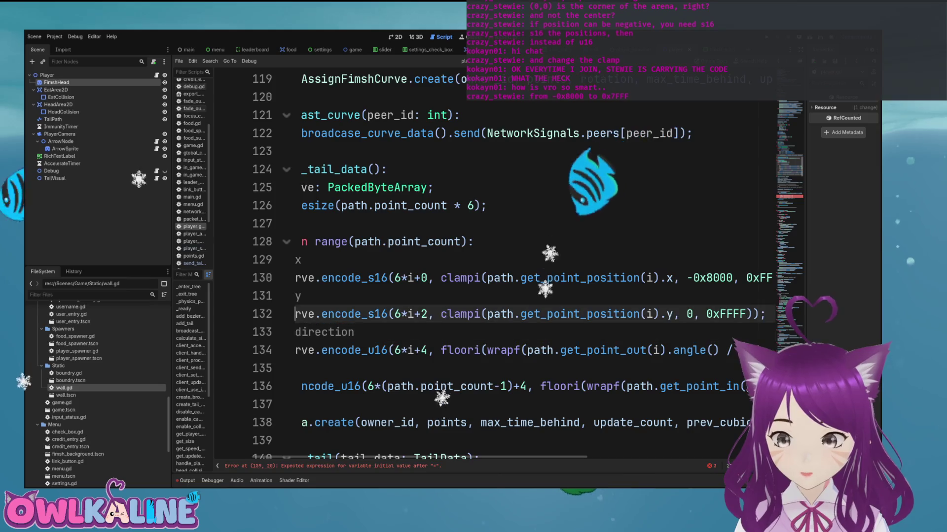
{"action": "left_click", "coordinate": [730, 314]}
{"action": "type", "text": "-0x800"}
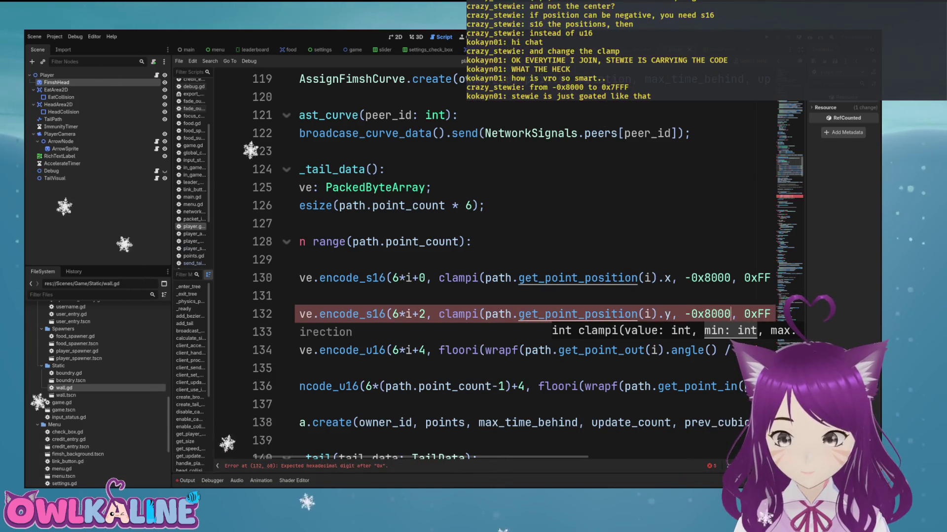
{"action": "key", "text": "End"}
{"action": "key", "text": "Up"}
{"action": "key", "text": "Up"}
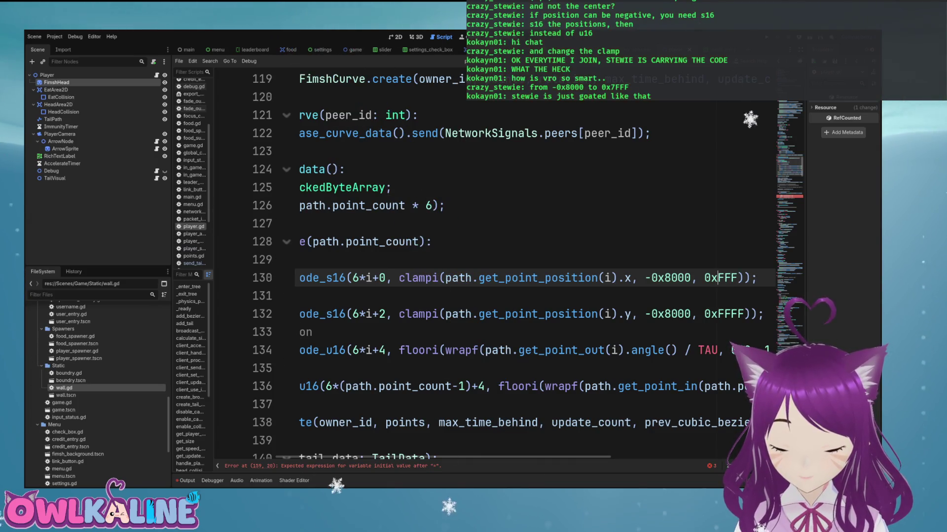
{"action": "key", "text": "Down"}
{"action": "key", "text": "Down"}
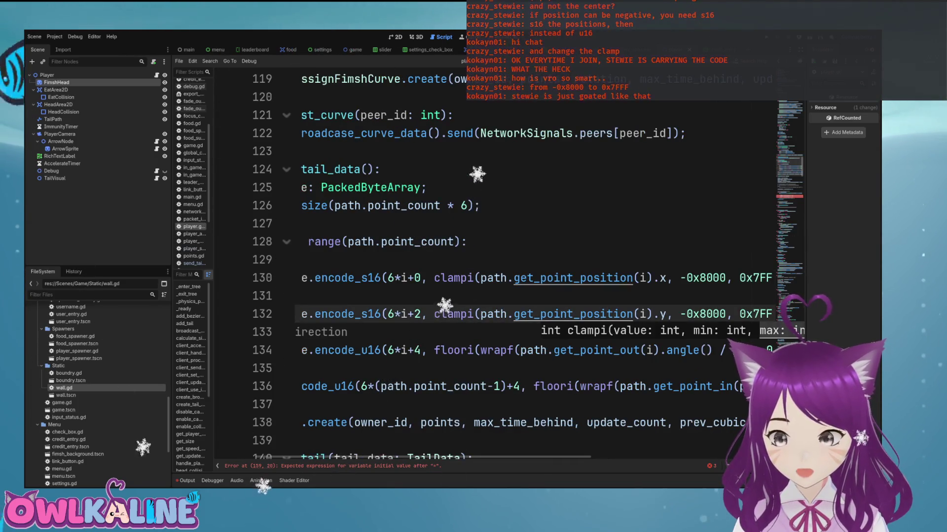
{"action": "key", "text": "End"}
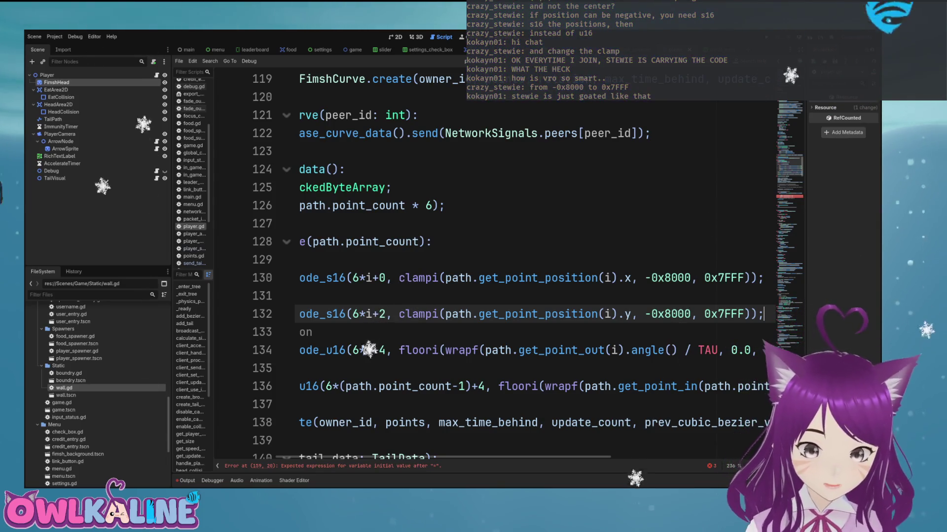
{"action": "key", "text": "Home"}
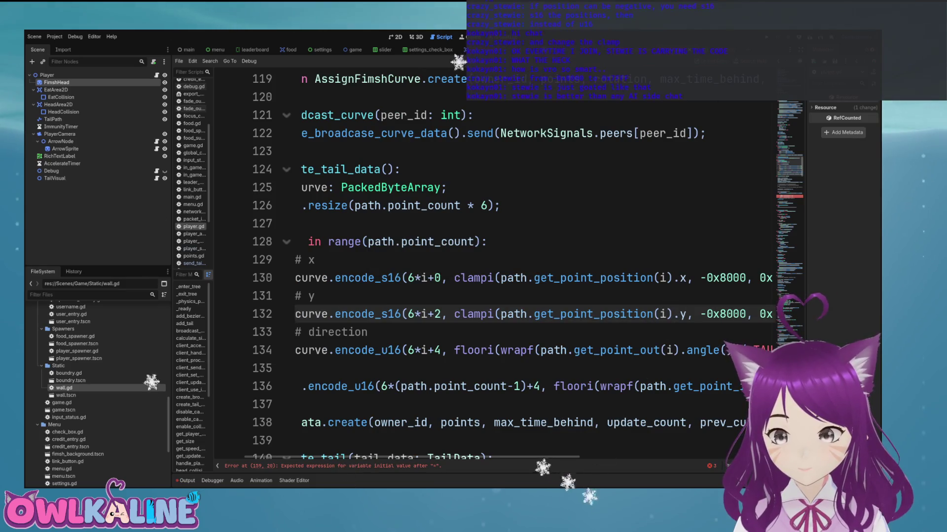
Step: Scroll to update_tail and review the set_point_position call on line 157
{"action": "scroll", "coordinate": [493, 267], "scroll_direction": "down", "scroll_amount": 6}
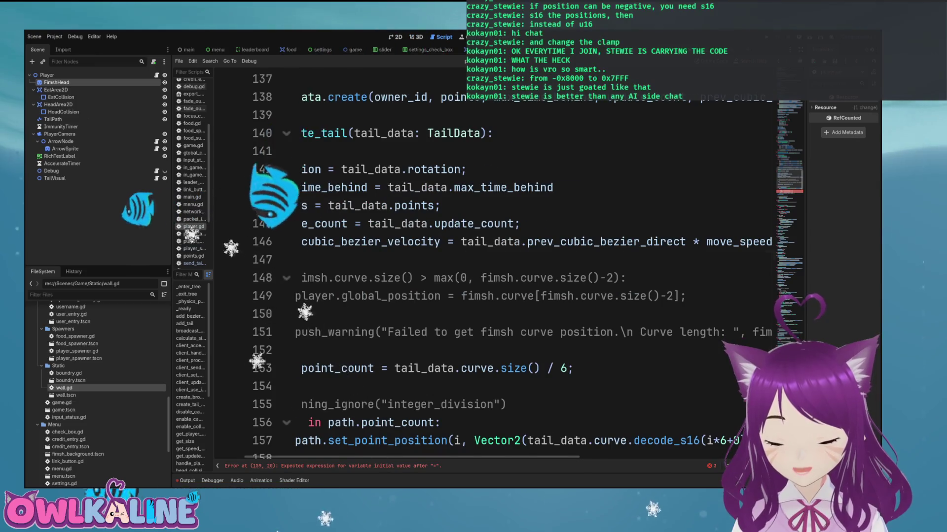
{"action": "scroll", "coordinate": [493, 266], "scroll_direction": "left", "scroll_amount": 2}
{"action": "scroll", "coordinate": [493, 266], "scroll_direction": "down", "scroll_amount": 3}
{"action": "left_click", "coordinate": [296, 296]}
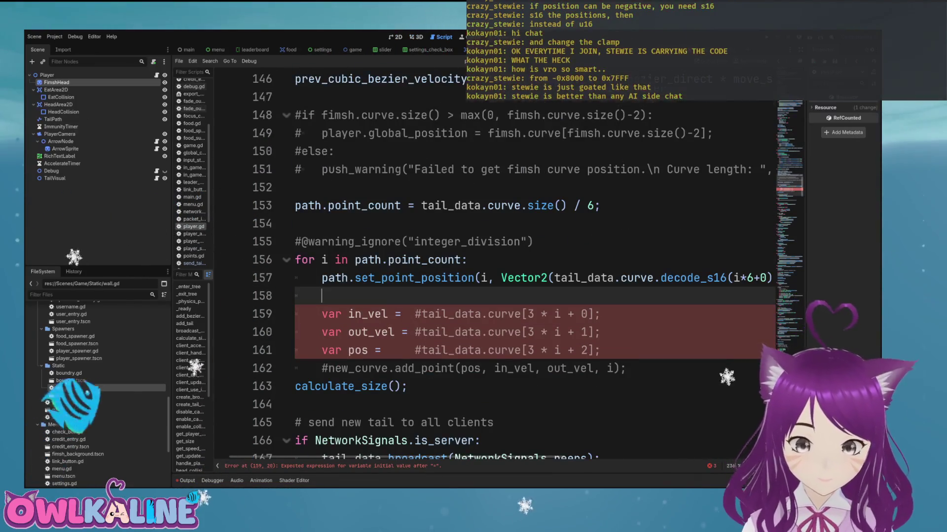
{"action": "scroll", "coordinate": [493, 266], "scroll_direction": "right", "scroll_amount": 4}
{"action": "scroll", "coordinate": [493, 266], "scroll_direction": "right", "scroll_amount": 3}
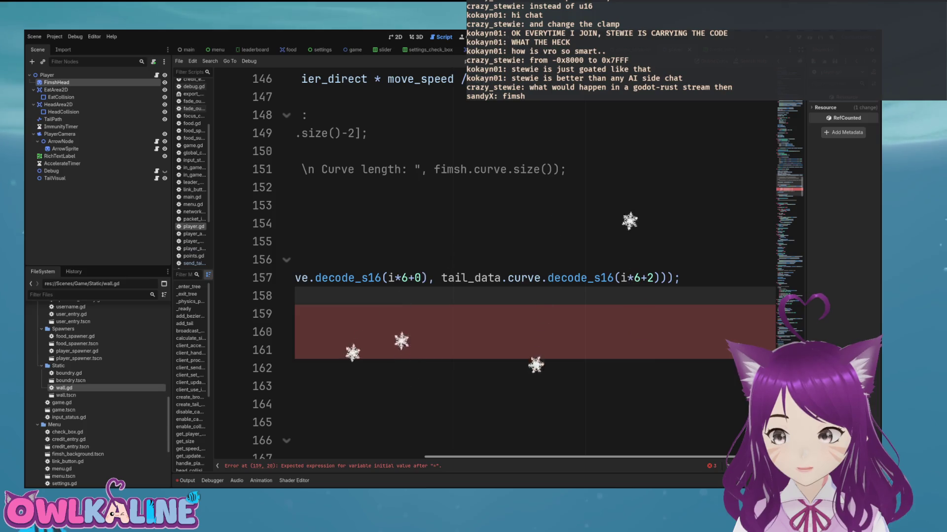
{"action": "scroll", "coordinate": [493, 267], "scroll_direction": "left", "scroll_amount": 5}
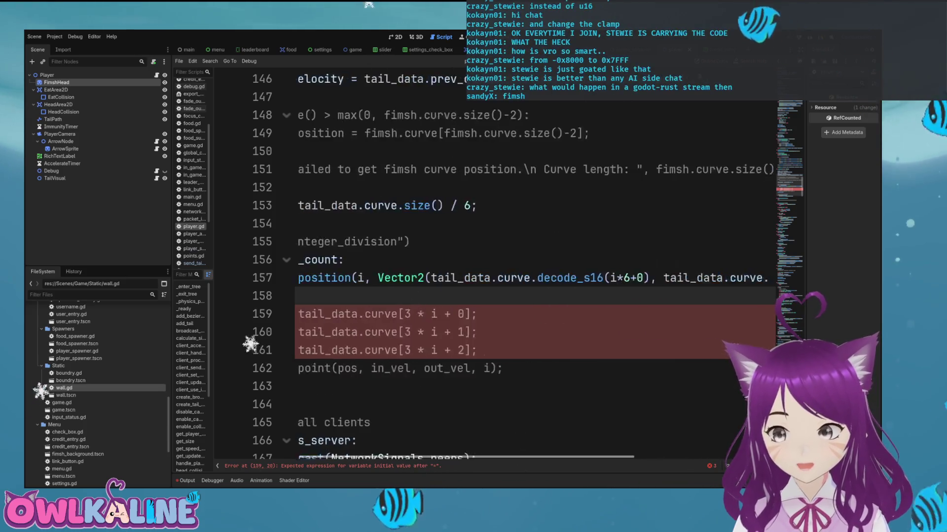
{"action": "scroll", "coordinate": [493, 266], "scroll_direction": "right", "scroll_amount": 3}
{"action": "scroll", "coordinate": [493, 266], "scroll_direction": "left", "scroll_amount": 2}
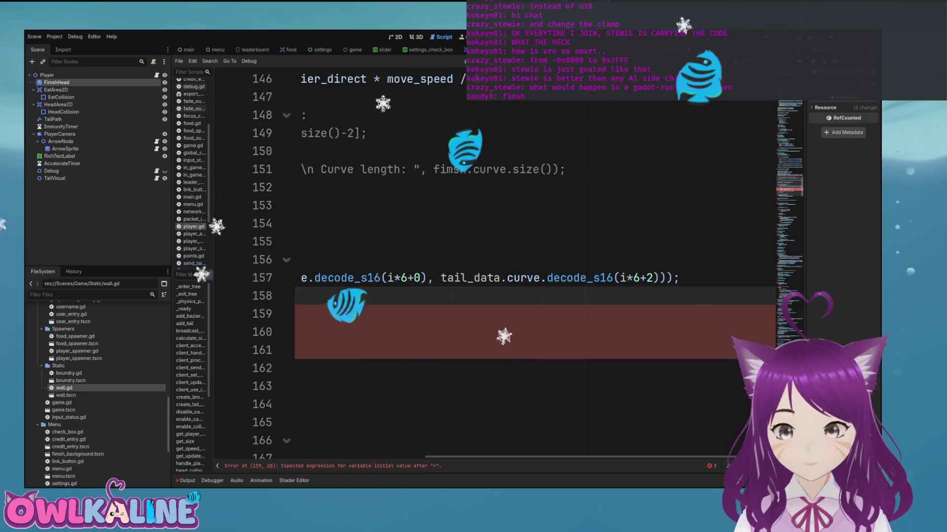
{"action": "left_click", "coordinate": [670, 277]}
{"action": "key", "text": "ctrl+minus"}
{"action": "key", "text": "ctrl+minus"}
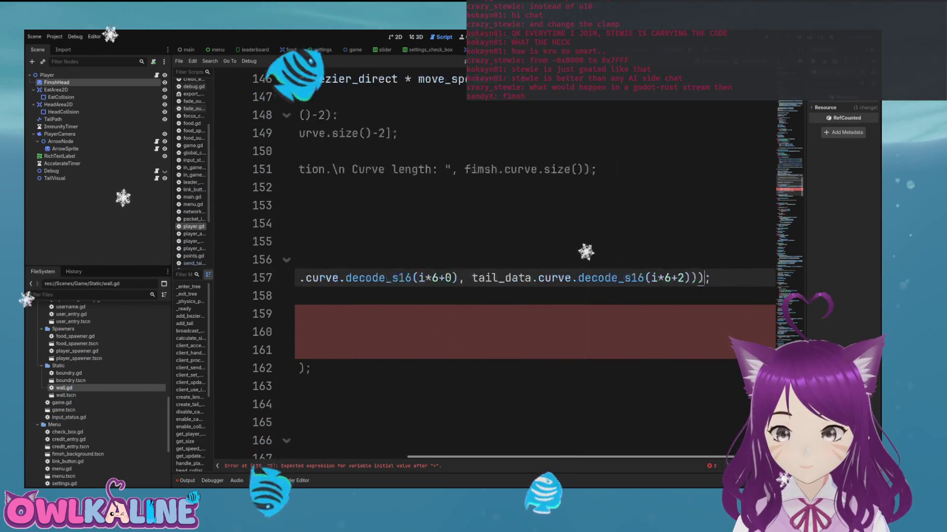
{"action": "key", "text": "ctrl+equal"}
{"action": "key", "text": "ctrl+equal"}
{"action": "scroll", "coordinate": [493, 266], "scroll_direction": "right", "scroll_amount": 3}
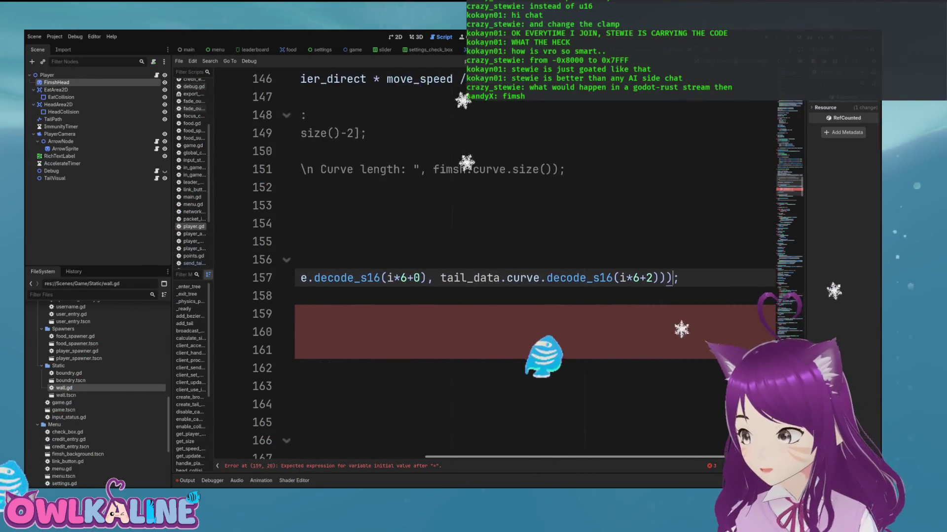
{"action": "scroll", "coordinate": [493, 267], "scroll_direction": "right", "scroll_amount": 1}
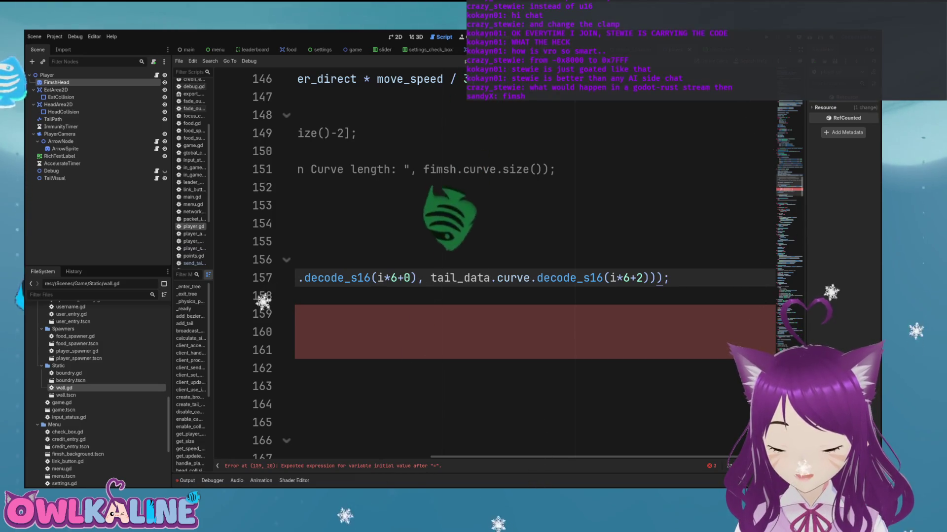
{"action": "scroll", "coordinate": [493, 266], "scroll_direction": "left", "scroll_amount": 10}
{"action": "left_click", "coordinate": [502, 278]}
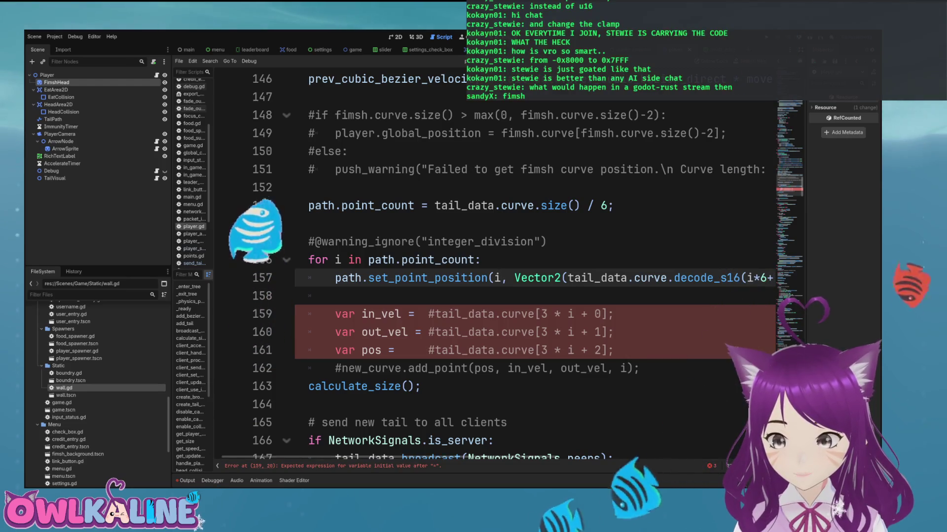
{"action": "scroll", "coordinate": [493, 266], "scroll_direction": "right", "scroll_amount": 9}
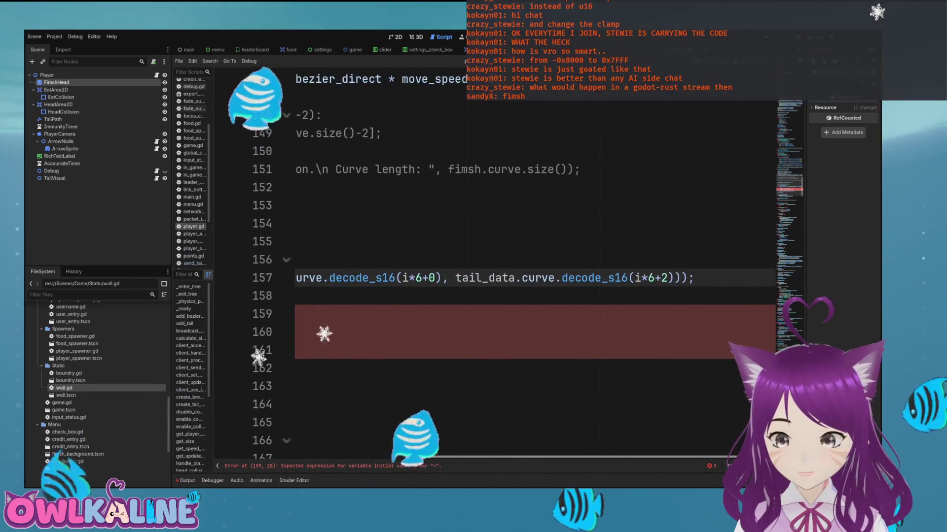
{"action": "scroll", "coordinate": [493, 266], "scroll_direction": "left", "scroll_amount": 9}
Step: Insert a new empty line below line 158 in the point loop
{"action": "left_click", "coordinate": [349, 296]}
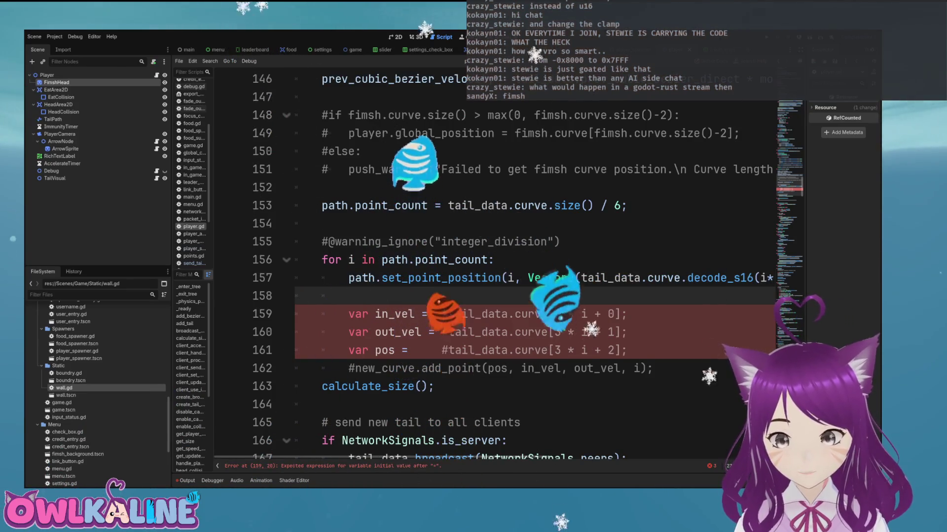
{"action": "key", "text": "Return"}
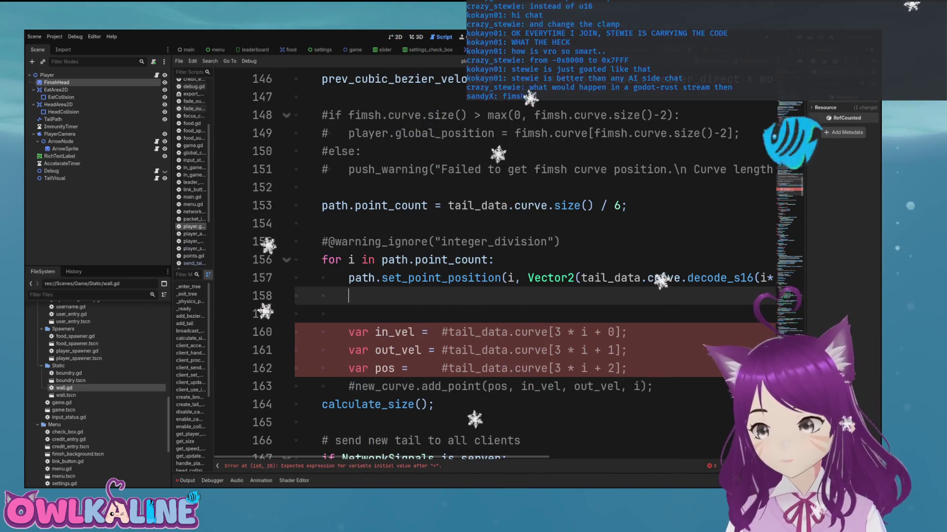
{"action": "scroll", "coordinate": [493, 266], "scroll_direction": "up", "scroll_amount": 8}
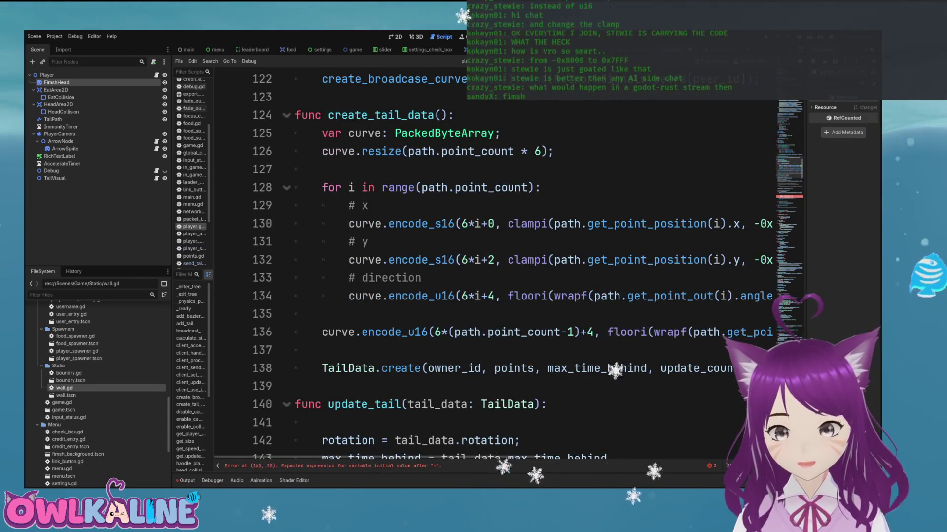
{"action": "scroll", "coordinate": [493, 267], "scroll_direction": "right", "scroll_amount": 10}
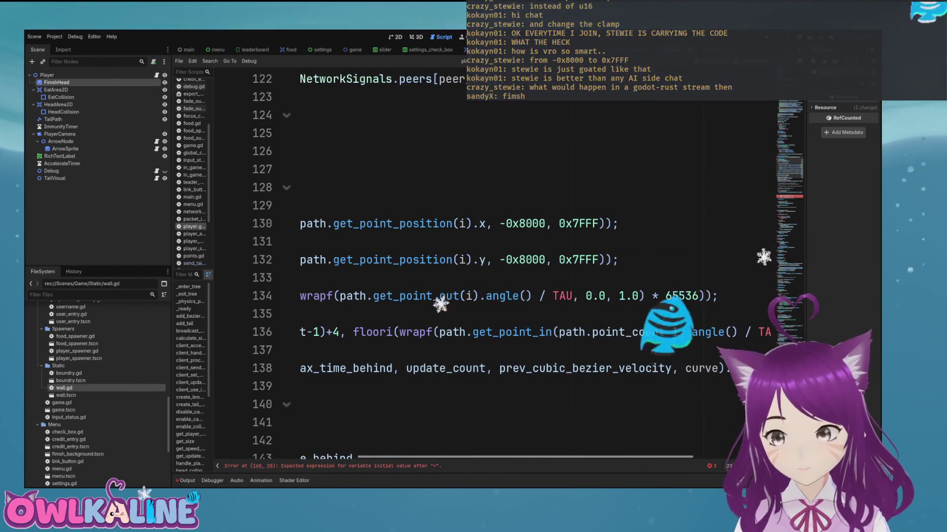
{"action": "scroll", "coordinate": [493, 266], "scroll_direction": "left", "scroll_amount": 10}
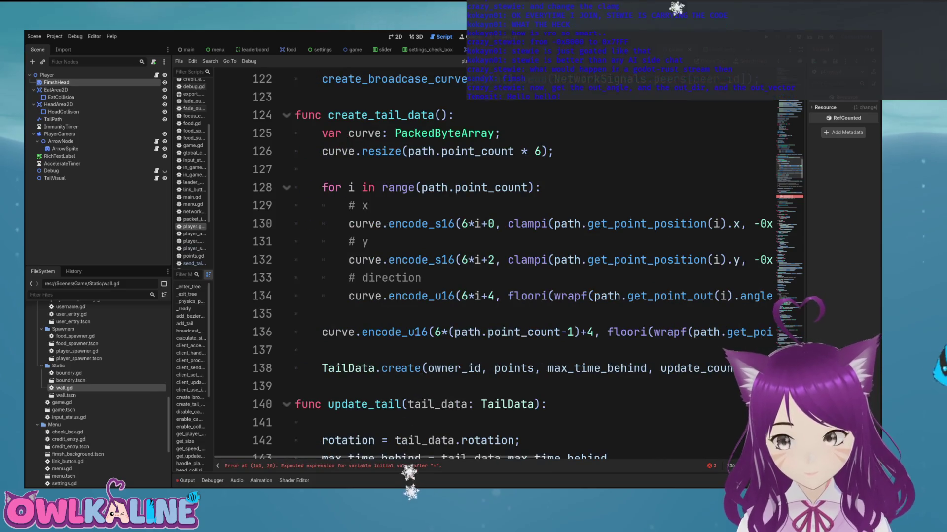
{"action": "scroll", "coordinate": [493, 266], "scroll_direction": "down", "scroll_amount": 3}
{"action": "scroll", "coordinate": [493, 266], "scroll_direction": "up", "scroll_amount": 1}
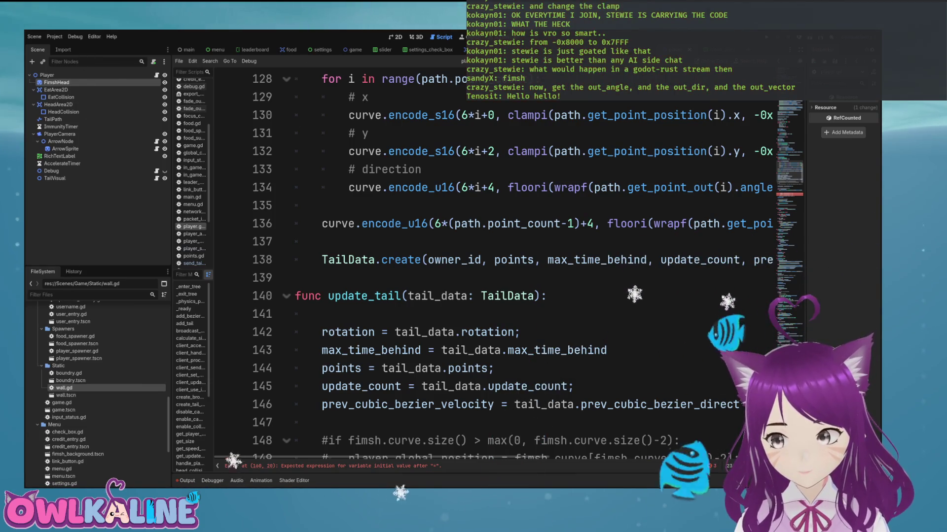
{"action": "scroll", "coordinate": [493, 267], "scroll_direction": "down", "scroll_amount": 3}
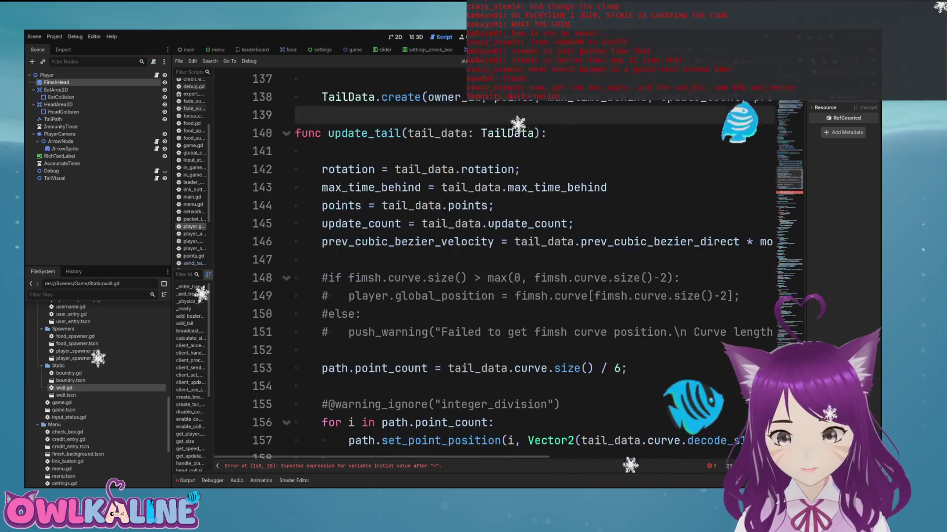
{"action": "scroll", "coordinate": [493, 266], "scroll_direction": "down", "scroll_amount": 5}
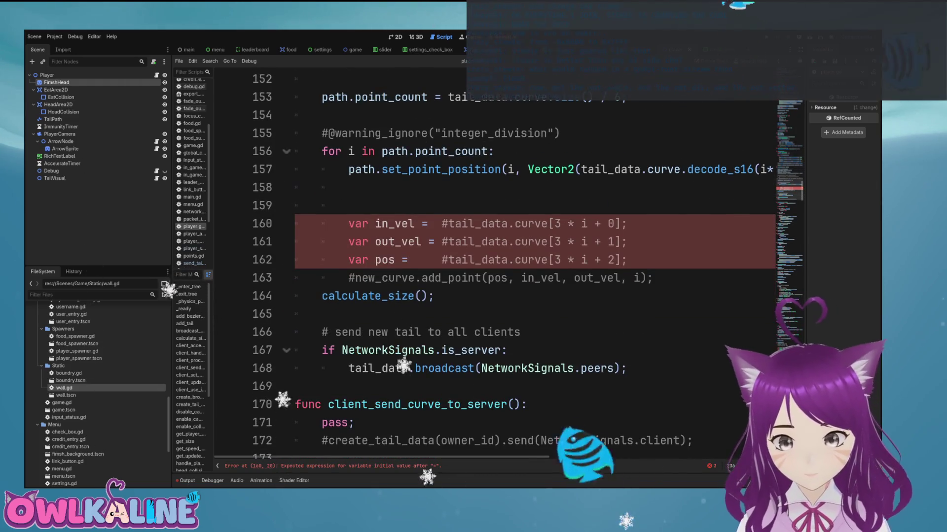
Step: Add another line below line 158 and start typing a var declaration
{"action": "scroll", "coordinate": [493, 267], "scroll_direction": "up", "scroll_amount": 2}
{"action": "left_click", "coordinate": [348, 296]}
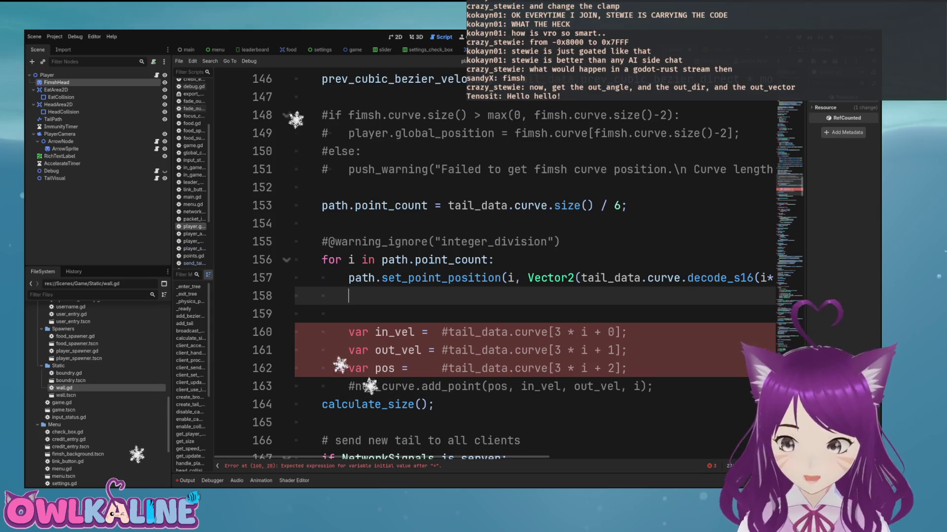
{"action": "key", "text": "Return"}
{"action": "type", "text": "VAR OU"}
{"action": "key", "text": "BackSpace"}
{"action": "key", "text": "BackSpace"}
{"action": "key", "text": "BackSpace"}
{"action": "key", "text": "BackSpace"}
{"action": "key", "text": "BackSpace"}
{"action": "key", "text": "BackSpace"}
{"action": "type", "text": "var"}
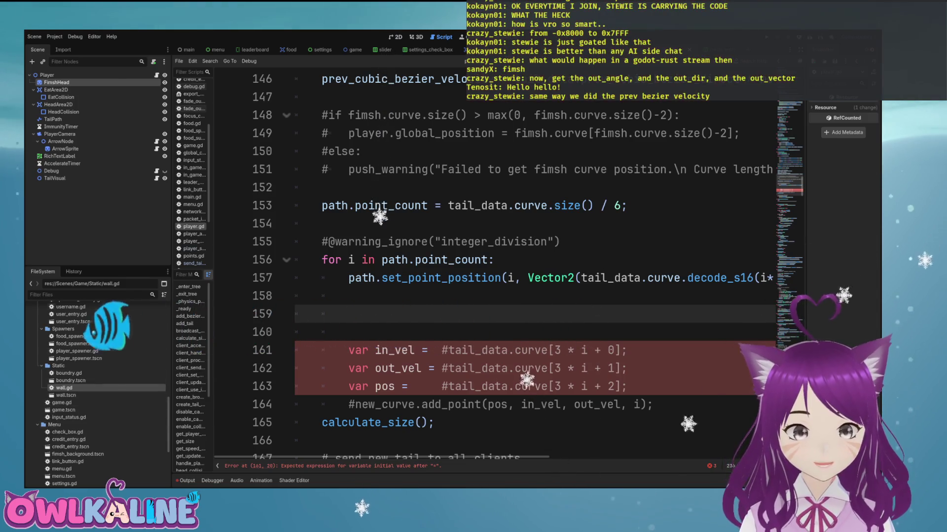
{"action": "scroll", "coordinate": [98, 384], "scroll_direction": "up", "scroll_amount": 3}
{"action": "scroll", "coordinate": [99, 385], "scroll_direction": "up", "scroll_amount": 10}
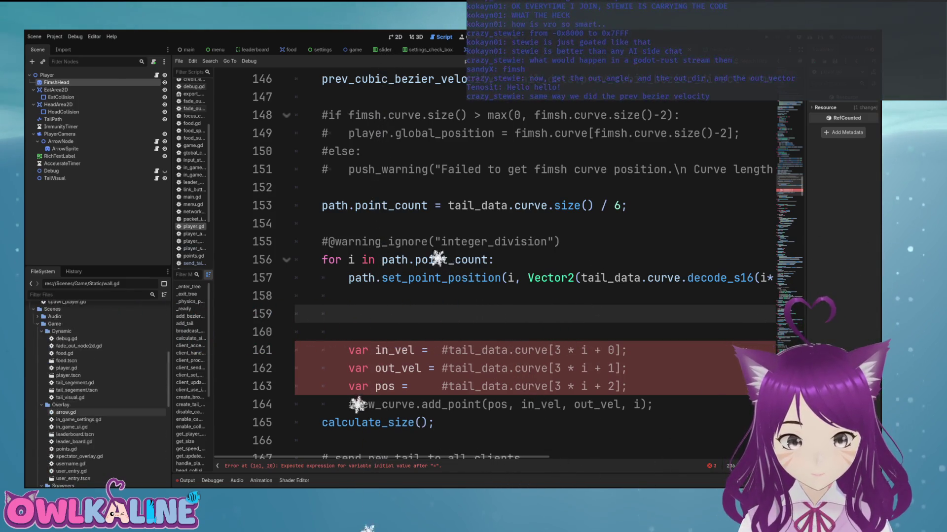
{"action": "scroll", "coordinate": [99, 417], "scroll_direction": "up", "scroll_amount": 6}
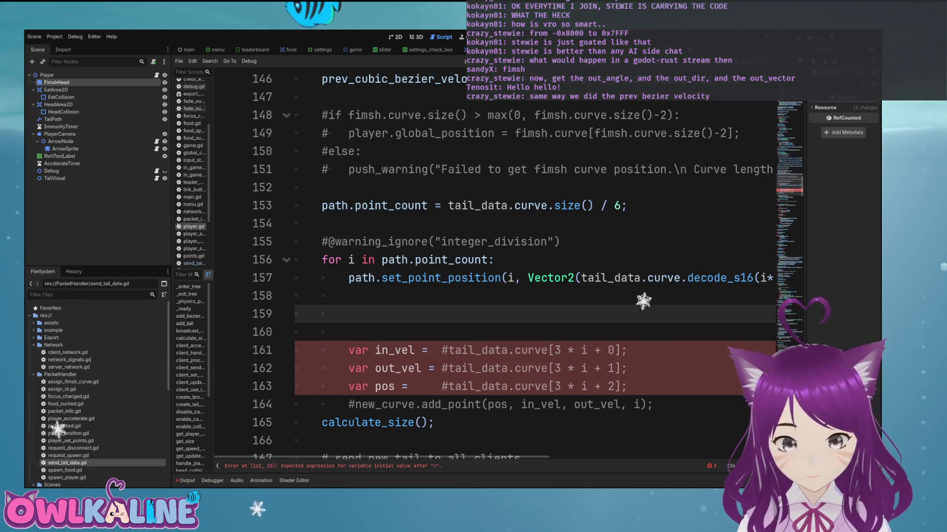
Step: Copy the Vector2.from_angle expression from send_tail_data.gd and paste it onto player.gd line 159
{"action": "double_click", "coordinate": [79, 463]}
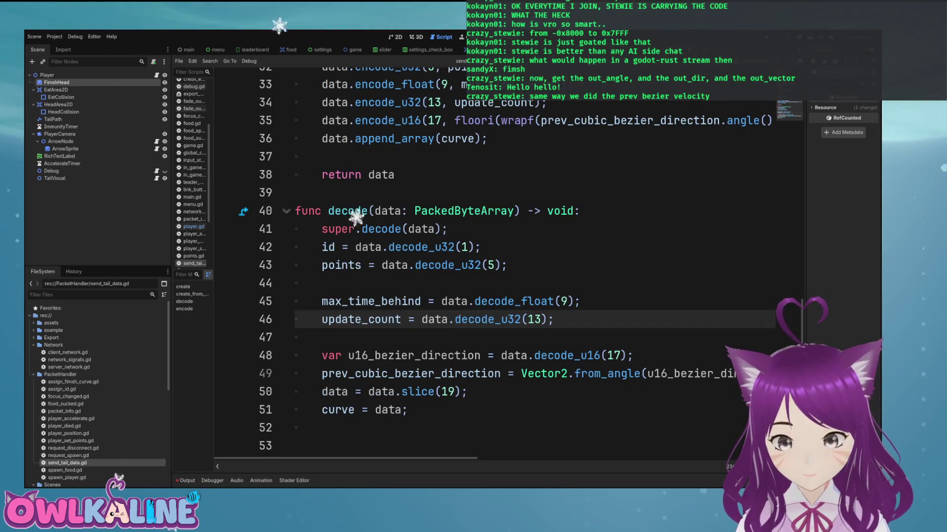
{"action": "scroll", "coordinate": [493, 374], "scroll_direction": "right", "scroll_amount": 5}
{"action": "mouse_move", "coordinate": [671, 374]}
{"action": "left_mouse_down"}
{"action": "mouse_move", "coordinate": [348, 373]}
{"action": "mouse_move", "coordinate": [514, 373]}
{"action": "left_mouse_up"}
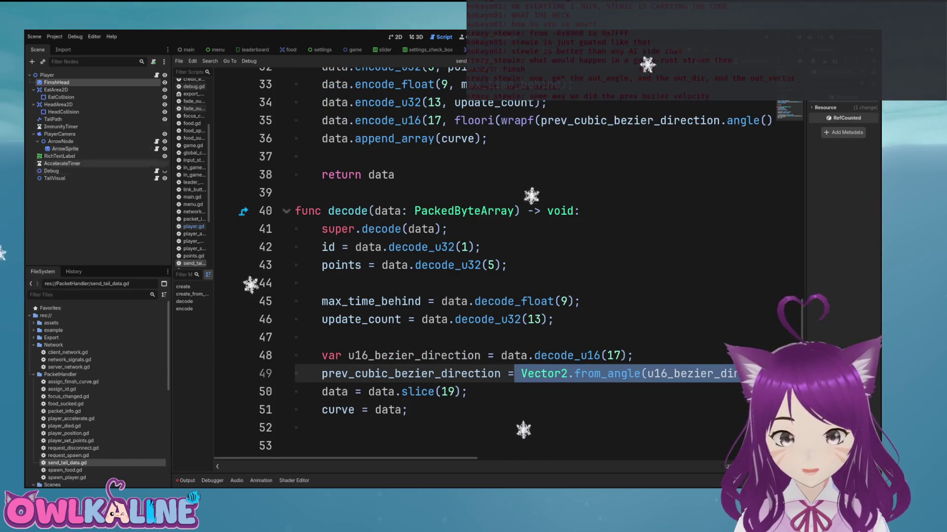
{"action": "left_click", "coordinate": [194, 226]}
{"action": "type", "text": "Vector2.from_angle(u16_bezier_direction * TAU / 65536);"}
{"action": "double_click", "coordinate": [547, 314]}
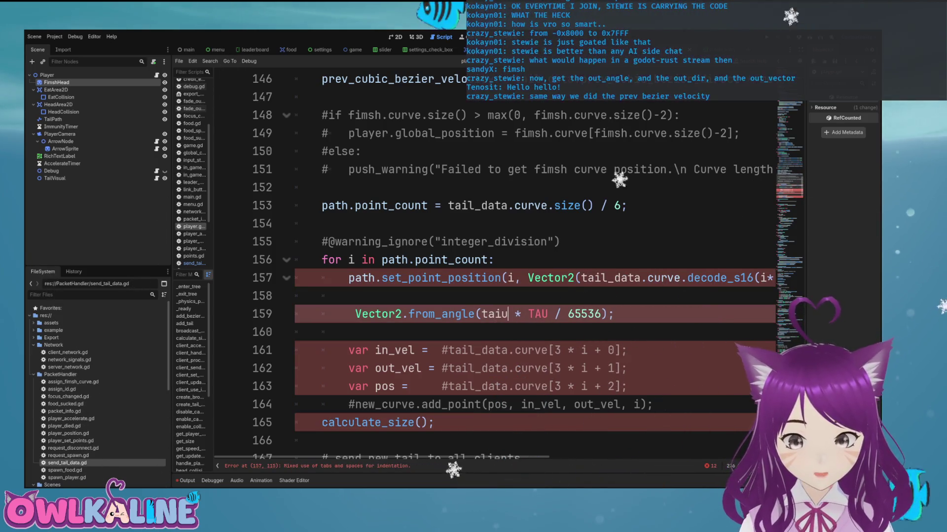
Step: Replace u16_bezier_direction with tail_data.curve.decode_u16(i*6+4) and check lines 157 and 159
{"action": "type", "text": "l_data.curve"}
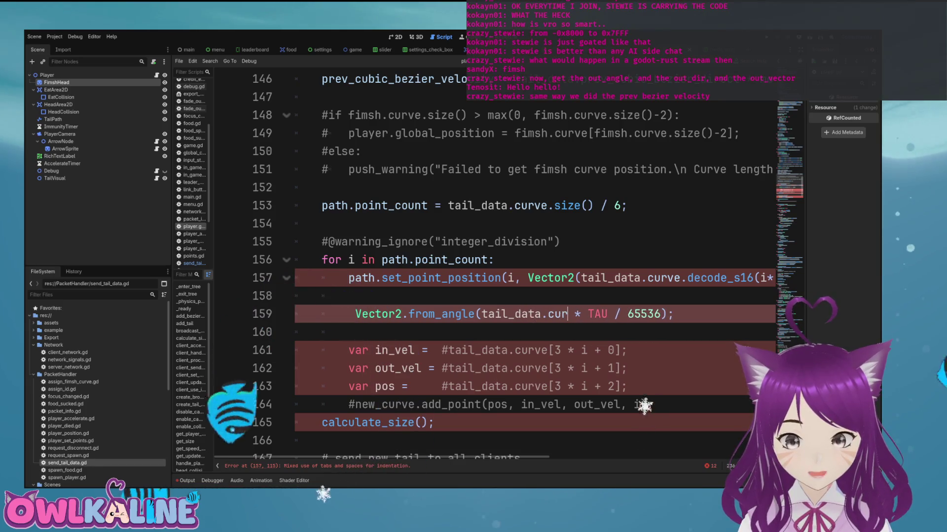
{"action": "key", "text": "BackSpace"}
{"action": "key", "text": "BackSpace"}
{"action": "type", "text": "code_u16(i"}
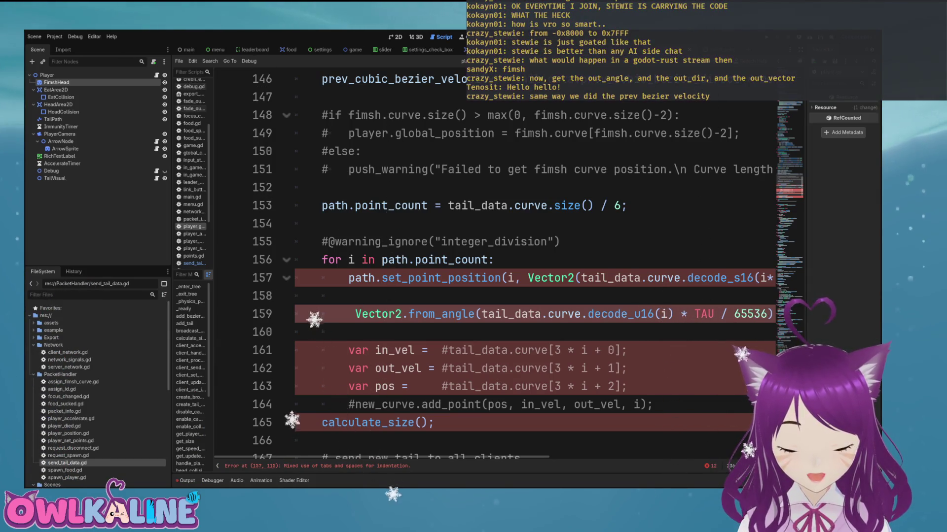
{"action": "type", "text": "4"}
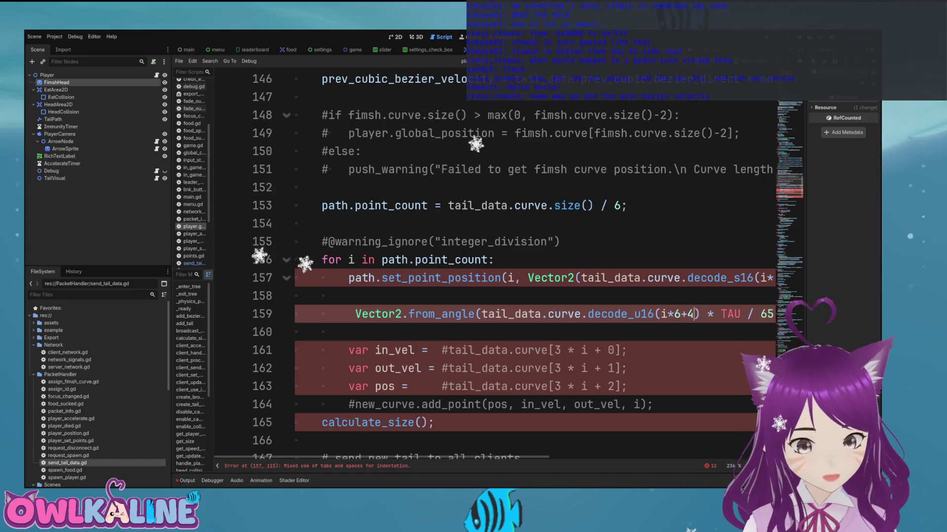
{"action": "key", "text": "End"}
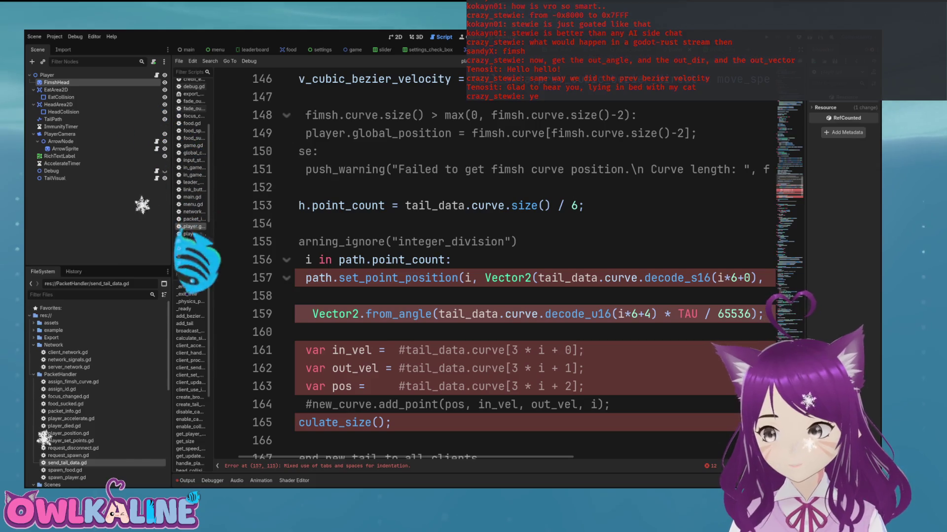
{"action": "key", "text": "Up"}
{"action": "key", "text": "Up"}
{"action": "key", "text": "End"}
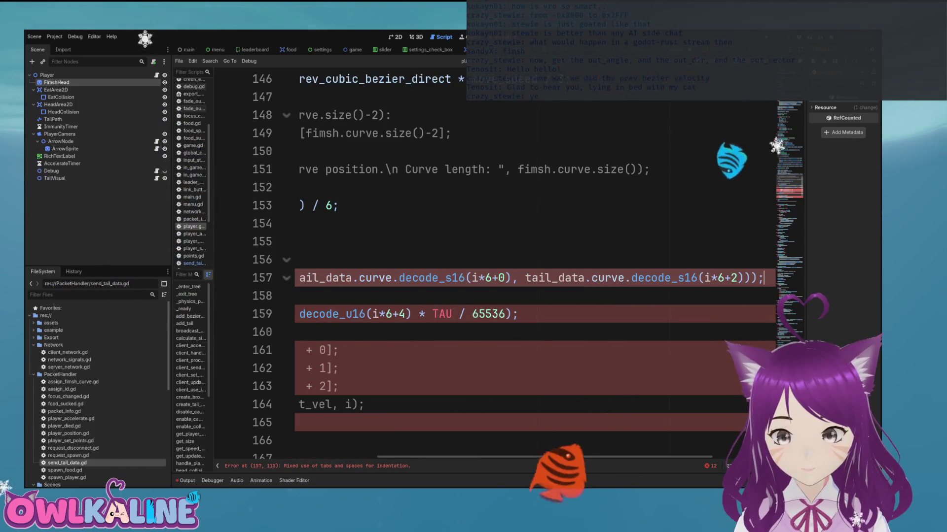
{"action": "key", "text": "Home"}
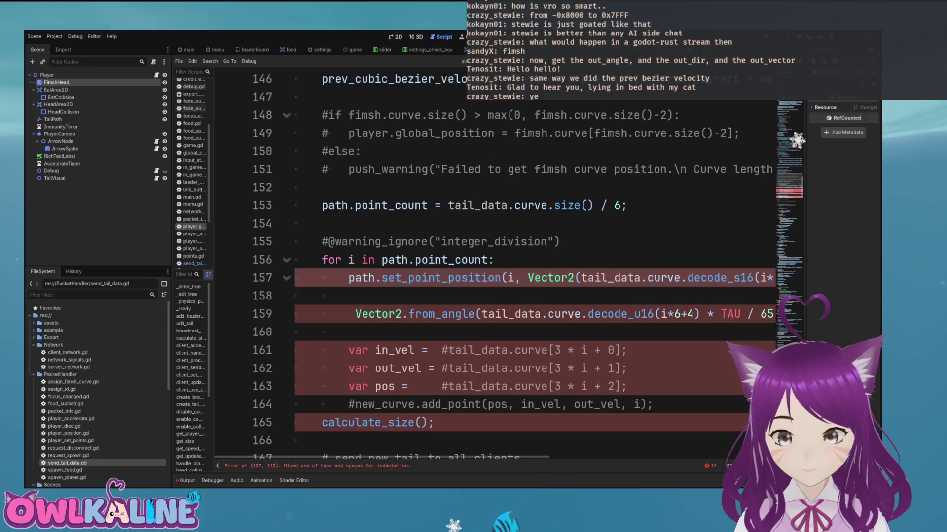
{"action": "key", "text": "Down"}
{"action": "key", "text": "Down"}
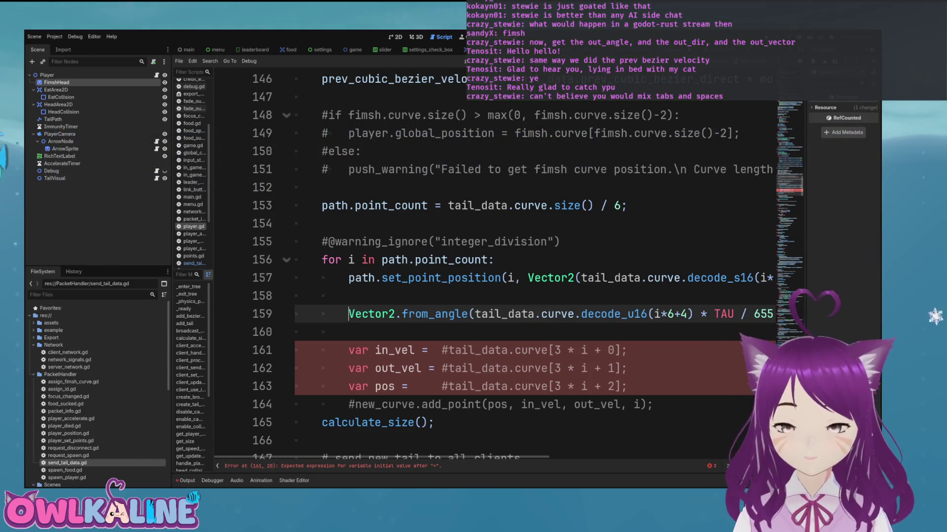
Step: Prefix line 159 with 'var out_data = ' and move the caret to blank line 160
{"action": "key", "text": "End"}
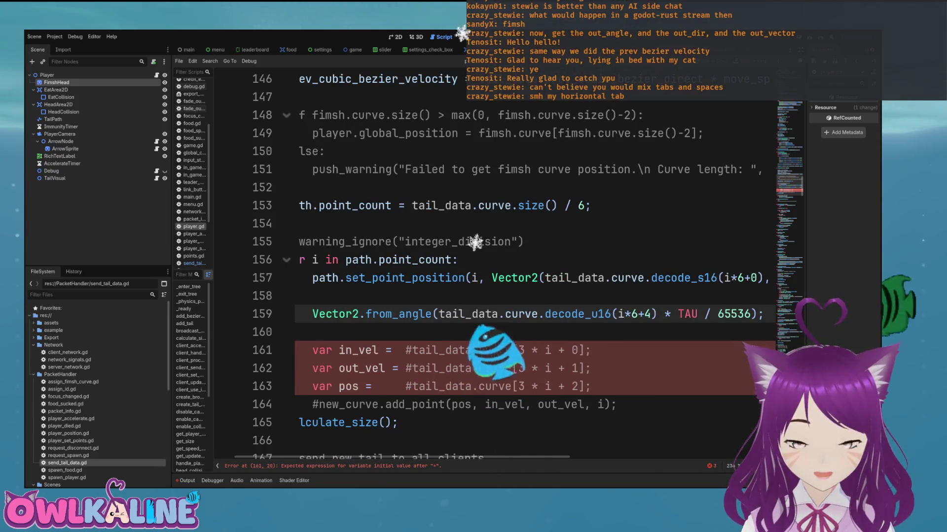
{"action": "key", "text": "Home"}
{"action": "key", "text": "End"}
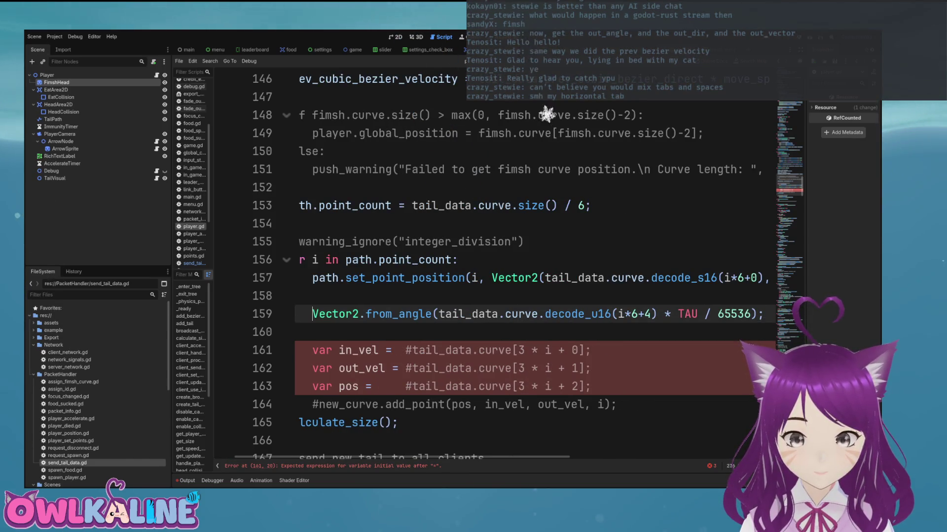
{"action": "key", "text": "Home"}
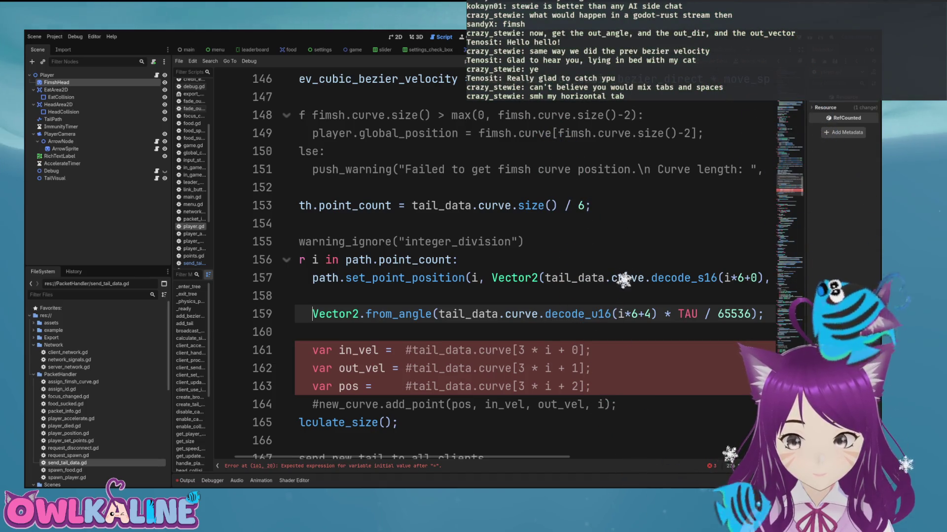
{"action": "key", "text": "Home"}
{"action": "type", "text": "ar out"}
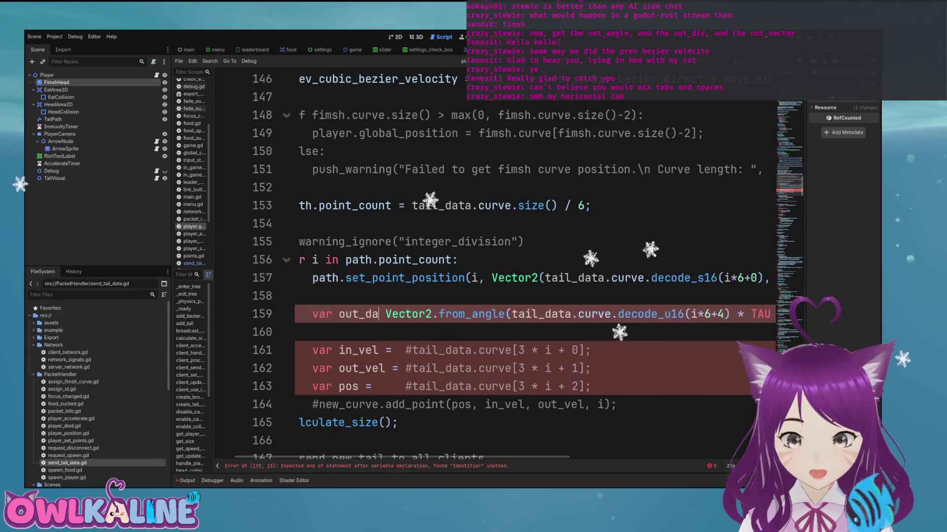
{"action": "type", "text": " ="}
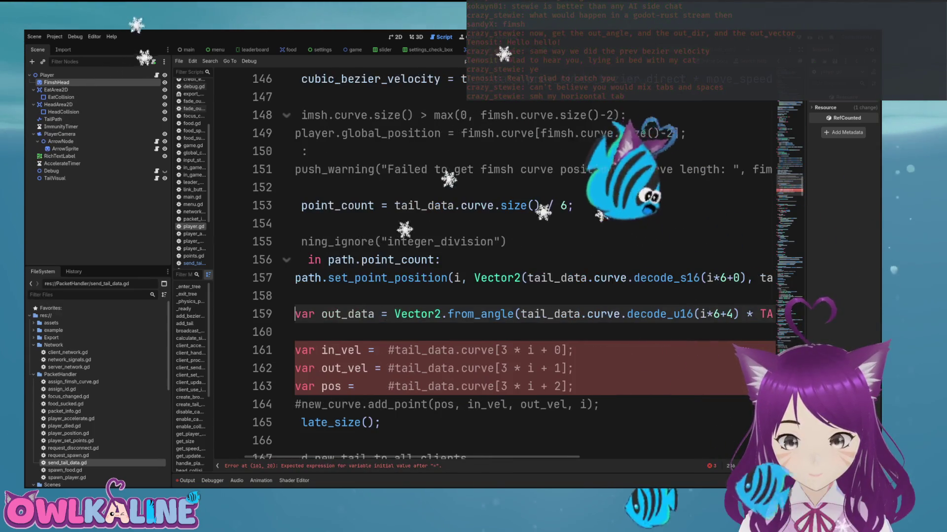
{"action": "key", "text": "Home"}
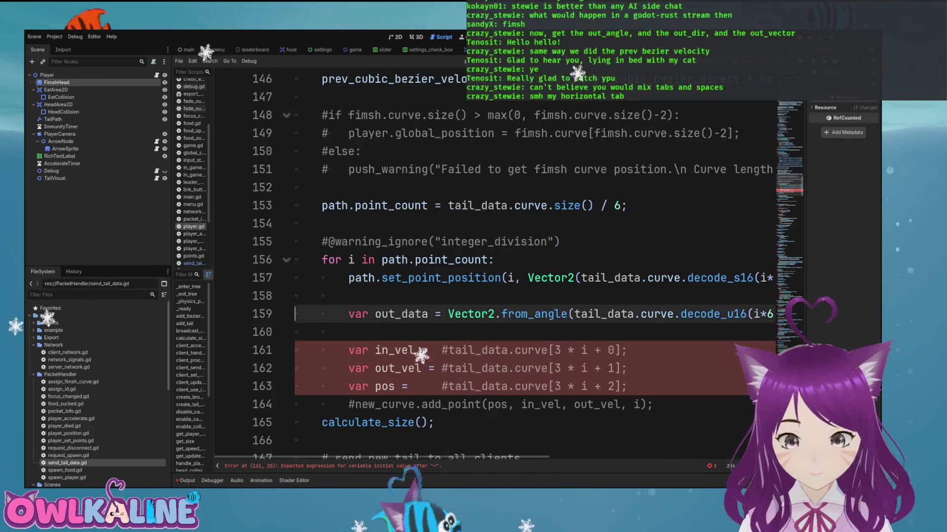
{"action": "key", "text": "End"}
{"action": "key", "text": "Home"}
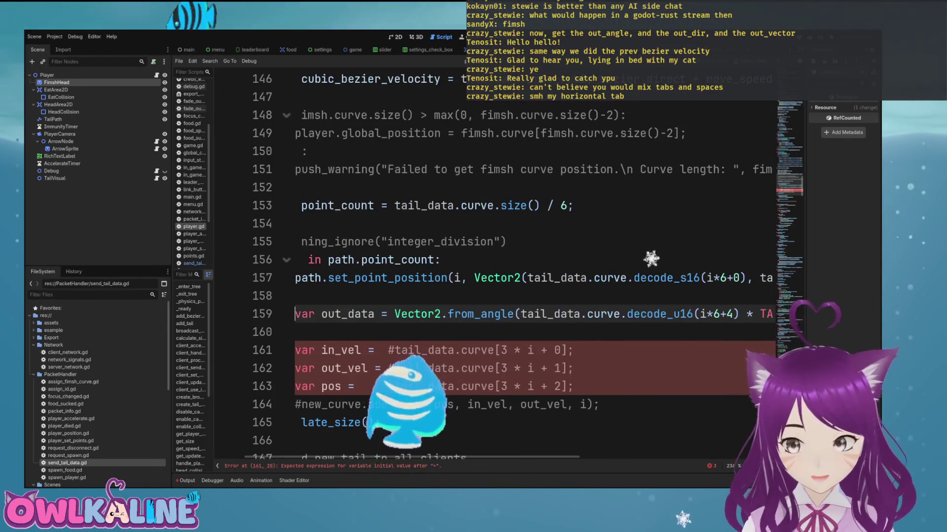
{"action": "key", "text": "Down"}
{"action": "key", "text": "Down"}
{"action": "key", "text": "Down"}
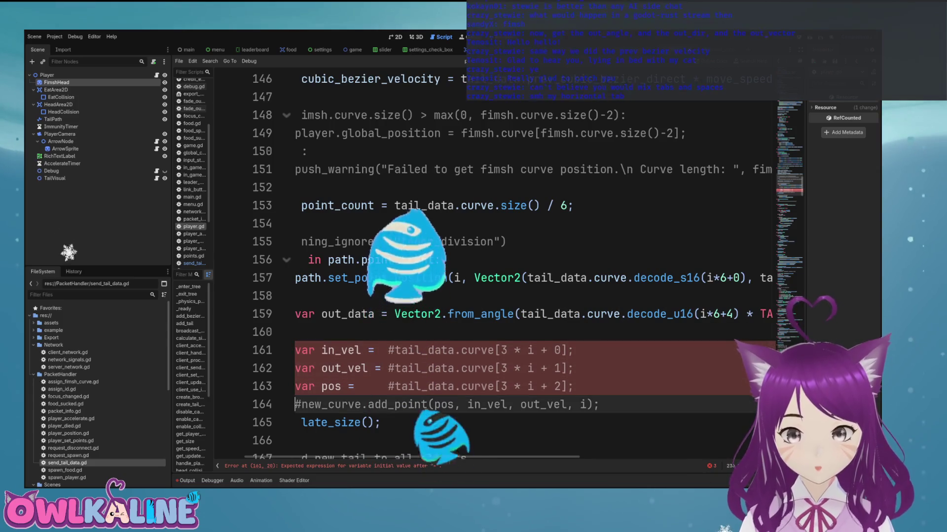
{"action": "key", "text": "Up"}
{"action": "key", "text": "Up"}
{"action": "key", "text": "Up"}
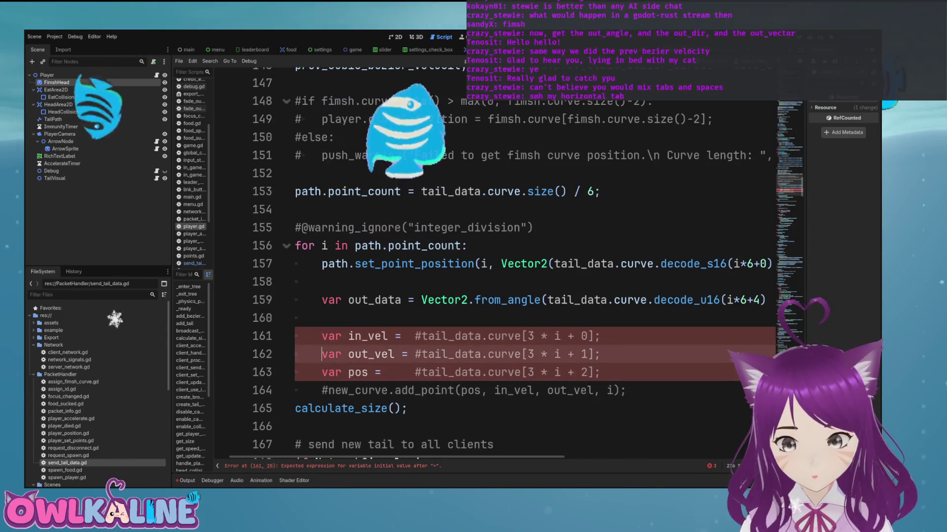
{"action": "key", "text": "Up"}
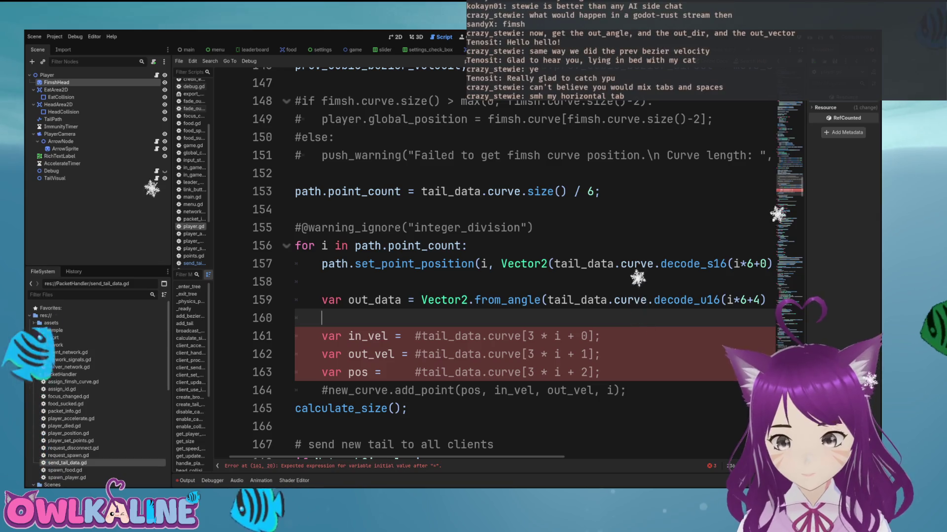
Step: Comment out the old in_vel, out_vel and pos var lines with #
{"action": "key", "text": "Down"}
{"action": "type", "text": "#"}
{"action": "key", "text": "Down"}
{"action": "key", "text": "Home"}
{"action": "type", "text": "#"}
{"action": "key", "text": "Down"}
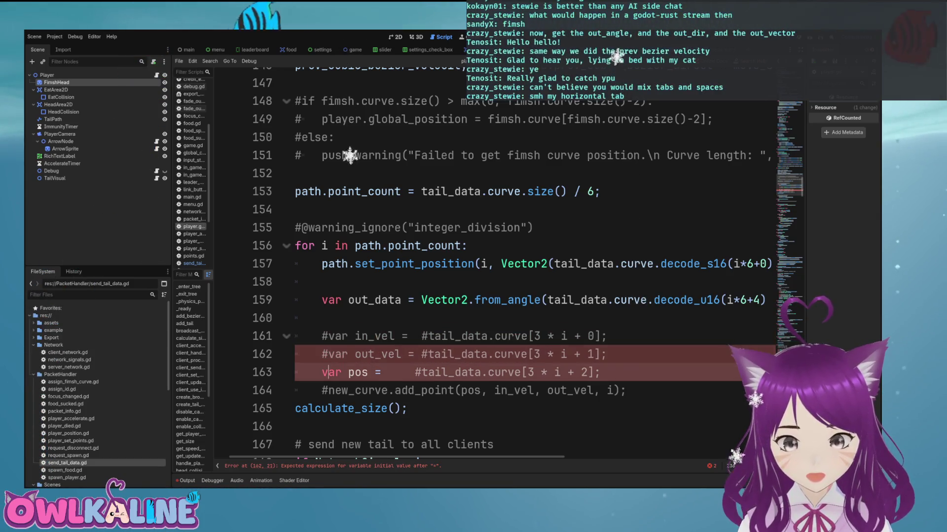
{"action": "key", "text": "Home"}
{"action": "type", "text": "#"}
Step: Insert a path.set_point_in(i, ); call on a new line below out_data
{"action": "key", "text": "Up"}
{"action": "key", "text": "Up"}
{"action": "key", "text": "Up"}
{"action": "key", "text": "Return"}
{"action": "key", "text": "Return"}
{"action": "key", "text": "Up"}
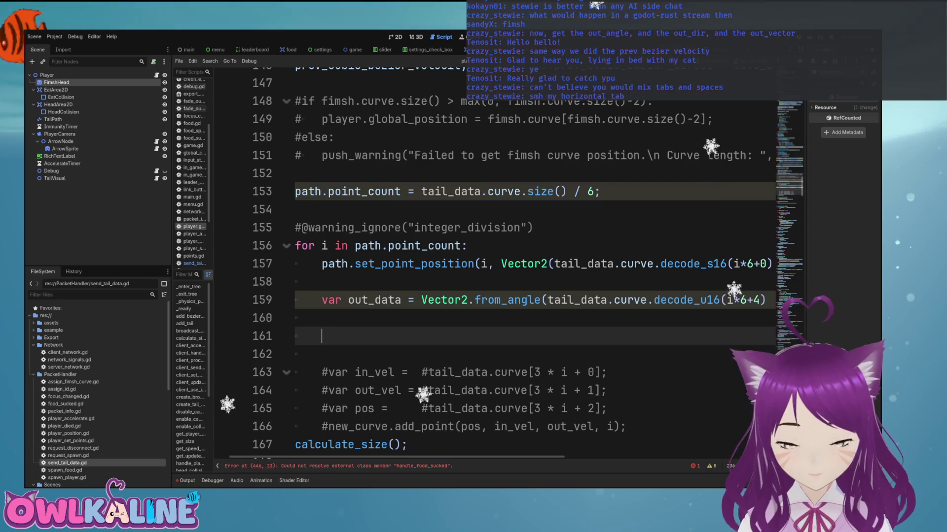
{"action": "type", "text": "path.set_p"}
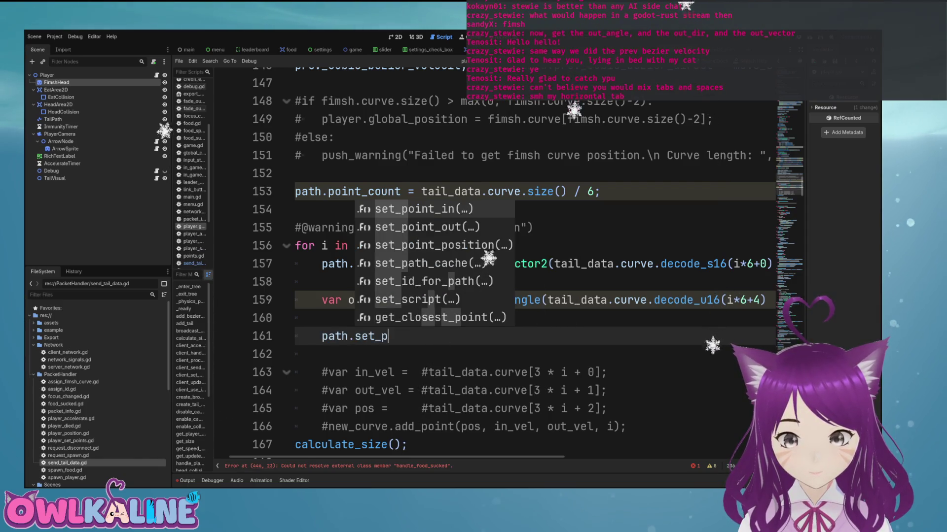
{"action": "key", "text": "Return"}
{"action": "key", "text": "End"}
{"action": "type", "text": ";"}
Step: Add a path.set_point_out(i, ); call beneath it, leaving the second argument empty
{"action": "key", "text": "Return"}
{"action": "type", "text": "path.set"}
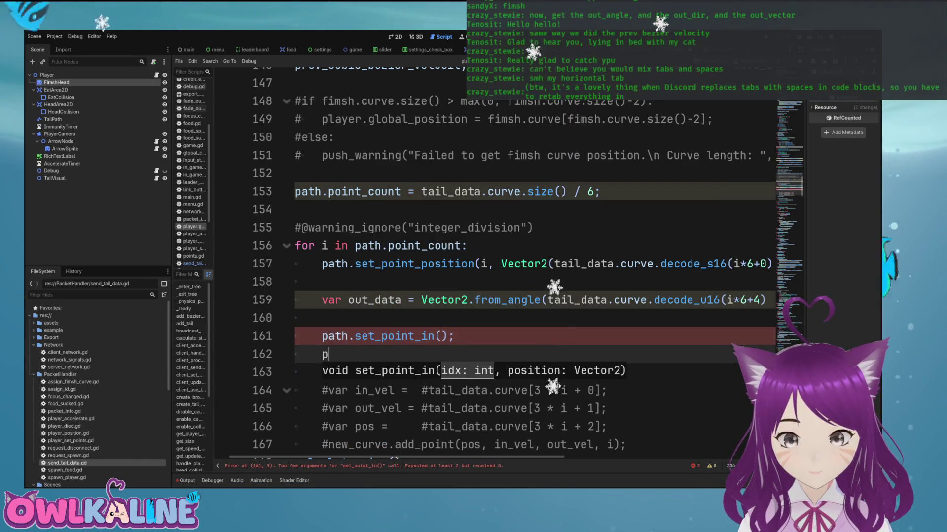
{"action": "key", "text": "Down"}
{"action": "key", "text": "Return"}
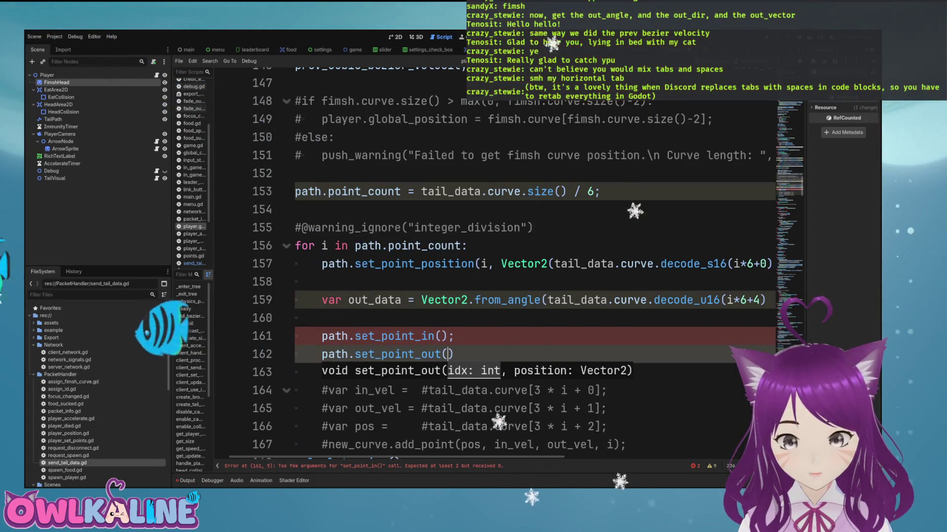
{"action": "type", "text": ","}
{"action": "key", "text": "Up"}
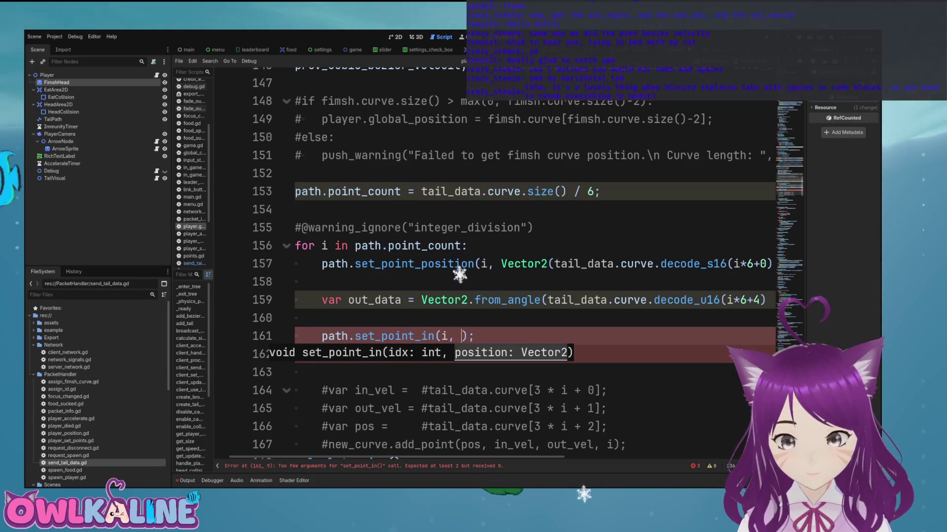
{"action": "key", "text": "Down"}
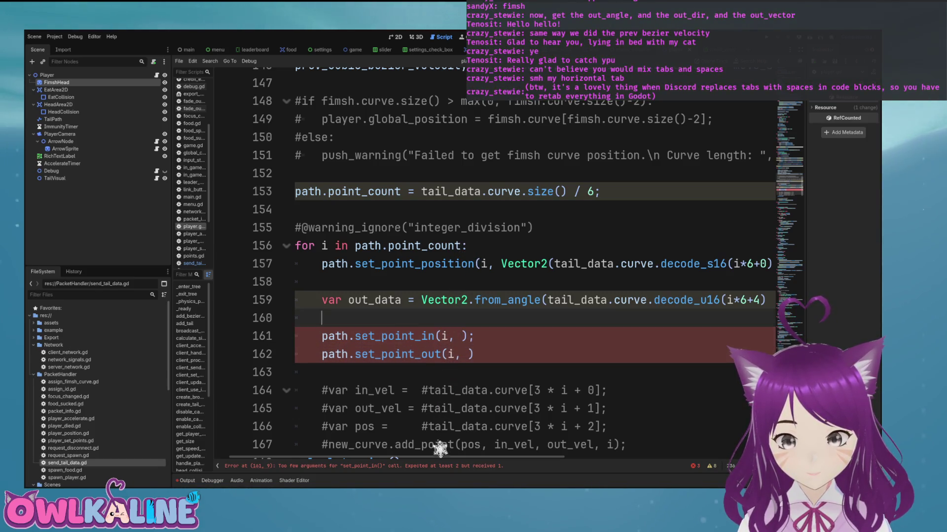
{"action": "key", "text": "End"}
{"action": "type", "text": "l"}
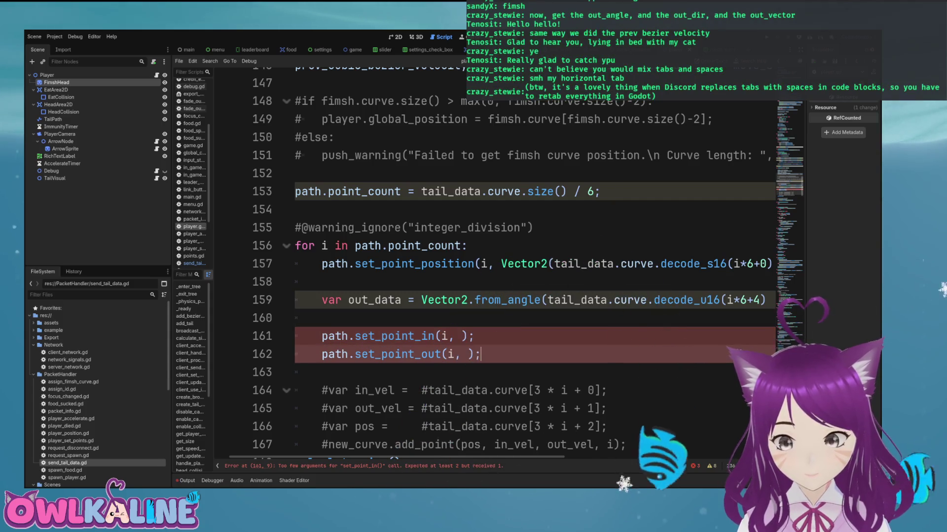
{"action": "left_click", "coordinate": [321, 318]}
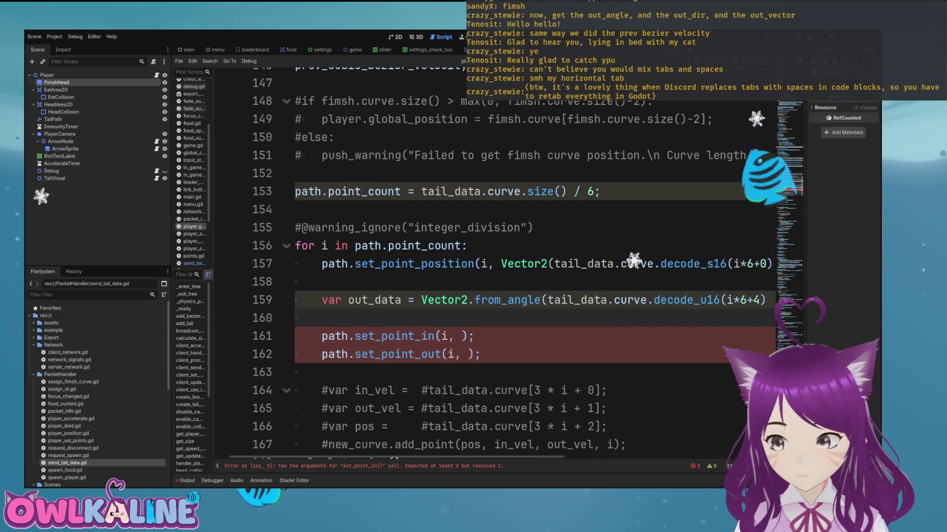
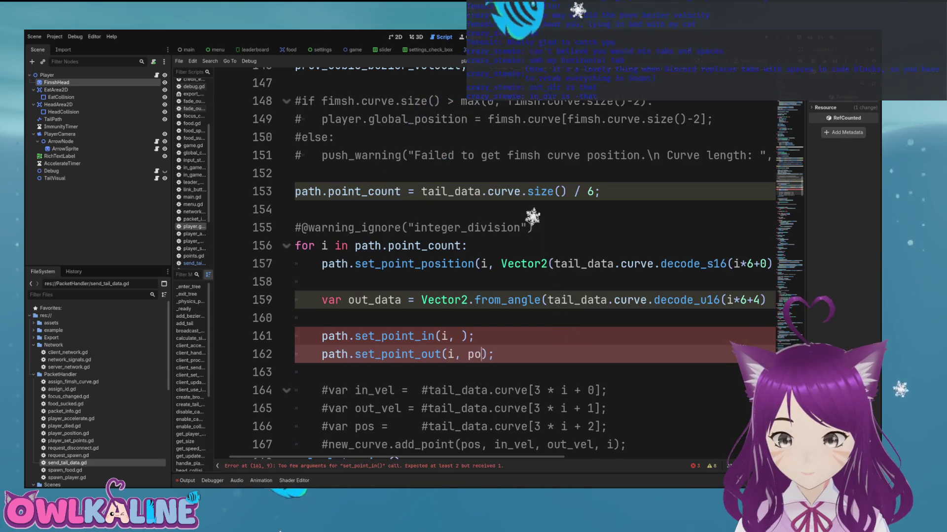
Step: Make line 161 call set_point_in(i, -out_data) and save the script
{"action": "key", "text": "BackSpace"}
{"action": "key", "text": "BackSpace"}
{"action": "type", "text": "out_data"}
{"action": "key", "text": "Right"}
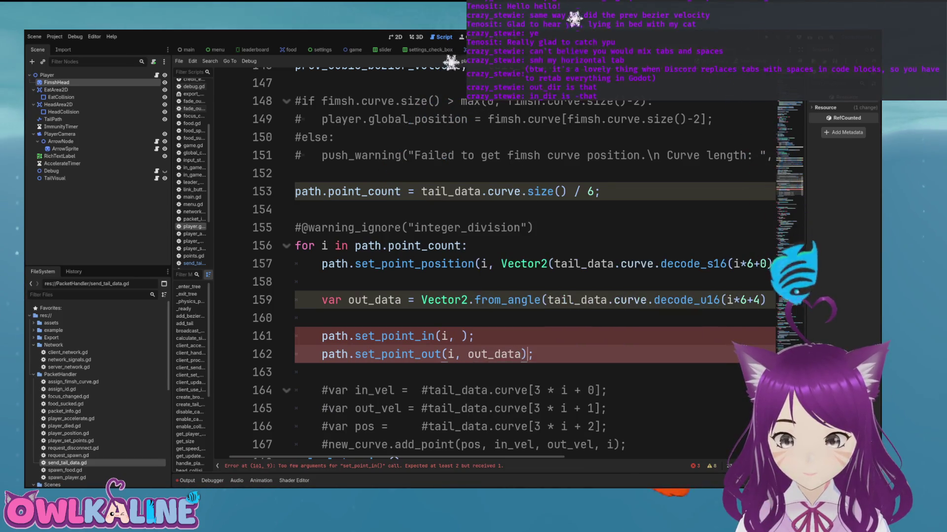
{"action": "left_click", "coordinate": [466, 335]}
{"action": "type", "text": "-out"}
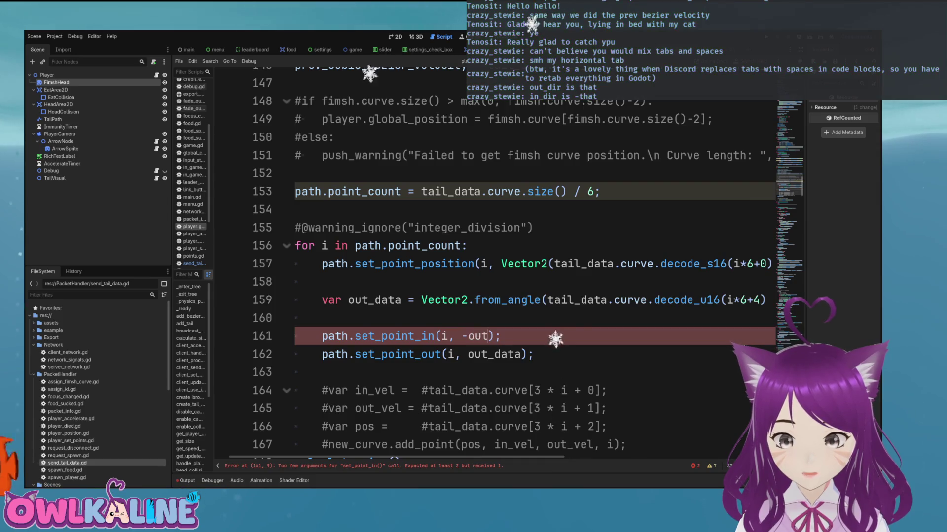
{"action": "type", "text": "_data"}
{"action": "key", "text": "ctrl+s"}
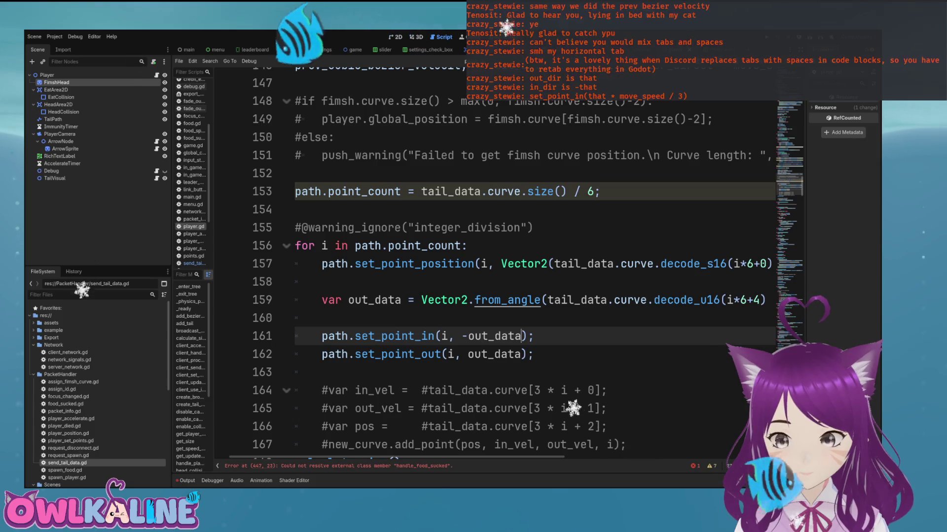
Step: Scale the out handle on line 162 to out_data * move_speed / 3
{"action": "key", "text": "Down"}
{"action": "key", "text": "Down"}
{"action": "key", "text": "Up"}
{"action": "key", "text": "Up"}
{"action": "key", "text": "Up"}
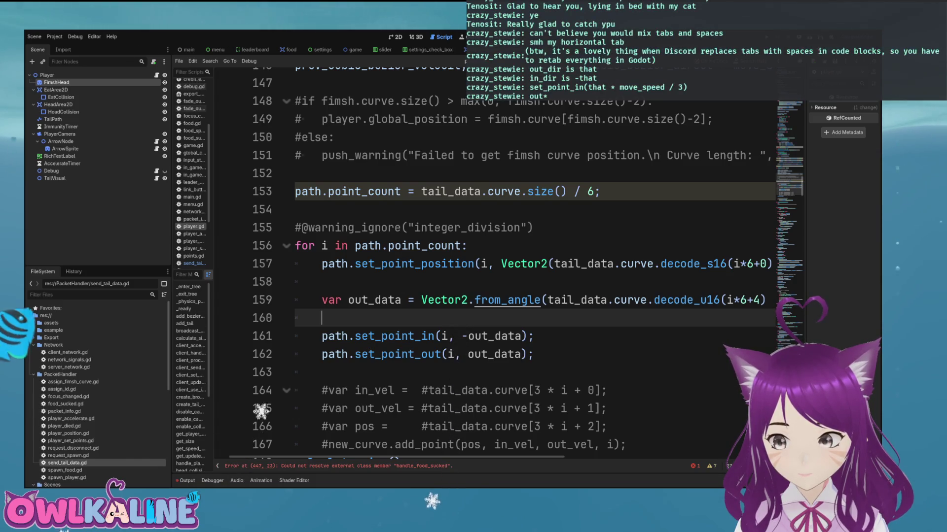
{"action": "key", "text": "Tab"}
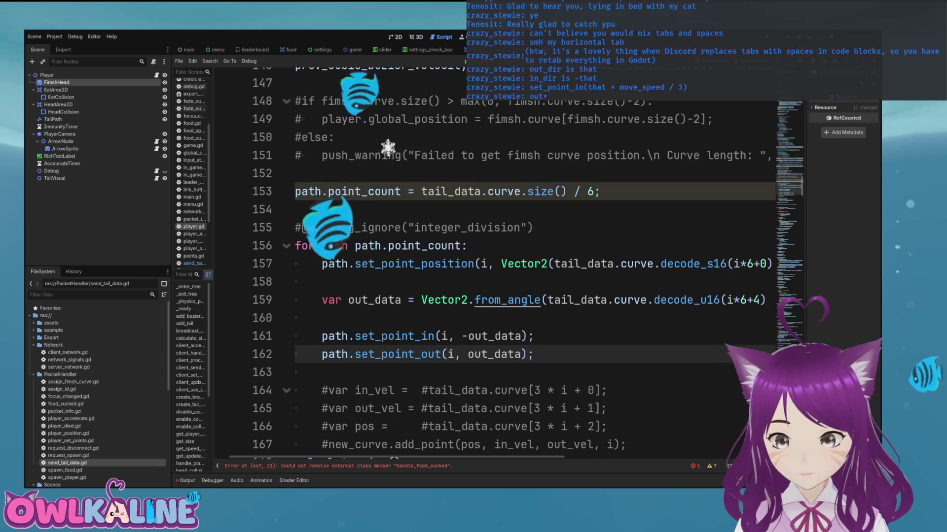
{"action": "type", "text": "* move"}
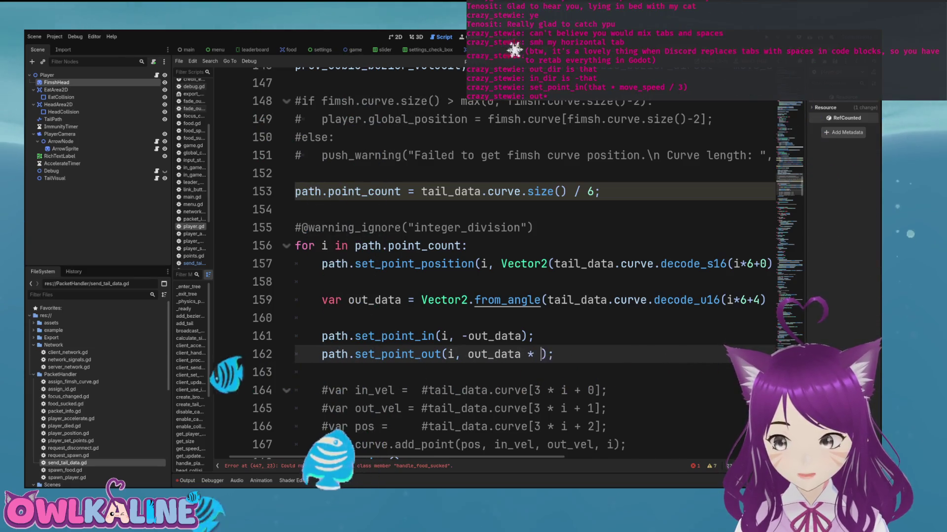
{"action": "type", "text": "_speed / "}
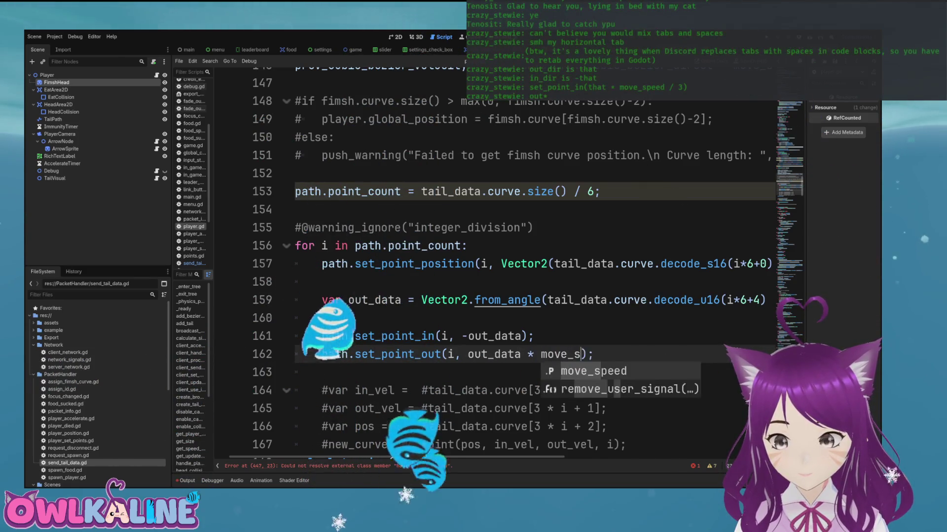
{"action": "type", "text": "3"}
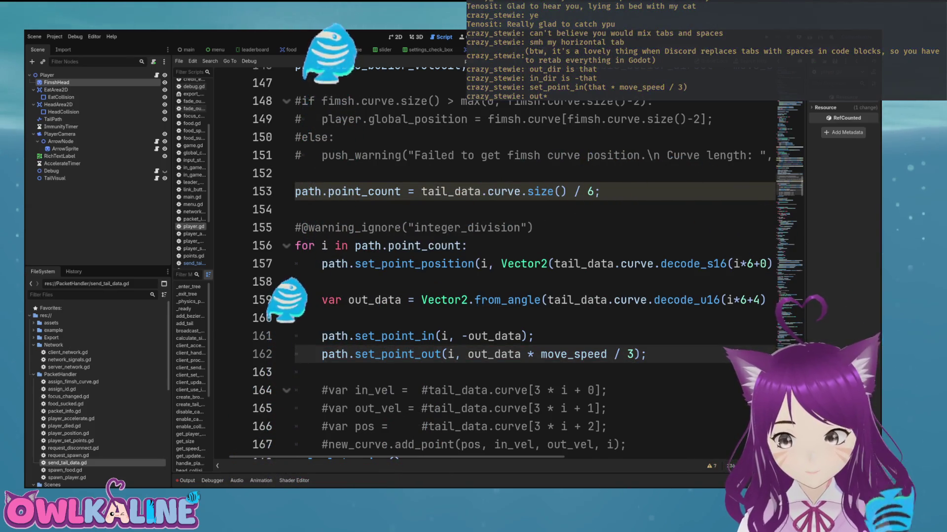
{"action": "left_click", "coordinate": [534, 336]}
{"action": "left_click", "coordinate": [646, 354]}
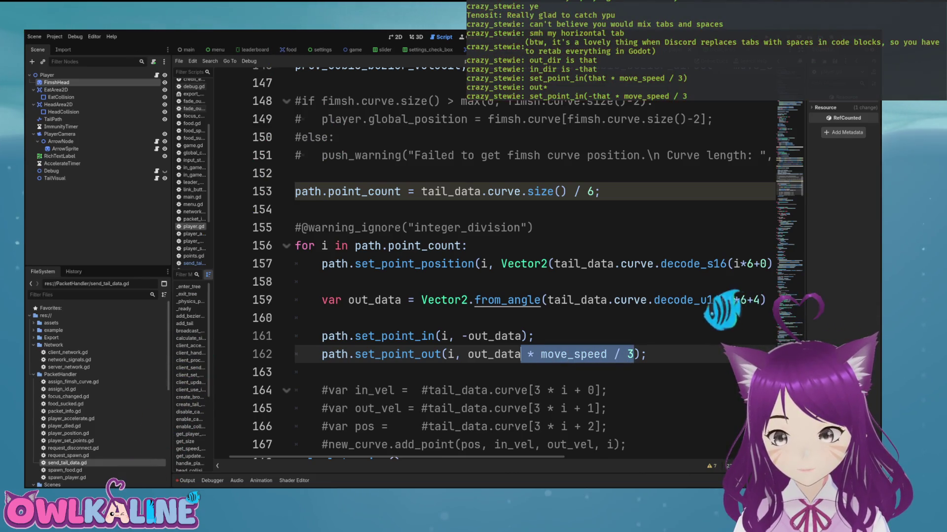
Step: Drop the scaling from the out handle, append * move_speed / 3.0 to the out_data line 159, and save
{"action": "key", "text": "BackSpace"}
{"action": "key", "text": "BackSpace"}
{"action": "key", "text": "BackSpace"}
{"action": "scroll", "coordinate": [493, 247], "scroll_direction": "down", "scroll_amount": 1}
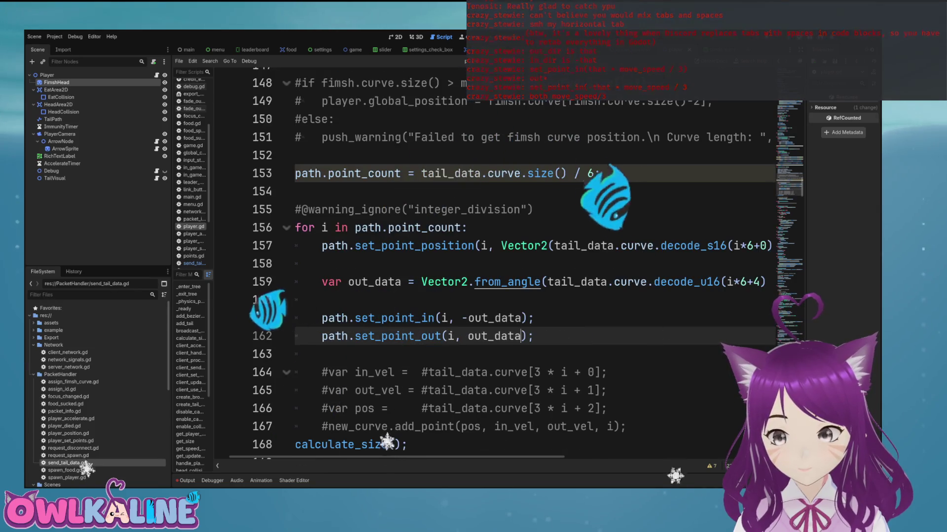
{"action": "key", "text": "Up"}
{"action": "key", "text": "Up"}
{"action": "key", "text": "Up"}
{"action": "key", "text": "End"}
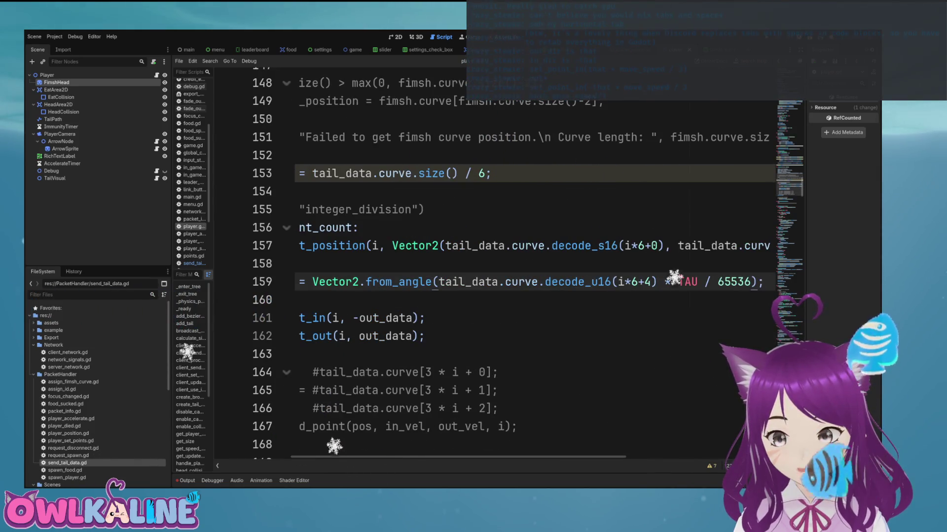
{"action": "key", "text": "ctrl+v"}
{"action": "key", "text": "ctrl+z"}
{"action": "type", "text": "*"}
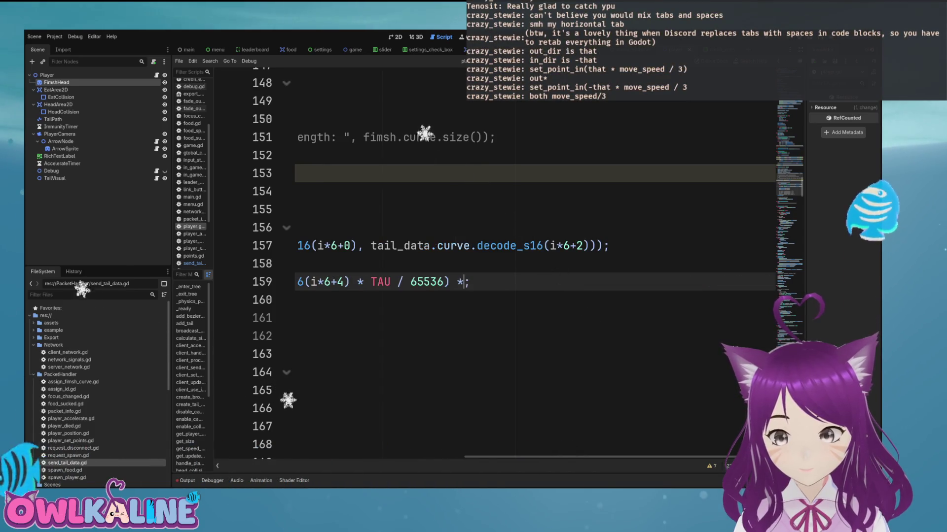
{"action": "type", "text": " mov"}
{"action": "key", "text": "Return"}
{"action": "type", "text": "/ 3.0"}
{"action": "key", "text": "Home"}
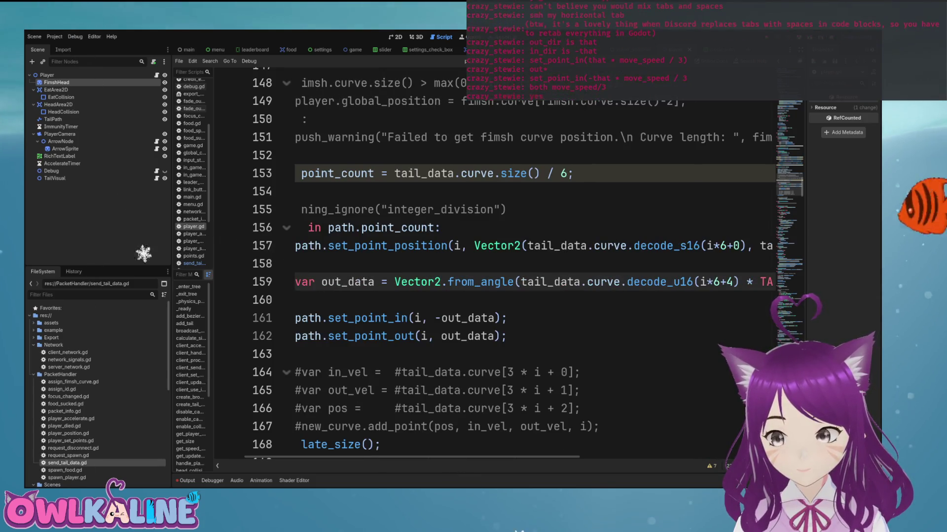
{"action": "left_click", "coordinate": [296, 299]}
{"action": "key", "text": "ctrl+s"}
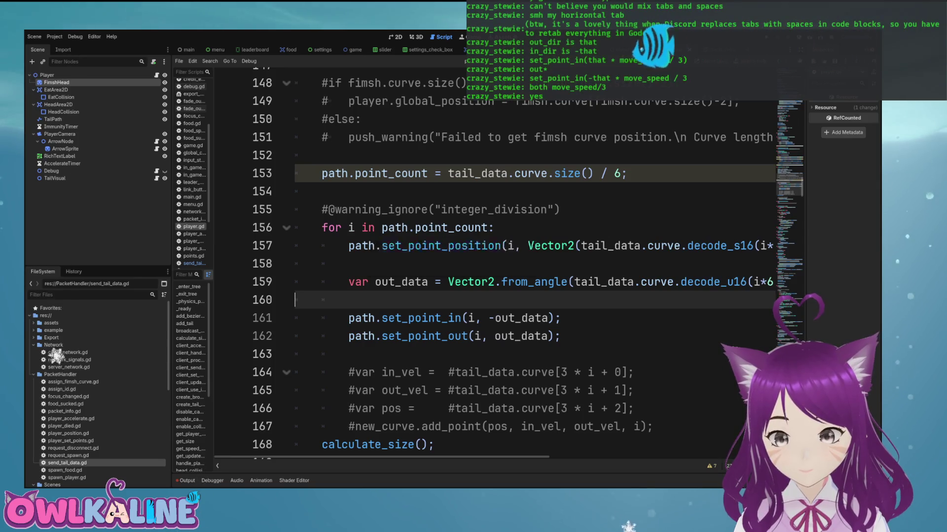
Step: Cut the decode_u16 angle expression out of from_angle() and begin a var line above out_data
{"action": "key", "text": "Up"}
{"action": "key", "text": "Down"}
{"action": "key", "text": "Up"}
{"action": "key", "text": "Up"}
{"action": "key", "text": "Up"}
{"action": "key", "text": "Down"}
{"action": "key", "text": "Down"}
{"action": "key", "text": "Down"}
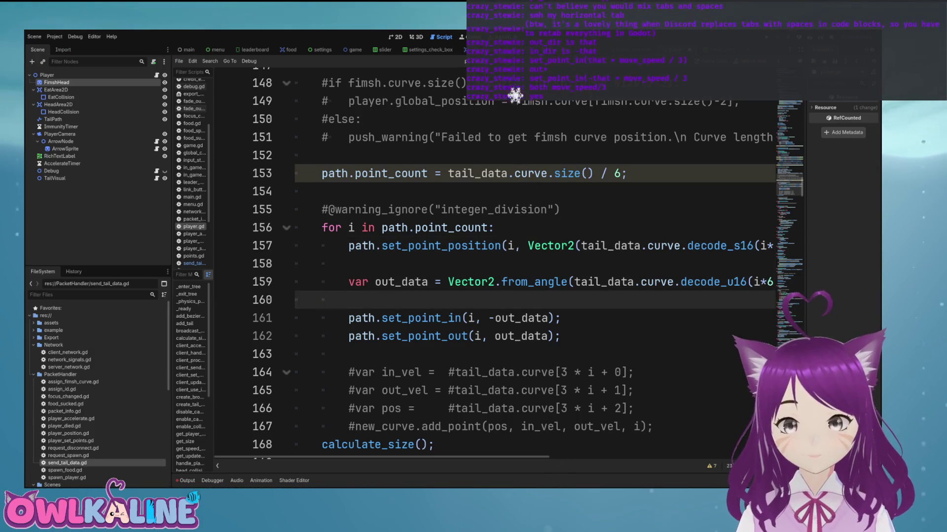
{"action": "scroll", "coordinate": [515, 97], "scroll_direction": "down", "scroll_amount": 2}
{"action": "scroll", "coordinate": [516, 97], "scroll_direction": "up", "scroll_amount": 1}
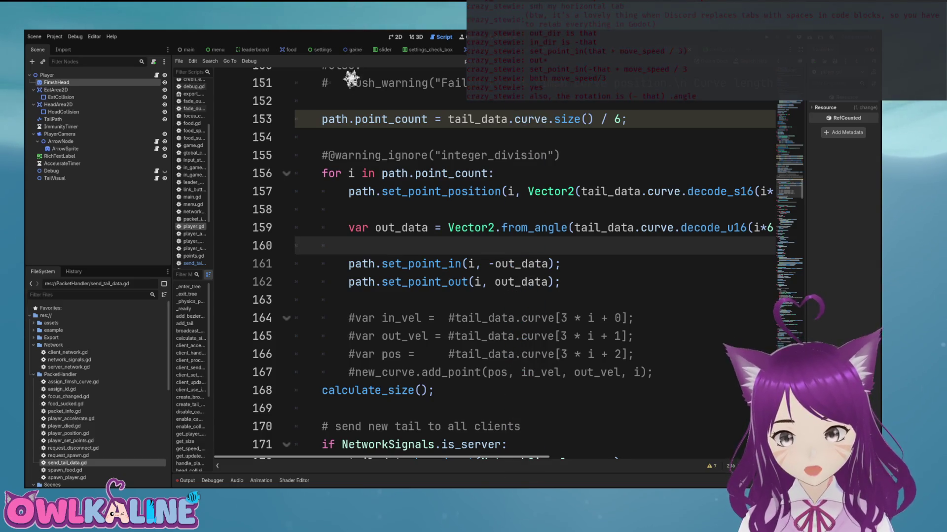
{"action": "scroll", "coordinate": [351, 75], "scroll_direction": "right", "scroll_amount": 5}
{"action": "left_click_drag", "start_coordinate": [405, 227], "coordinate": [717, 227]}
{"action": "key", "text": "ctrl+c"}
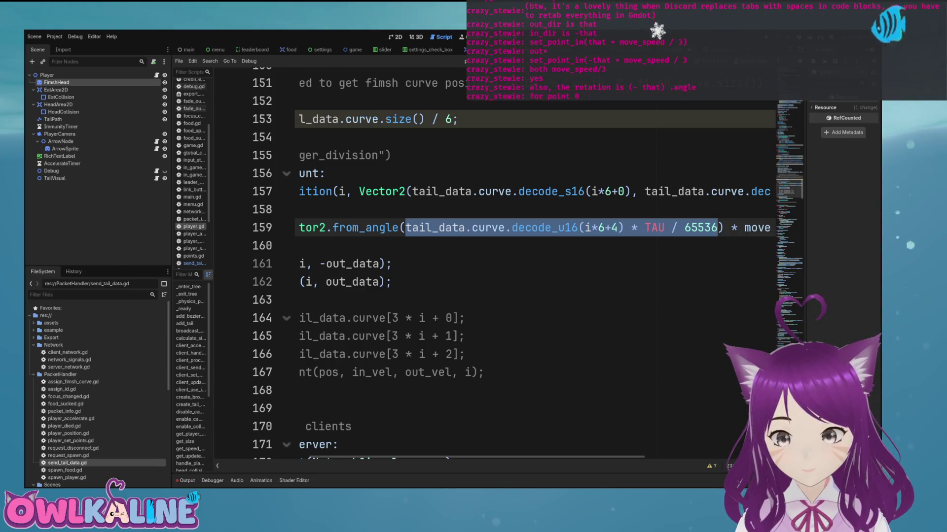
{"action": "key", "text": "BackSpace"}
{"action": "left_click", "coordinate": [349, 209]}
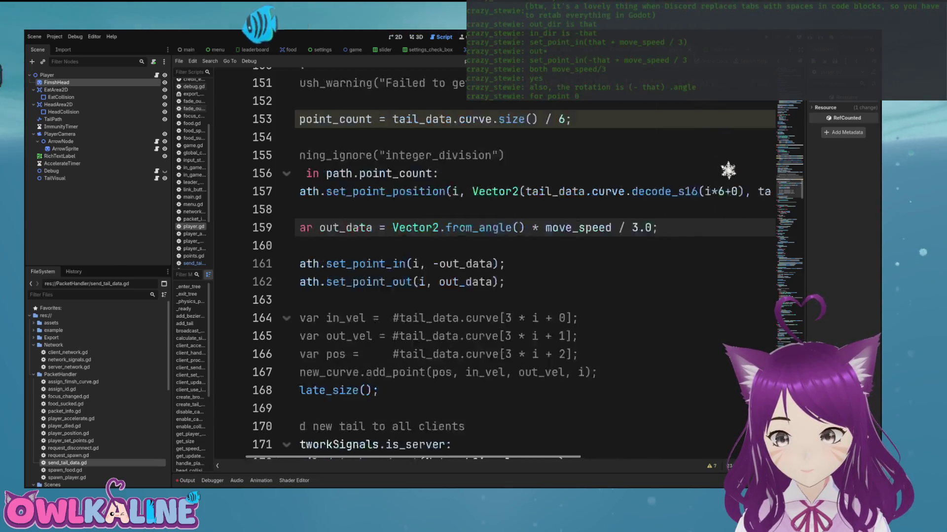
{"action": "key", "text": "Return"}
{"action": "type", "text": "var angle ="}
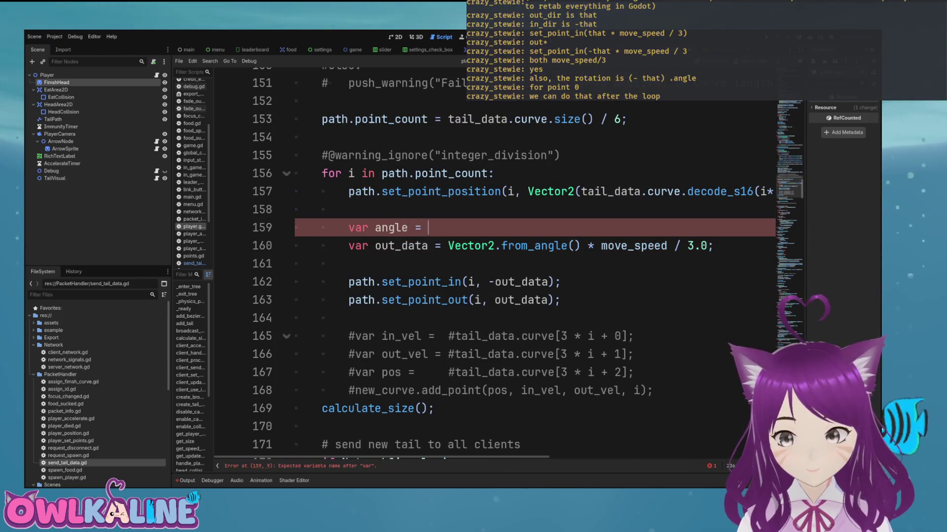
Step: Declare var angle: float from the decoded expression and call from_angle(angle)
{"action": "key", "text": "ctrl+v"}
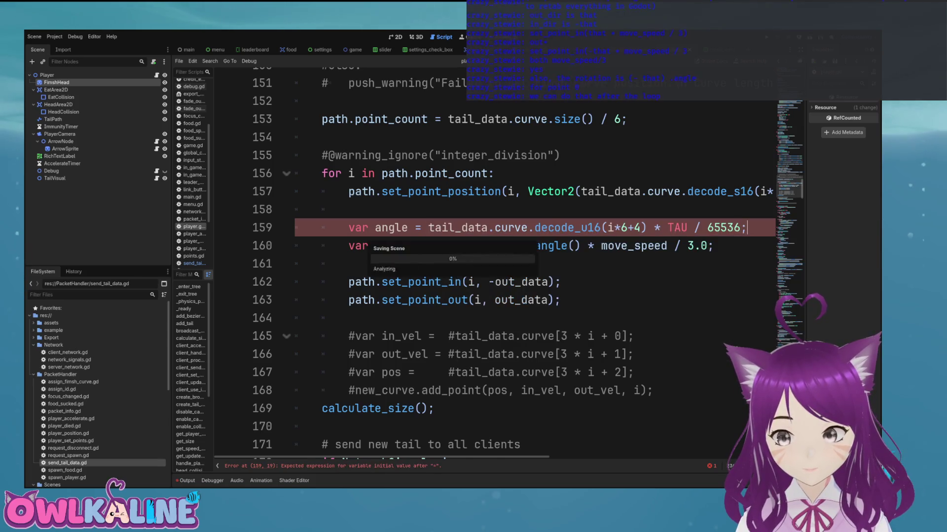
{"action": "left_click", "coordinate": [708, 245]}
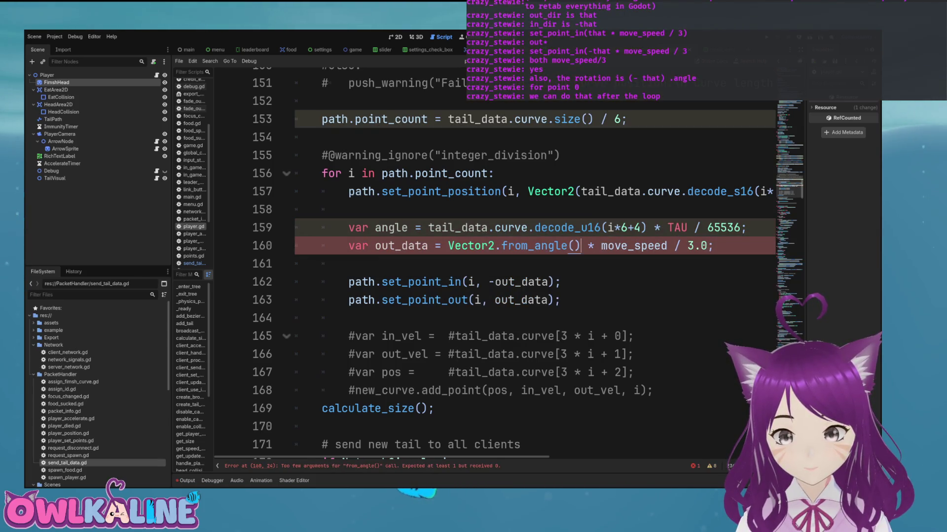
{"action": "type", "text": "angle"}
{"action": "left_click", "coordinate": [354, 227]}
{"action": "key", "text": "ctrl+Right"}
{"action": "type", "text": ": float"}
{"action": "key", "text": "Escape"}
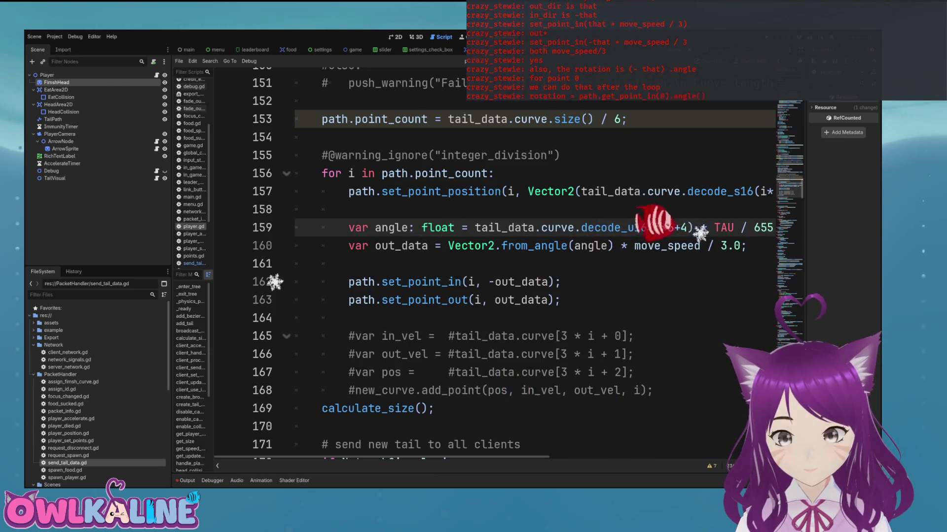
Step: Type out_data as Vector2
{"action": "key", "text": "Down"}
{"action": "key", "text": "Left"}
{"action": "type", "text": ": Vector"}
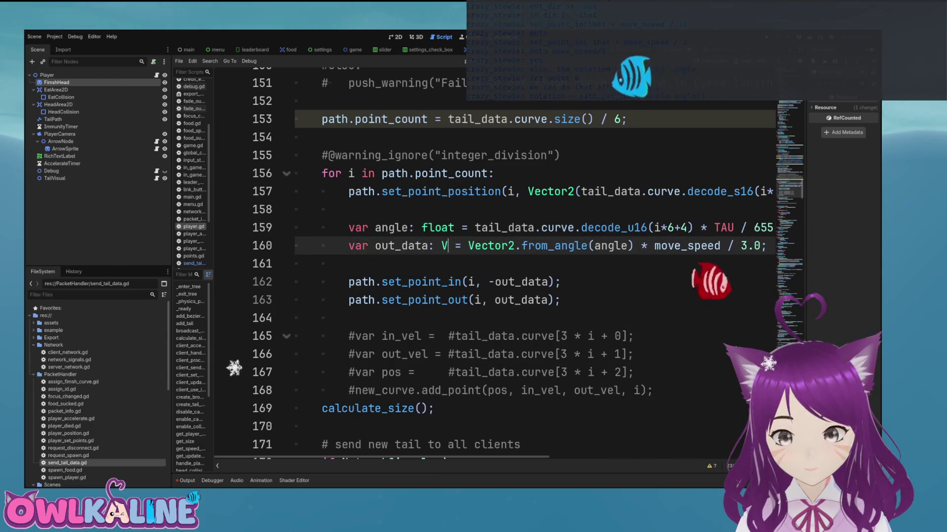
{"action": "type", "text": "2"}
{"action": "key", "text": "Escape"}
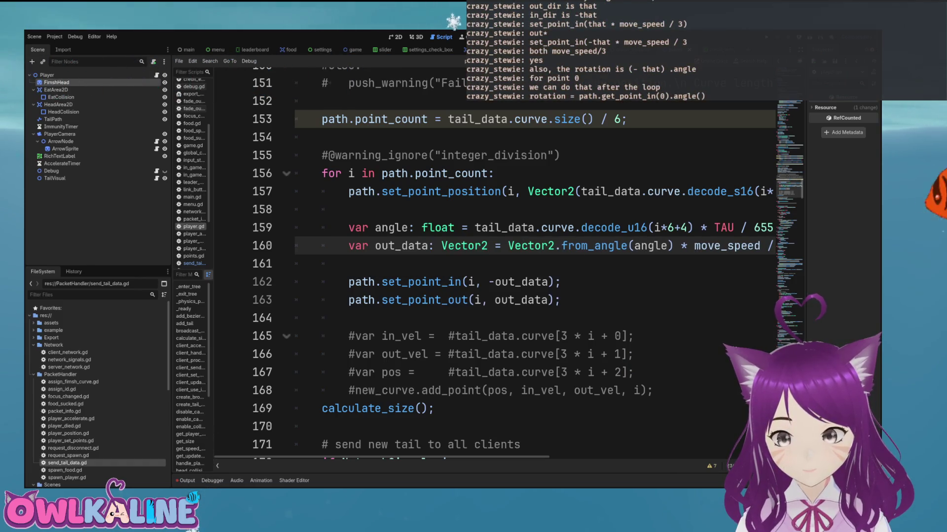
{"action": "key", "text": "Down"}
{"action": "key", "text": "Down"}
{"action": "key", "text": "Down"}
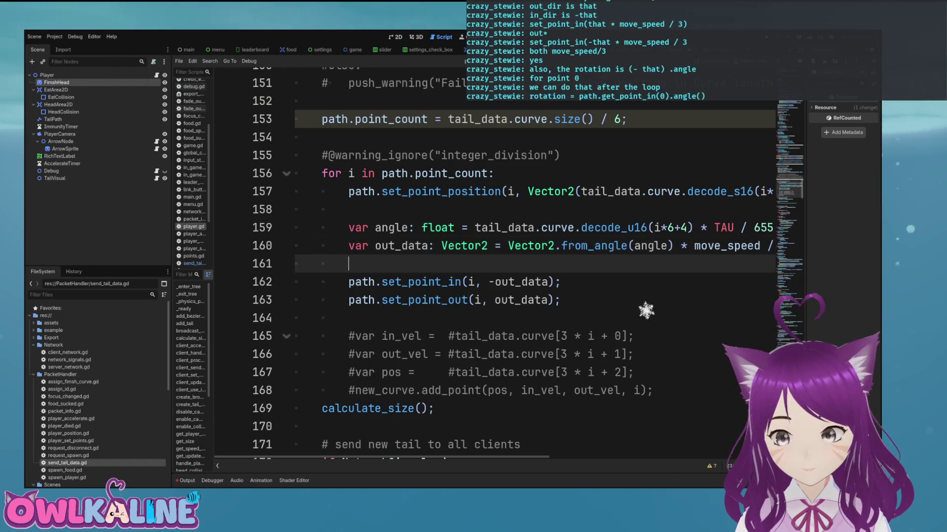
{"action": "key", "text": "Home"}
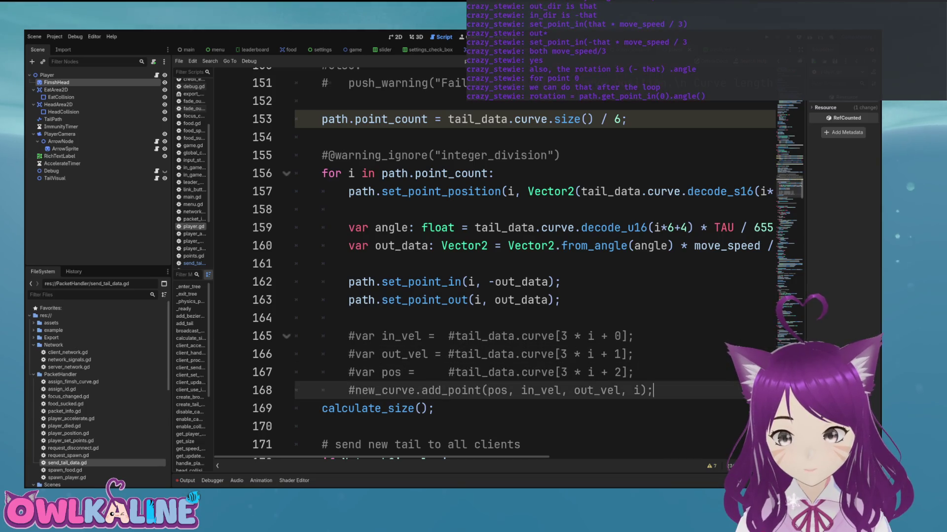
Step: Add rotation = path.get_point_in(0).angle(); after the point loop
{"action": "key", "text": "Return"}
{"action": "key", "text": "Up"}
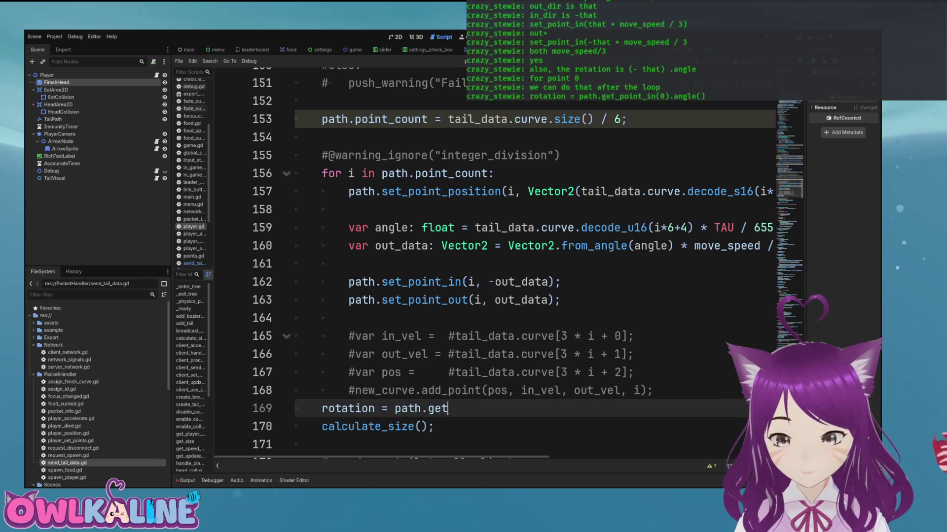
{"action": "type", "text": "t_in(0).an"}
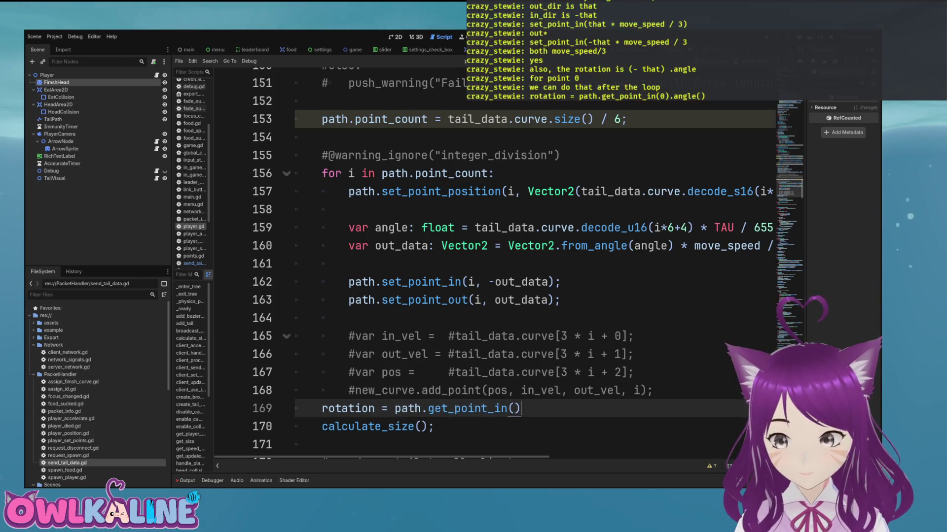
{"action": "type", "text": "gle()"}
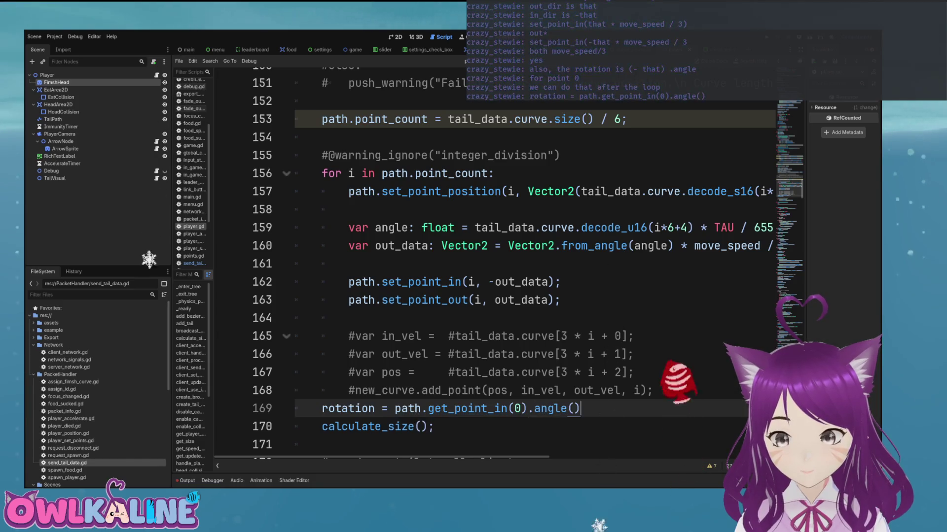
{"action": "type", "text": ";"}
{"action": "key", "text": "Up"}
Step: Delete the commented-out in_vel/out_vel/pos/add_point lines, save, and add a blank line after rotation
{"action": "key", "text": "shift+Up"}
{"action": "key", "text": "shift+Up"}
{"action": "key", "text": "shift+Up"}
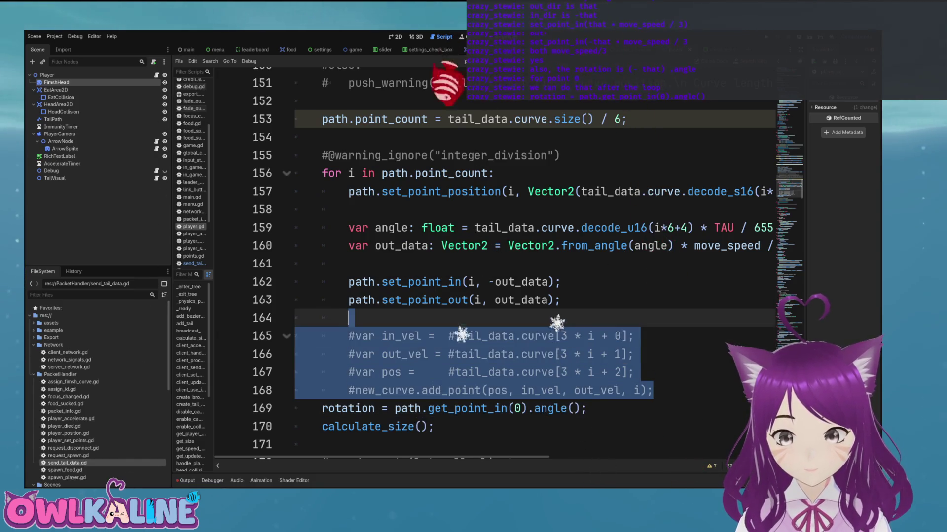
{"action": "key", "text": "BackSpace"}
{"action": "key", "text": "ctrl+s"}
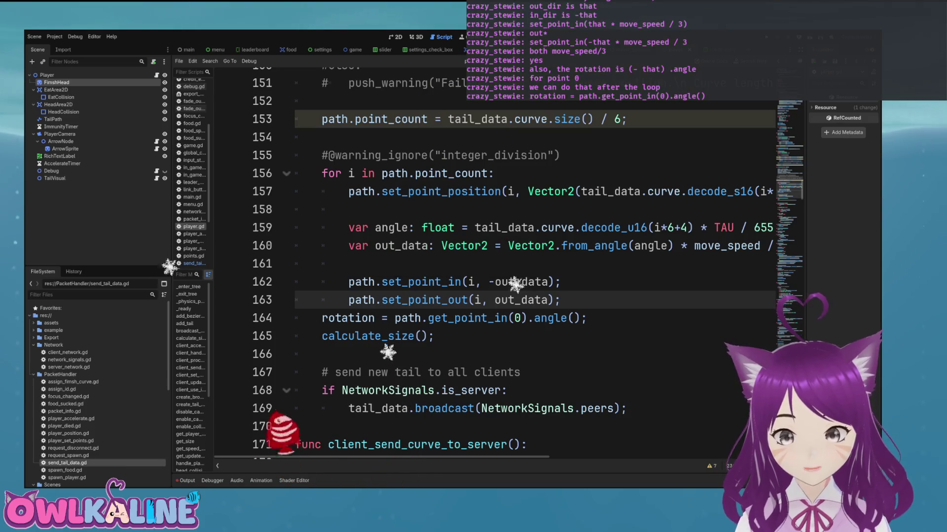
{"action": "left_click", "coordinate": [448, 300]}
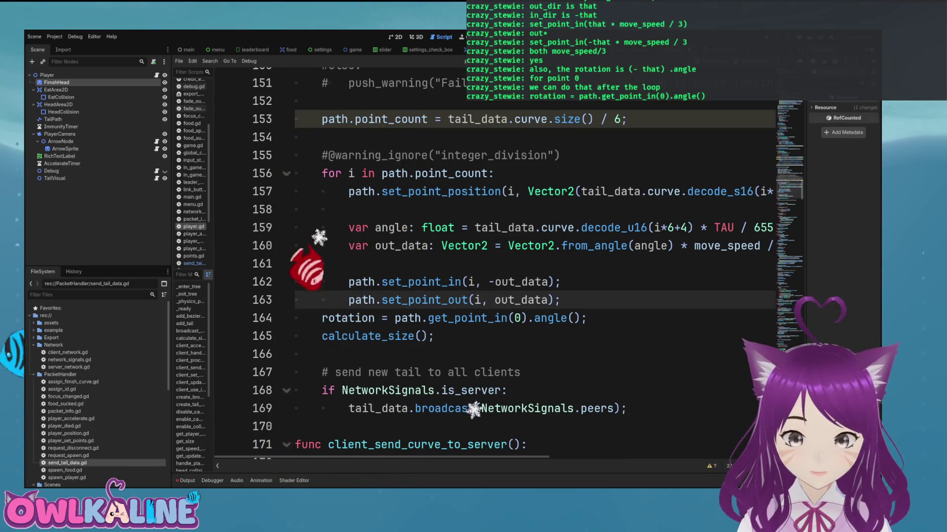
{"action": "left_click", "coordinate": [322, 318]}
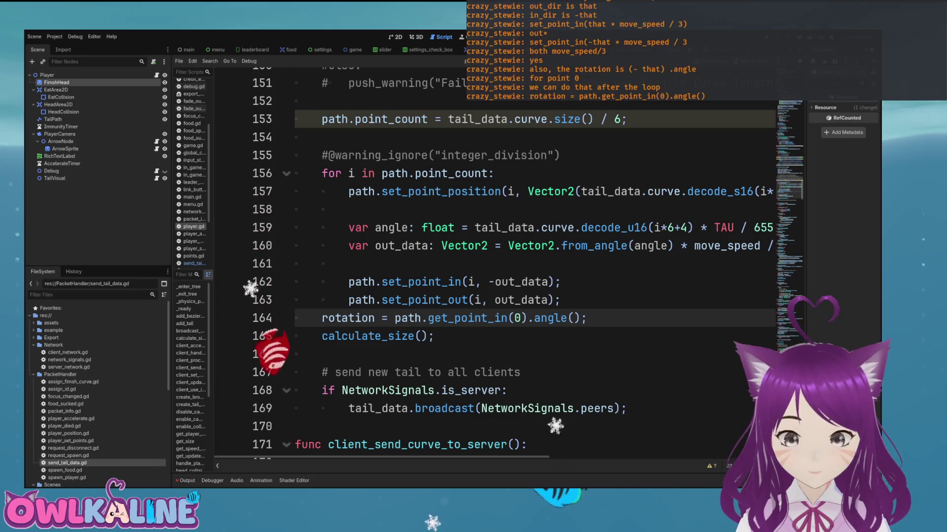
{"action": "left_click", "coordinate": [355, 335]}
{"action": "left_click", "coordinate": [581, 408]}
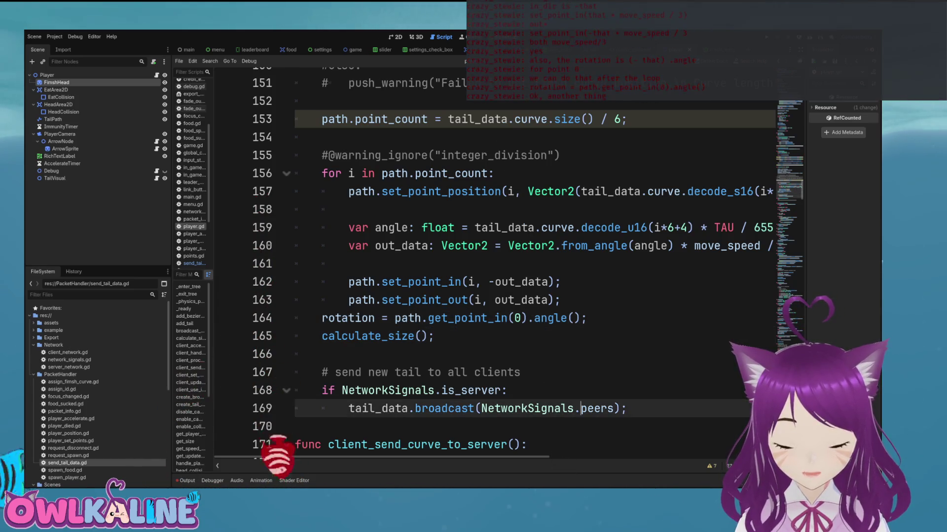
{"action": "left_click", "coordinate": [587, 318]}
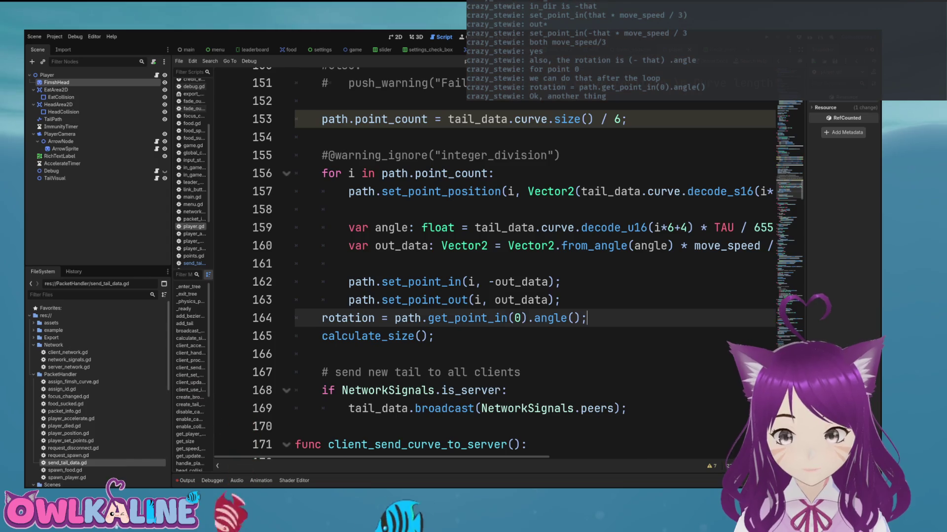
{"action": "key", "text": "Return"}
{"action": "scroll", "coordinate": [444, 247], "scroll_direction": "up", "scroll_amount": 3}
Step: Delete the commented #else and push_warning lines from update_tail
{"action": "key", "text": "shift+Up"}
{"action": "key", "text": "shift+Up"}
{"action": "key", "text": "shift+Up"}
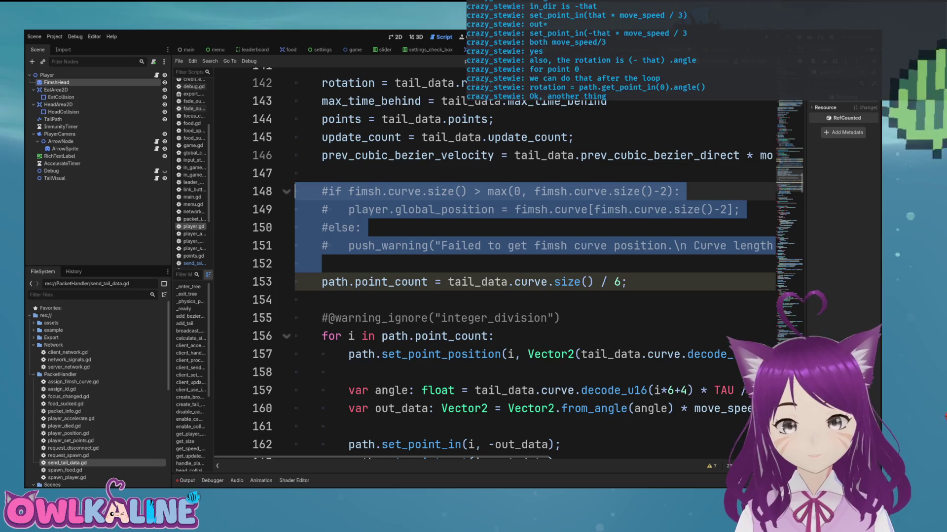
{"action": "double_click", "coordinate": [445, 209]}
{"action": "left_click_drag", "start_coordinate": [296, 282], "coordinate": [296, 227]}
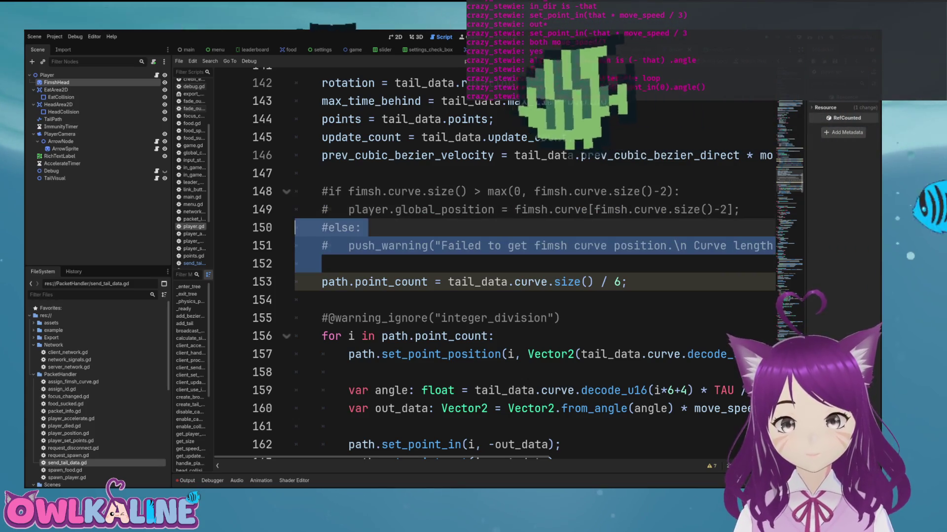
{"action": "key", "text": "BackSpace"}
{"action": "scroll", "coordinate": [493, 267], "scroll_direction": "down", "scroll_amount": 8}
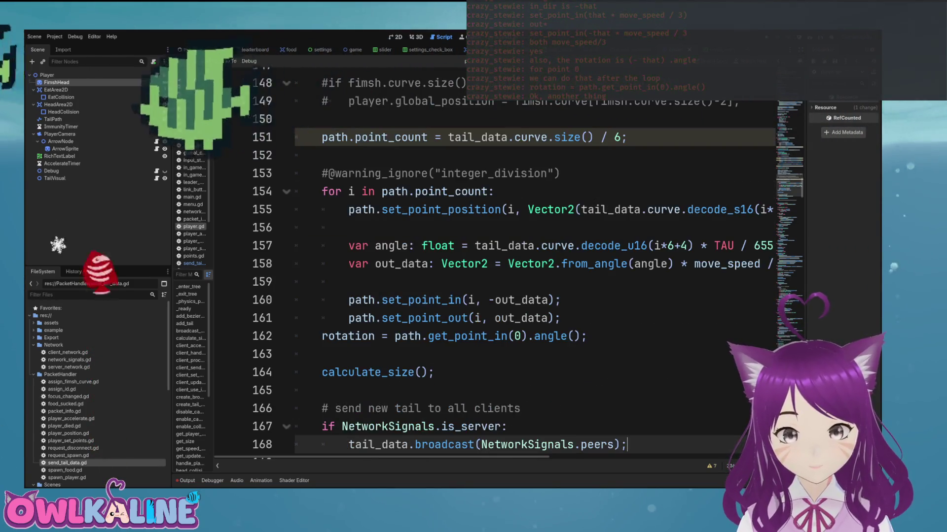
{"action": "left_click", "coordinate": [415, 444]}
{"action": "scroll", "coordinate": [493, 266], "scroll_direction": "up", "scroll_amount": 10}
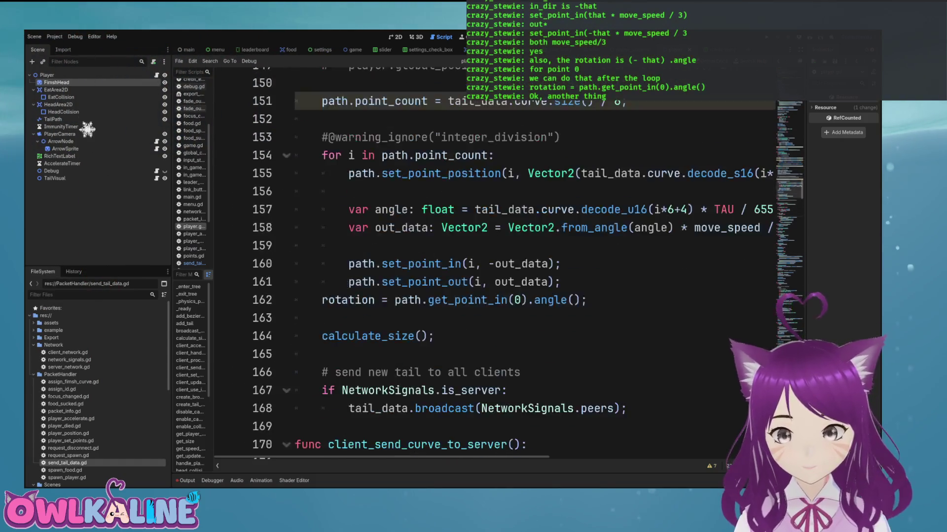
{"action": "left_click", "coordinate": [575, 210]}
{"action": "key", "text": "ctrl+z"}
{"action": "mouse_move", "coordinate": [321, 336]}
{"action": "left_mouse_down"}
{"action": "mouse_move", "coordinate": [295, 318]}
{"action": "mouse_move", "coordinate": [295, 300]}
{"action": "left_mouse_up"}
{"action": "key", "text": "BackSpace"}
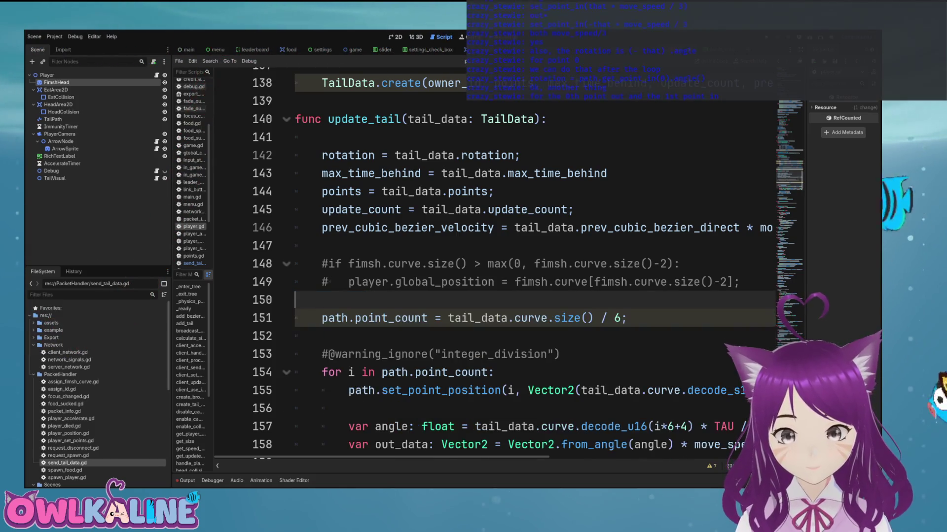
Step: Delete the commented #if line, leaving the player.global_position comment
{"action": "left_click", "coordinate": [679, 264]}
{"action": "key", "text": "shift+Home"}
{"action": "key", "text": "BackSpace"}
{"action": "key", "text": "BackSpace"}
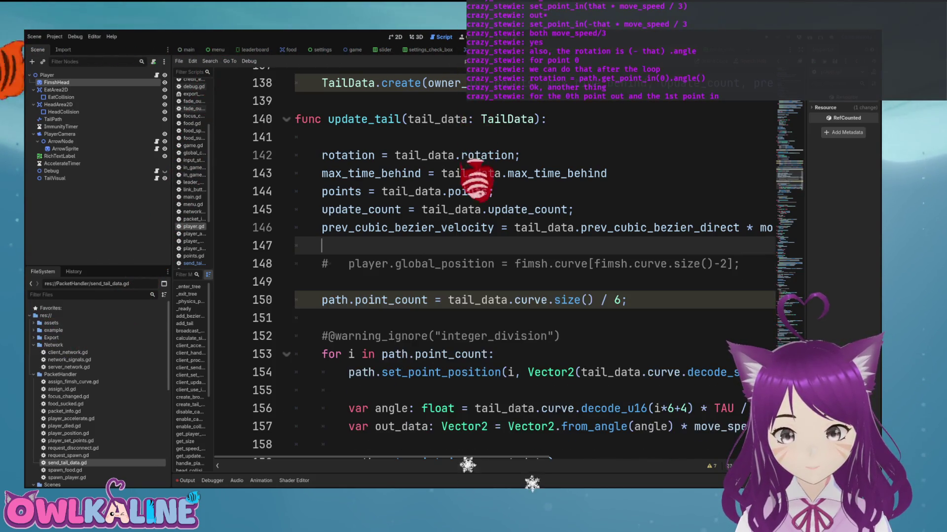
{"action": "left_click", "coordinate": [475, 282]}
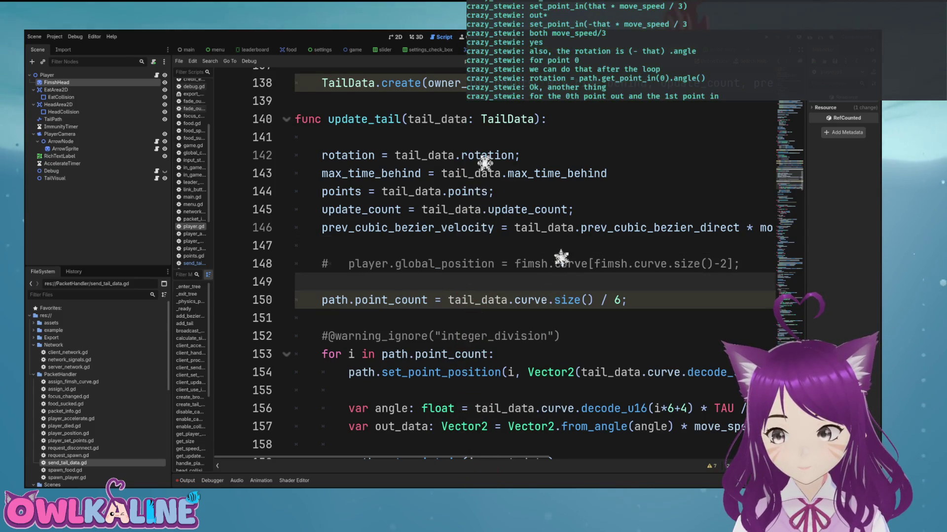
{"action": "scroll", "coordinate": [493, 247], "scroll_direction": "down", "scroll_amount": 2}
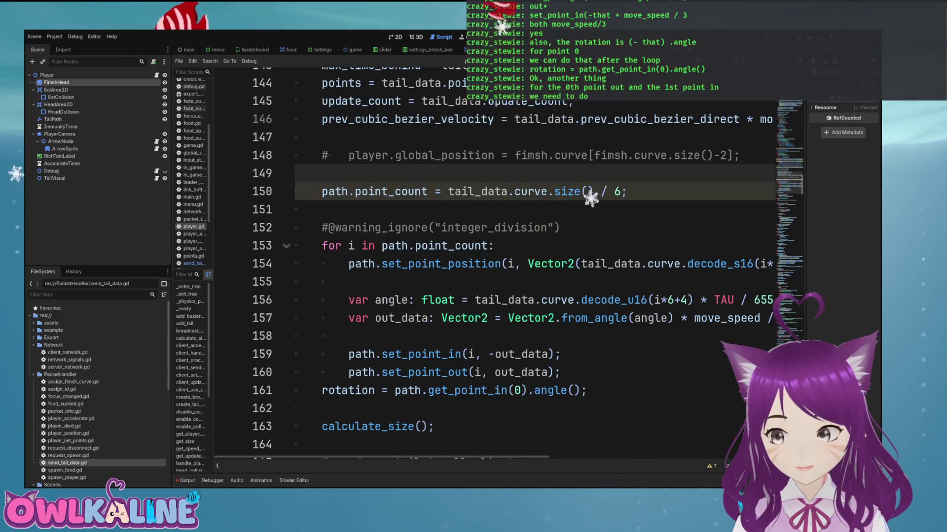
{"action": "key", "text": "Down"}
{"action": "key", "text": "Down"}
{"action": "key", "text": "Down"}
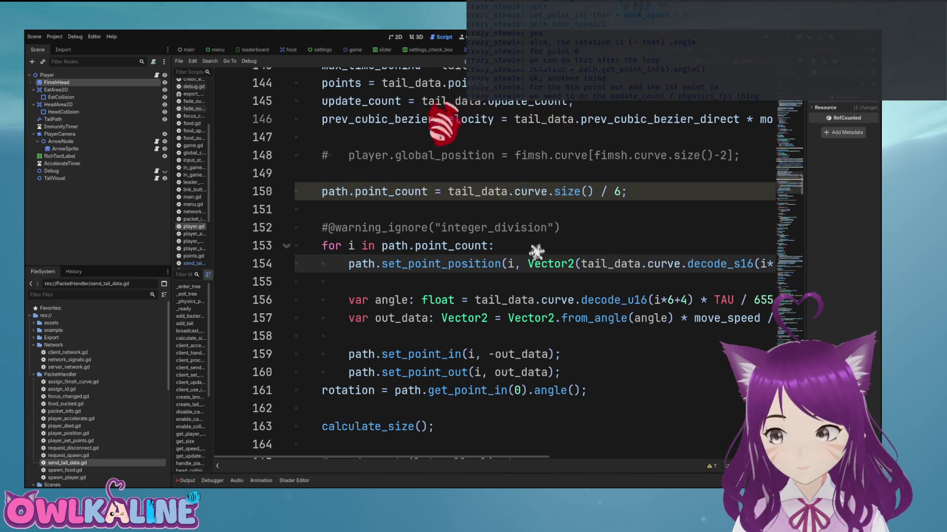
Step: Search player.gd for occurrences of calculate_size and update_path_point_max
{"action": "scroll", "coordinate": [493, 261], "scroll_direction": "down", "scroll_amount": 3}
{"action": "double_click", "coordinate": [367, 278]}
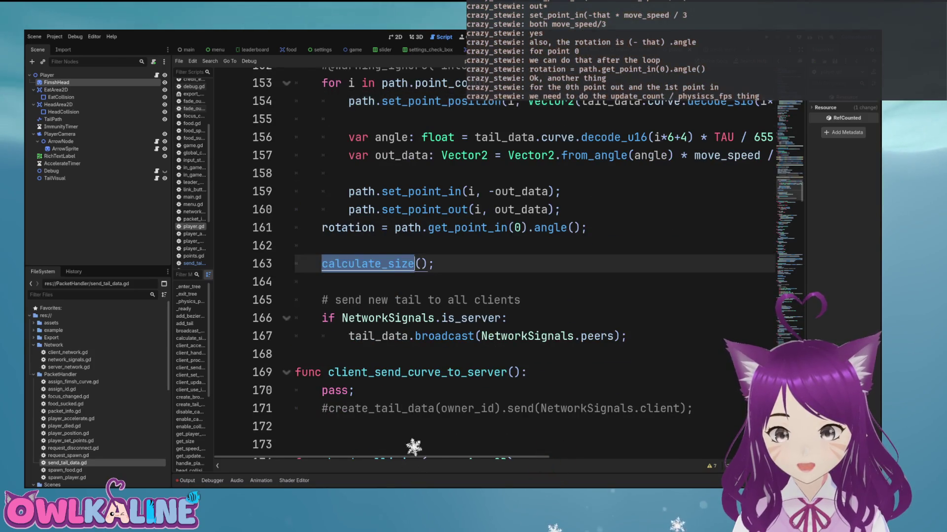
{"action": "key", "text": "ctrl+f"}
{"action": "key", "text": "Return"}
{"action": "key", "text": "Return"}
{"action": "key", "text": "Return"}
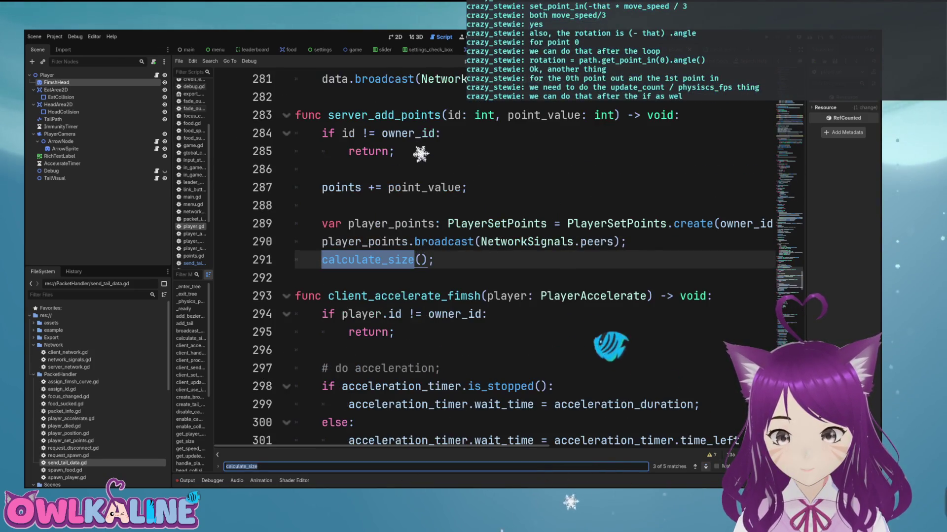
{"action": "scroll", "coordinate": [493, 261], "scroll_direction": "down", "scroll_amount": 6}
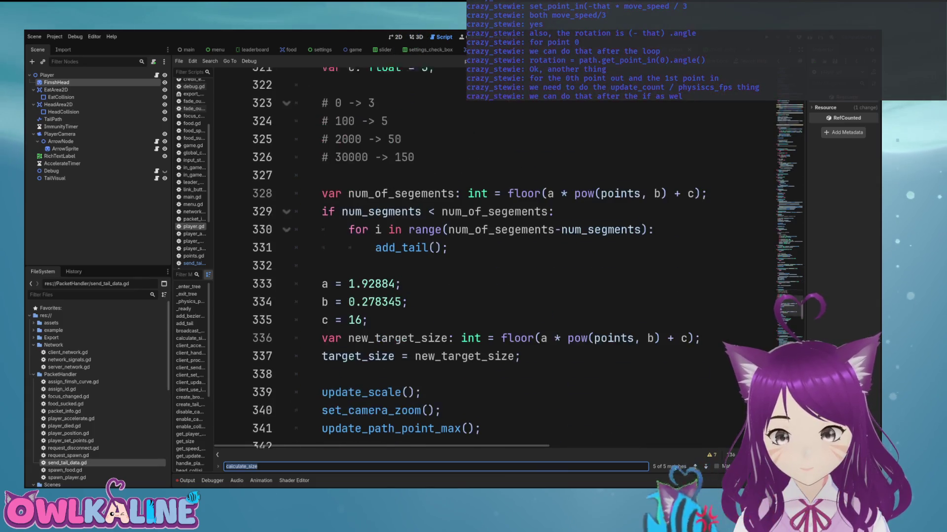
{"action": "scroll", "coordinate": [493, 261], "scroll_direction": "down", "scroll_amount": 2}
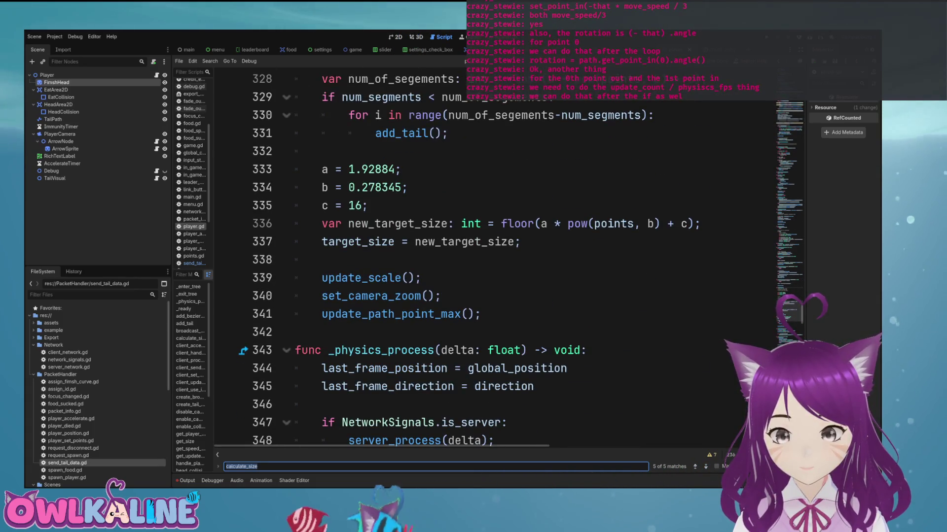
{"action": "double_click", "coordinate": [390, 314]}
{"action": "key", "text": "ctrl+f"}
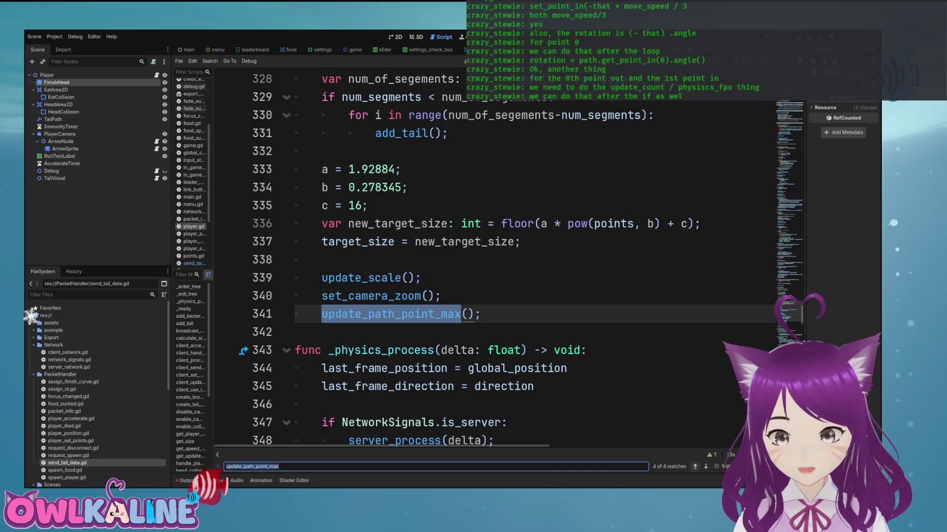
{"action": "key", "text": "Return"}
{"action": "key", "text": "Return"}
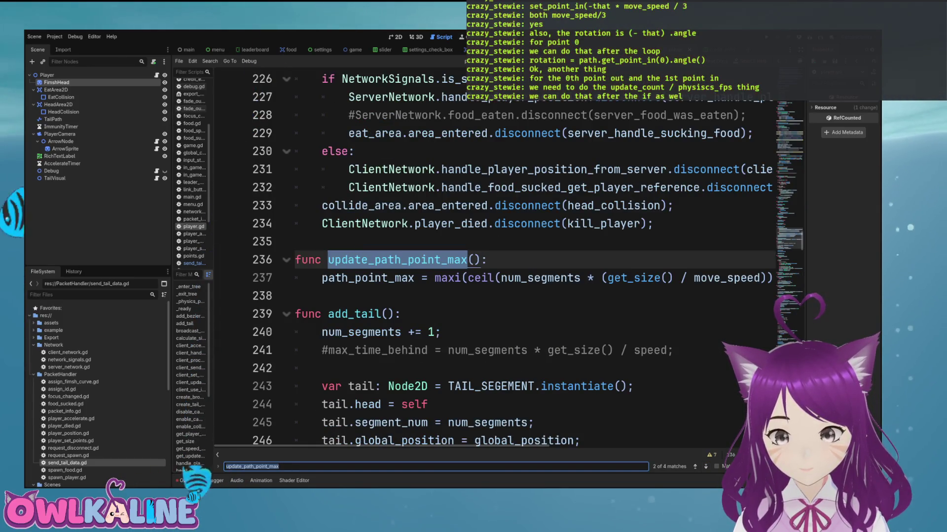
Step: Scroll through update_tail down to the rotation assignment after the point loop
{"action": "scroll", "coordinate": [490, 258], "scroll_direction": "right", "scroll_amount": 10}
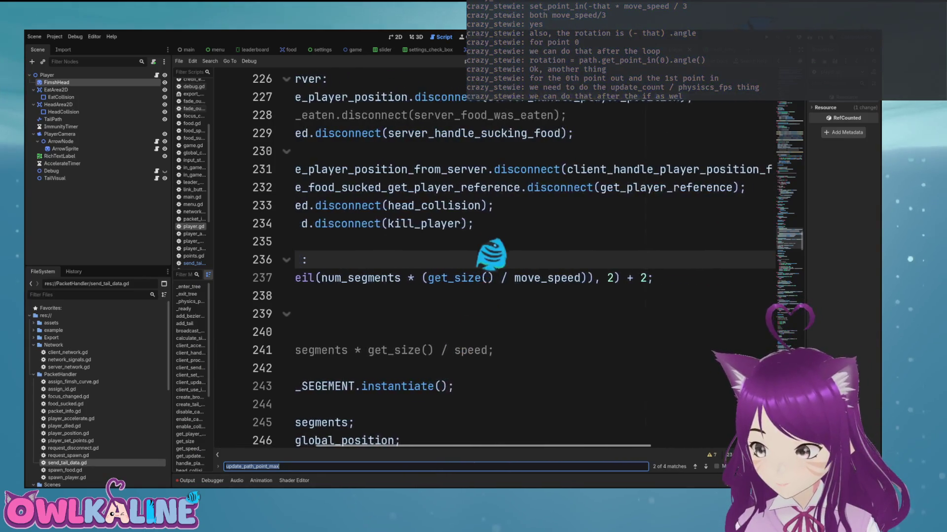
{"action": "scroll", "coordinate": [493, 256], "scroll_direction": "left", "scroll_amount": 10}
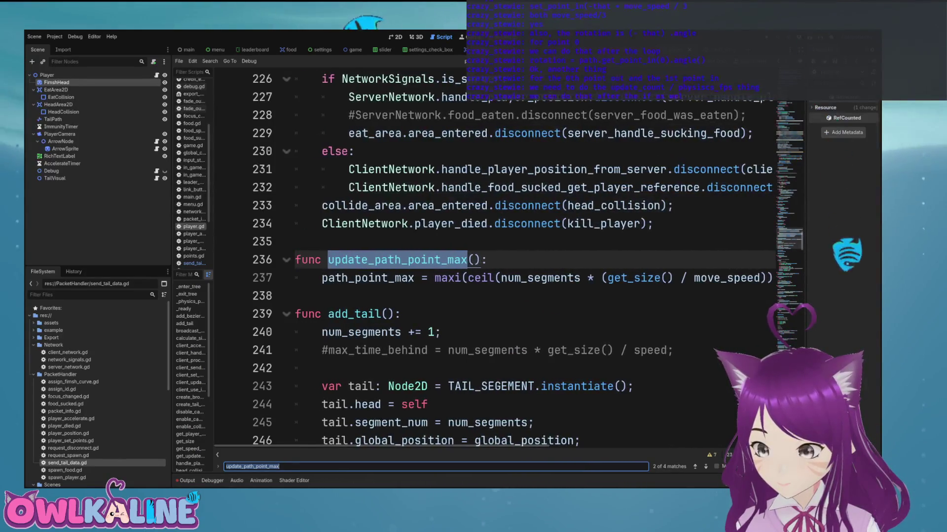
{"action": "scroll", "coordinate": [493, 256], "scroll_direction": "up", "scroll_amount": 20}
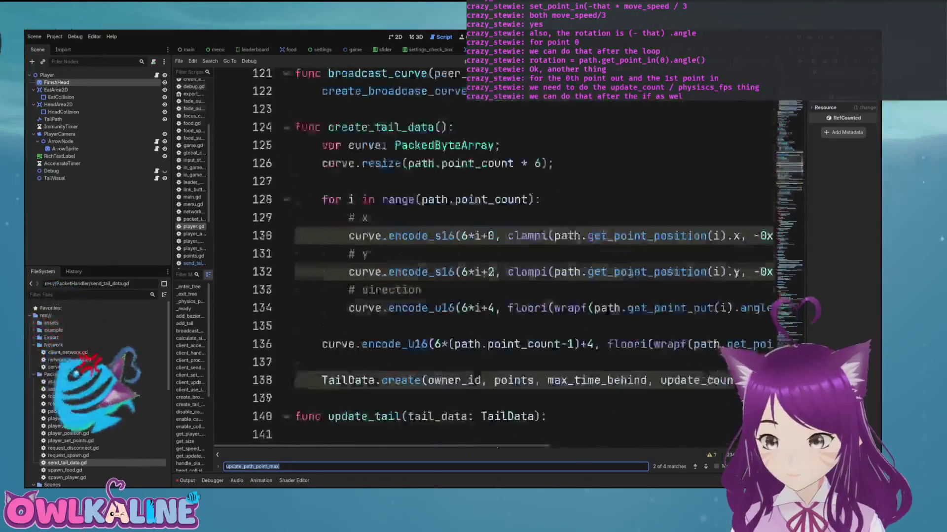
{"action": "scroll", "coordinate": [493, 256], "scroll_direction": "up", "scroll_amount": 20}
{"action": "scroll", "coordinate": [493, 257], "scroll_direction": "down", "scroll_amount": 11}
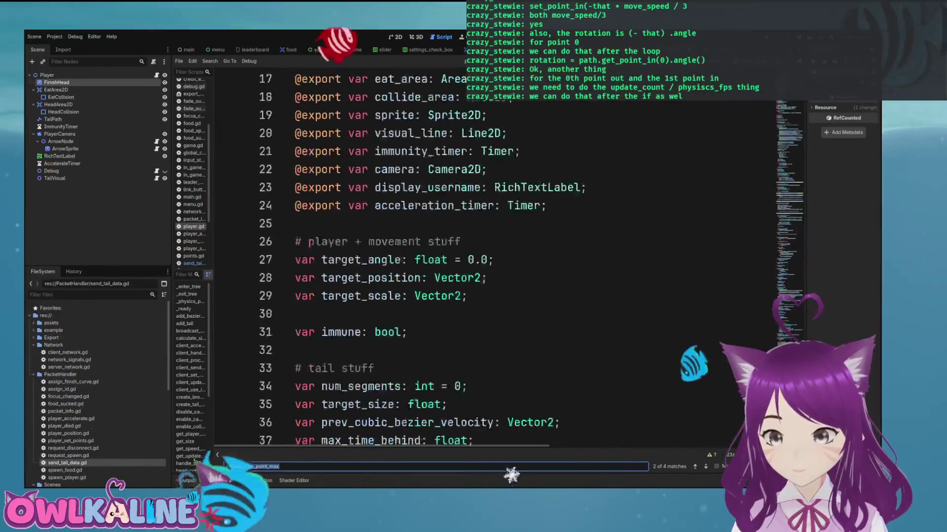
{"action": "scroll", "coordinate": [493, 257], "scroll_direction": "down", "scroll_amount": 15}
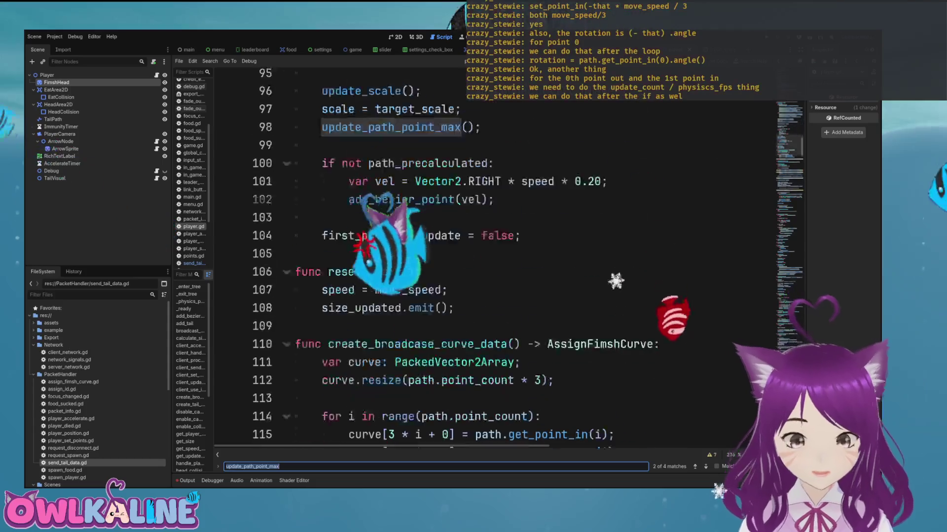
{"action": "scroll", "coordinate": [493, 257], "scroll_direction": "up", "scroll_amount": 8}
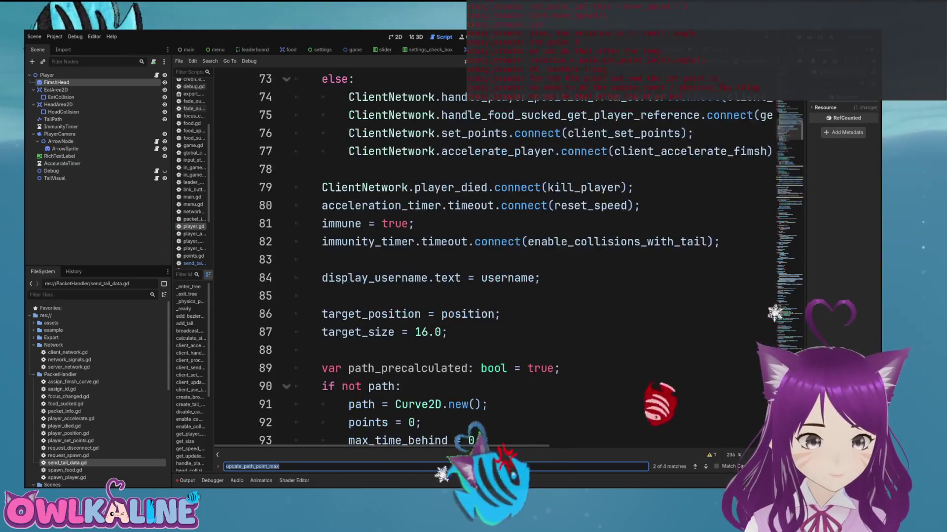
{"action": "scroll", "coordinate": [493, 257], "scroll_direction": "down", "scroll_amount": 10}
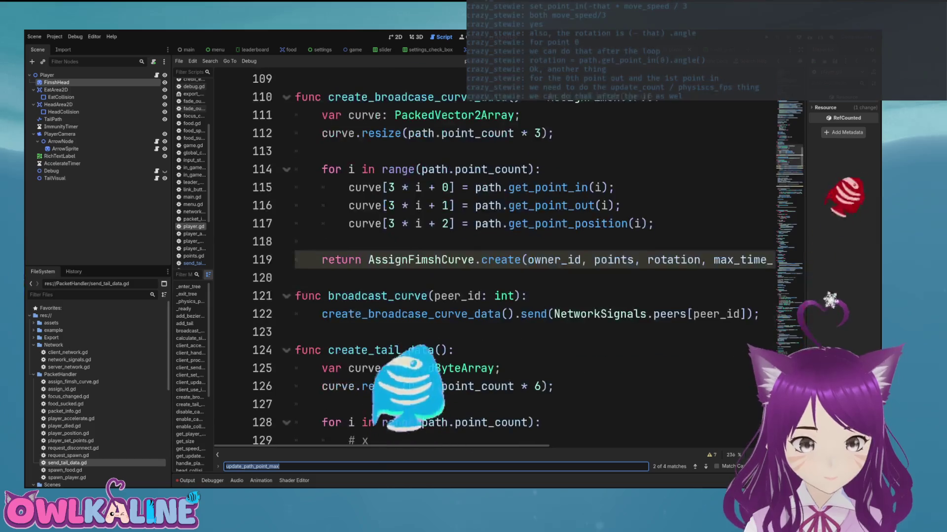
{"action": "scroll", "coordinate": [483, 317], "scroll_direction": "down", "scroll_amount": 8}
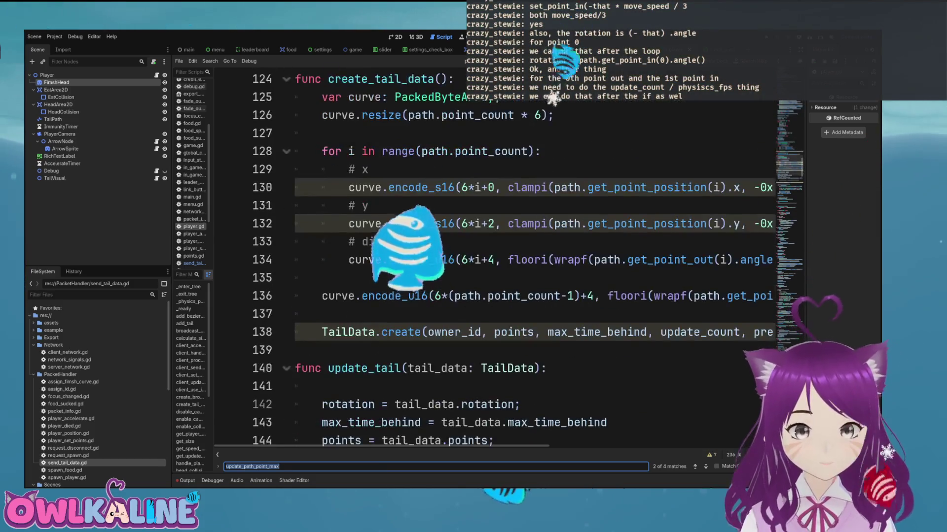
{"action": "scroll", "coordinate": [483, 317], "scroll_direction": "down", "scroll_amount": 2}
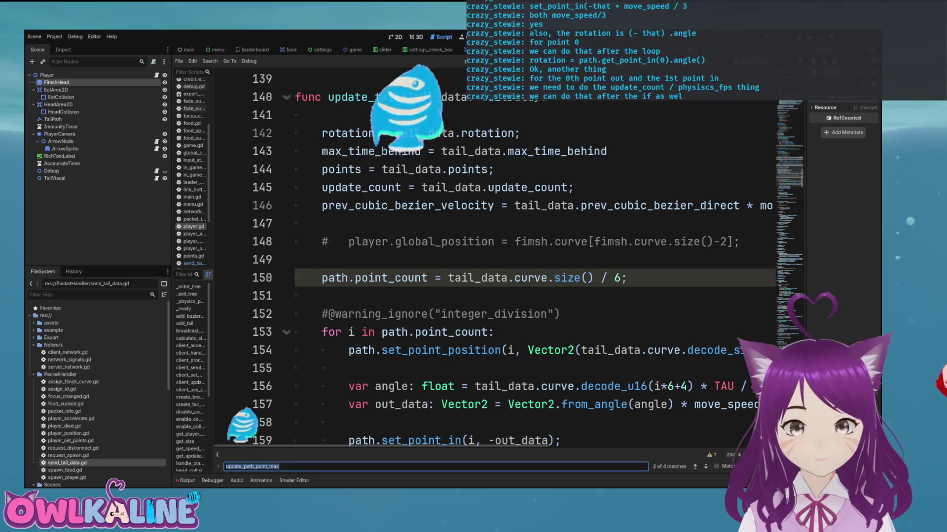
{"action": "double_click", "coordinate": [371, 151]}
{"action": "double_click", "coordinate": [361, 187]}
{"action": "left_click", "coordinate": [561, 187], "text": "shift"}
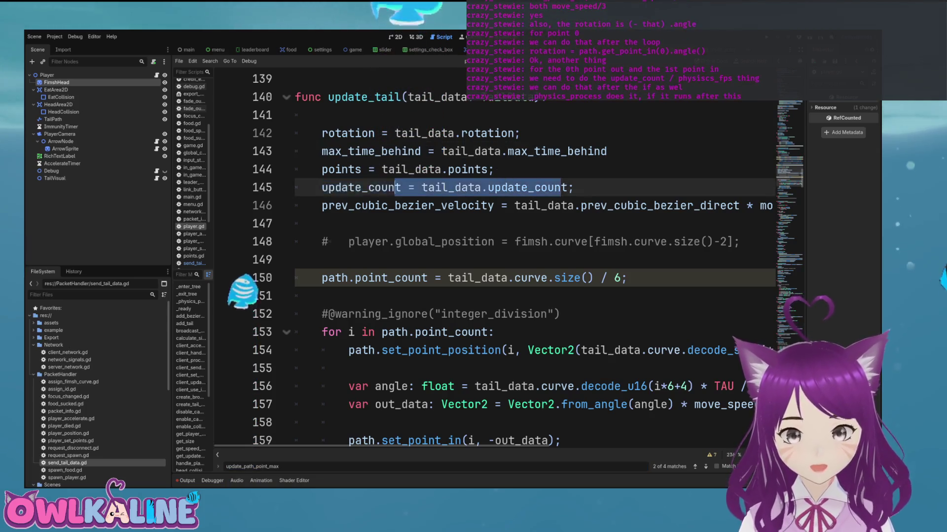
{"action": "scroll", "coordinate": [483, 316], "scroll_direction": "up", "scroll_amount": 2}
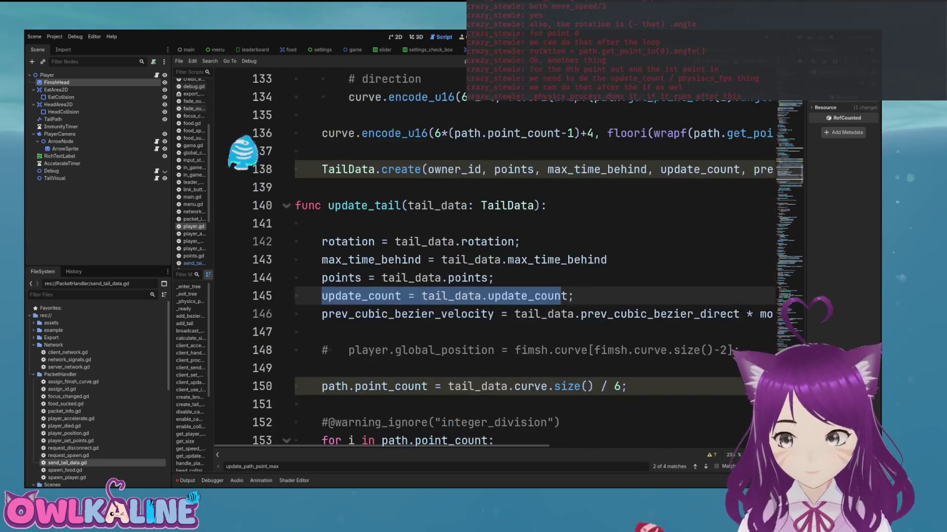
{"action": "scroll", "coordinate": [483, 317], "scroll_direction": "down", "scroll_amount": 1}
{"action": "scroll", "coordinate": [493, 256], "scroll_direction": "down", "scroll_amount": 4}
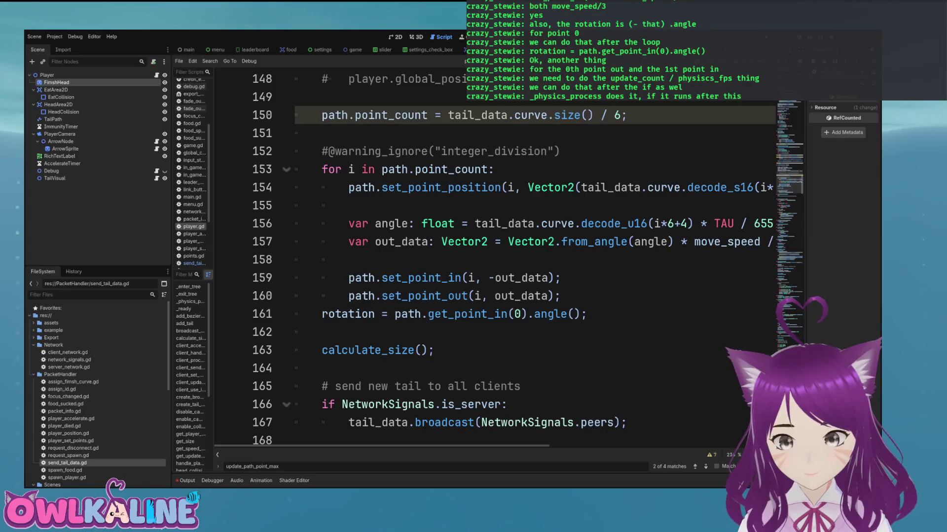
{"action": "left_click", "coordinate": [587, 314]}
Step: Add 'global_position = path.get_point_position(0);' on a new line after the rotation assignment
{"action": "key", "text": "Return"}
{"action": "type", "text": "glob"}
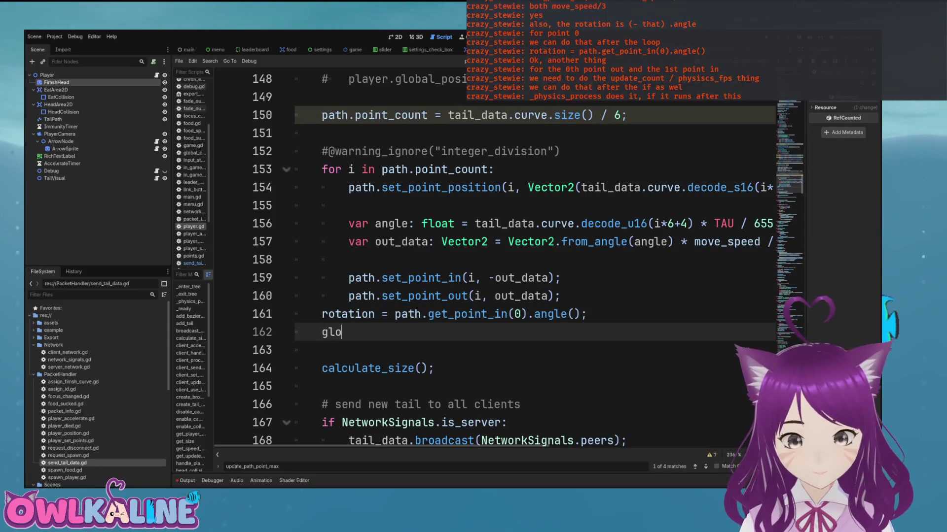
{"action": "key", "text": "Return"}
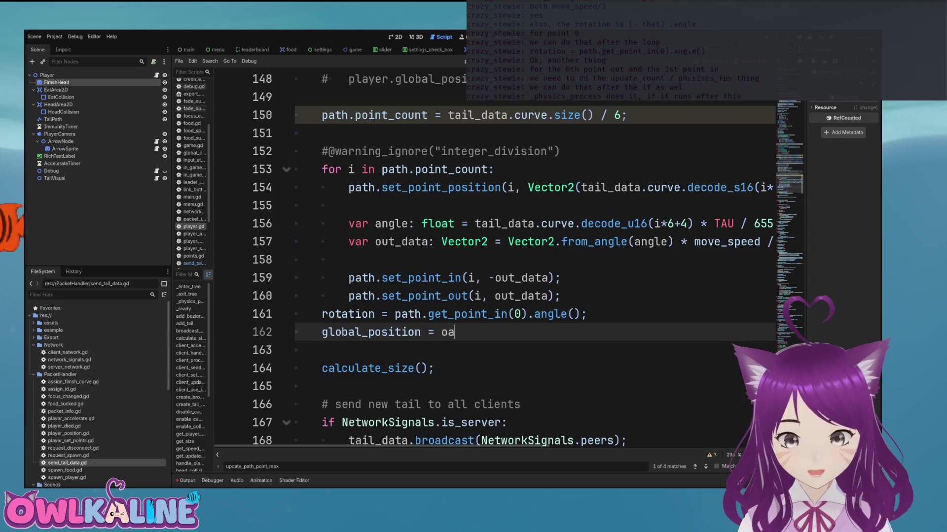
{"action": "key", "text": "BackSpace"}
{"action": "key", "text": "BackSpace"}
{"action": "type", "text": "path.get_p"}
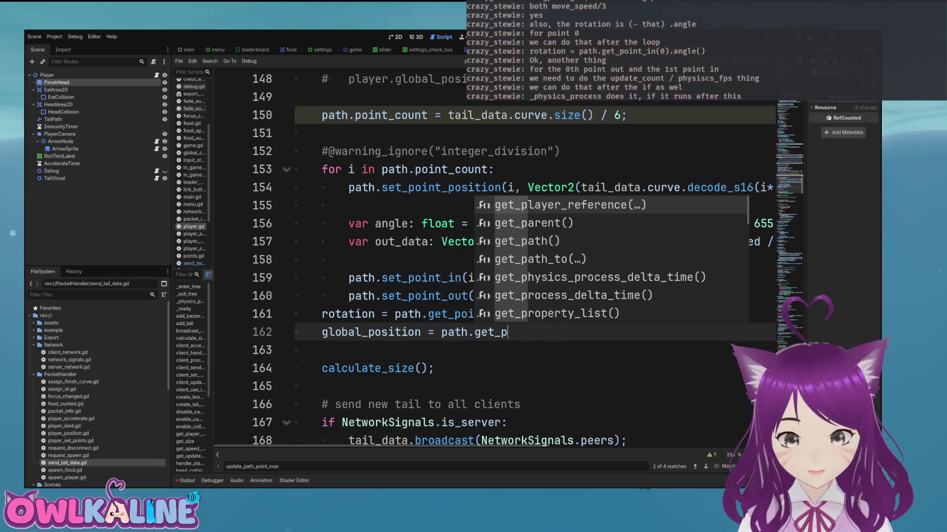
{"action": "key", "text": "Down"}
{"action": "key", "text": "Down"}
{"action": "key", "text": "Return"}
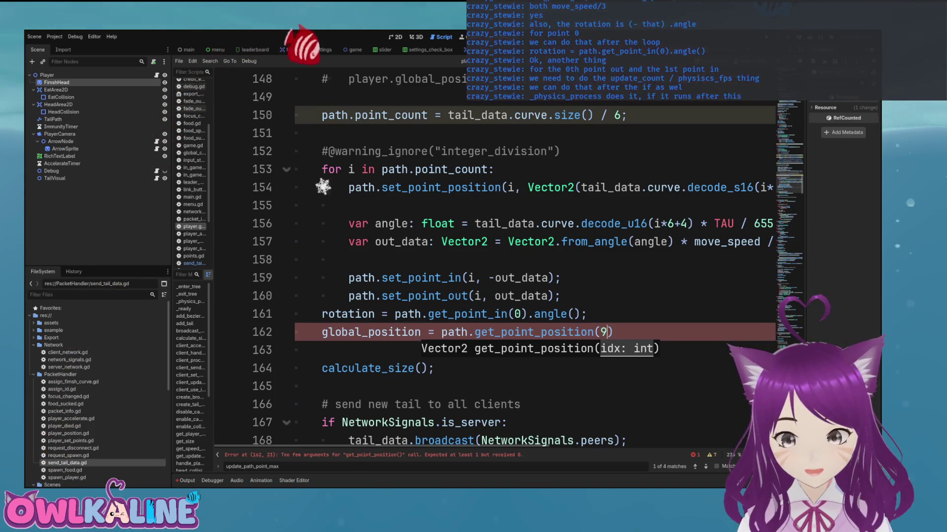
{"action": "type", "text": ";"}
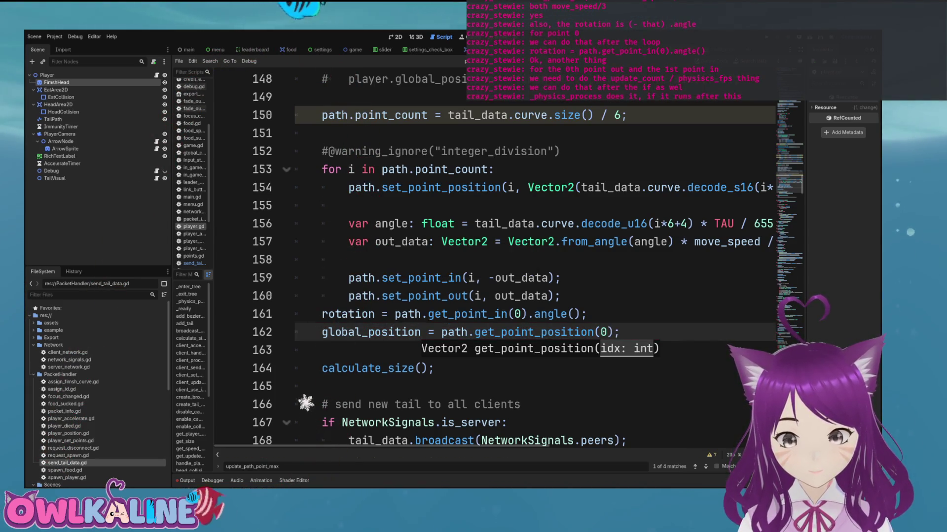
{"action": "key", "text": "Up"}
{"action": "key", "text": "Down"}
{"action": "key", "text": "Down"}
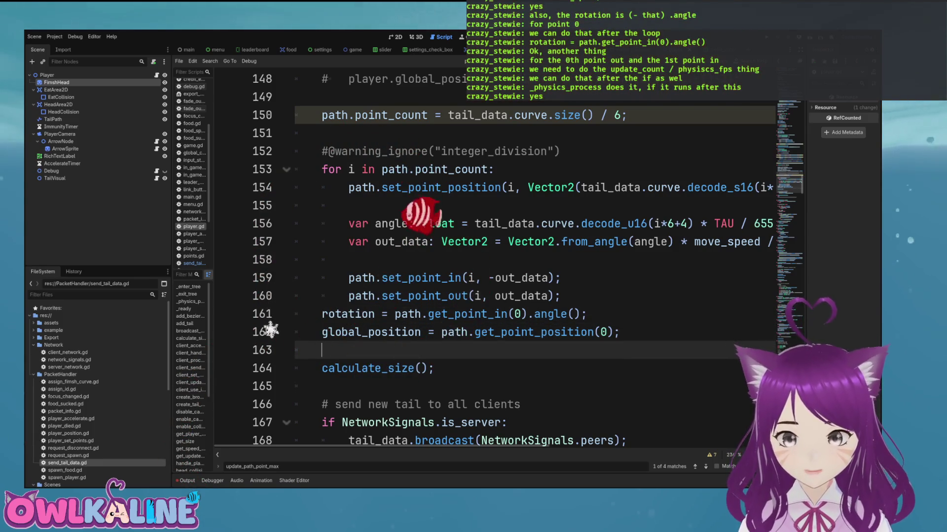
{"action": "scroll", "coordinate": [266, 366], "scroll_direction": "up", "scroll_amount": 2}
Step: Delete the commented '# player.global_position' line together with its blank line
{"action": "key", "text": "Up"}
{"action": "key", "text": "Up"}
{"action": "key", "text": "Up"}
{"action": "key", "text": "shift+Up"}
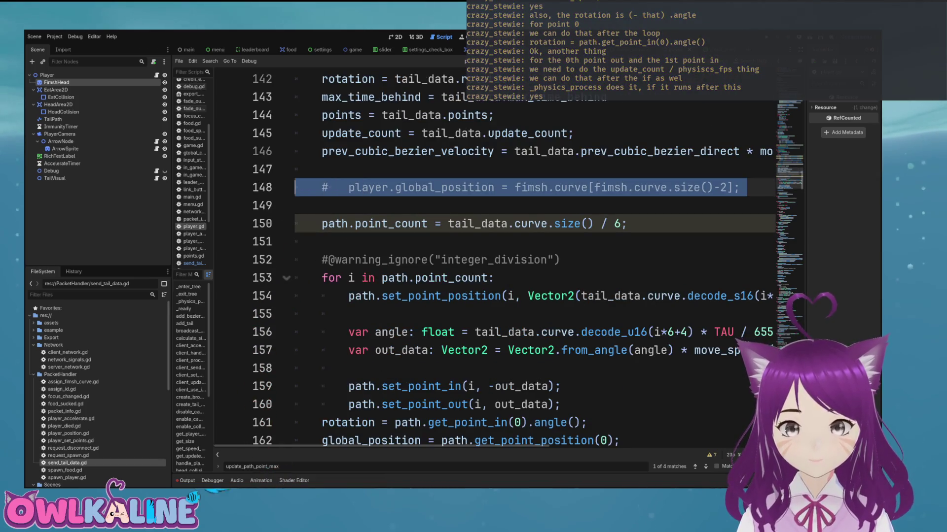
{"action": "key", "text": "BackSpace"}
{"action": "key", "text": "BackSpace"}
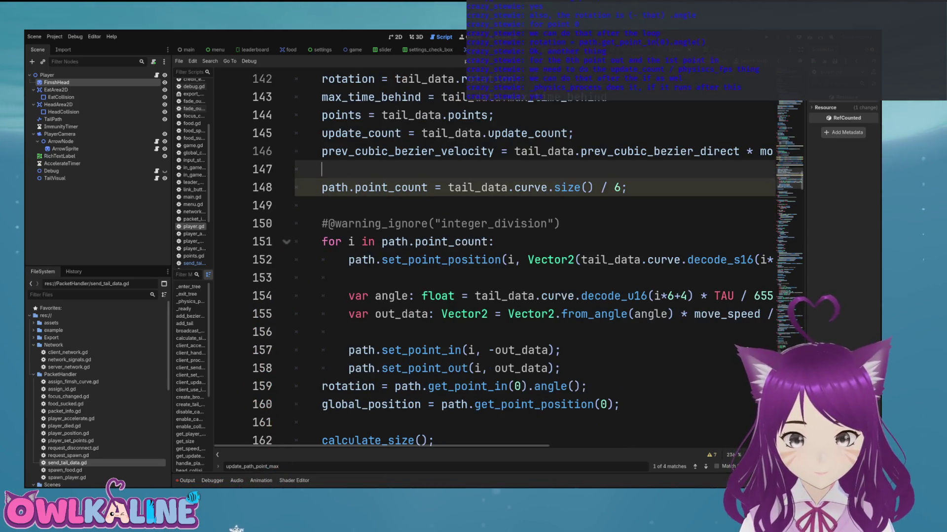
{"action": "scroll", "coordinate": [493, 257], "scroll_direction": "down", "scroll_amount": 2}
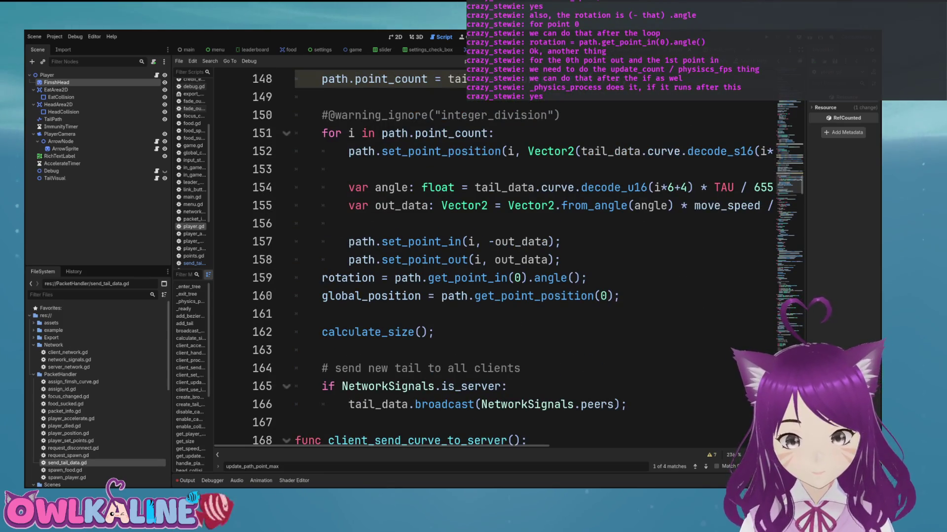
{"action": "scroll", "coordinate": [493, 257], "scroll_direction": "up", "scroll_amount": 4}
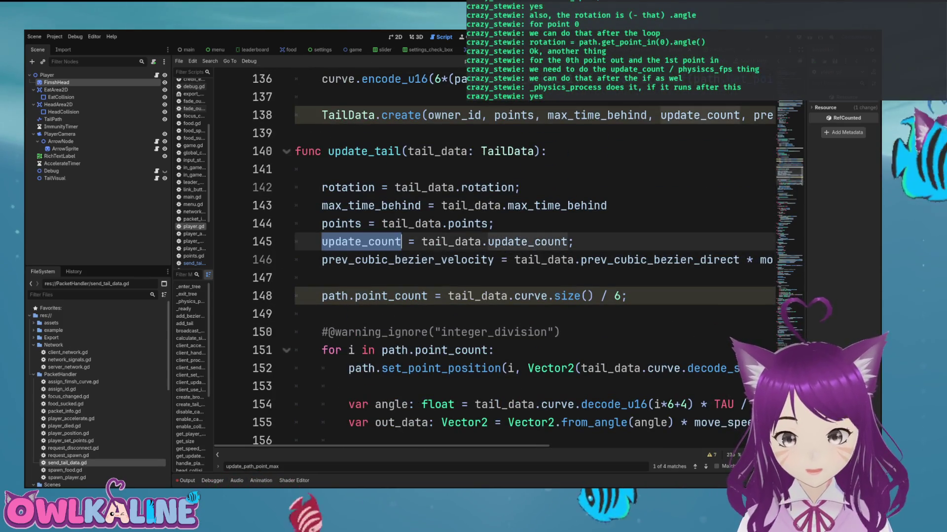
Step: Remove the empty line under the update_tail function header
{"action": "left_click_drag", "start_coordinate": [321, 242], "coordinate": [573, 242]}
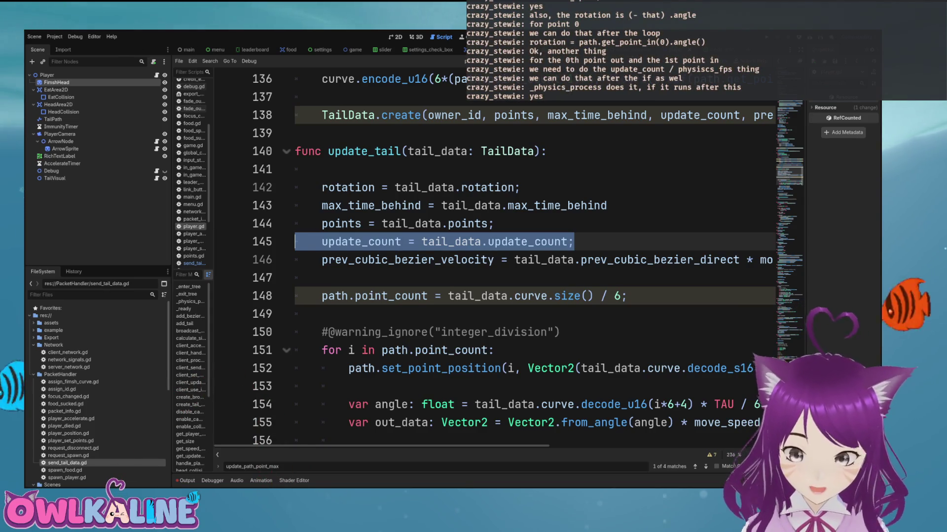
{"action": "left_click", "coordinate": [547, 151]}
{"action": "key", "text": "Down"}
{"action": "key", "text": "BackSpace"}
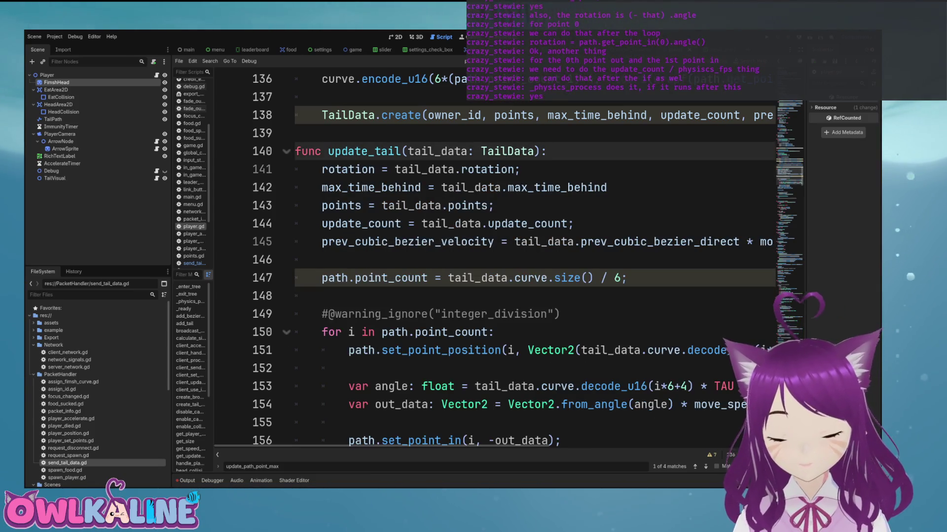
Step: Review update_tail from its top down to the rotation assignment
{"action": "scroll", "coordinate": [493, 261], "scroll_direction": "down", "scroll_amount": 6}
{"action": "left_click", "coordinate": [305, 223]}
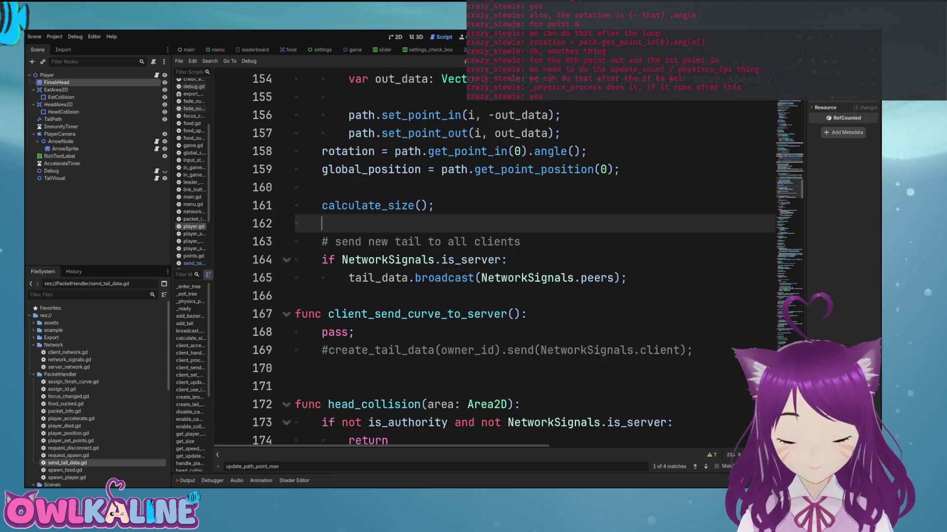
{"action": "scroll", "coordinate": [493, 262], "scroll_direction": "up", "scroll_amount": 2}
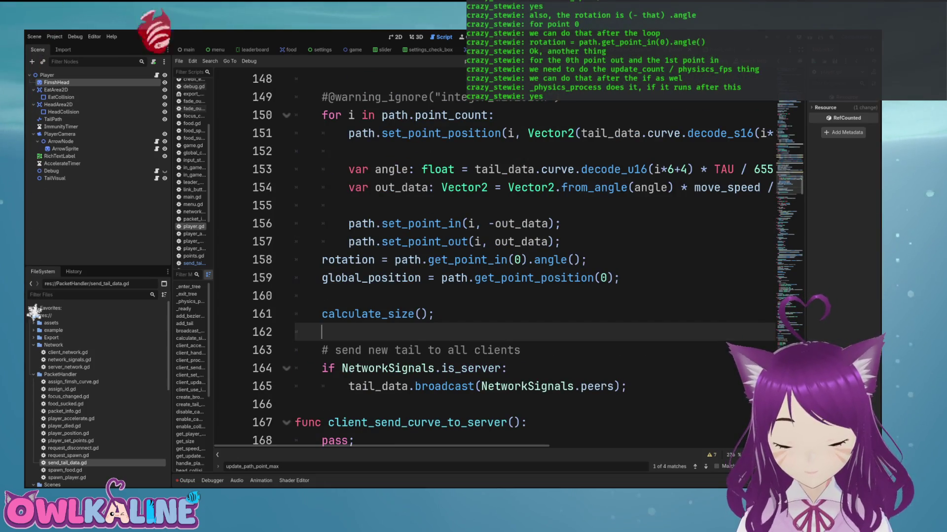
{"action": "double_click", "coordinate": [527, 386]}
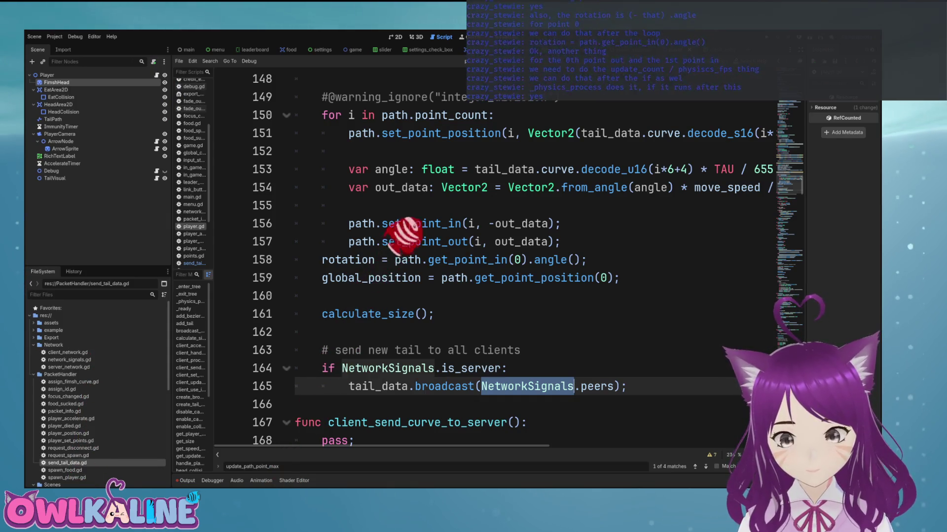
{"action": "left_click", "coordinate": [626, 223]}
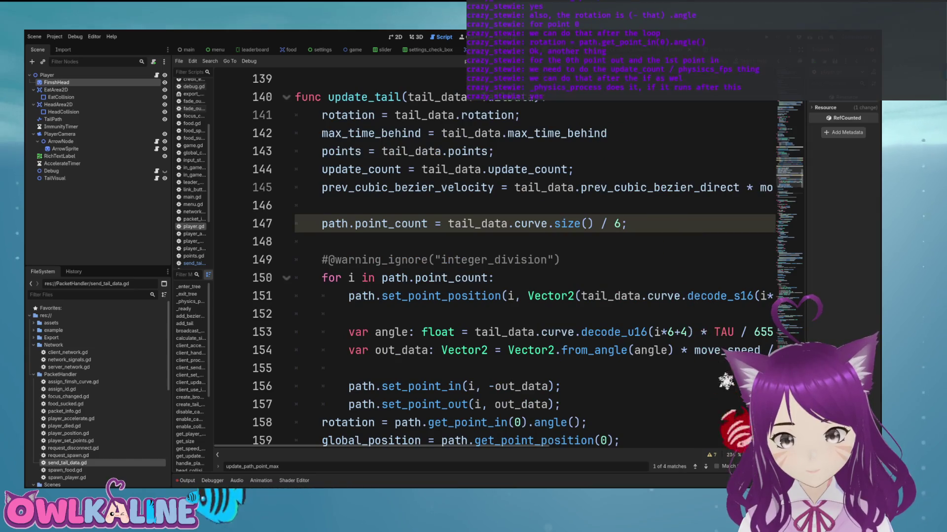
{"action": "scroll", "coordinate": [714, 230], "scroll_direction": "up", "scroll_amount": 1}
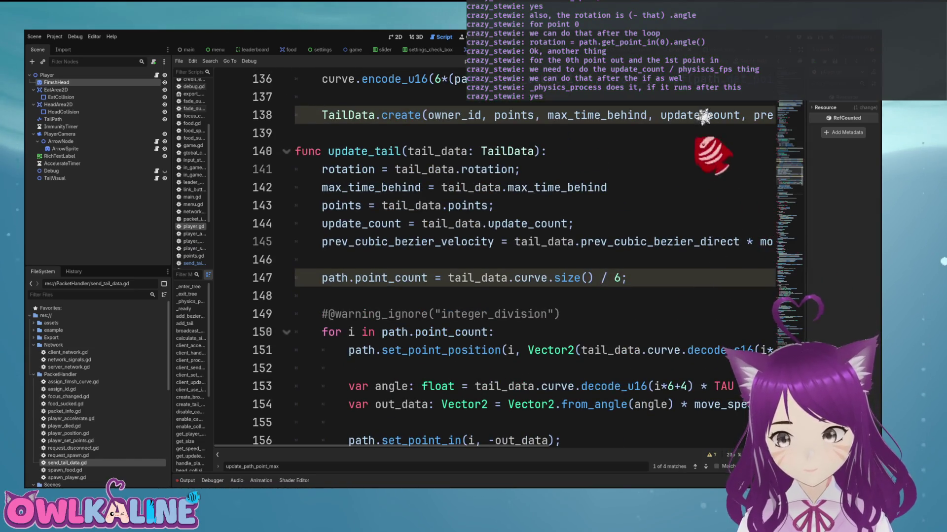
{"action": "scroll", "coordinate": [697, 102], "scroll_direction": "down", "scroll_amount": 5}
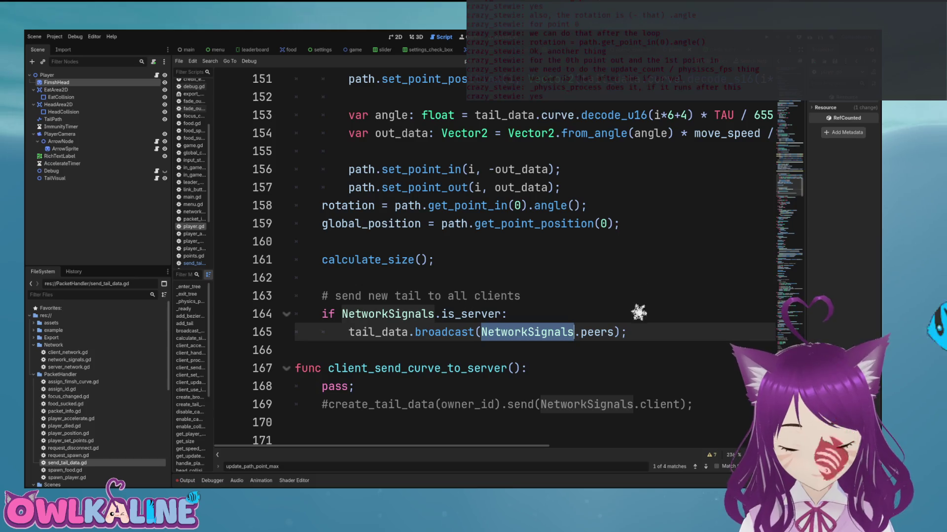
{"action": "key", "text": "Page_Up"}
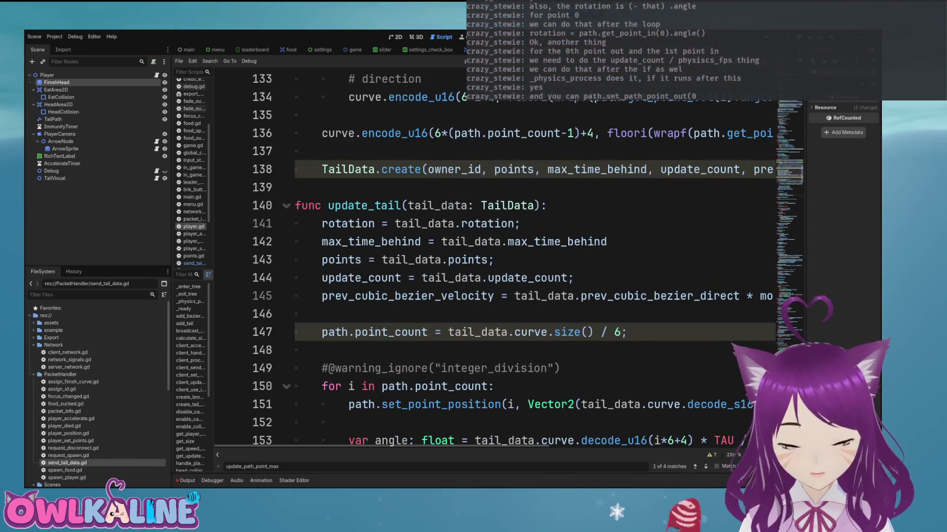
{"action": "scroll", "coordinate": [493, 261], "scroll_direction": "down", "scroll_amount": 1}
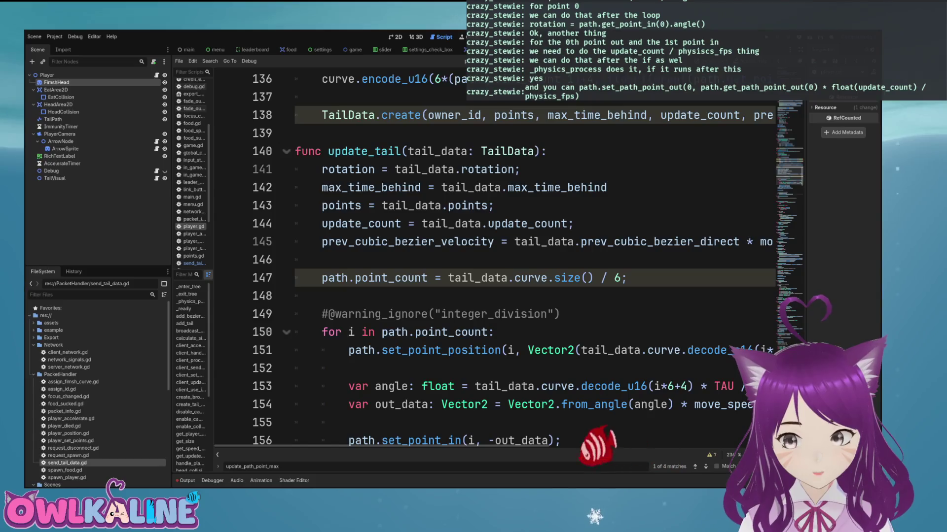
{"action": "scroll", "coordinate": [493, 261], "scroll_direction": "down", "scroll_amount": 2}
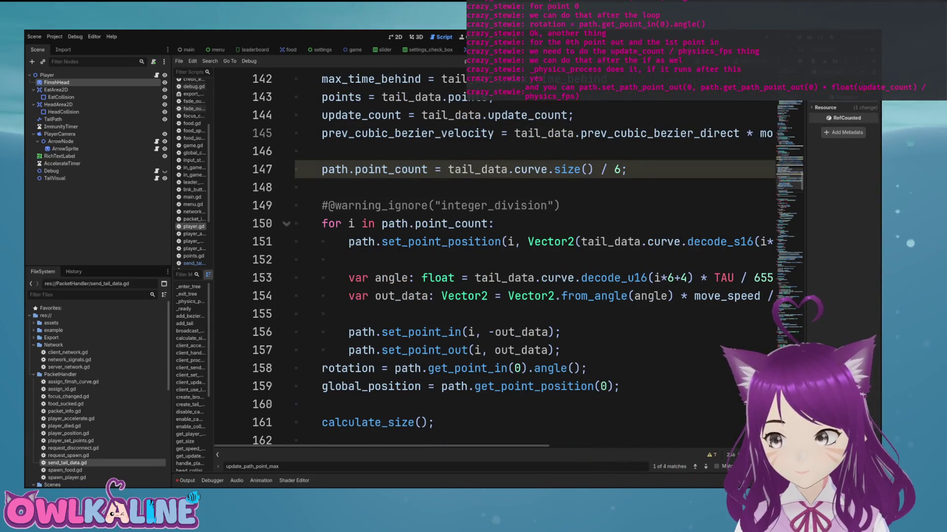
{"action": "scroll", "coordinate": [493, 261], "scroll_direction": "down", "scroll_amount": 2}
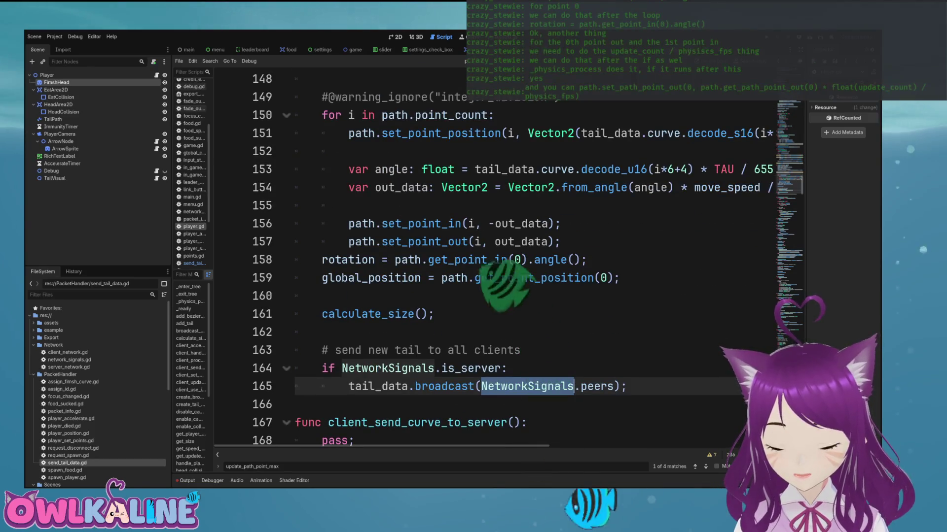
{"action": "left_click", "coordinate": [587, 260]}
Step: Add a new line below the global_position line starting path.set_point_out via autocomplete
{"action": "key", "text": "Return"}
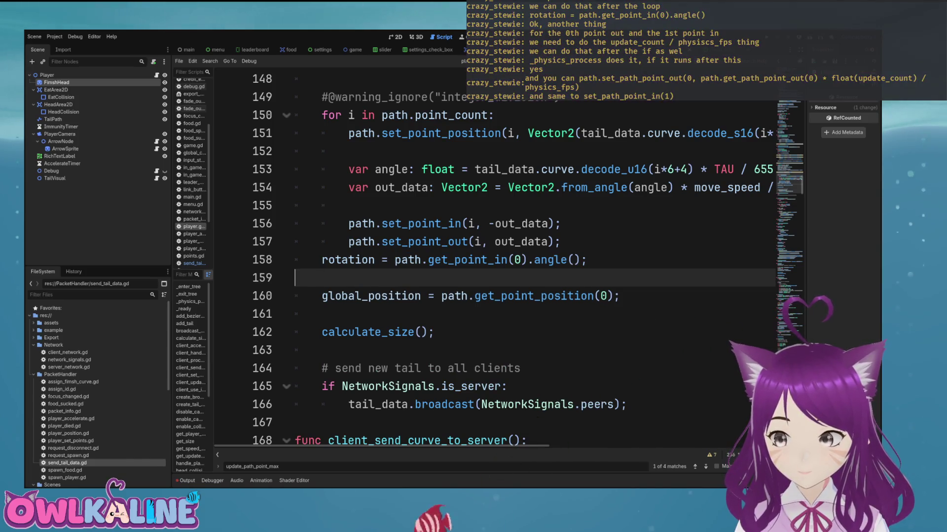
{"action": "key", "text": "BackSpace"}
{"action": "key", "text": "Down"}
{"action": "key", "text": "Up"}
{"action": "key", "text": "Up"}
{"action": "key", "text": "Down"}
{"action": "key", "text": "Down"}
{"action": "key", "text": "End"}
{"action": "key", "text": "Return"}
{"action": "key", "text": "Return"}
{"action": "type", "text": "path."}
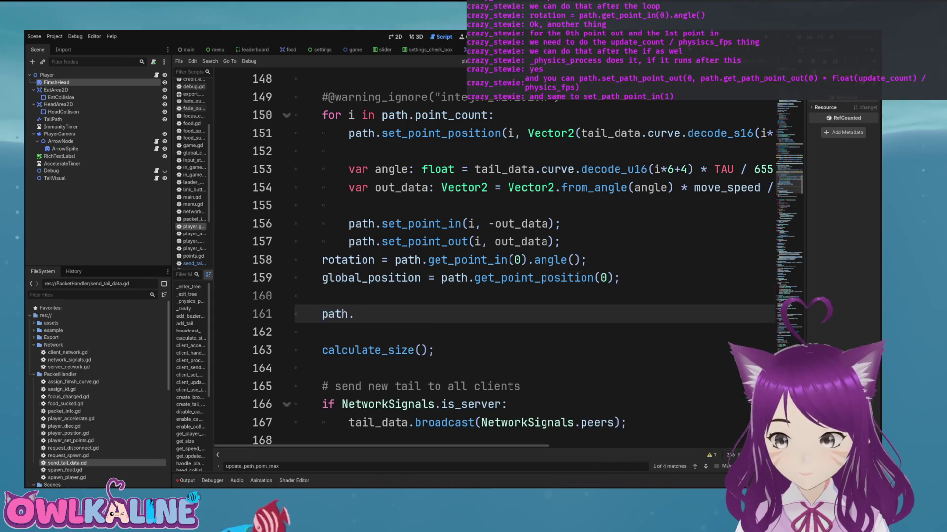
{"action": "type", "text": "set_path"}
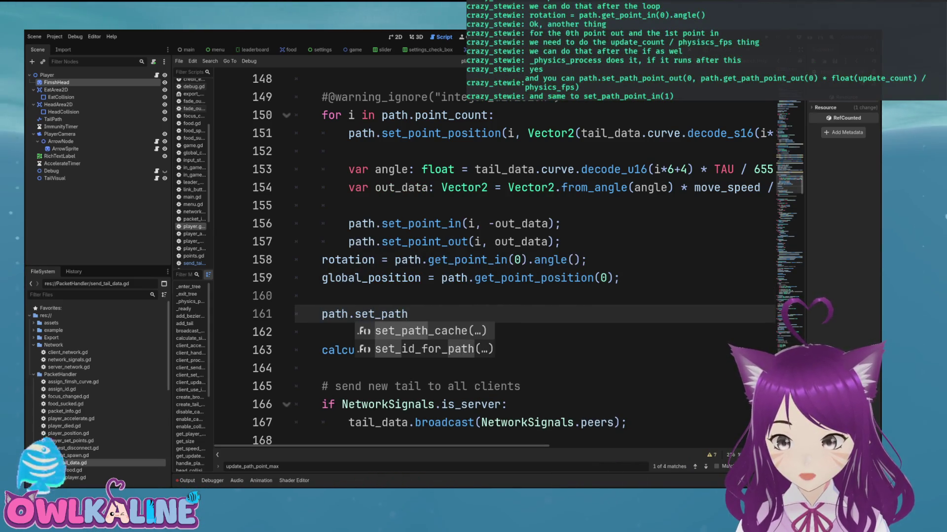
{"action": "key", "text": "BackSpace"}
{"action": "key", "text": "BackSpace"}
{"action": "key", "text": "BackSpace"}
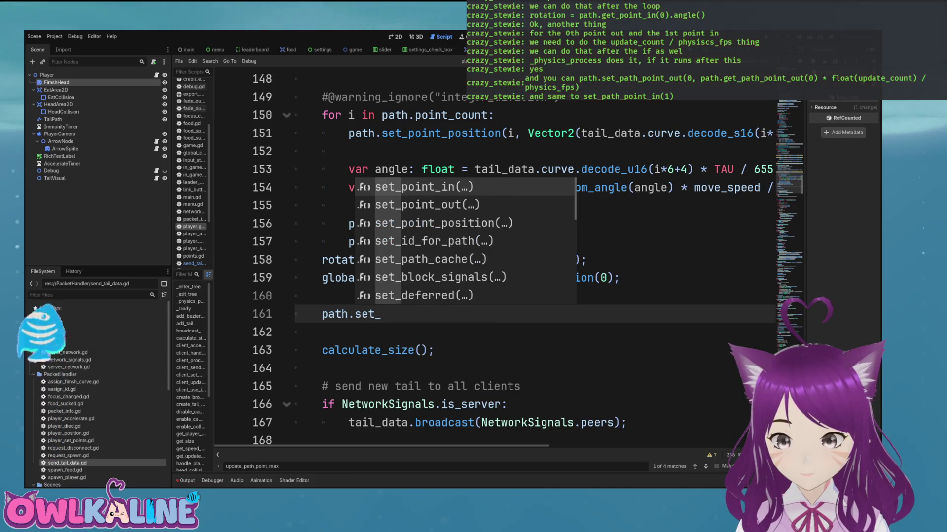
{"action": "type", "text": "point_out("}
{"action": "key", "text": "Return"}
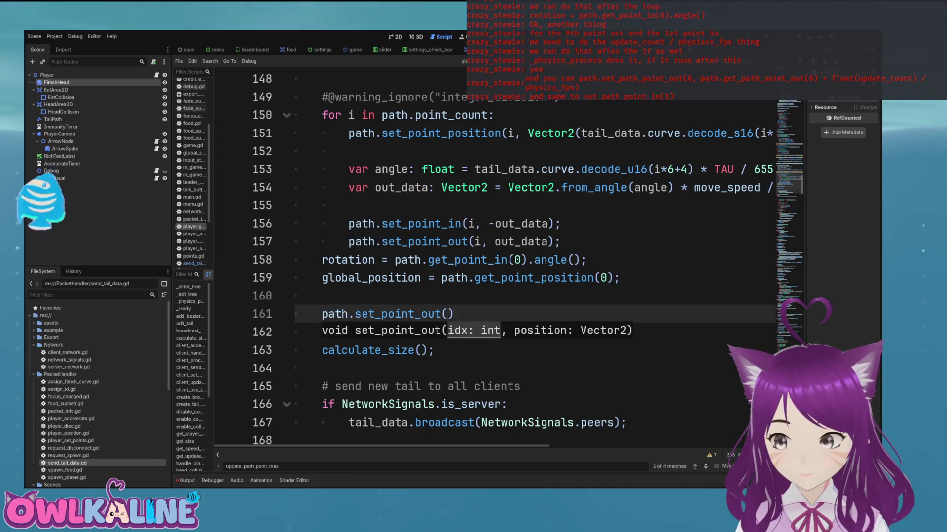
Step: Complete the arguments: 0, path.get_point_out(0) * float(update_count) / Engine.physics_ticks_per_second
{"action": "type", "text": "0, "}
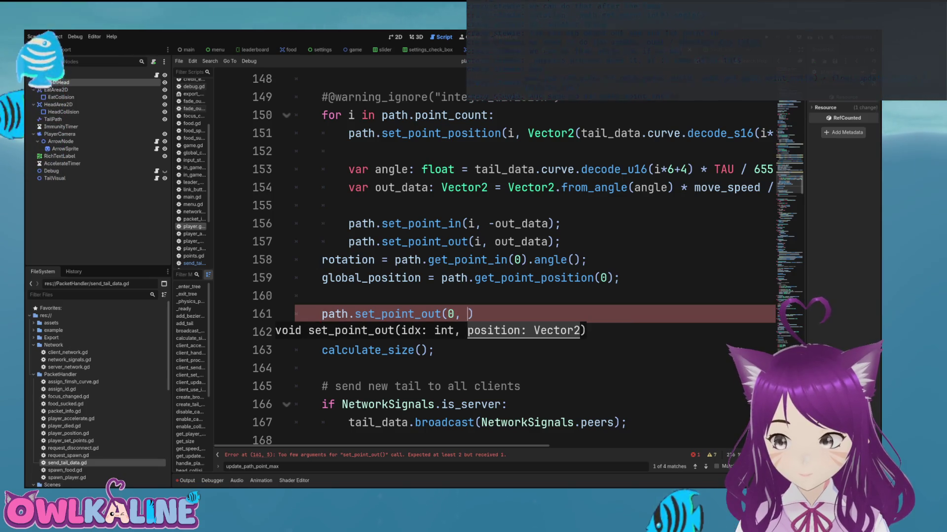
{"action": "type", "text": "path.get_p"}
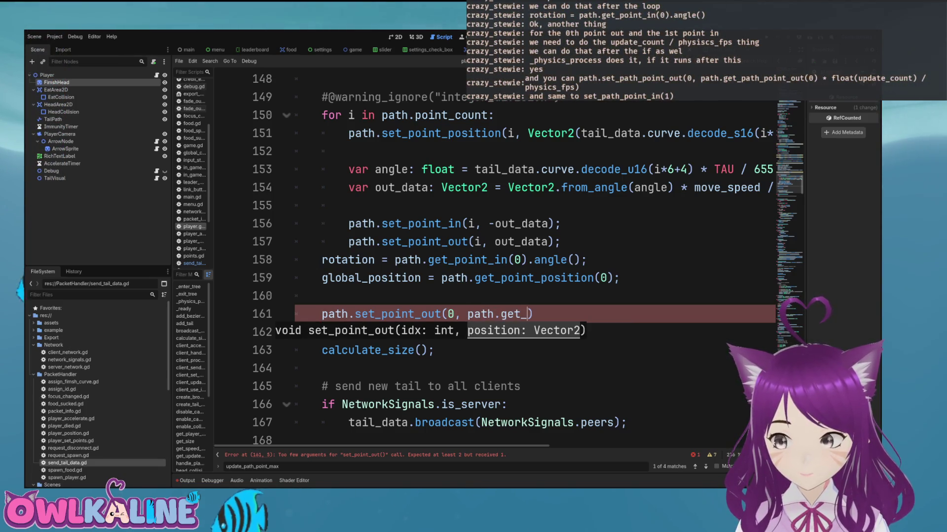
{"action": "type", "text": "ath"}
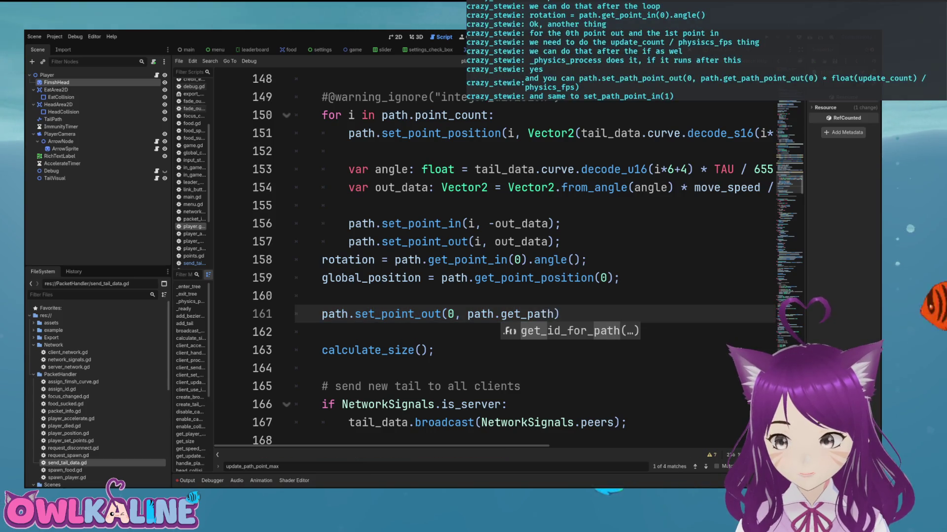
{"action": "type", "text": "_point_"}
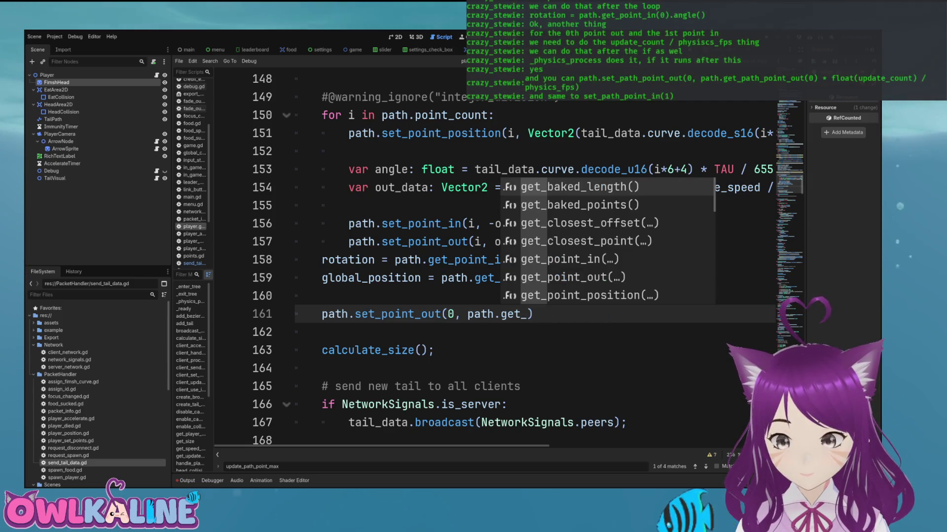
{"action": "type", "text": "p"}
{"action": "key", "text": "Down"}
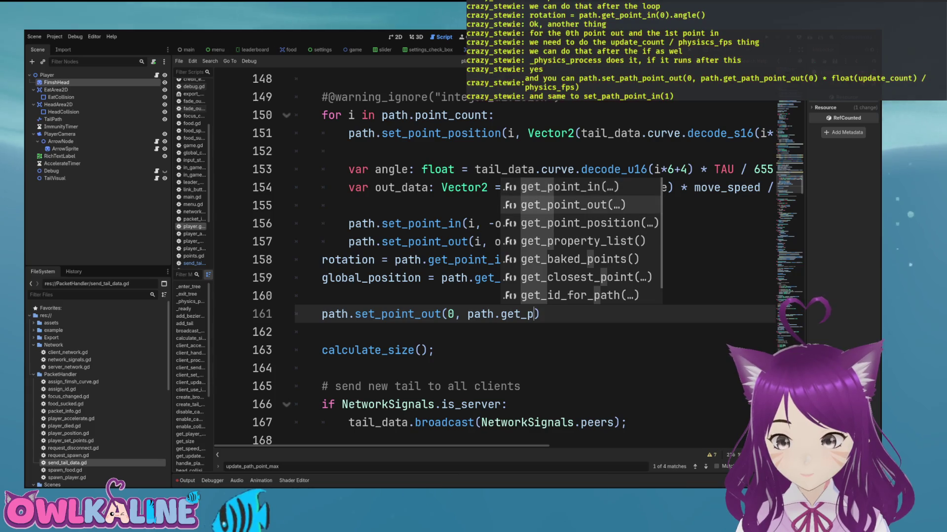
{"action": "key", "text": "Return"}
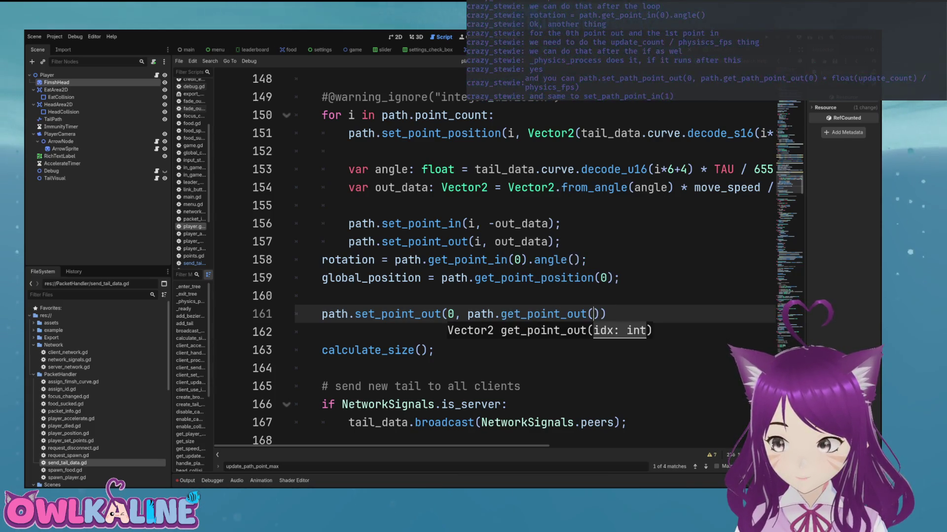
{"action": "type", "text": "0"}
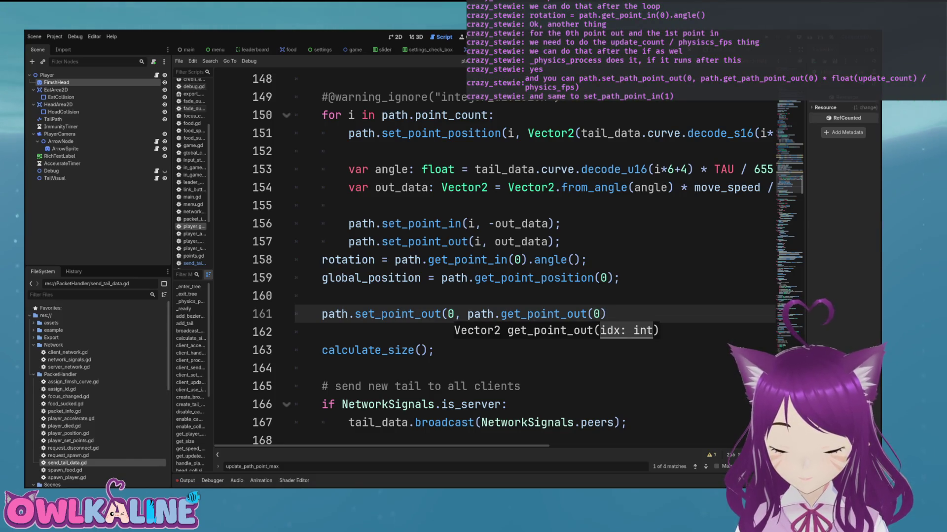
{"action": "type", "text": "at()"}
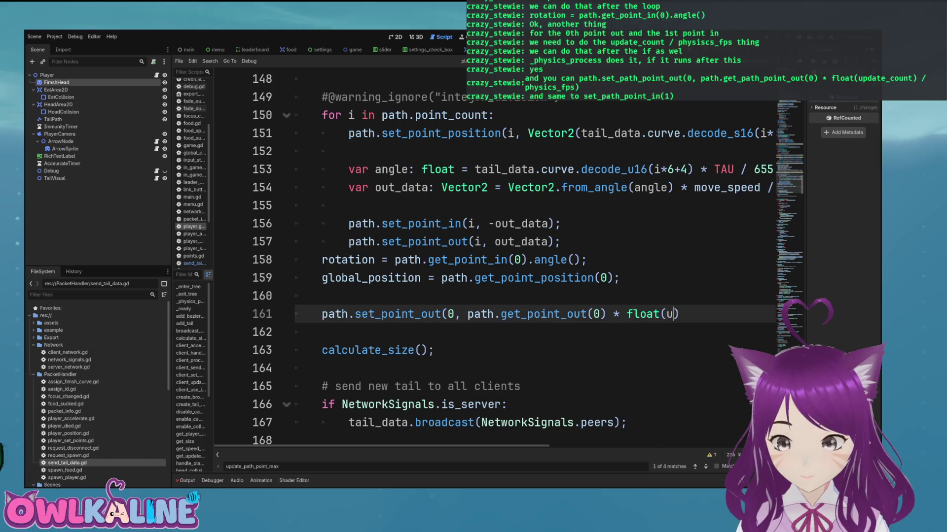
{"action": "type", "text": "coun"}
{"action": "key", "text": "Return"}
{"action": "type", "text": ") / Engine.P"}
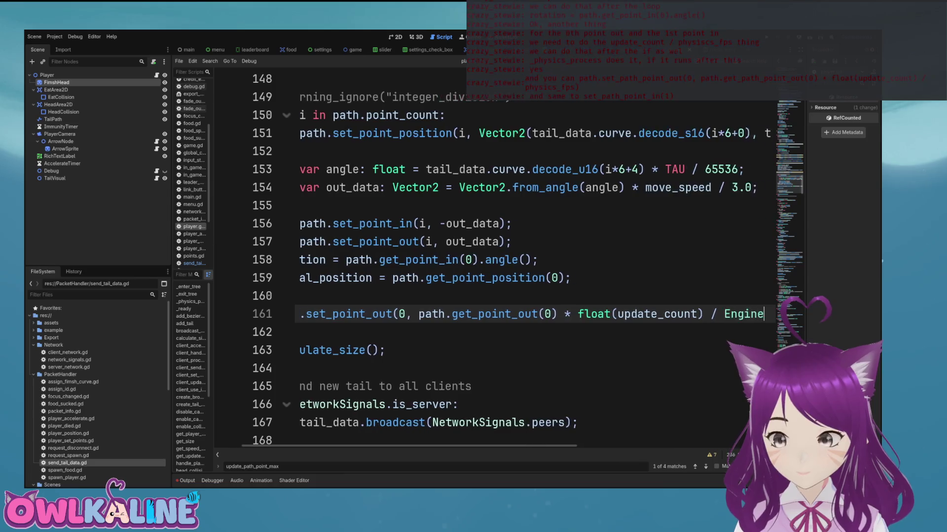
{"action": "type", "text": "hy"}
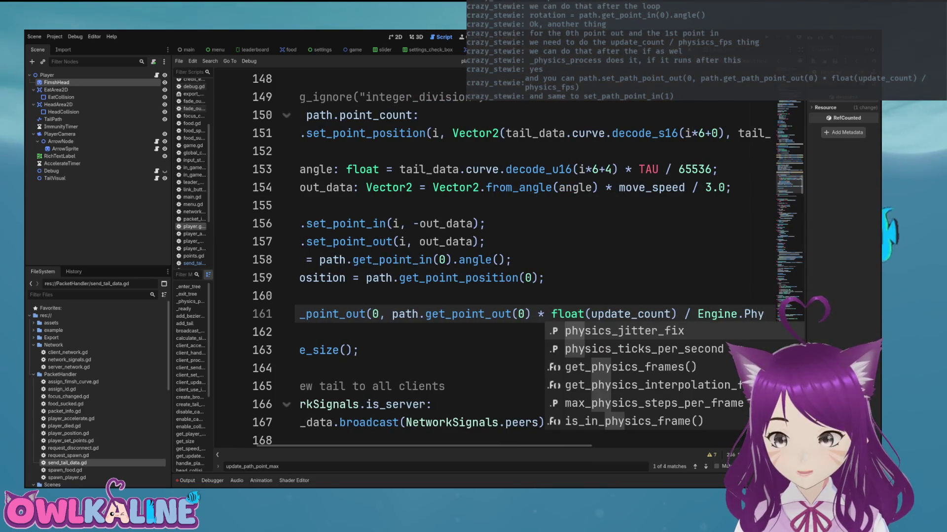
{"action": "key", "text": "Down"}
{"action": "key", "text": "Return"}
{"action": "type", "text": ");"}
Step: Fix the parse error on line 161 by re-inserting physics_ticks_per_second from the suggestions
{"action": "key", "text": "Home"}
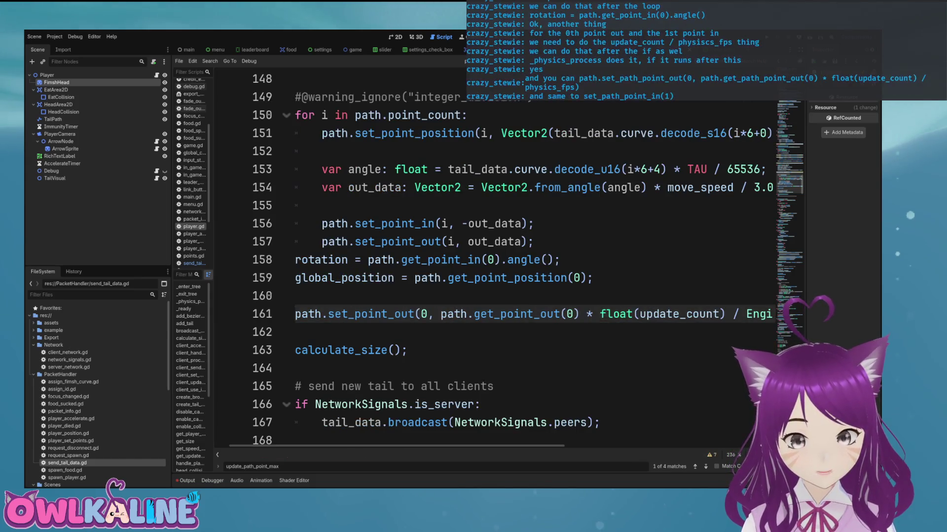
{"action": "key", "text": "End"}
{"action": "key", "text": "Home"}
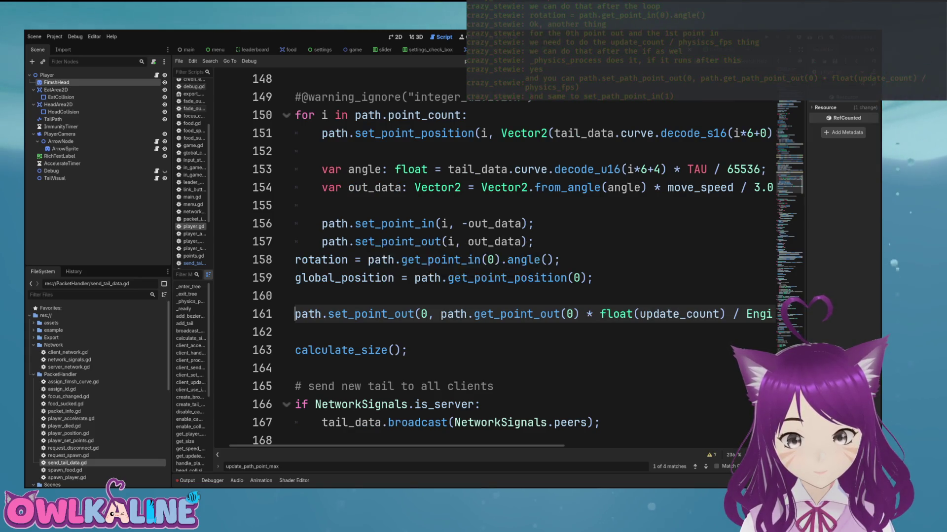
{"action": "key", "text": "End"}
{"action": "key", "text": "Left"}
{"action": "key", "text": "BackSpace"}
{"action": "key", "text": "BackSpace"}
{"action": "key", "text": "BackSpace"}
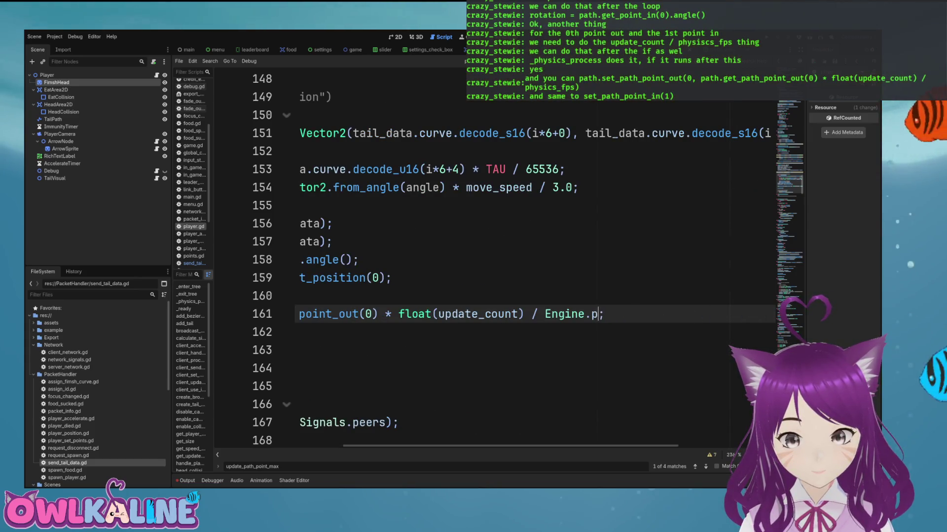
{"action": "type", "text": "h"}
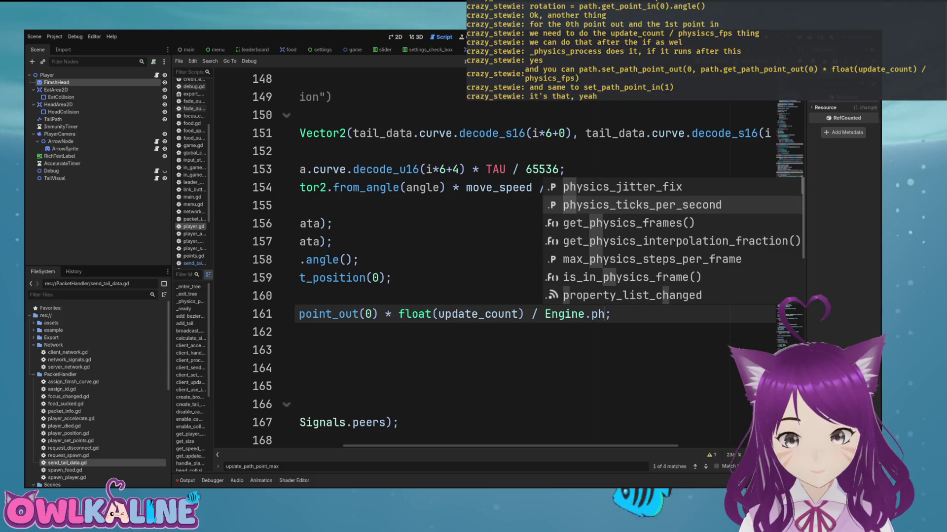
{"action": "key", "text": "Down"}
{"action": "key", "text": "Up"}
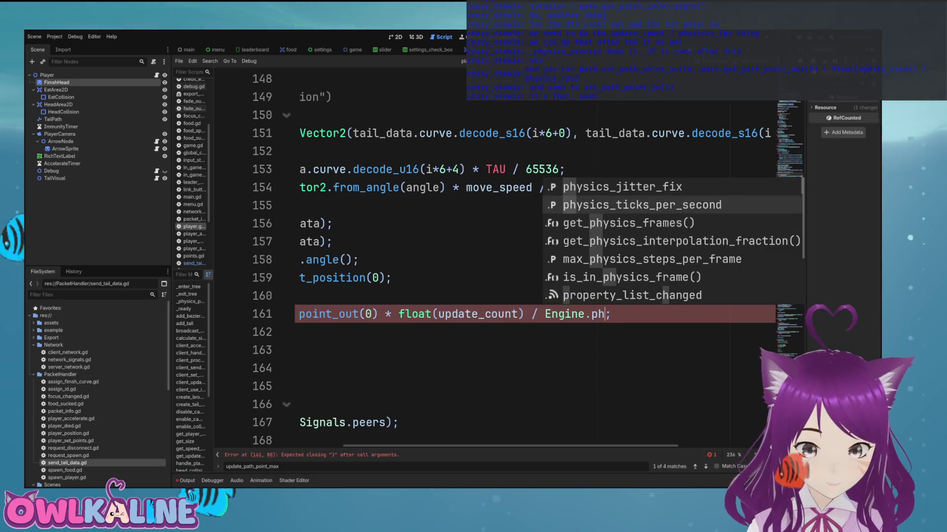
{"action": "key", "text": "Return"}
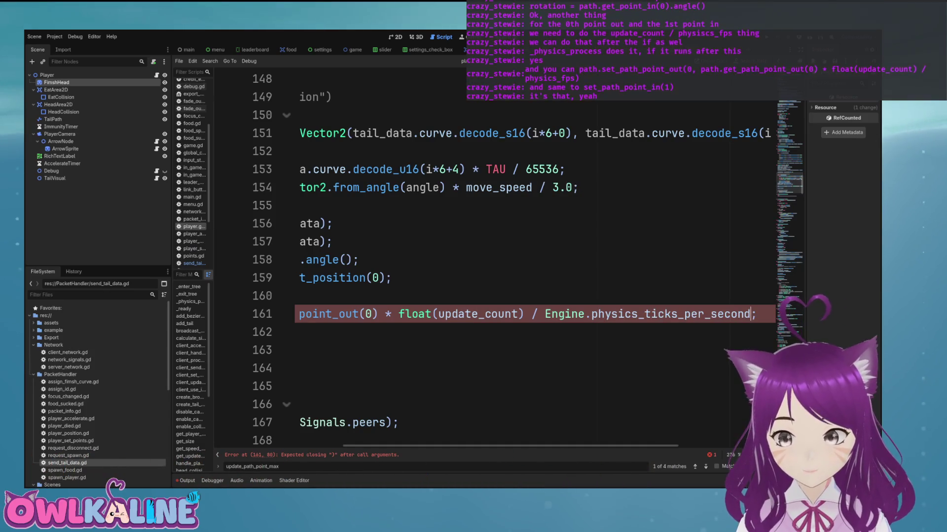
{"action": "key", "text": "Home"}
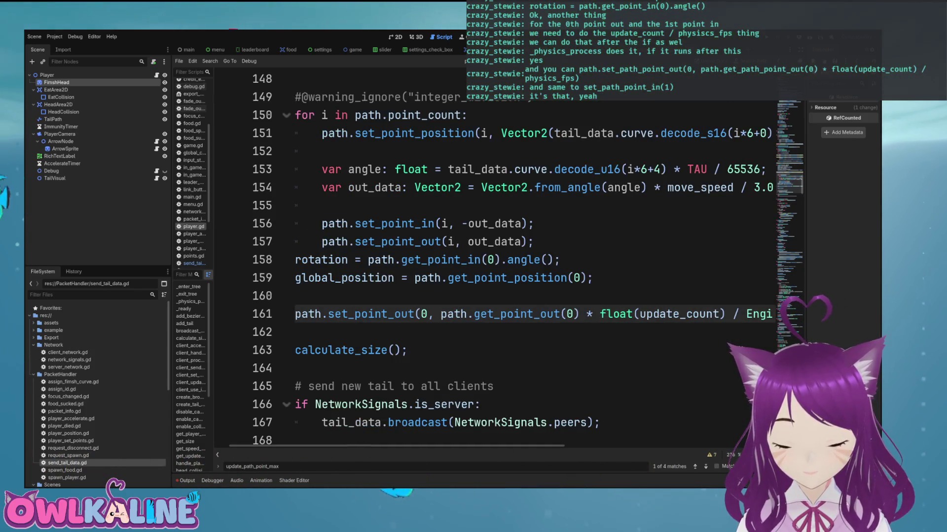
Step: Save the script and check the full width of line 161
{"action": "key", "text": "ctrl+s"}
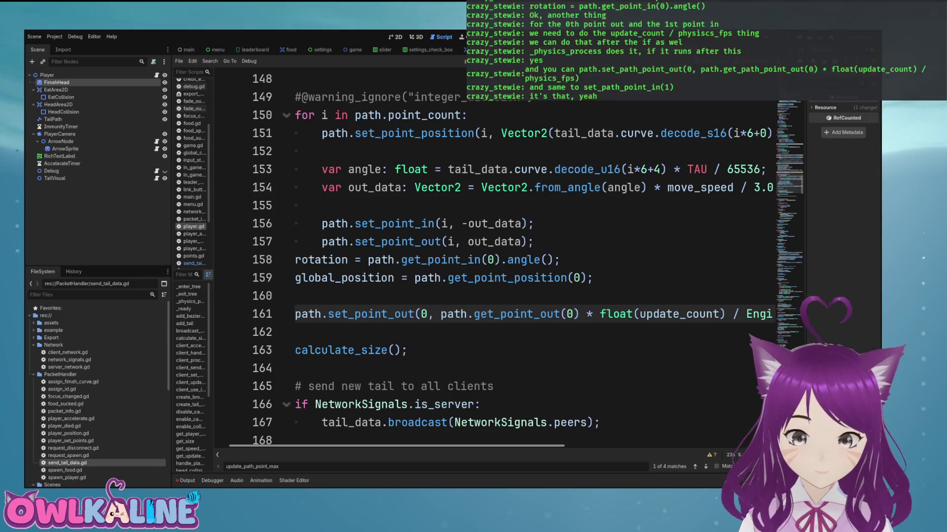
{"action": "key", "text": "ctrl+z"}
{"action": "scroll", "coordinate": [493, 256], "scroll_direction": "right", "scroll_amount": 5}
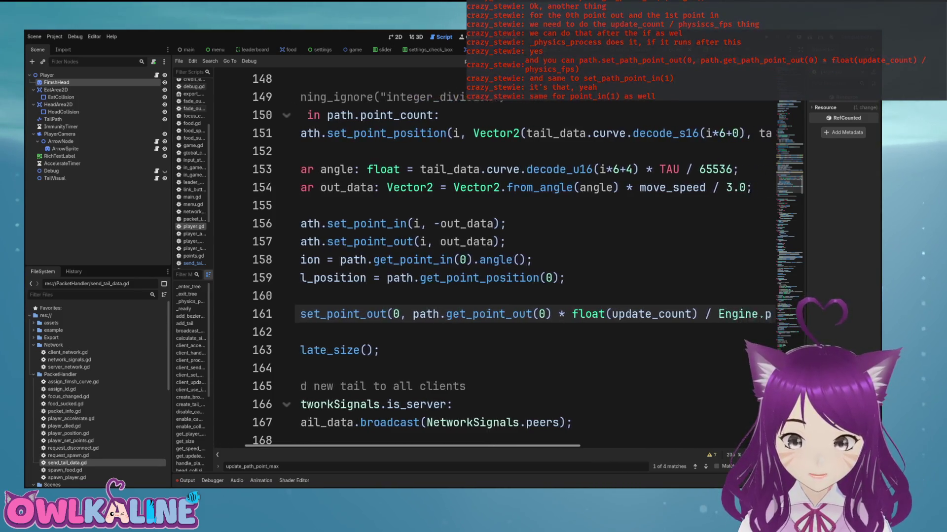
{"action": "scroll", "coordinate": [493, 256], "scroll_direction": "left", "scroll_amount": 3}
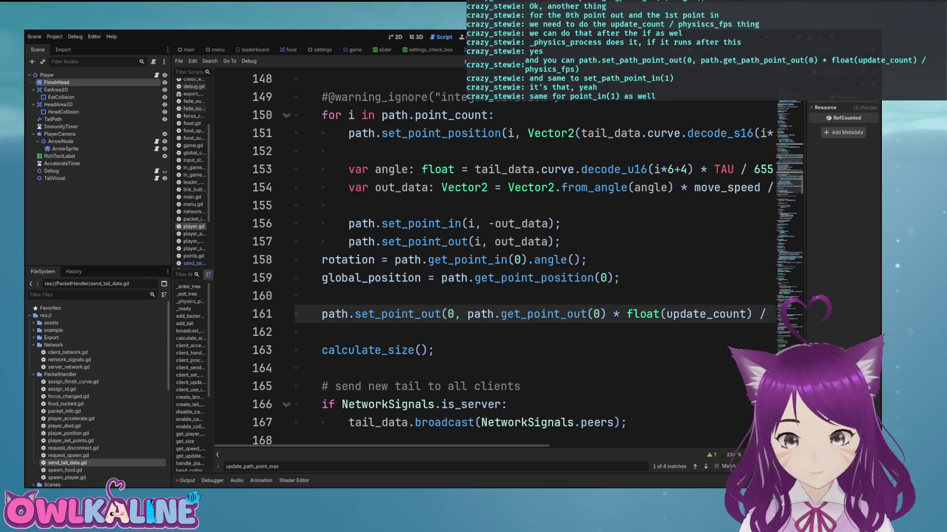
Step: Duplicate line 161 onto a new line 162
{"action": "key", "text": "shift+End"}
{"action": "key", "text": "ctrl+c"}
{"action": "key", "text": "Down"}
{"action": "key", "text": "ctrl+v"}
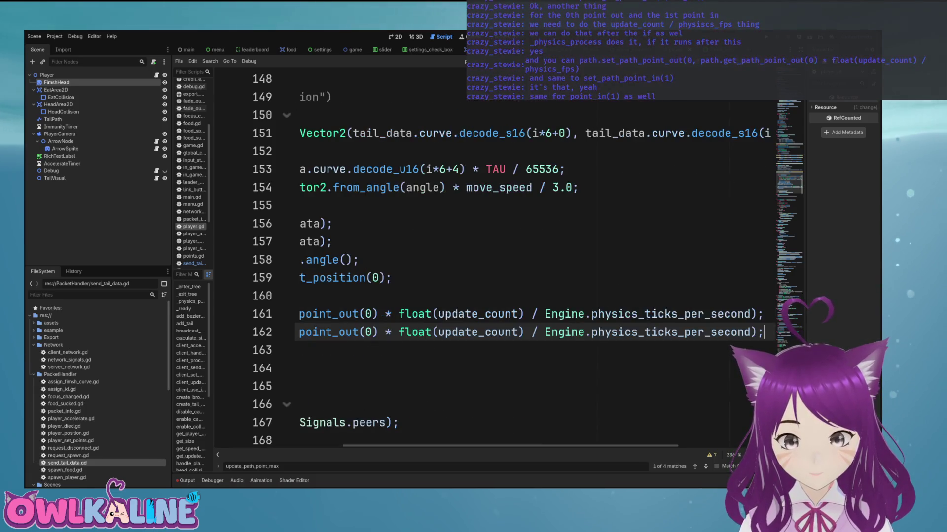
{"action": "key", "text": "Return"}
Step: Change line 162 to path.set_point_in(1, path.get_point_in(1) …) with the same scaling
{"action": "key", "text": "Up"}
{"action": "left_click", "coordinate": [427, 332]}
{"action": "key", "text": "BackSpace"}
{"action": "key", "text": "BackSpace"}
{"action": "key", "text": "BackSpace"}
{"action": "type", "text": "in"}
{"action": "key", "text": "Right"}
{"action": "key", "text": "Delete"}
{"action": "key", "text": "Delete"}
{"action": "type", "text": "1,"}
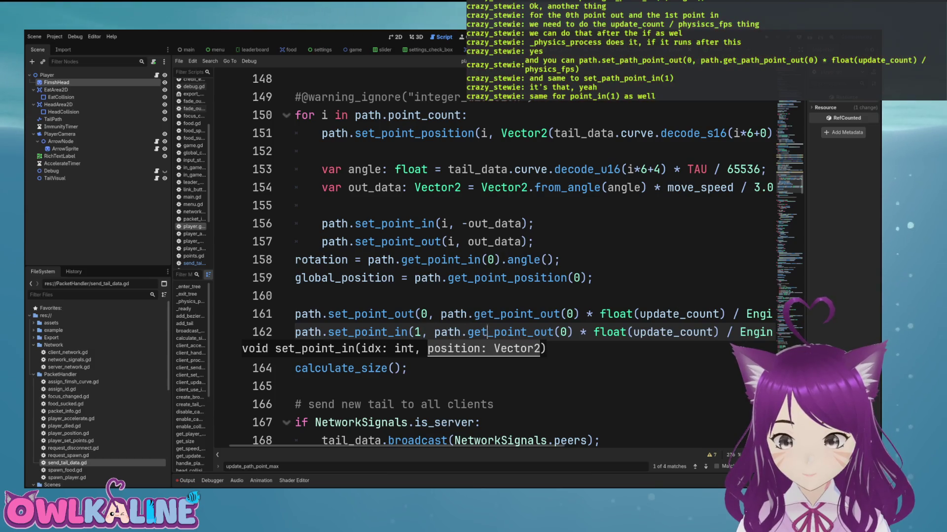
{"action": "key", "text": "ctrl+Right"}
{"action": "key", "text": "BackSpace"}
{"action": "key", "text": "BackSpace"}
{"action": "key", "text": "BackSpace"}
{"action": "type", "text": "in"}
{"action": "key", "text": "Right"}
{"action": "key", "text": "Delete"}
{"action": "type", "text": "1"}
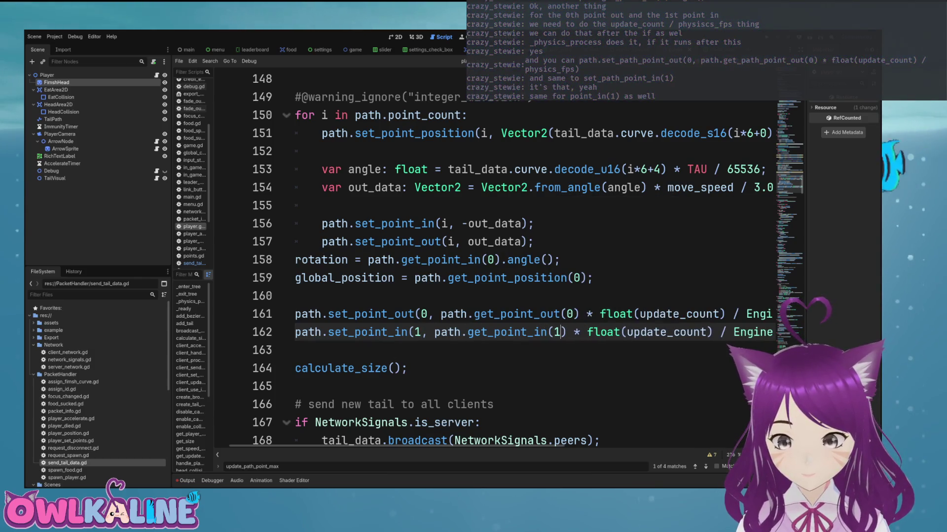
{"action": "key", "text": "End"}
{"action": "key", "text": "Home"}
{"action": "key", "text": "Home"}
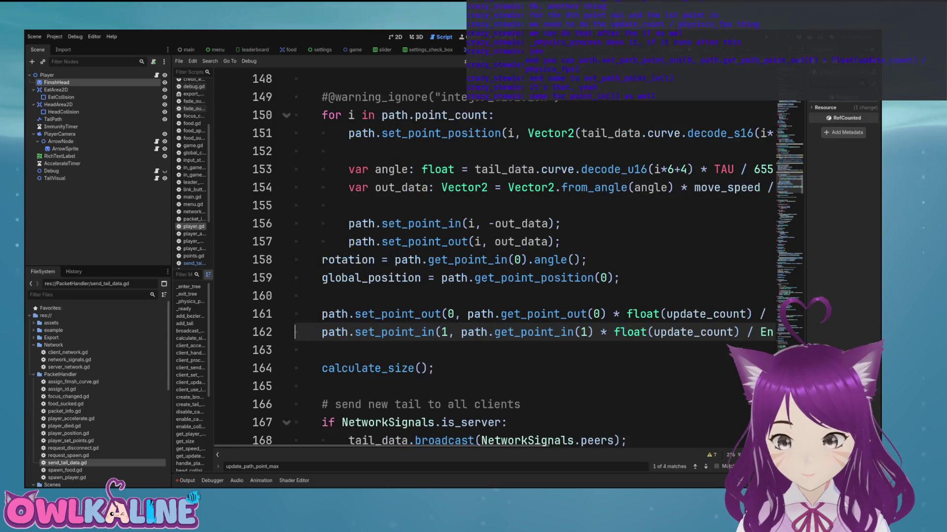
Step: Move the rotation and global_position lines below both scaling lines, just above calculate_size()
{"action": "left_click", "coordinate": [295, 314]}
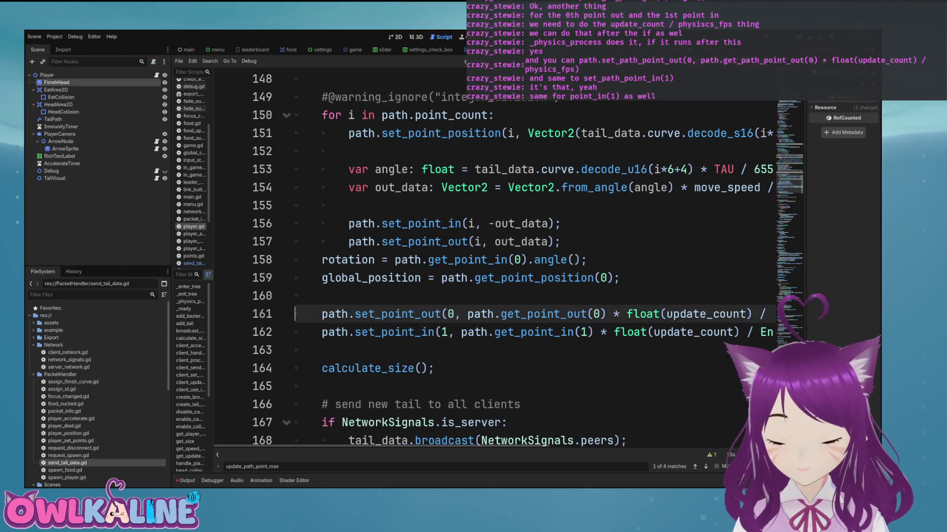
{"action": "key", "text": "Up"}
{"action": "key", "text": "Up"}
{"action": "key", "text": "Up"}
{"action": "key", "text": "Down"}
{"action": "key", "text": "Up"}
{"action": "key", "text": "shift+Down"}
{"action": "key", "text": "shift+End"}
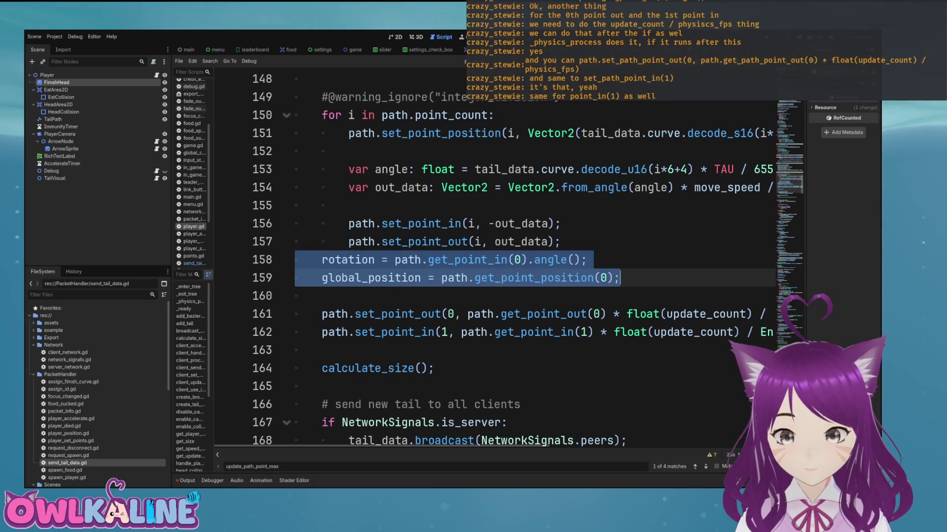
{"action": "key", "text": "ctrl+x"}
{"action": "key", "text": "Down"}
{"action": "key", "text": "Down"}
{"action": "key", "text": "Down"}
{"action": "key", "text": "Return"}
{"action": "key", "text": "Return"}
{"action": "key", "text": "ctrl+v"}
{"action": "key", "text": "Up"}
{"action": "key", "text": "Up"}
{"action": "key", "text": "Up"}
{"action": "key", "text": "BackSpace"}
{"action": "key", "text": "End"}
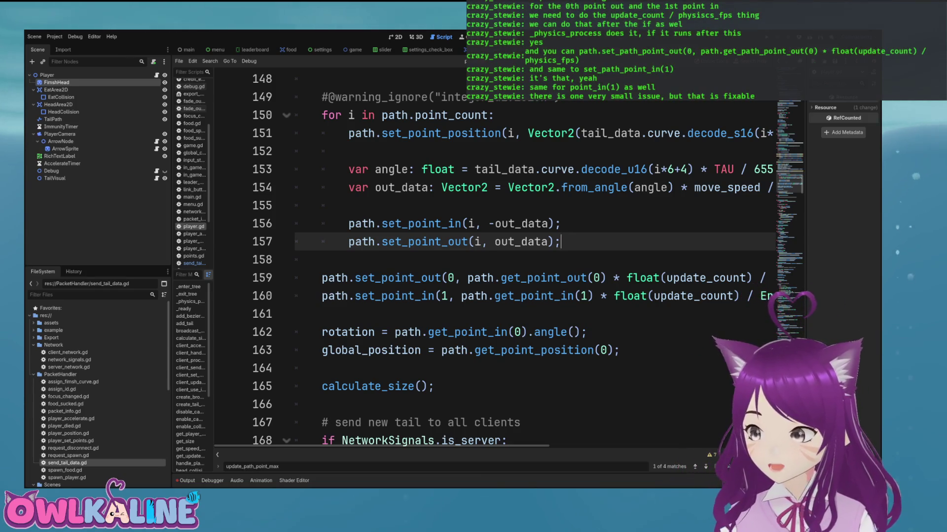
{"action": "left_click", "coordinate": [295, 314]}
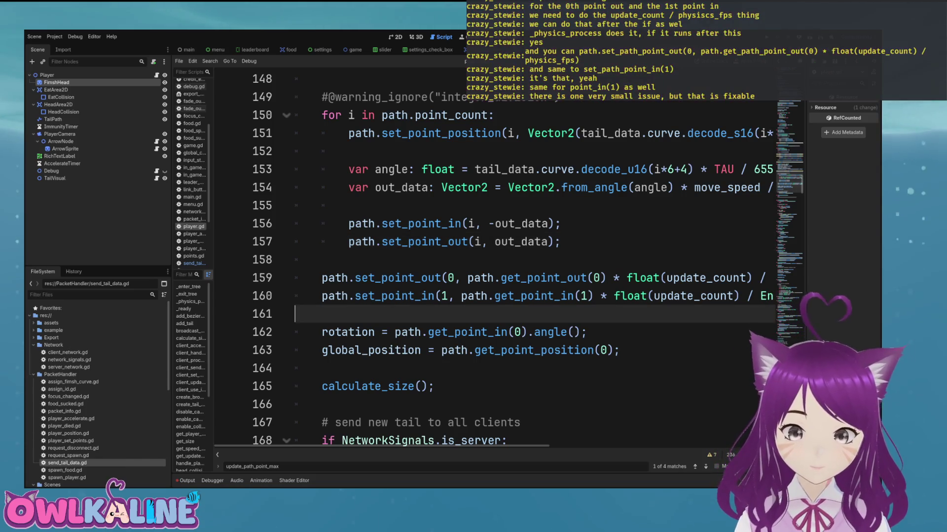
{"action": "scroll", "coordinate": [444, 247], "scroll_direction": "down", "scroll_amount": 3}
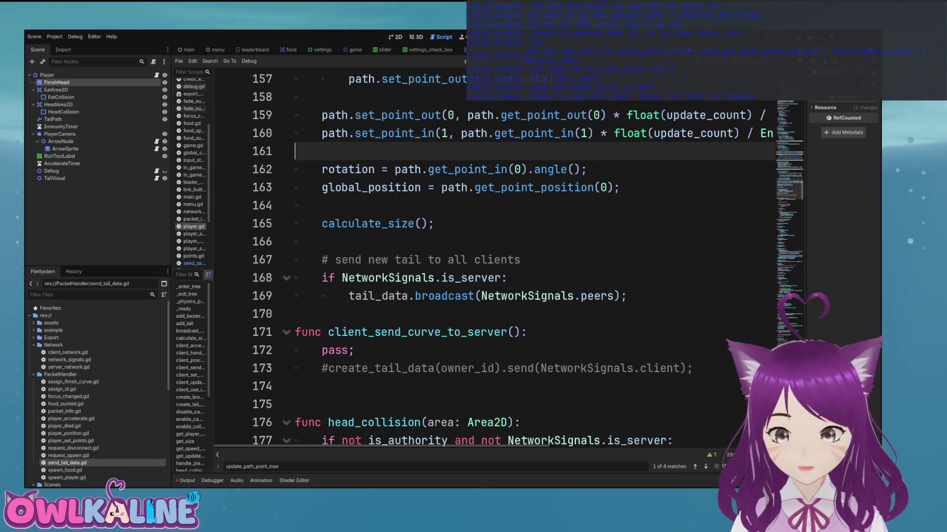
{"action": "scroll", "coordinate": [493, 257], "scroll_direction": "up", "scroll_amount": 5}
{"action": "left_click", "coordinate": [438, 302]}
{"action": "scroll", "coordinate": [493, 246], "scroll_direction": "up", "scroll_amount": 2}
{"action": "left_click_drag", "start_coordinate": [561, 260], "coordinate": [294, 260]}
{"action": "key", "text": "BackSpace"}
{"action": "key", "text": "BackSpace"}
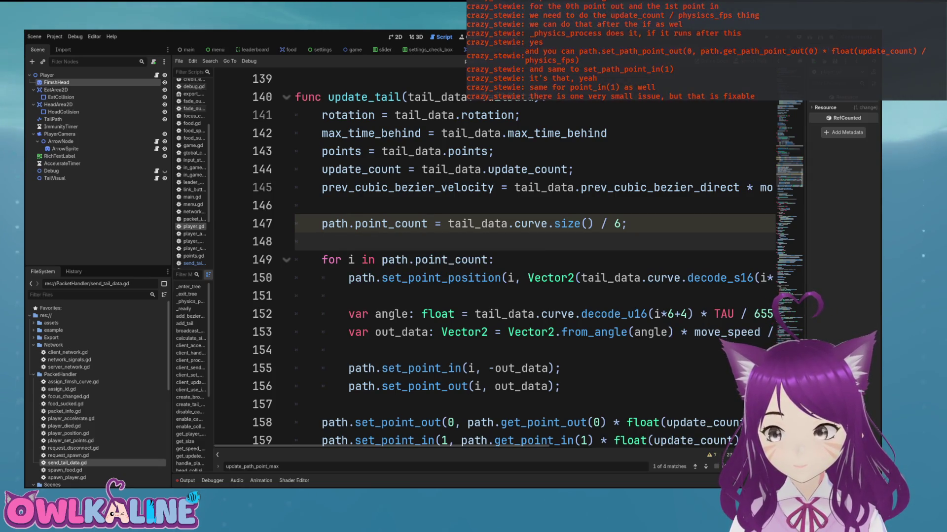
{"action": "left_click", "coordinate": [374, 332]}
{"action": "left_click", "coordinate": [348, 295]}
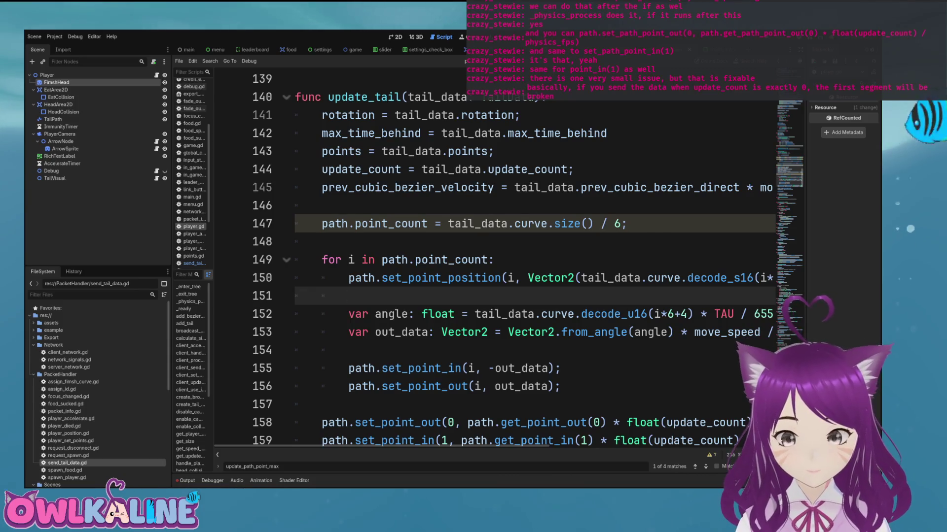
{"action": "scroll", "coordinate": [493, 261], "scroll_direction": "down", "scroll_amount": 2}
{"action": "left_click", "coordinate": [322, 297]}
{"action": "scroll", "coordinate": [493, 262], "scroll_direction": "down", "scroll_amount": 1}
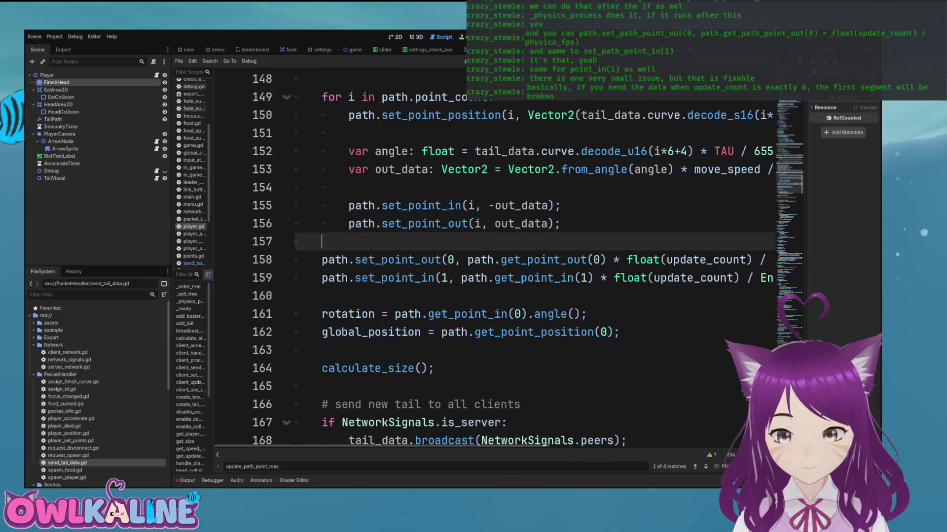
{"action": "scroll", "coordinate": [493, 262], "scroll_direction": "down", "scroll_amount": 2}
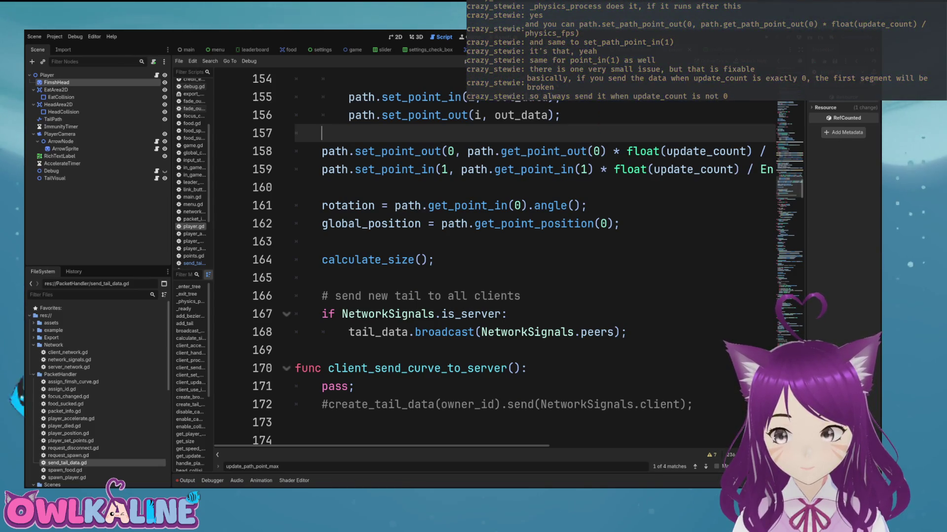
{"action": "scroll", "coordinate": [493, 261], "scroll_direction": "up", "scroll_amount": 3}
{"action": "scroll", "coordinate": [493, 261], "scroll_direction": "down", "scroll_amount": 2}
{"action": "scroll", "coordinate": [493, 261], "scroll_direction": "up", "scroll_amount": 2}
{"action": "scroll", "coordinate": [493, 262], "scroll_direction": "up", "scroll_amount": 9}
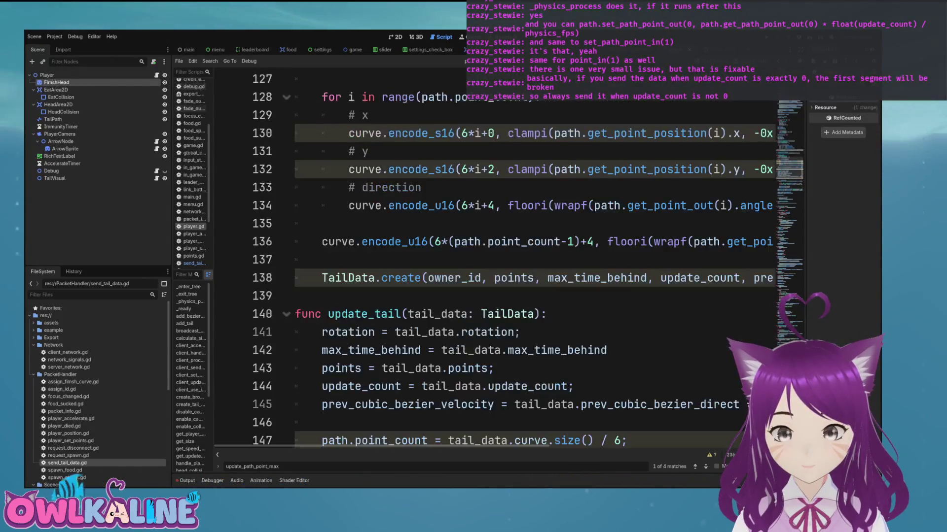
{"action": "left_click", "coordinate": [402, 188]}
{"action": "scroll", "coordinate": [493, 262], "scroll_direction": "down", "scroll_amount": 2}
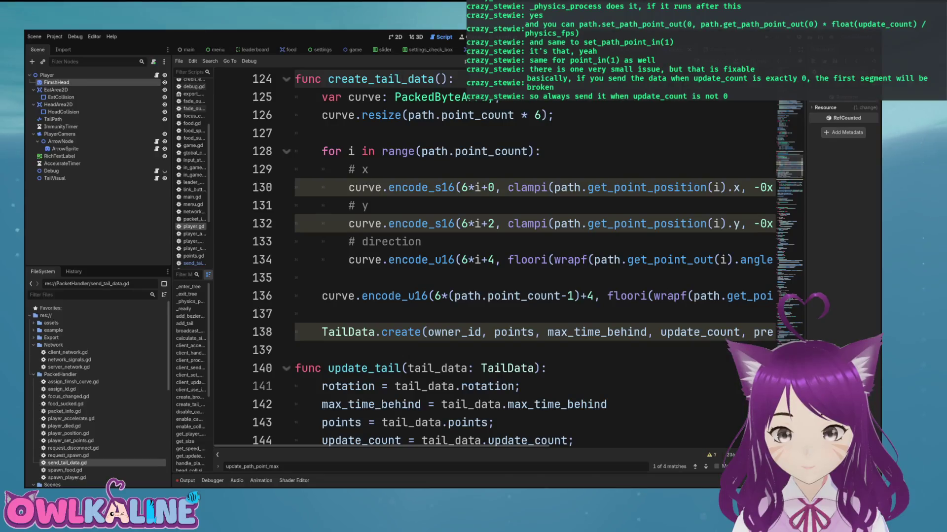
{"action": "scroll", "coordinate": [493, 261], "scroll_direction": "up", "scroll_amount": 2}
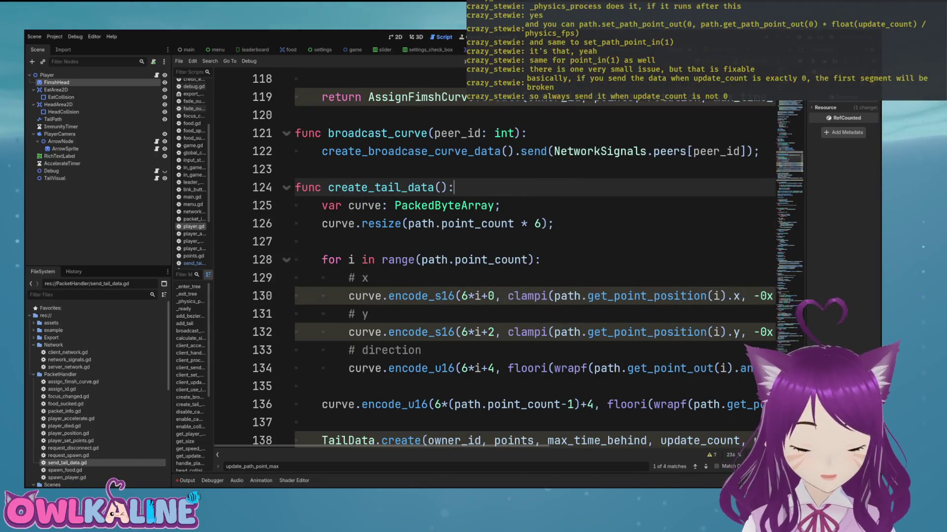
{"action": "scroll", "coordinate": [493, 261], "scroll_direction": "down", "scroll_amount": 2}
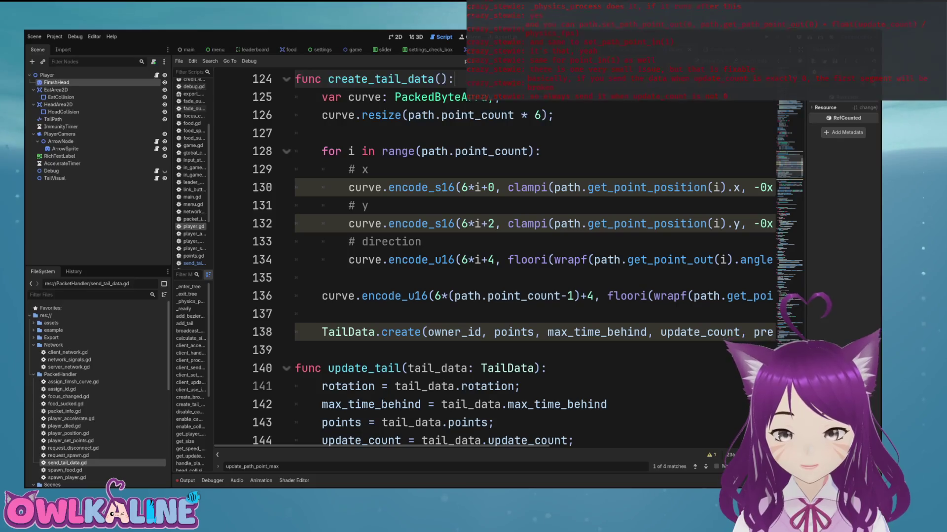
{"action": "scroll", "coordinate": [493, 261], "scroll_direction": "right", "scroll_amount": 6}
{"action": "scroll", "coordinate": [493, 261], "scroll_direction": "left", "scroll_amount": 6}
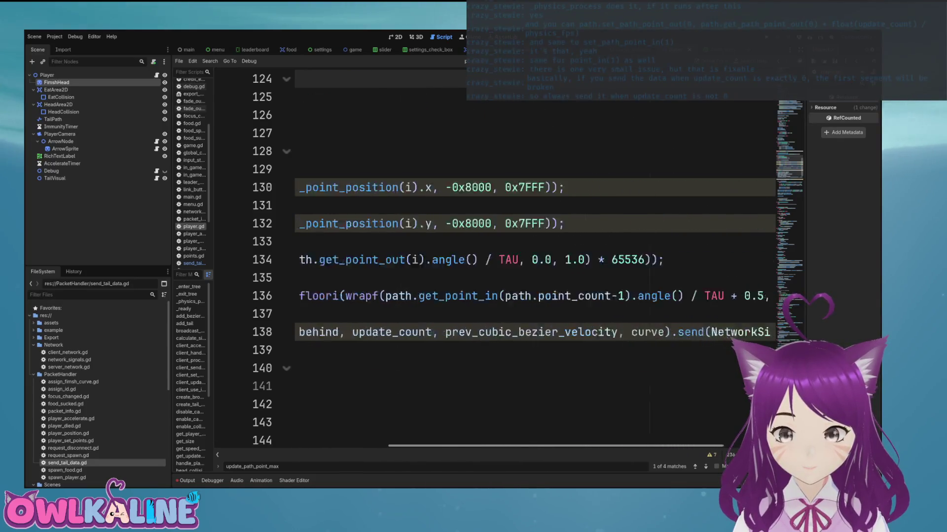
Step: Rename create_tail_data on line 124 to send_tail_data_to_server
{"action": "scroll", "coordinate": [454, 79], "scroll_direction": "up", "scroll_amount": 2}
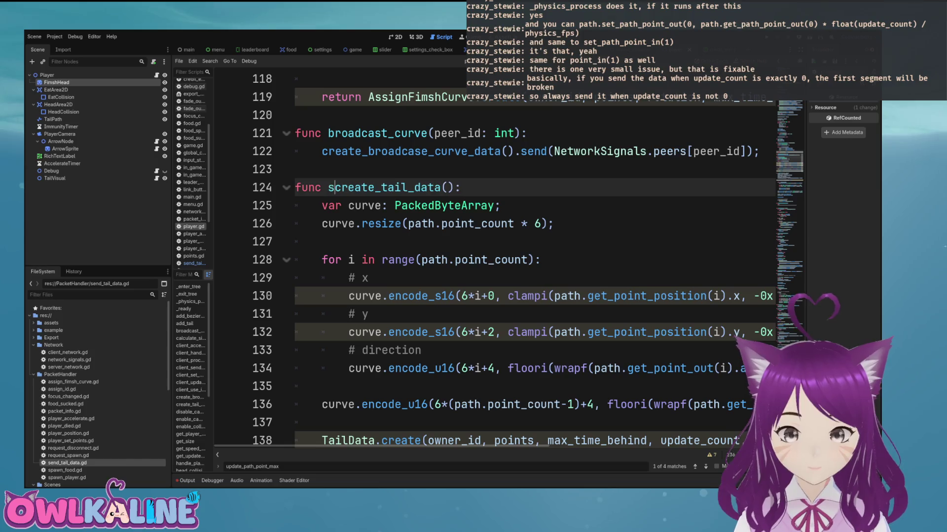
{"action": "type", "text": "sed"}
{"action": "key", "text": "BackSpace"}
{"action": "type", "text": "nd_"}
{"action": "key", "text": "Delete"}
{"action": "key", "text": "Delete"}
{"action": "key", "text": "Delete"}
{"action": "key", "text": "Delete"}
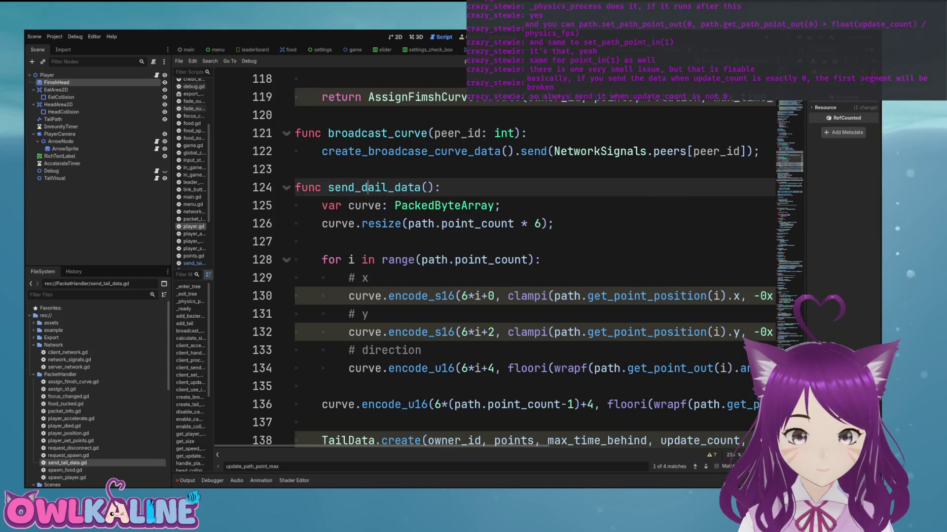
{"action": "type", "text": "_to_server"}
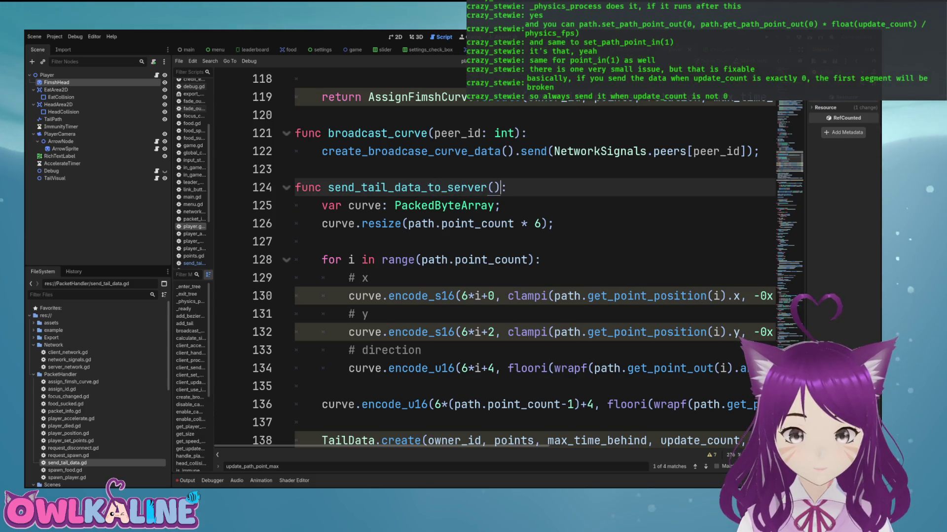
Step: Add an if block at the function start that returns when is_zero_approx(update_count)
{"action": "key", "text": "Return"}
{"action": "key", "text": "Return"}
{"action": "key", "text": "Up"}
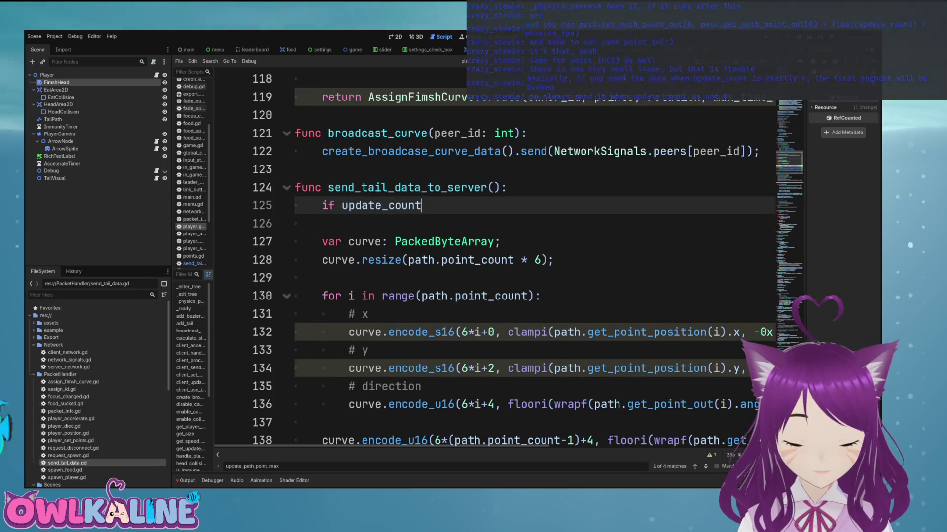
{"action": "type", "text": "ox"}
{"action": "key", "text": "BackSpace"}
{"action": "key", "text": "BackSpace"}
{"action": "key", "text": "BackSpace"}
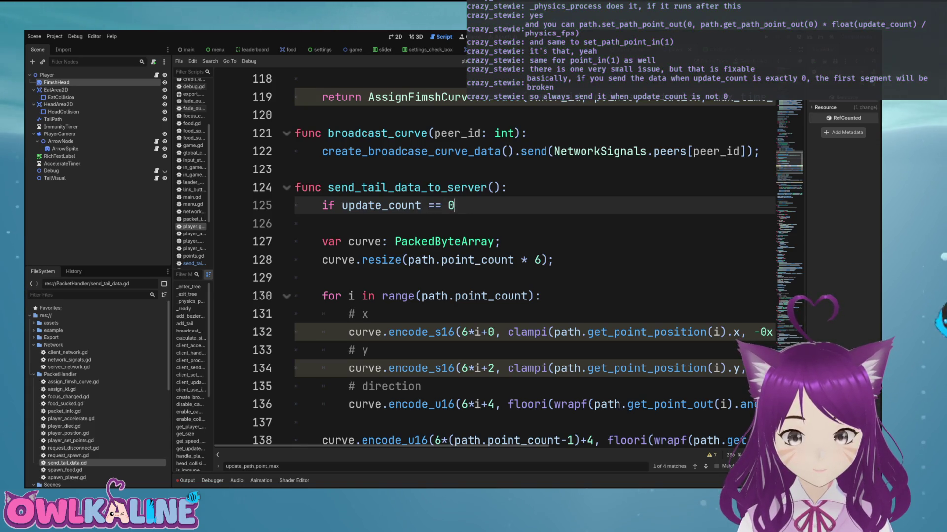
{"action": "key", "text": "Return"}
{"action": "type", "text": "return;"}
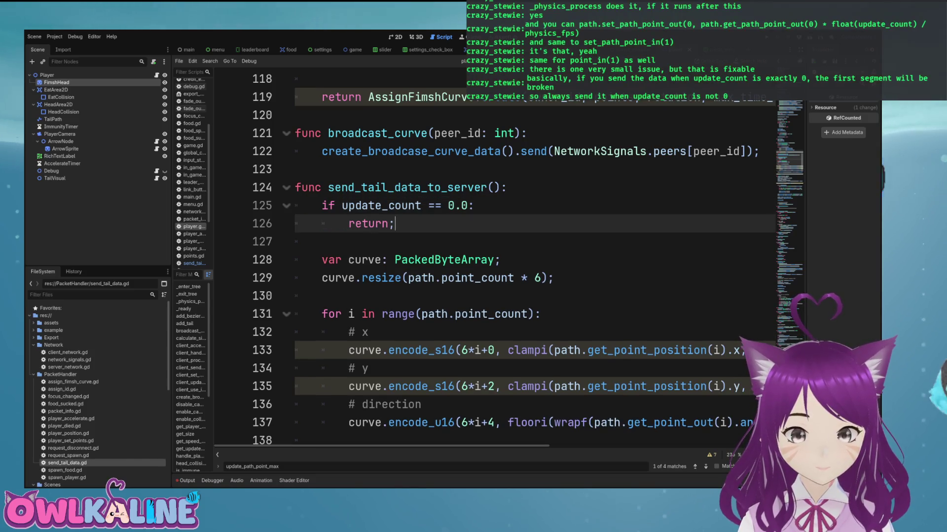
{"action": "left_click", "coordinate": [350, 205]}
{"action": "key", "text": "Left"}
{"action": "key", "text": "Left"}
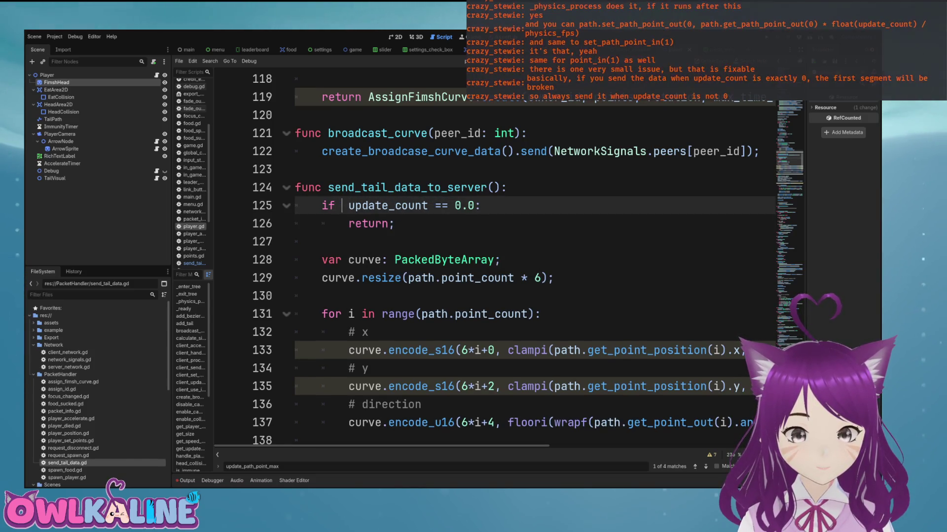
{"action": "type", "text": "approx"}
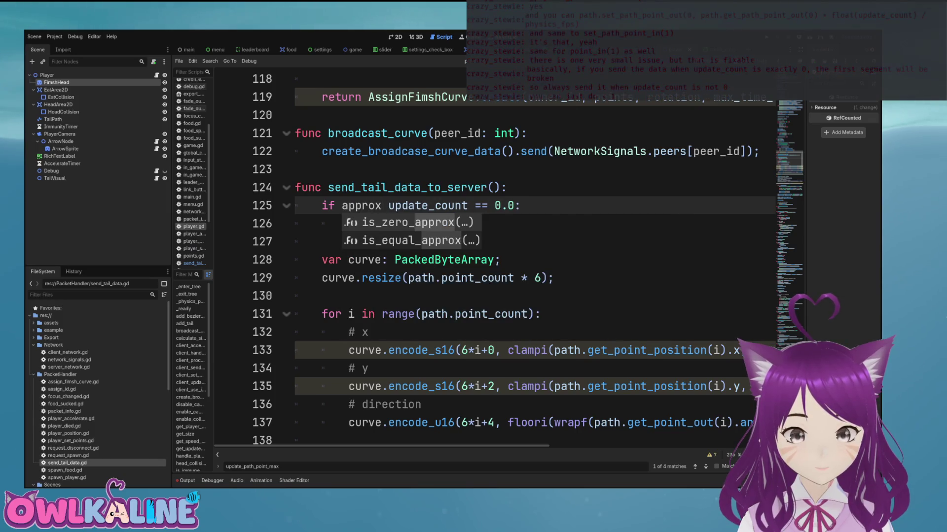
{"action": "key", "text": "Return"}
{"action": "key", "text": "End"}
{"action": "key", "text": "Left"}
{"action": "key", "text": "BackSpace"}
{"action": "key", "text": "BackSpace"}
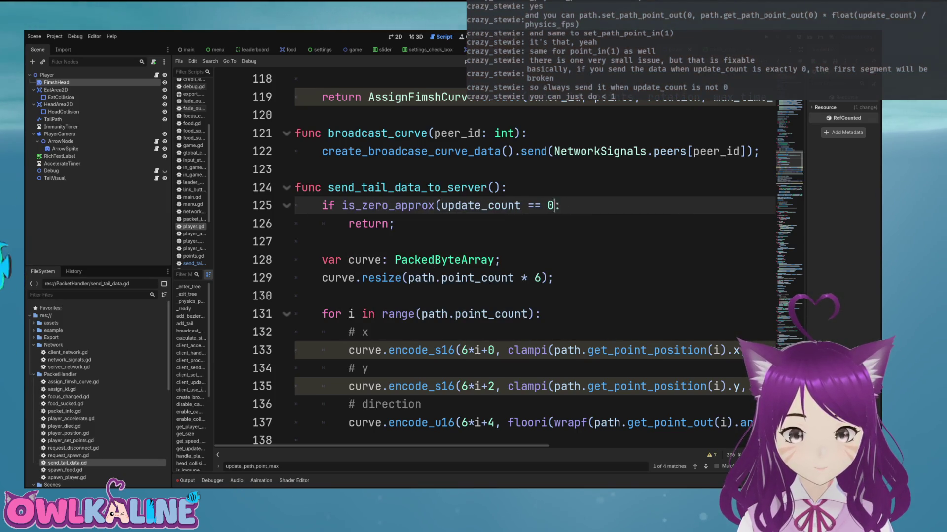
{"action": "type", "text": ")"}
{"action": "key", "text": "Down"}
{"action": "key", "text": "Down"}
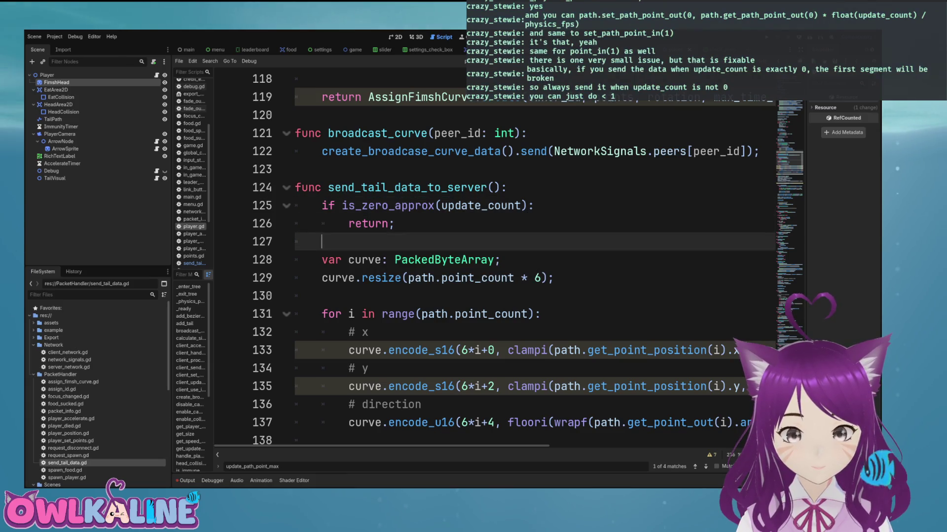
{"action": "key", "text": "Tab"}
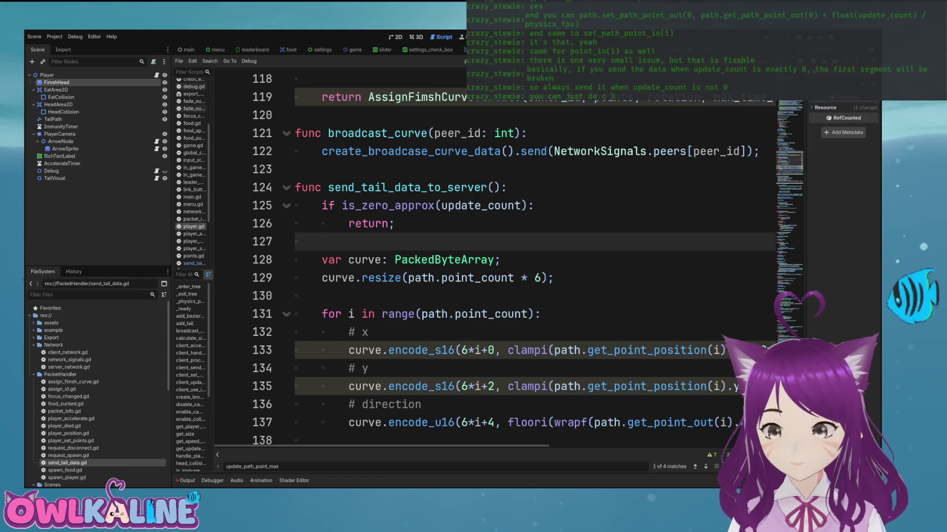
Step: Replace the is_zero_approx check with the condition update_count < 1.0
{"action": "double_click", "coordinate": [388, 206]}
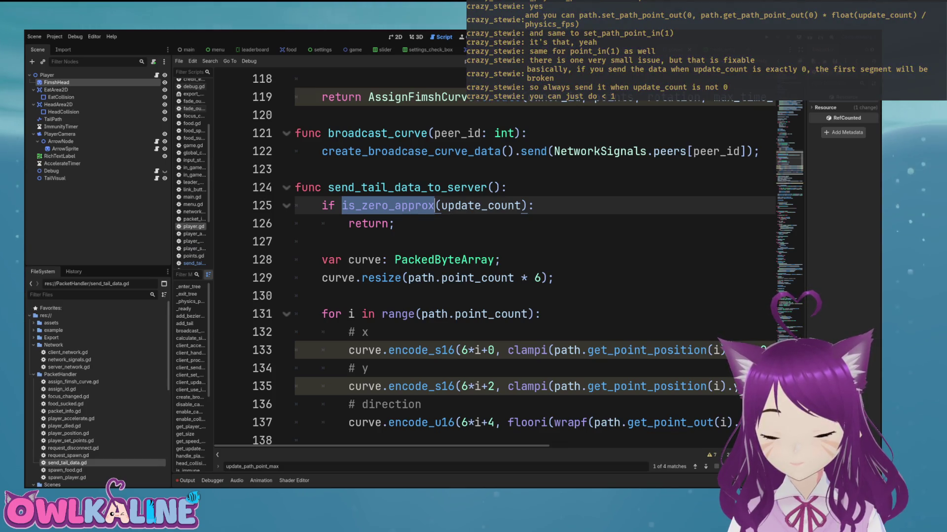
{"action": "key", "text": "Delete"}
{"action": "key", "text": "Delete"}
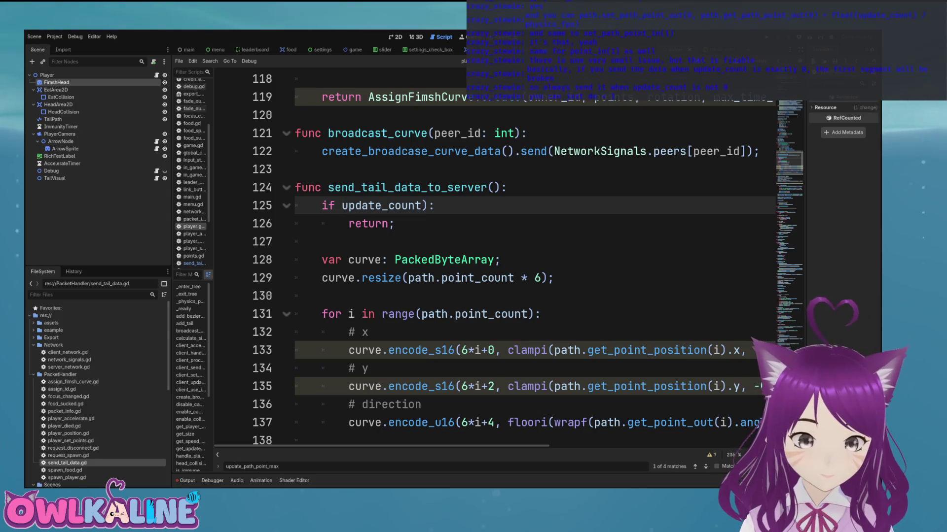
{"action": "left_click", "coordinate": [428, 206]}
{"action": "type", "text": "1.0"}
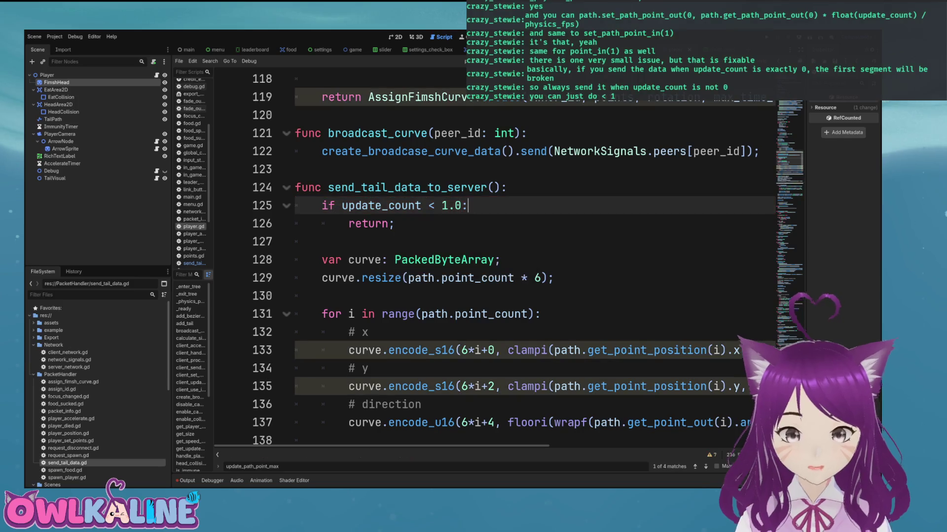
{"action": "left_click", "coordinate": [395, 224]}
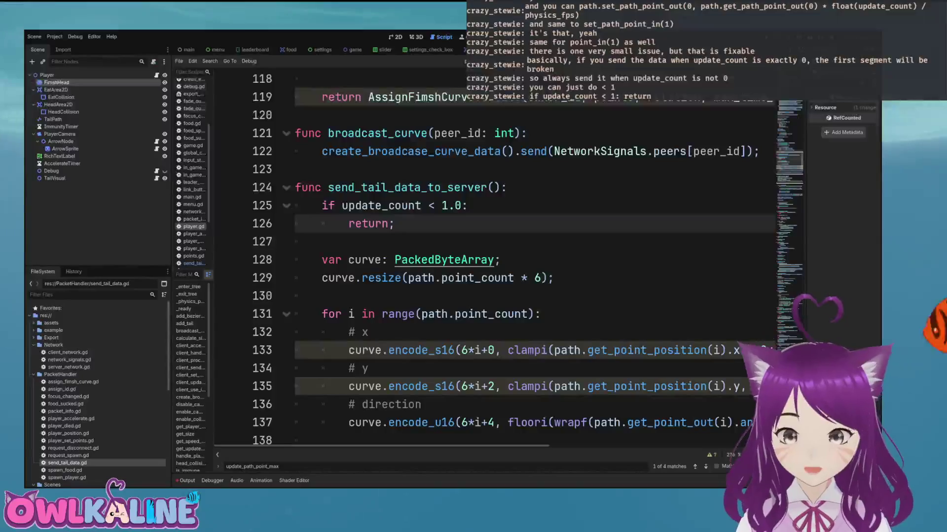
Step: Scroll through send_tail_data_to_server, reviewing the early return, curve encoding and TailData.create call
{"action": "left_click", "coordinate": [321, 241]}
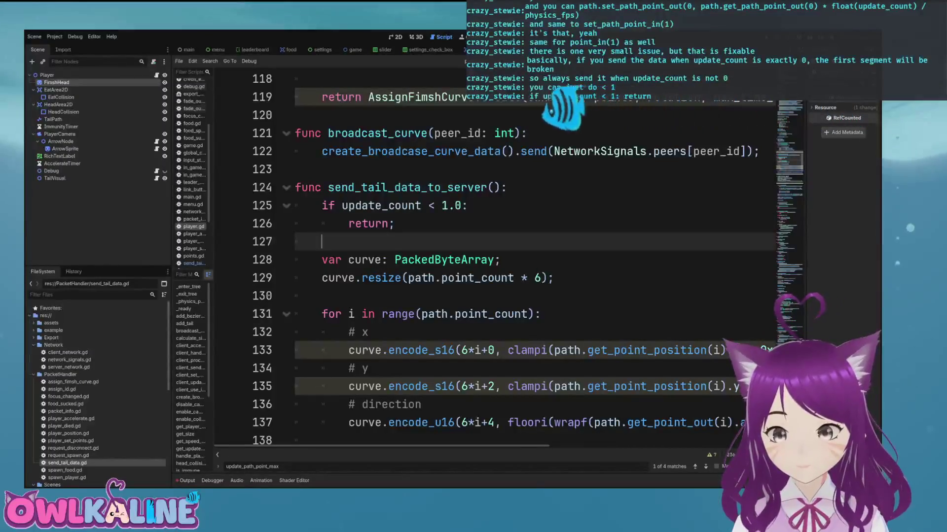
{"action": "scroll", "coordinate": [321, 241], "scroll_direction": "down", "scroll_amount": 1}
{"action": "left_click", "coordinate": [321, 242]}
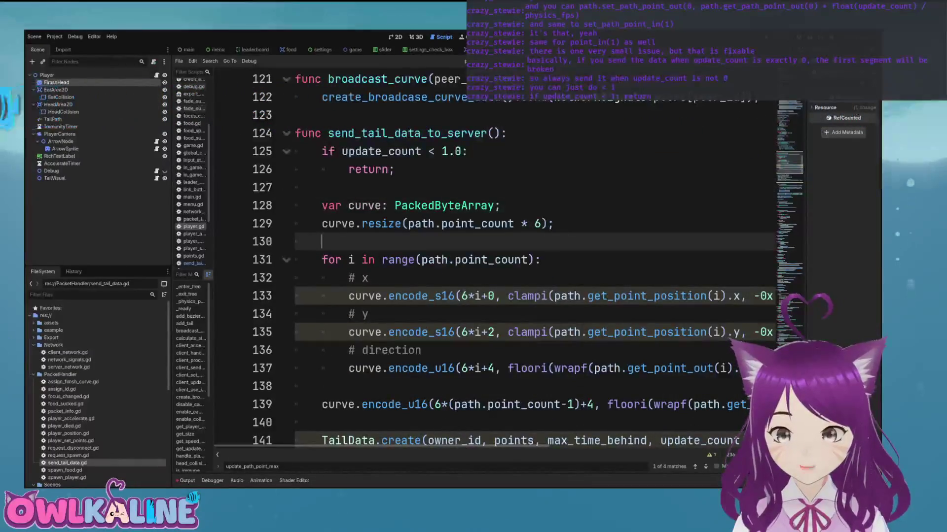
{"action": "scroll", "coordinate": [493, 256], "scroll_direction": "down", "scroll_amount": 5}
{"action": "scroll", "coordinate": [493, 256], "scroll_direction": "up", "scroll_amount": 6}
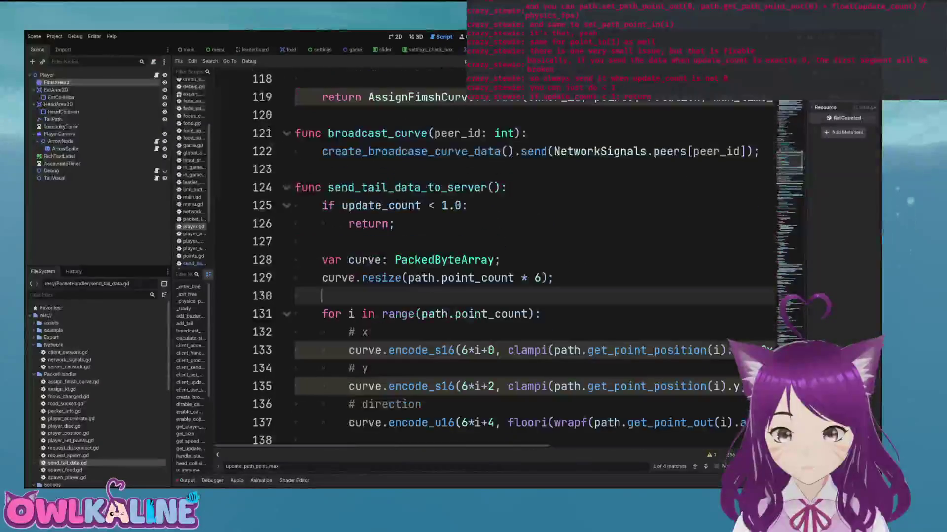
{"action": "left_click_drag", "start_coordinate": [370, 260], "coordinate": [739, 386]}
{"action": "left_click", "coordinate": [365, 260]}
{"action": "left_click", "coordinate": [427, 188]}
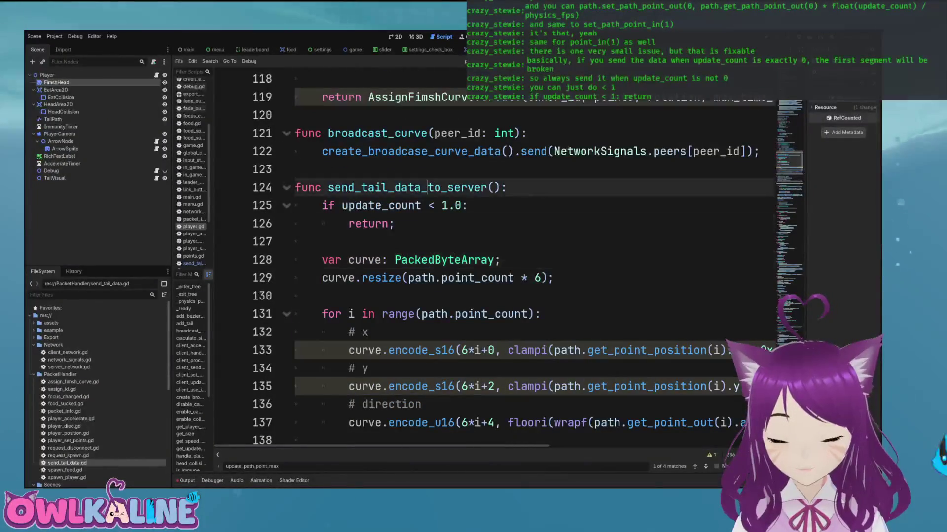
{"action": "scroll", "coordinate": [493, 262], "scroll_direction": "down", "scroll_amount": 1}
{"action": "scroll", "coordinate": [493, 261], "scroll_direction": "down", "scroll_amount": 4}
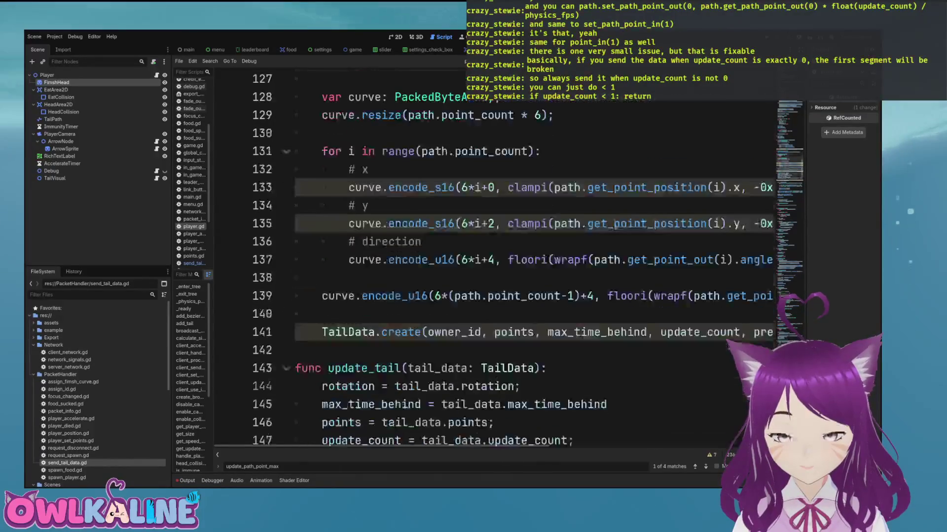
{"action": "left_click", "coordinate": [346, 241]}
{"action": "scroll", "coordinate": [493, 262], "scroll_direction": "down", "scroll_amount": 3}
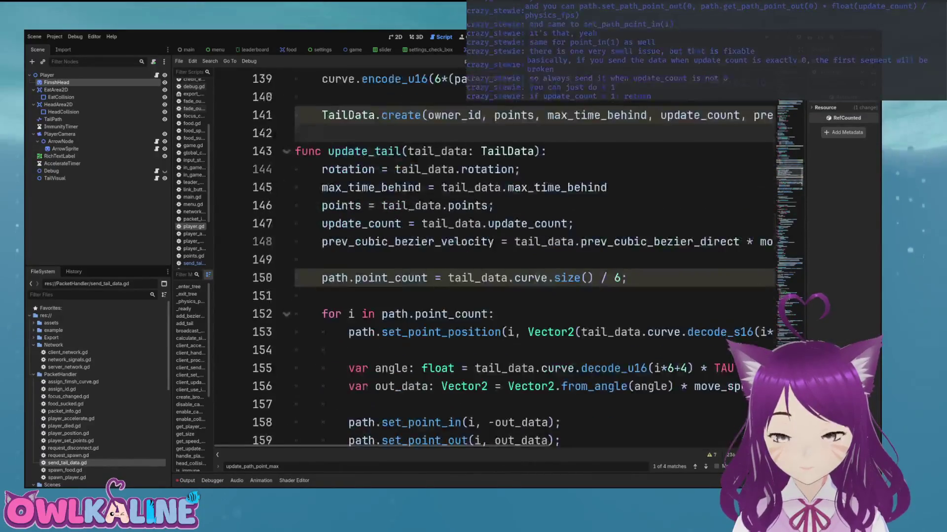
{"action": "scroll", "coordinate": [493, 261], "scroll_direction": "up", "scroll_amount": 7}
{"action": "scroll", "coordinate": [493, 261], "scroll_direction": "up", "scroll_amount": 3}
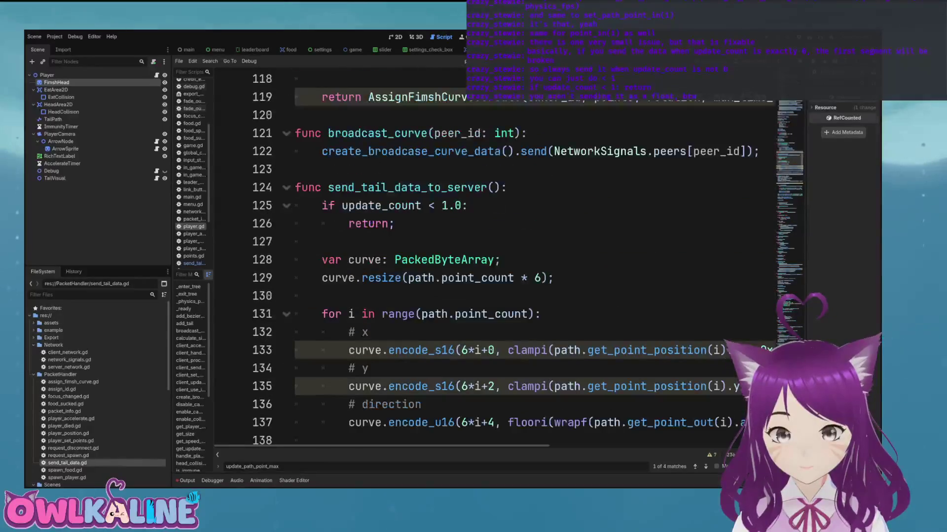
{"action": "scroll", "coordinate": [493, 262], "scroll_direction": "up", "scroll_amount": 2}
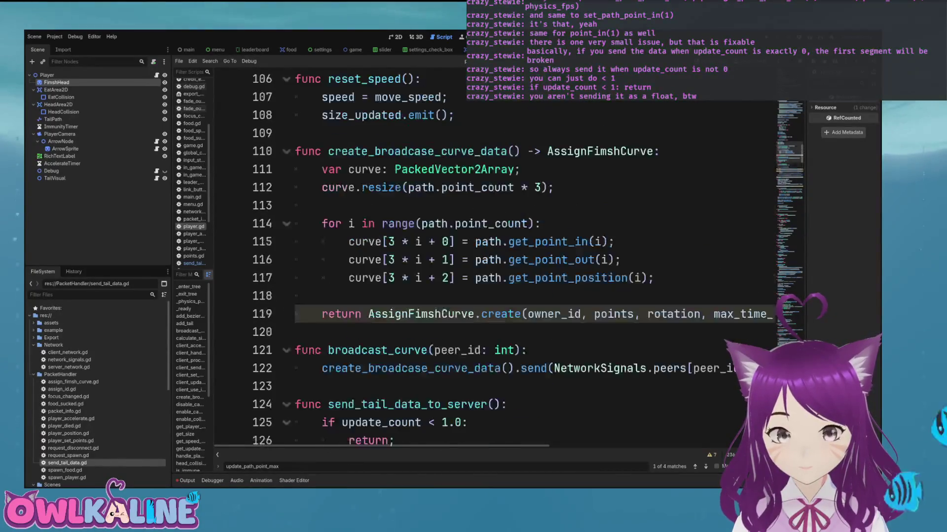
{"action": "scroll", "coordinate": [493, 262], "scroll_direction": "down", "scroll_amount": 6}
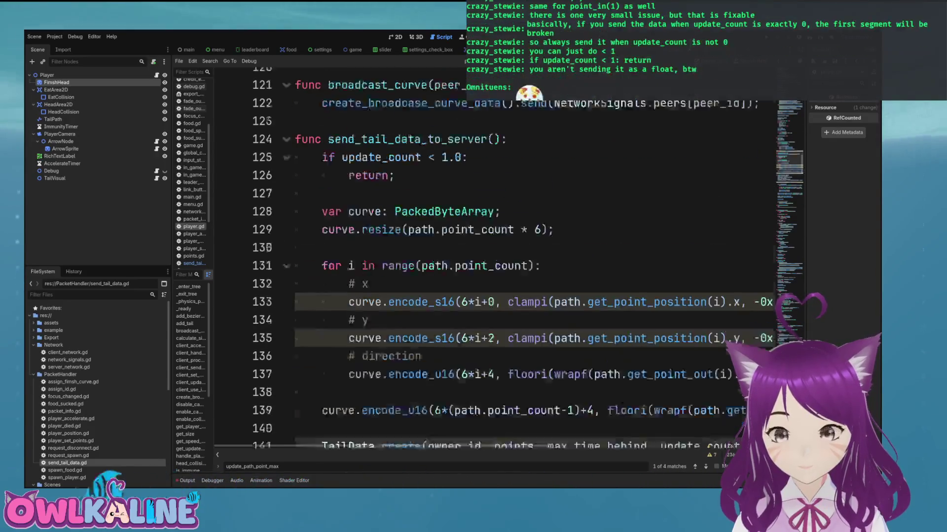
{"action": "scroll", "coordinate": [493, 262], "scroll_direction": "down", "scroll_amount": 1}
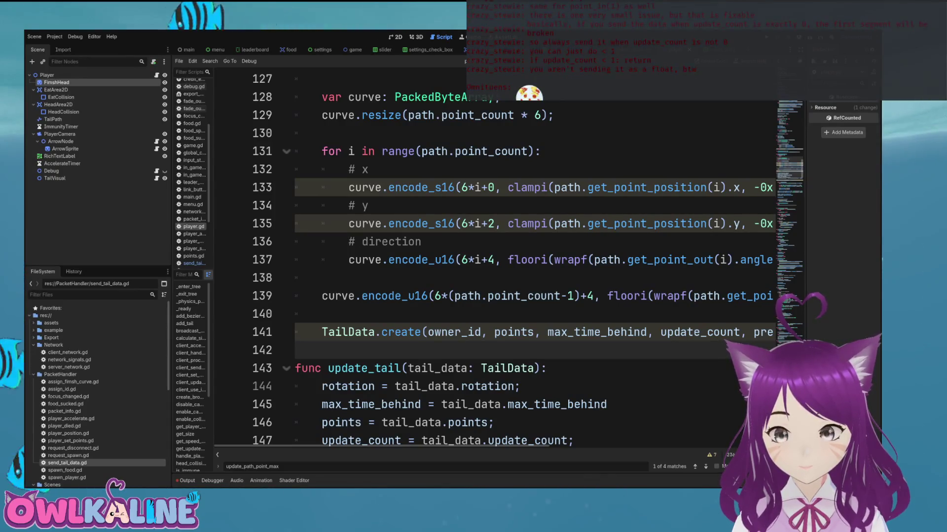
{"action": "scroll", "coordinate": [493, 262], "scroll_direction": "down", "scroll_amount": 3}
{"action": "scroll", "coordinate": [493, 261], "scroll_direction": "down", "scroll_amount": 2}
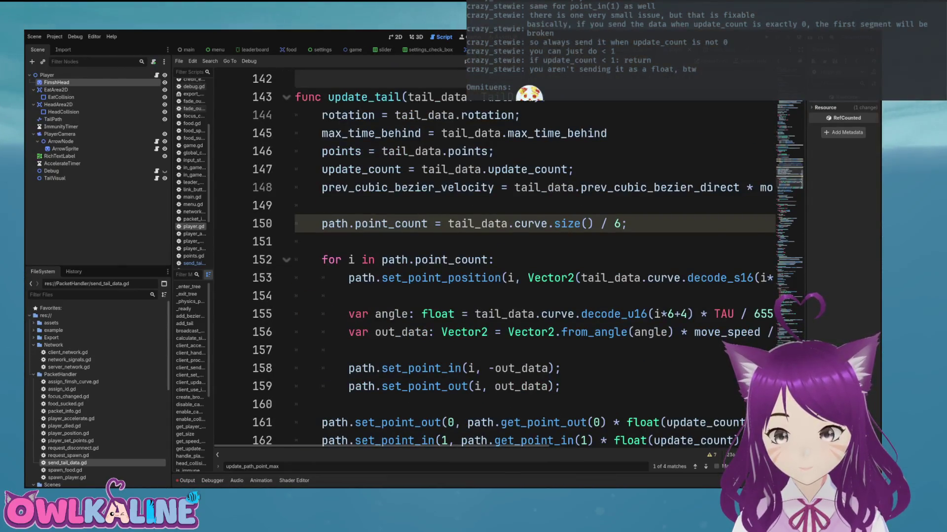
{"action": "scroll", "coordinate": [493, 261], "scroll_direction": "up", "scroll_amount": 1}
{"action": "scroll", "coordinate": [493, 261], "scroll_direction": "down", "scroll_amount": 4}
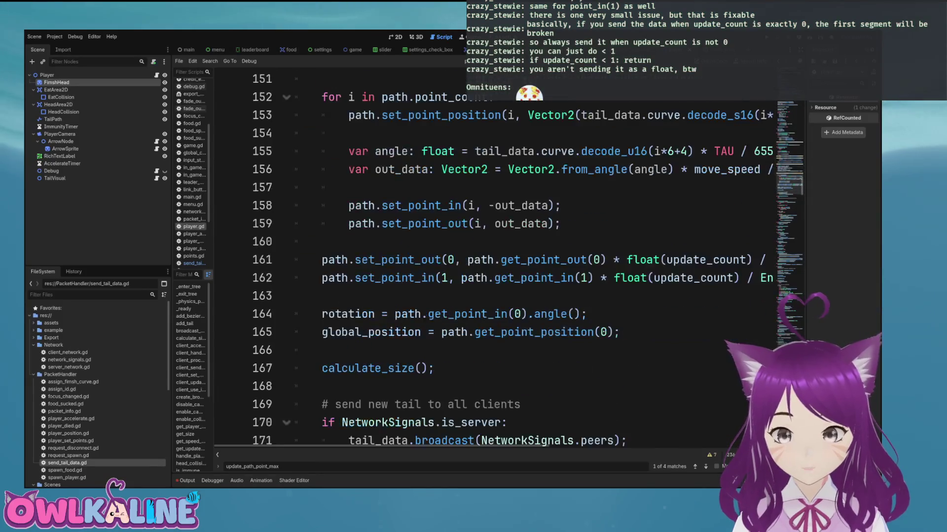
Step: Review the update_tail code around calculate_size, then switch to send_tail_data.gd
{"action": "left_click", "coordinate": [434, 374]}
{"action": "scroll", "coordinate": [493, 261], "scroll_direction": "down", "scroll_amount": 2}
{"action": "key", "text": "Down"}
{"action": "key", "text": "Down"}
{"action": "key", "text": "Down"}
{"action": "key", "text": "Up"}
{"action": "key", "text": "Up"}
{"action": "key", "text": "Up"}
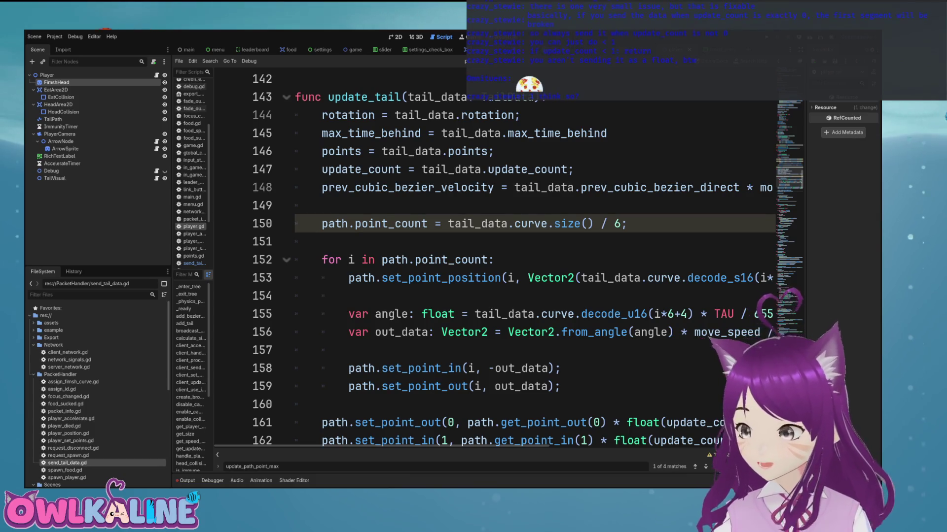
{"action": "scroll", "coordinate": [493, 262], "scroll_direction": "up", "scroll_amount": 5}
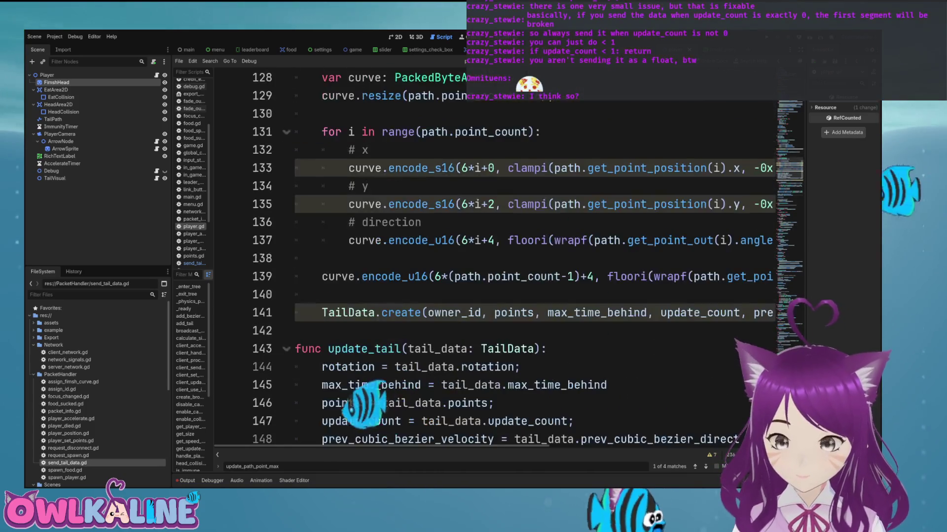
{"action": "scroll", "coordinate": [493, 261], "scroll_direction": "up", "scroll_amount": 3}
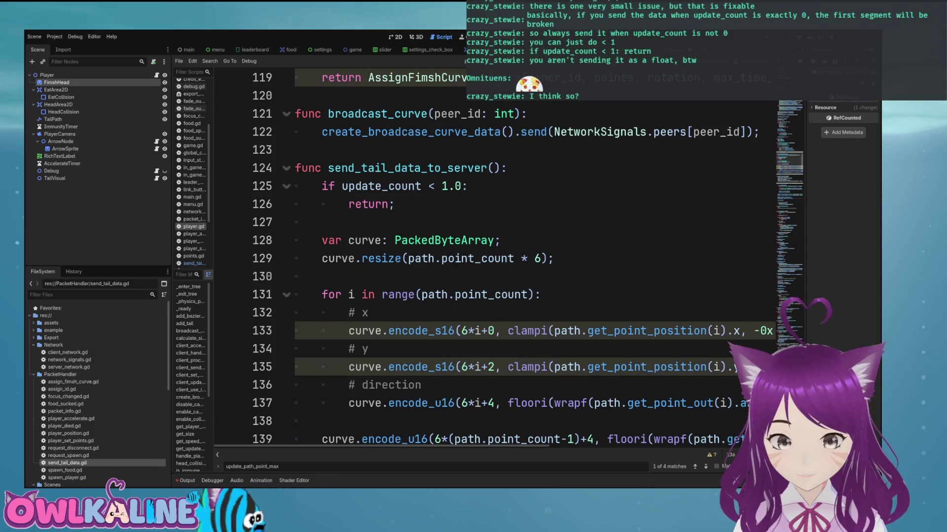
{"action": "key", "text": "alt+Left"}
{"action": "scroll", "coordinate": [493, 261], "scroll_direction": "up", "scroll_amount": 10}
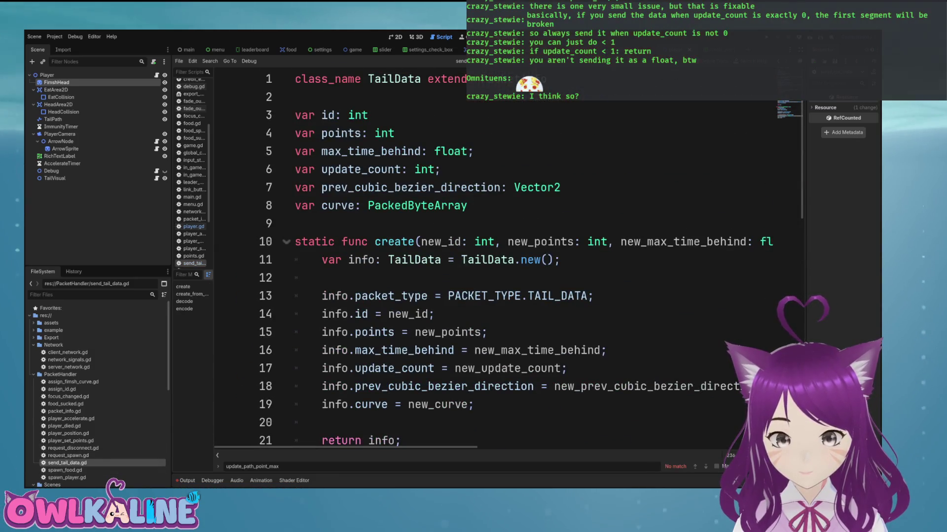
Step: Change the update_count declaration and create()'s new_update_count parameter types to float
{"action": "left_click", "coordinate": [361, 169]}
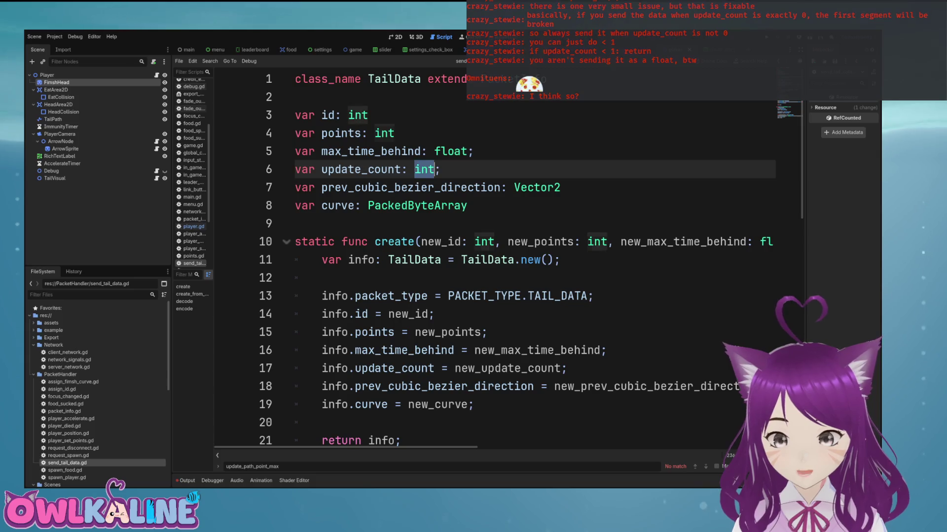
{"action": "type", "text": "floa"}
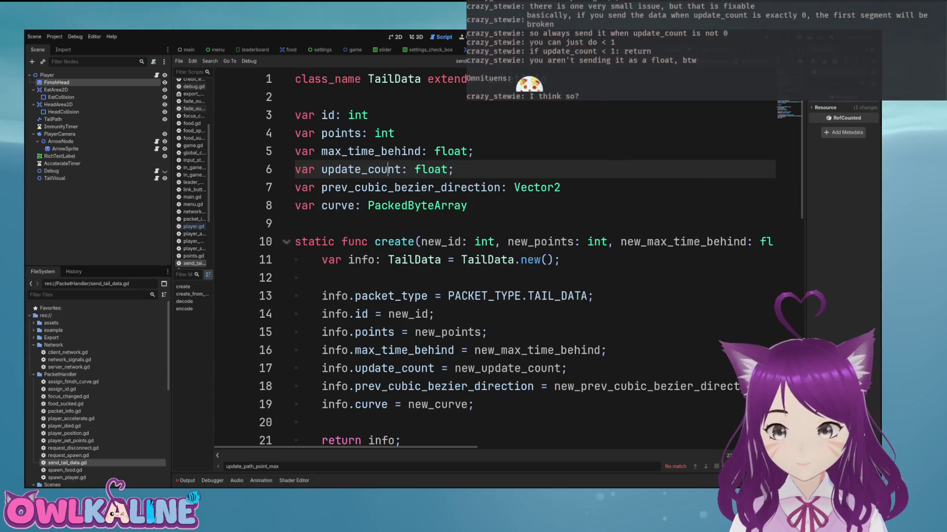
{"action": "double_click", "coordinate": [361, 169]}
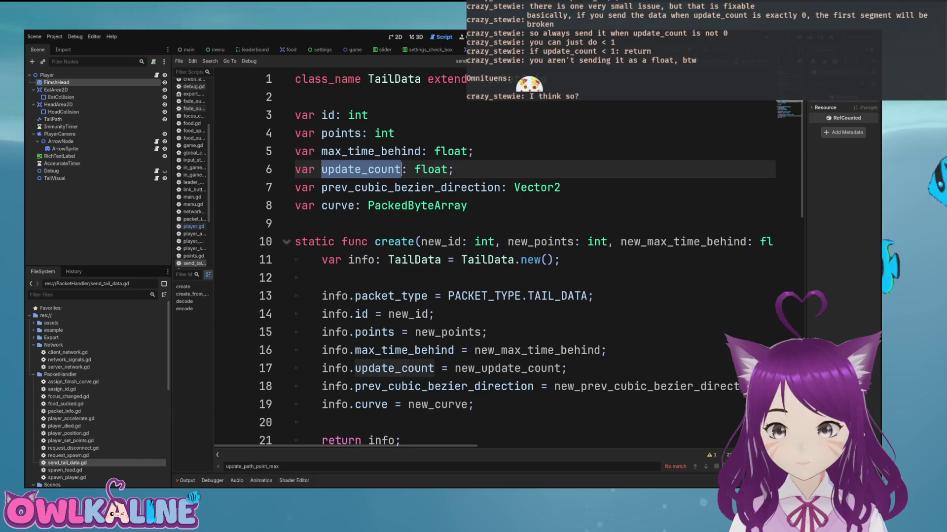
{"action": "scroll", "coordinate": [493, 257], "scroll_direction": "right", "scroll_amount": 8}
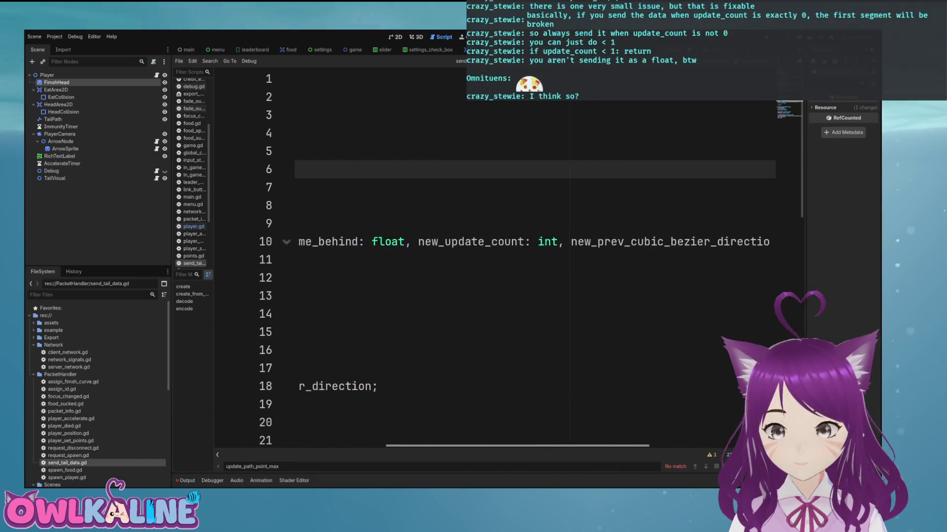
{"action": "double_click", "coordinate": [537, 242]}
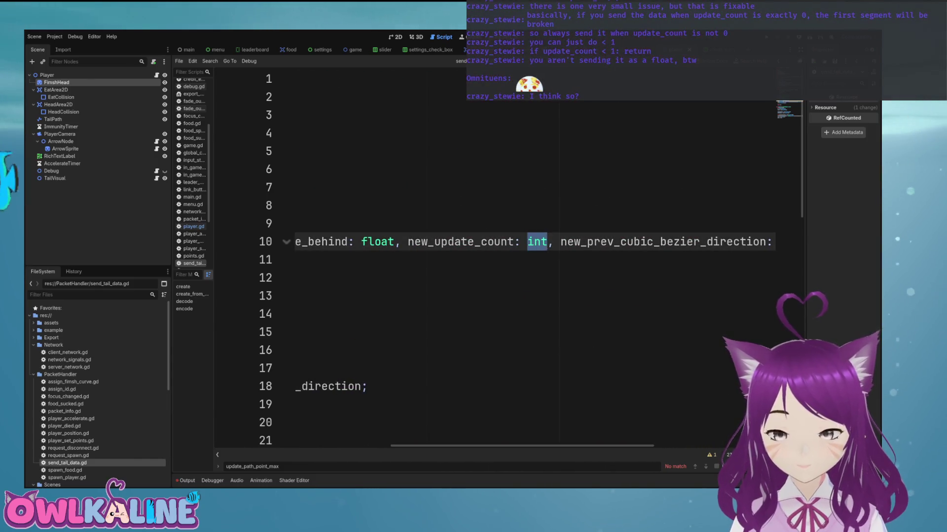
{"action": "type", "text": "float"}
{"action": "left_click", "coordinate": [296, 169]}
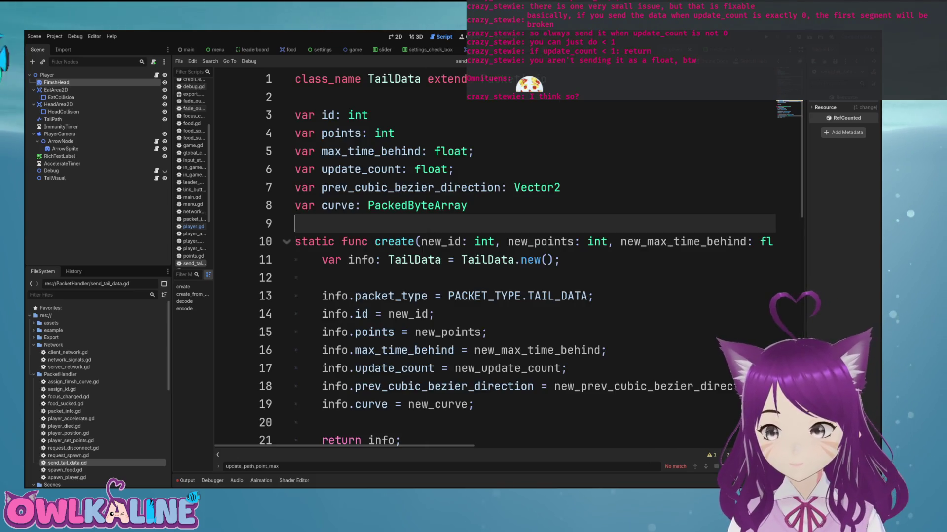
Step: Switch update_count's encoding and decoding to encode_float and decode_float(13), then return to player.gd
{"action": "scroll", "coordinate": [493, 257], "scroll_direction": "down", "scroll_amount": 1}
{"action": "key", "text": "Down"}
{"action": "key", "text": "Down"}
{"action": "key", "text": "Down"}
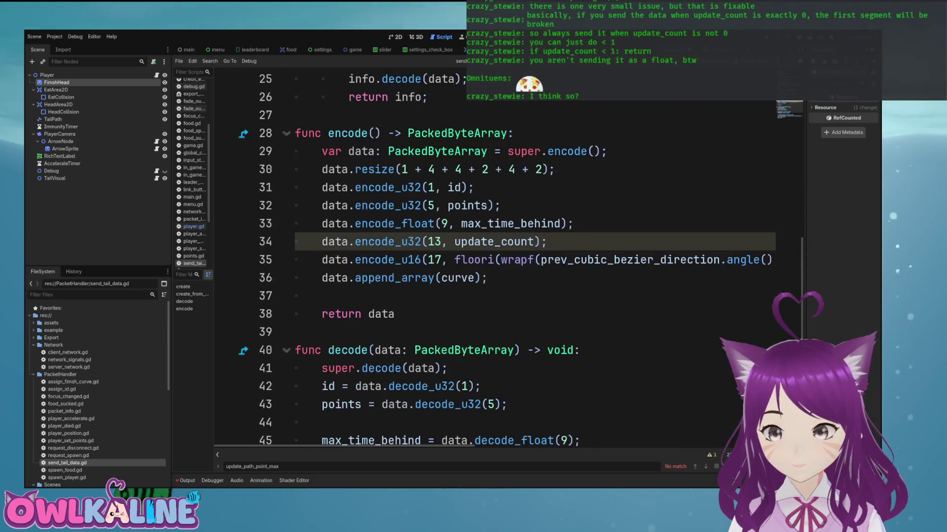
{"action": "left_click_drag", "start_coordinate": [407, 242], "coordinate": [421, 241]}
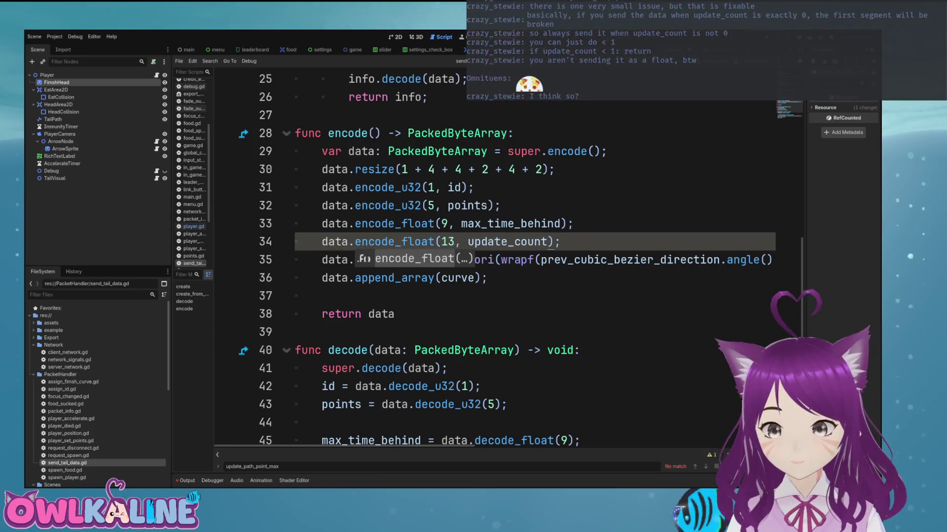
{"action": "scroll", "coordinate": [493, 256], "scroll_direction": "down", "scroll_amount": 3}
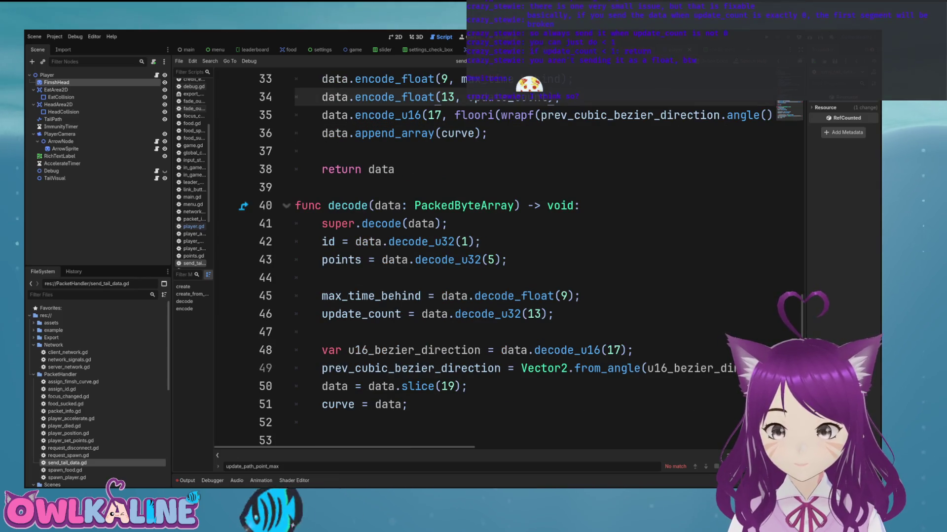
{"action": "left_click_drag", "start_coordinate": [502, 314], "coordinate": [520, 314]}
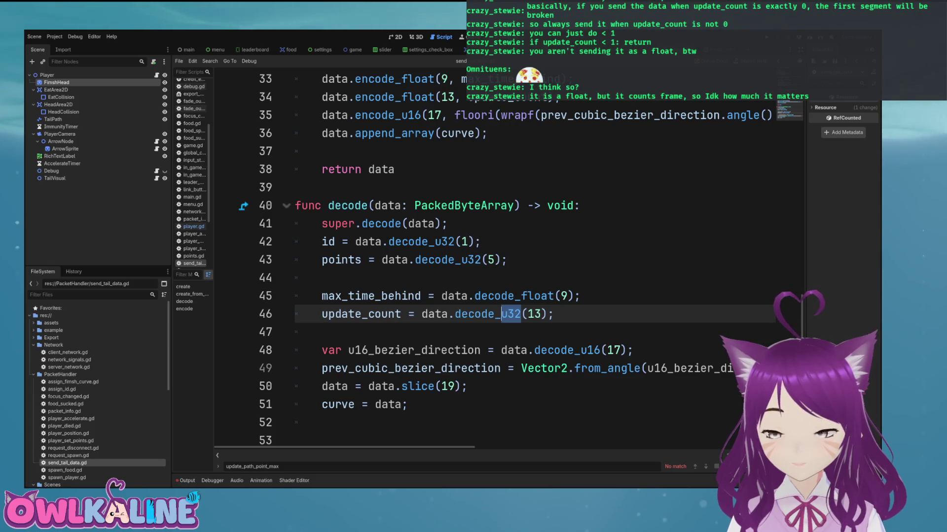
{"action": "type", "text": "float"}
{"action": "left_click", "coordinate": [533, 296]}
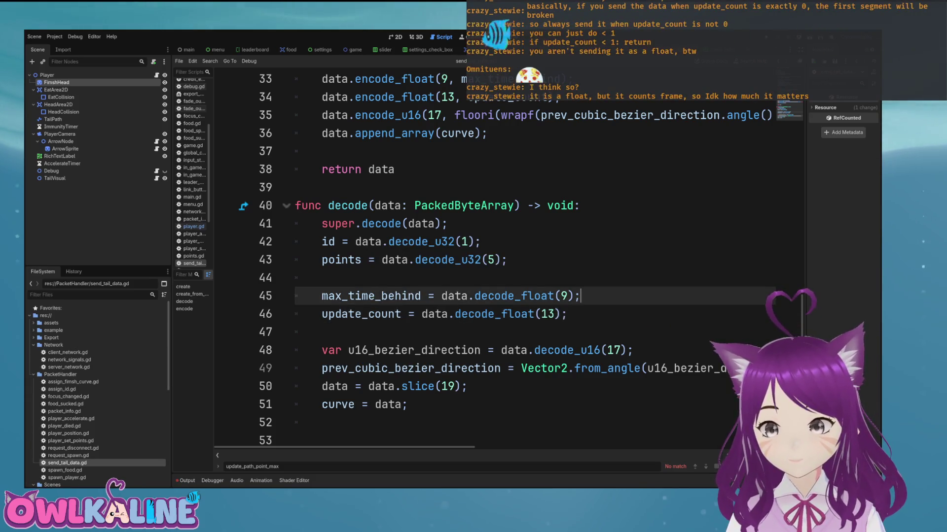
{"action": "scroll", "coordinate": [493, 256], "scroll_direction": "up", "scroll_amount": 9}
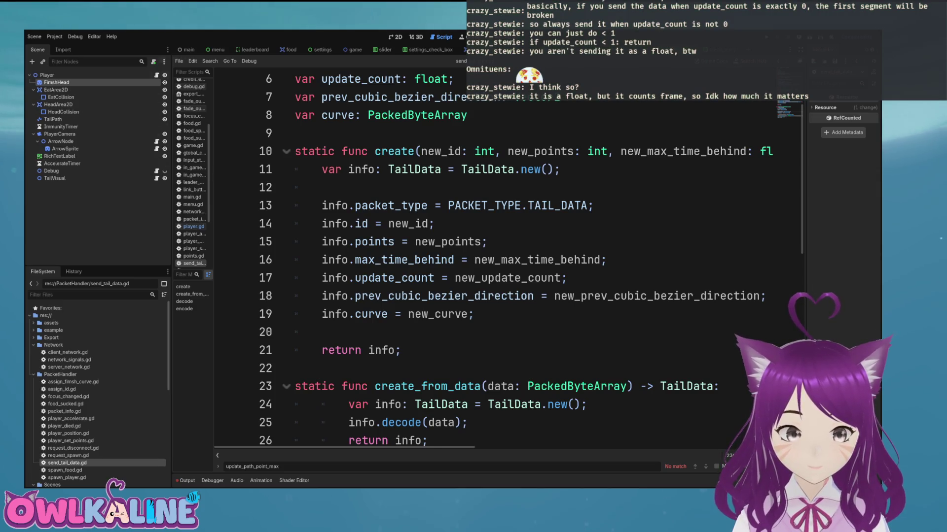
{"action": "key", "text": "alt+Left"}
Step: Find and select the 'update_count = 0' line after add_bezier_point near line 478 of player.gd
{"action": "scroll", "coordinate": [493, 257], "scroll_direction": "up", "scroll_amount": 3}
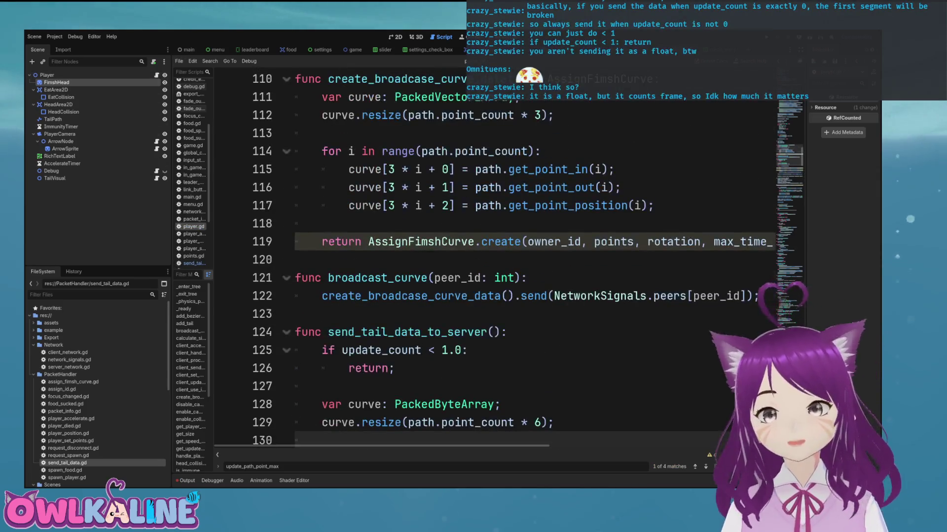
{"action": "scroll", "coordinate": [493, 256], "scroll_direction": "up", "scroll_amount": 2}
{"action": "scroll", "coordinate": [493, 257], "scroll_direction": "down", "scroll_amount": 2}
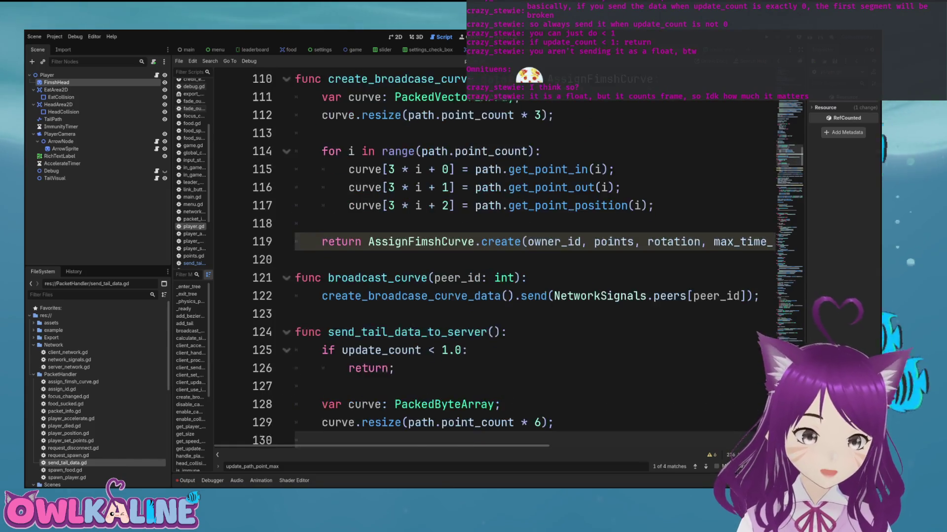
{"action": "scroll", "coordinate": [493, 256], "scroll_direction": "up", "scroll_amount": 3}
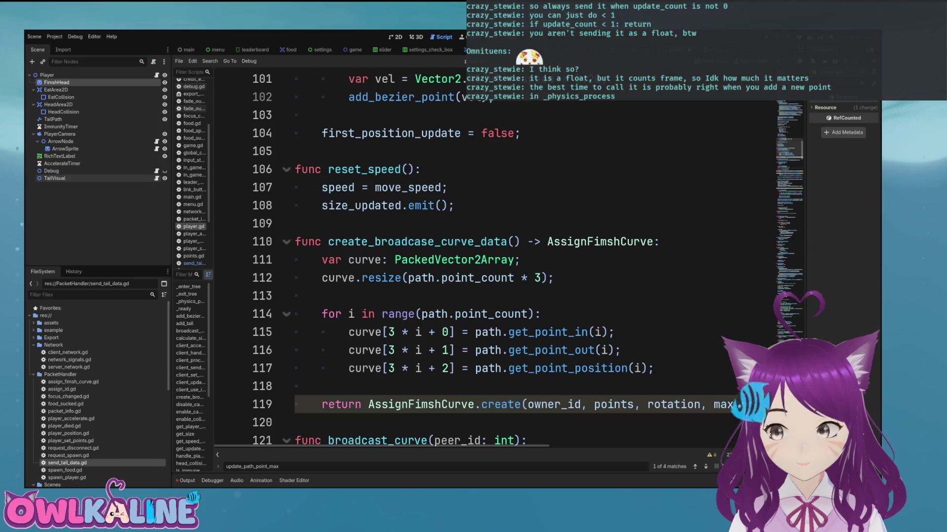
{"action": "scroll", "coordinate": [493, 256], "scroll_direction": "down", "scroll_amount": 5}
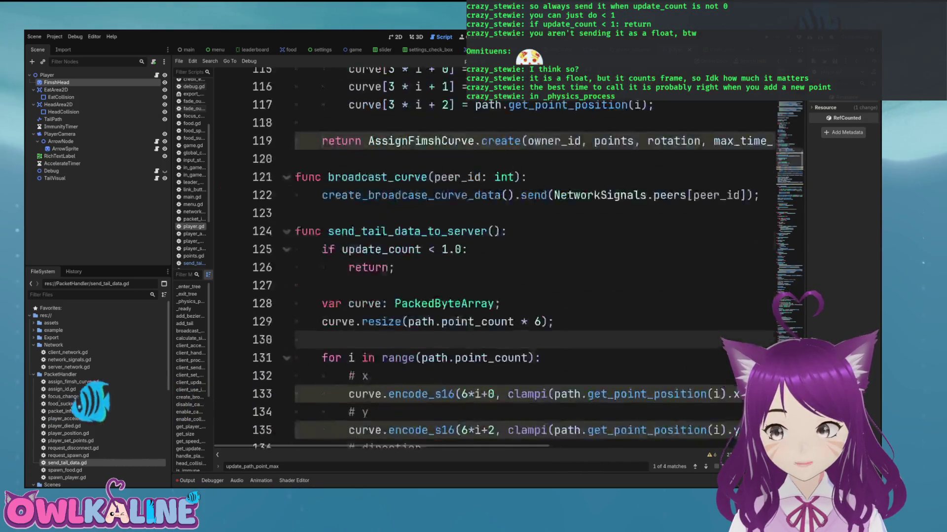
{"action": "scroll", "coordinate": [493, 256], "scroll_direction": "down", "scroll_amount": 20}
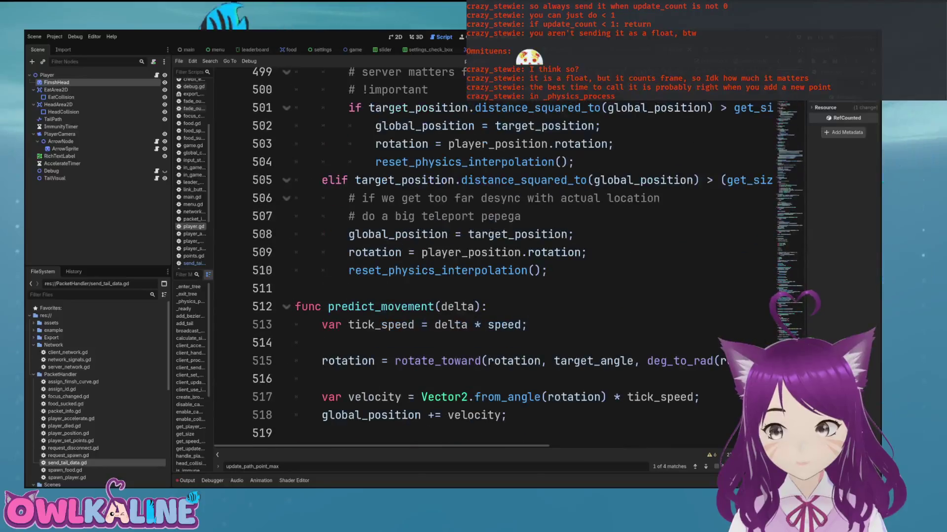
{"action": "scroll", "coordinate": [493, 257], "scroll_direction": "up", "scroll_amount": 5}
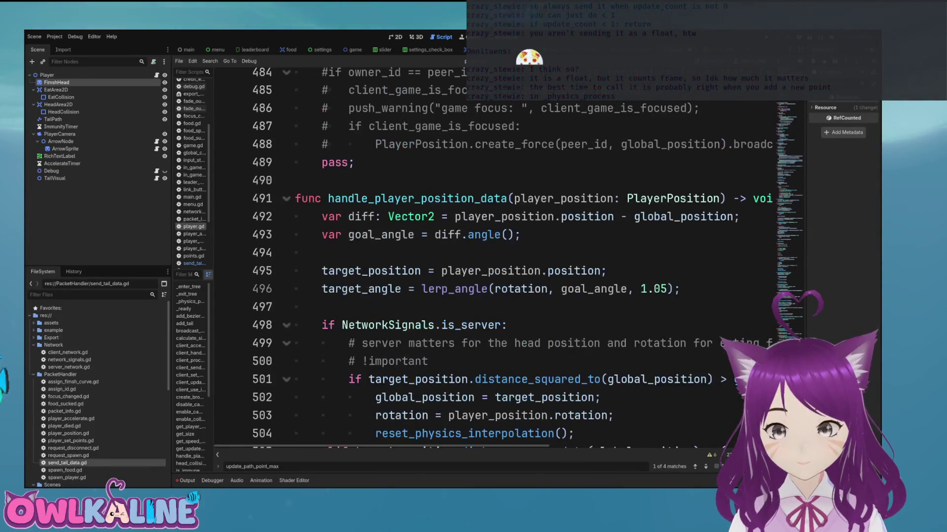
{"action": "scroll", "coordinate": [493, 256], "scroll_direction": "down", "scroll_amount": 4}
{"action": "scroll", "coordinate": [493, 256], "scroll_direction": "up", "scroll_amount": 6}
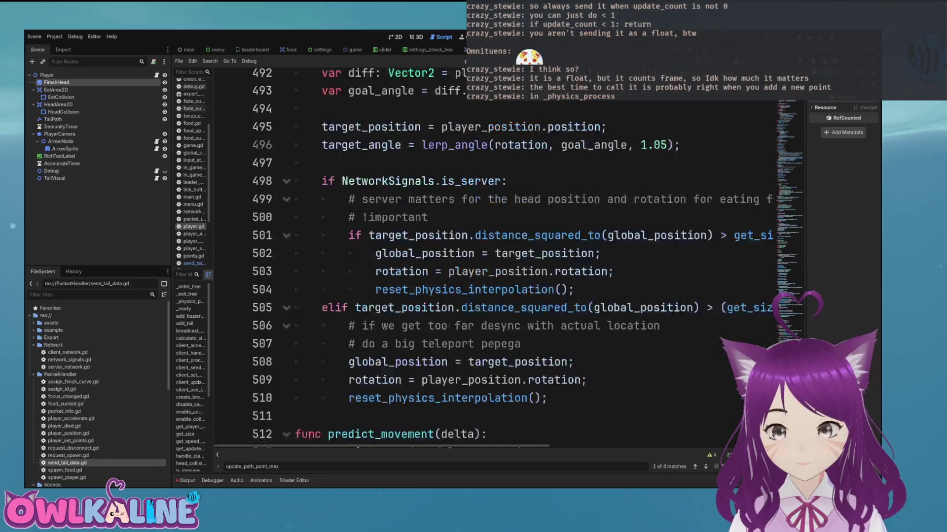
{"action": "scroll", "coordinate": [493, 256], "scroll_direction": "up", "scroll_amount": 4}
{"action": "left_click", "coordinate": [348, 278]}
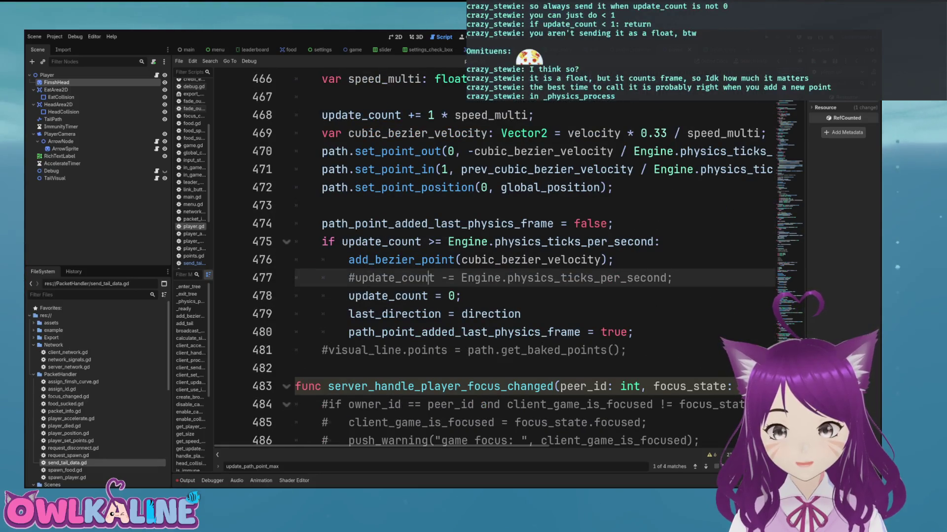
{"action": "left_click_drag", "start_coordinate": [348, 296], "coordinate": [521, 315]}
{"action": "left_click_drag", "start_coordinate": [348, 295], "coordinate": [460, 296]}
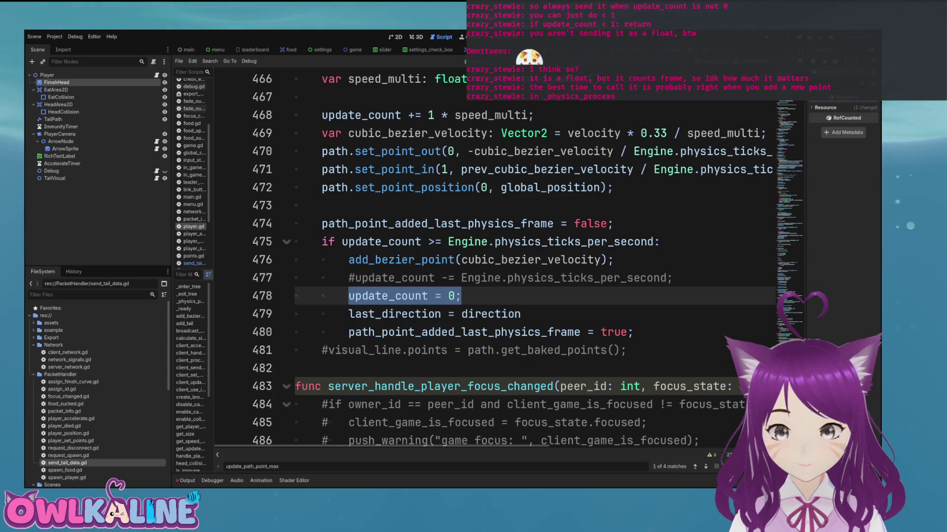
Step: Insert a send_tail_data_to_server() call next to add_bezier_point and remove the leftover blank lines
{"action": "left_click", "coordinate": [408, 260]}
{"action": "key", "text": "Return"}
{"action": "key", "text": "Return"}
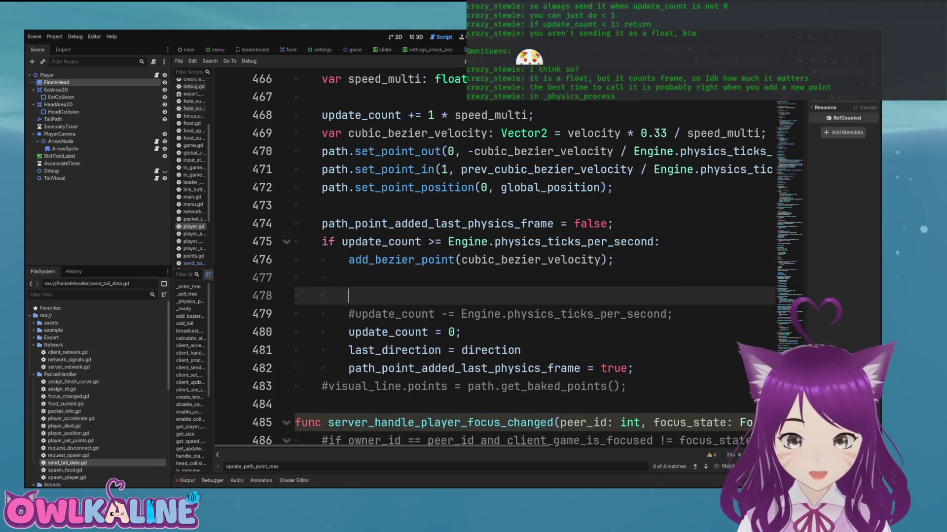
{"action": "type", "text": "sen"}
{"action": "key", "text": "Return"}
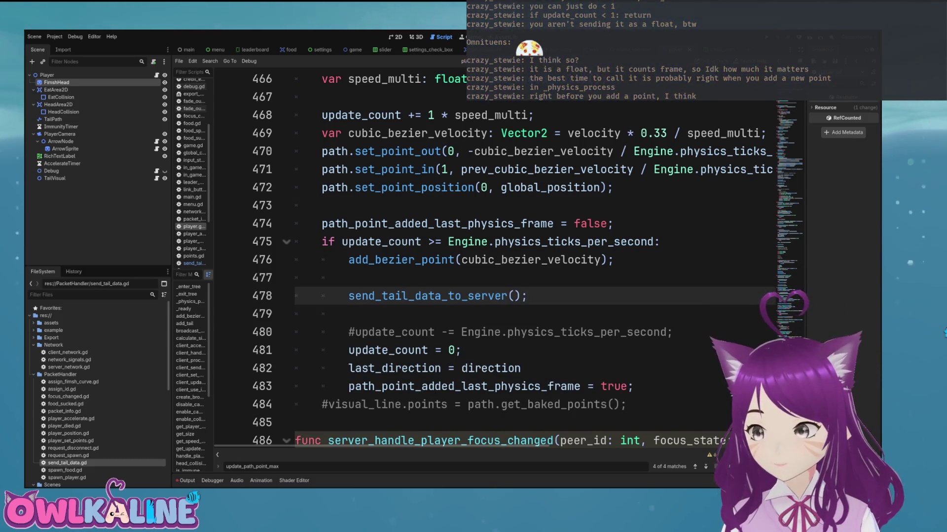
{"action": "key", "text": "shift+Home"}
{"action": "key", "text": "ctrl+x"}
{"action": "key", "text": "Up"}
{"action": "key", "text": "Up"}
{"action": "key", "text": "Up"}
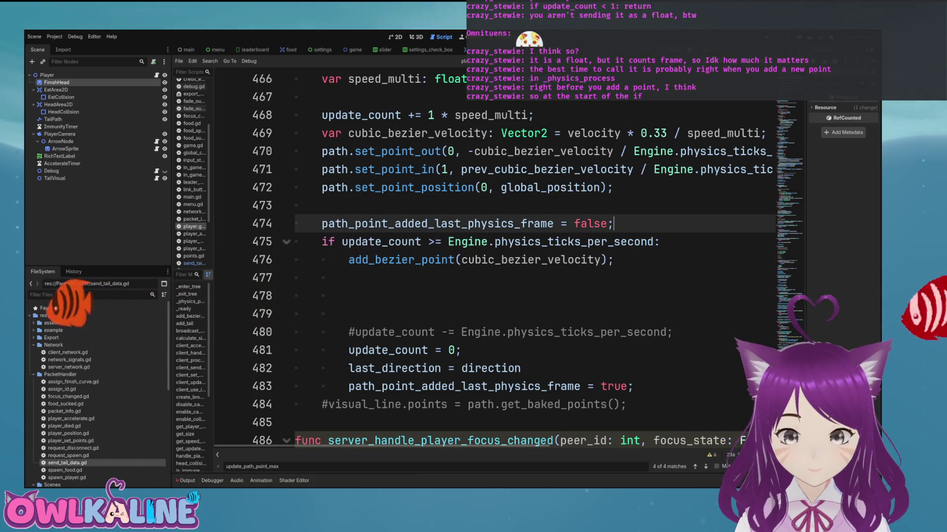
{"action": "key", "text": "Down"}
{"action": "key", "text": "Down"}
{"action": "key", "text": "ctrl+v"}
{"action": "key", "text": "Down"}
{"action": "key", "text": "Down"}
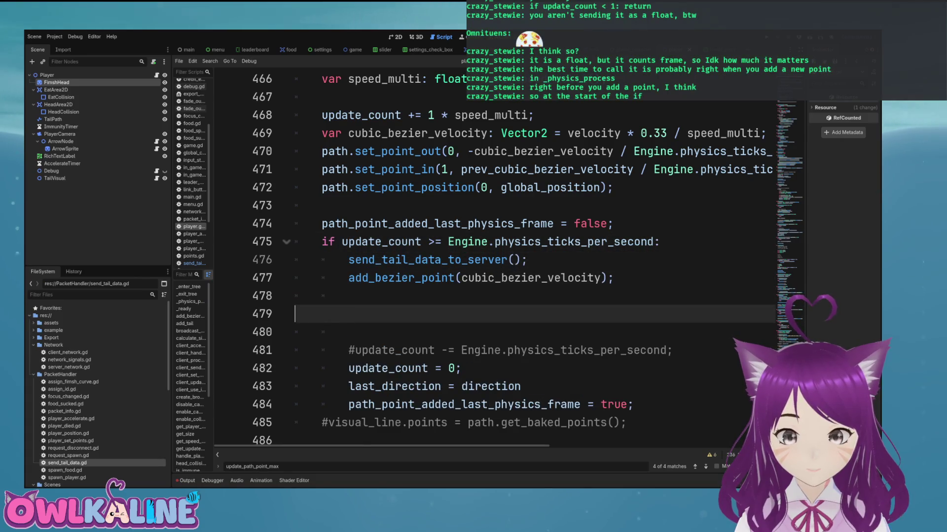
{"action": "key", "text": "ctrl+shift+k"}
{"action": "key", "text": "ctrl+shift+k"}
{"action": "key", "text": "Up"}
{"action": "key", "text": "Up"}
{"action": "key", "text": "Up"}
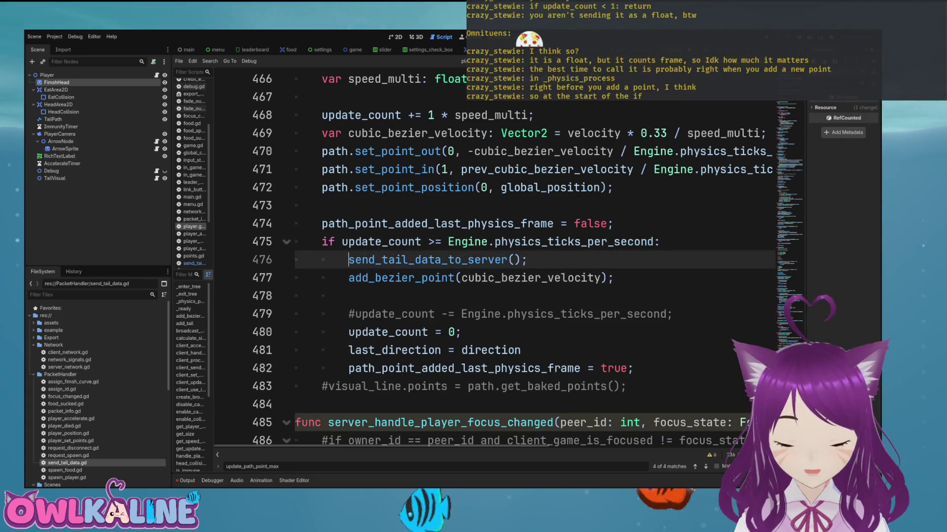
{"action": "key", "text": "Up"}
Step: Wrap the call in 'if NetworkSignals.client:' and indent it under that condition
{"action": "key", "text": "ctrl+Return"}
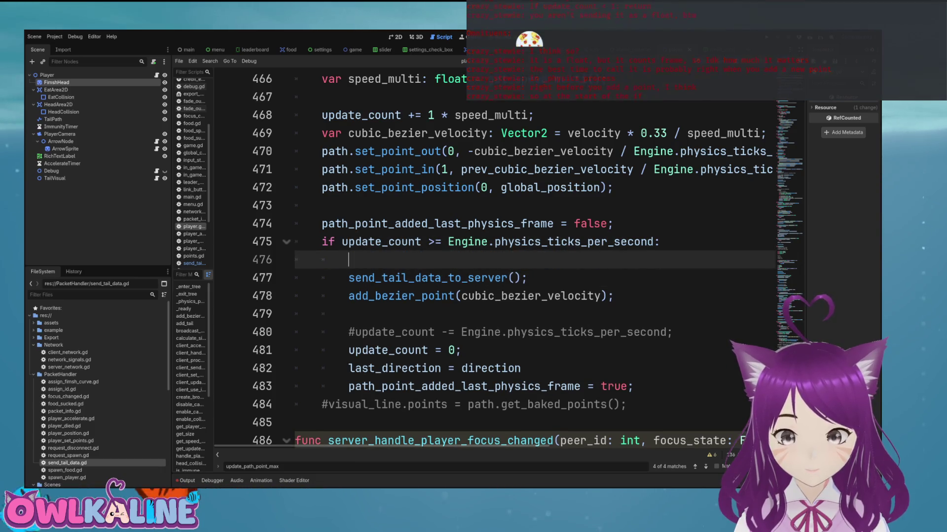
{"action": "type", "text": "if Netw"}
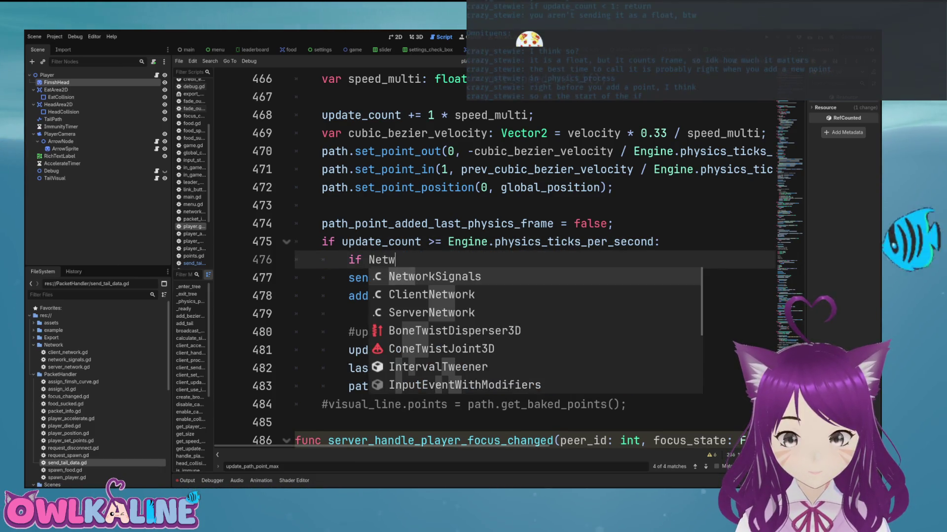
{"action": "key", "text": "Return"}
{"action": "type", "text": ".client:"}
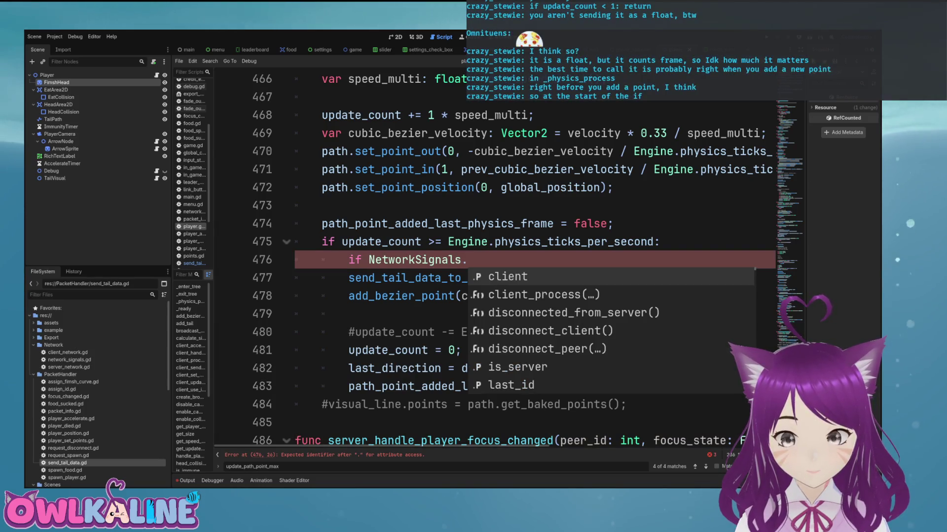
{"action": "key", "text": "Return"}
{"action": "key", "text": "Down"}
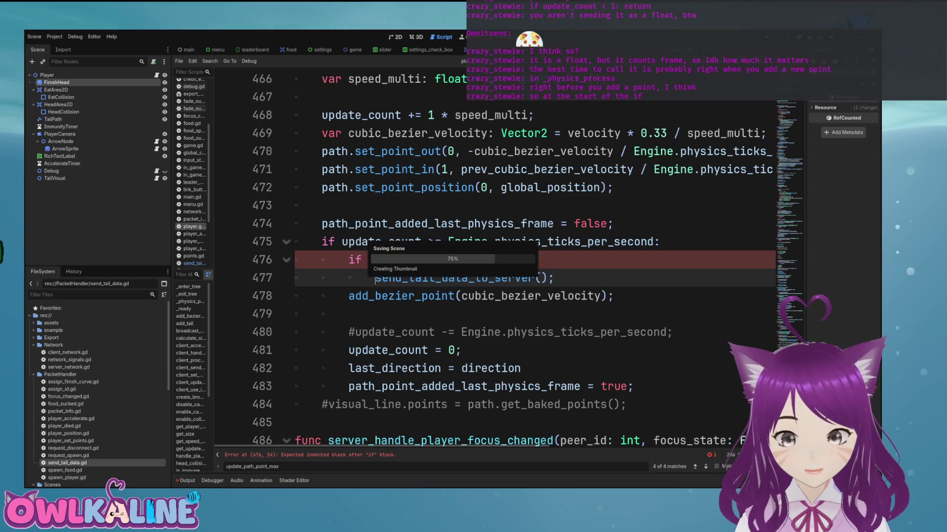
{"action": "key", "text": "Tab"}
{"action": "key", "text": "Return"}
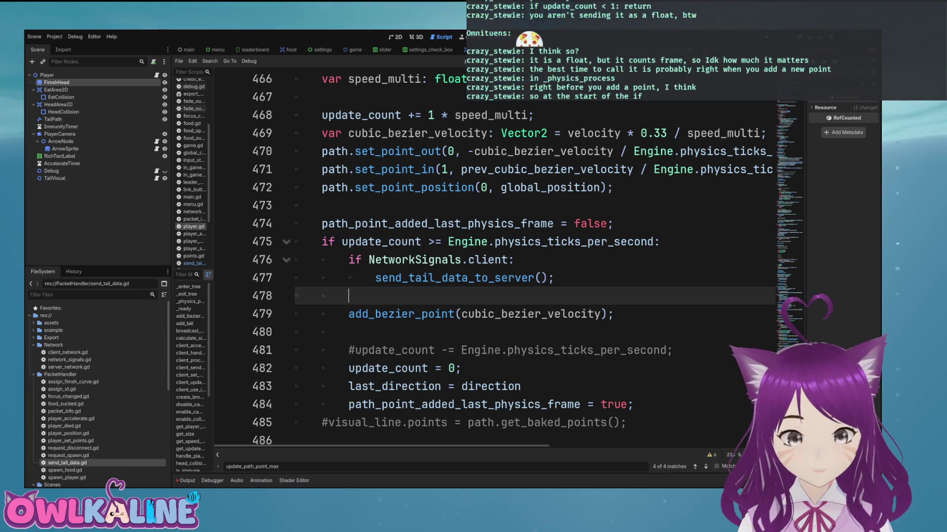
Step: Open server_network.gd and place the caret at the default '_:' case of the packet match
{"action": "double_click", "coordinate": [69, 367]}
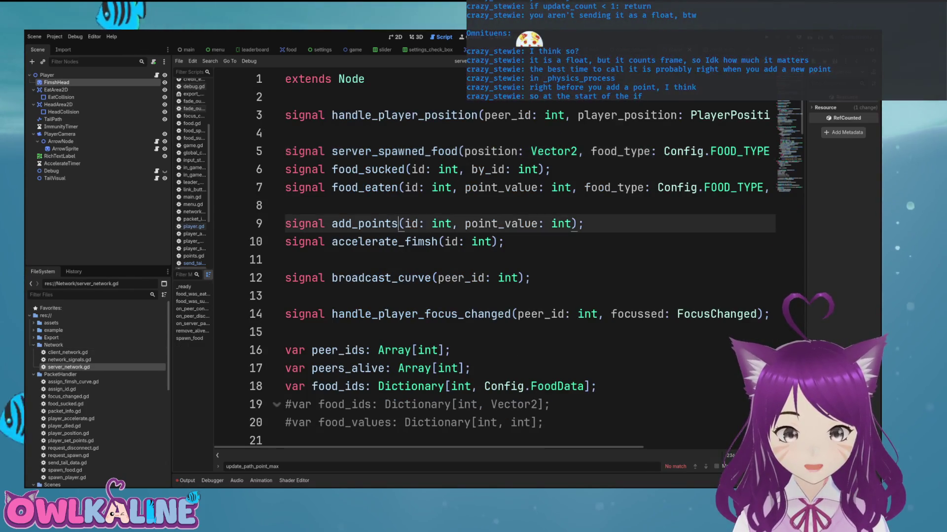
{"action": "scroll", "coordinate": [493, 257], "scroll_direction": "down", "scroll_amount": 19}
{"action": "scroll", "coordinate": [493, 256], "scroll_direction": "down", "scroll_amount": 7}
{"action": "scroll", "coordinate": [493, 256], "scroll_direction": "up", "scroll_amount": 1}
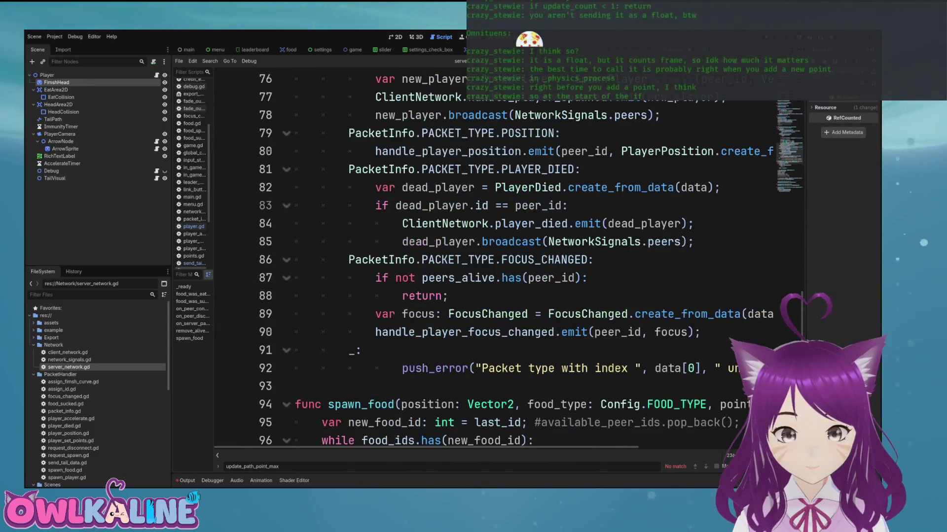
{"action": "left_click", "coordinate": [348, 351]}
Step: Add an empty 'PacketInfo.PACKET_TYPE.TAIL_DATA:' case above the default case, then return to player.gd
{"action": "key", "text": "Return"}
{"action": "key", "text": "Up"}
{"action": "type", "text": "PacketInfo.P"}
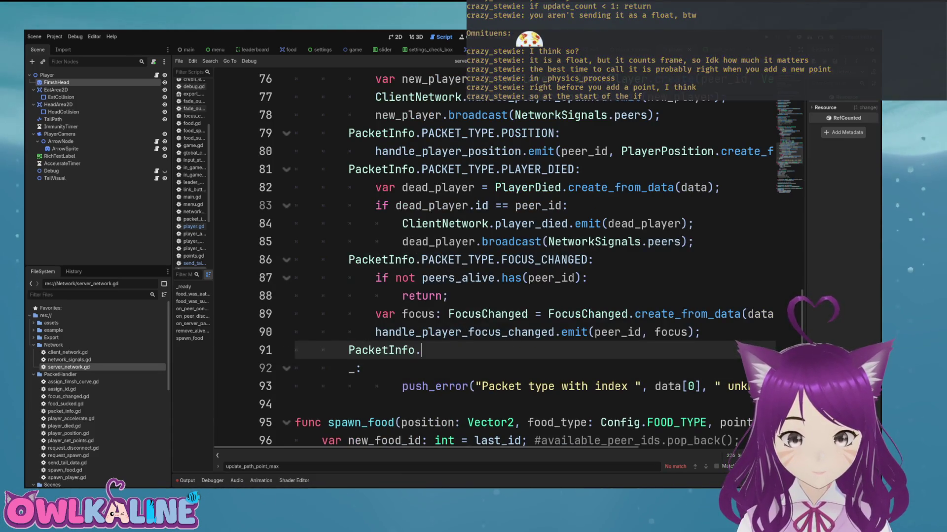
{"action": "key", "text": "Return"}
{"action": "type", "text": ".T"}
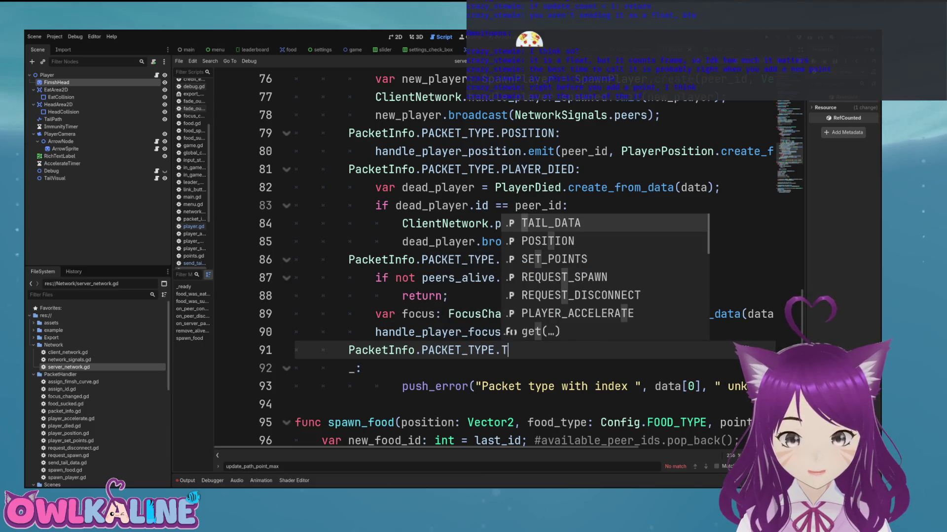
{"action": "key", "text": "Return"}
{"action": "type", "text": ":"}
{"action": "key", "text": "Return"}
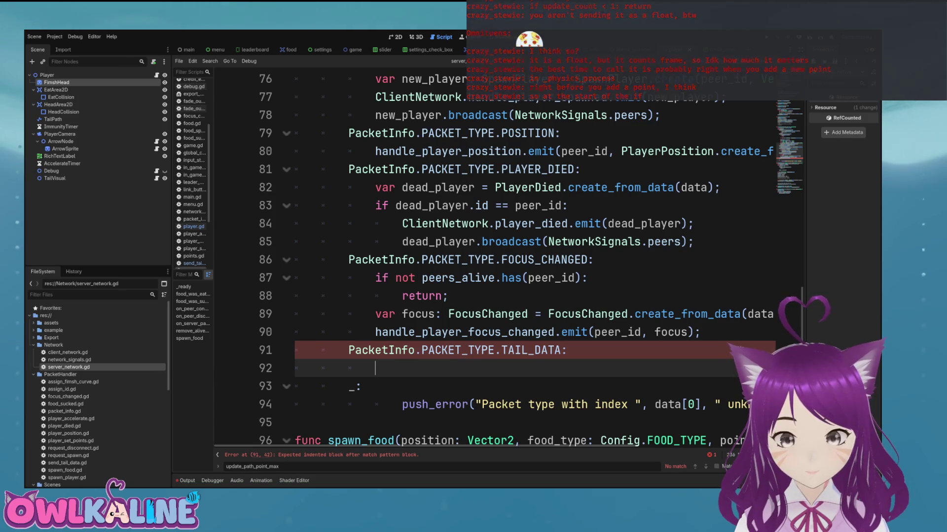
{"action": "left_click", "coordinate": [193, 226]}
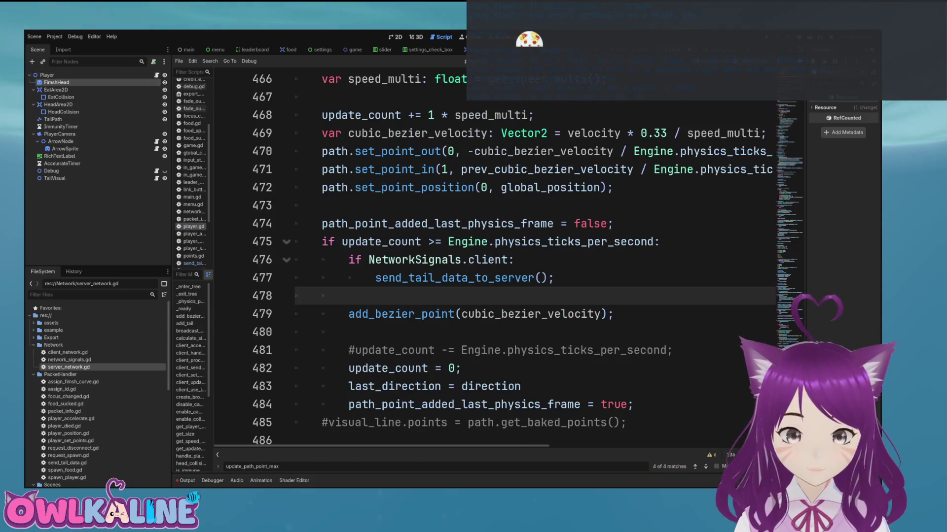
Step: Replace the NetworkSignals.client condition with is_authority, then go back to server_network.gd
{"action": "left_click", "coordinate": [363, 260]}
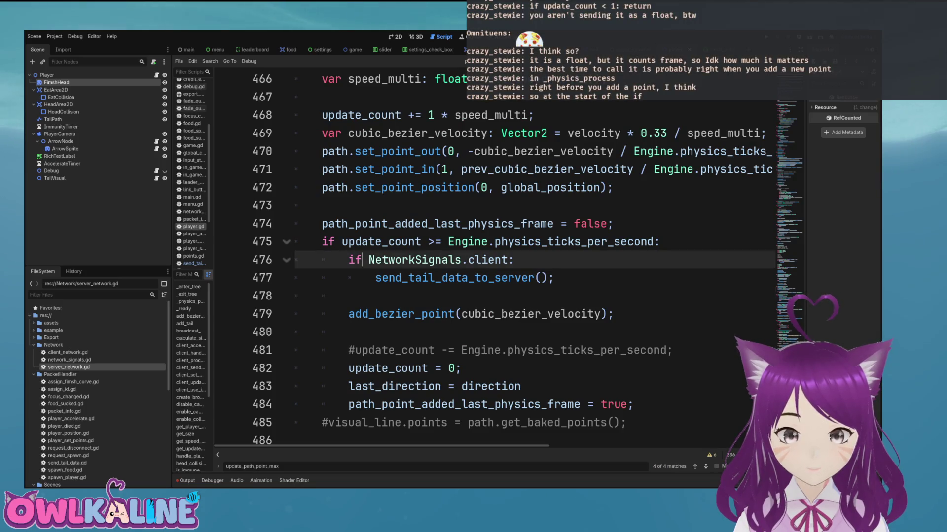
{"action": "left_click_drag", "start_coordinate": [369, 259], "coordinate": [515, 259]}
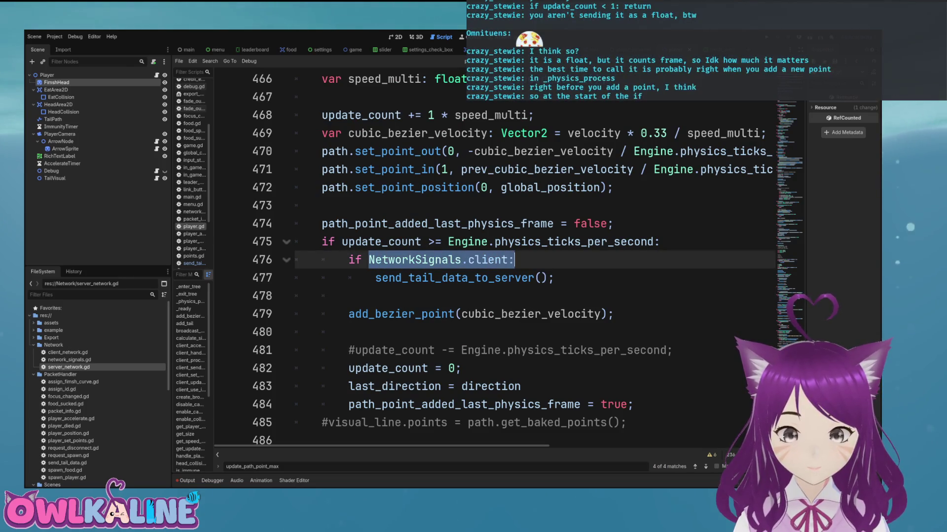
{"action": "key", "text": "BackSpace"}
{"action": "type", "text": "uth"}
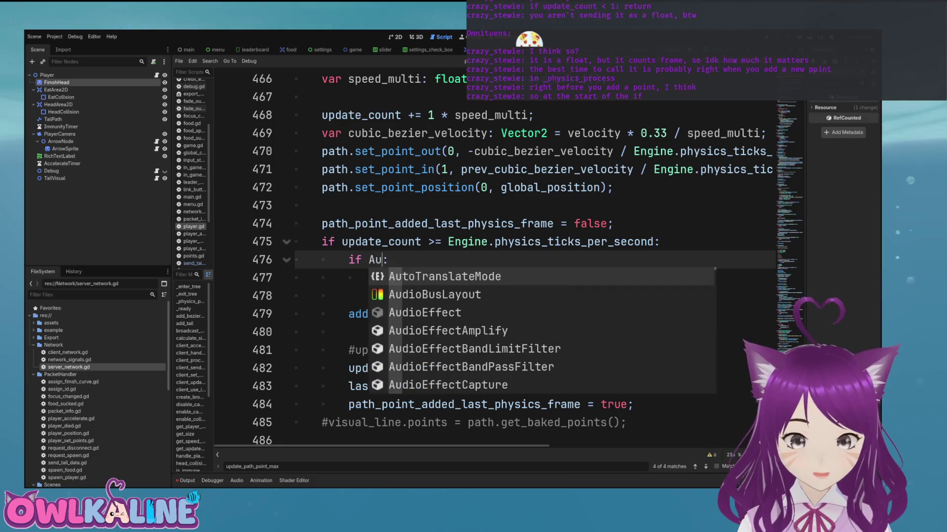
{"action": "key", "text": "Return"}
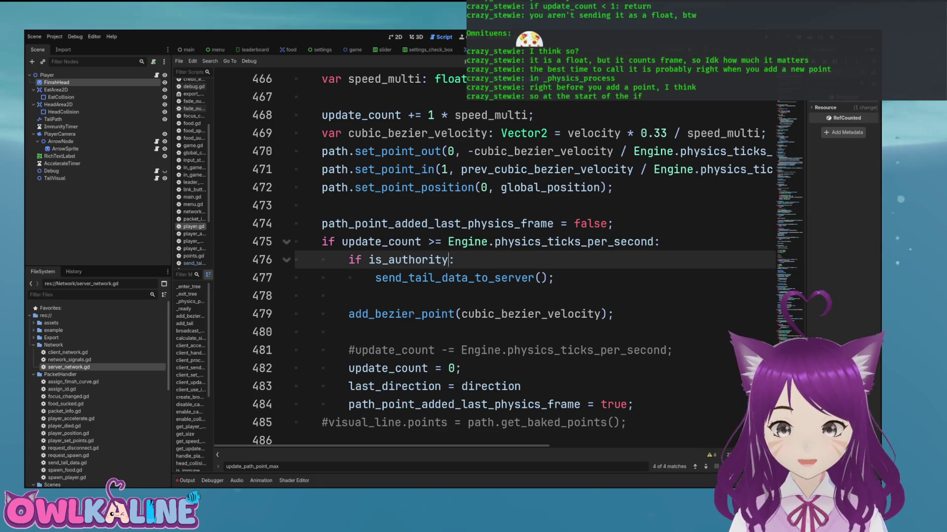
{"action": "left_click", "coordinate": [409, 278]}
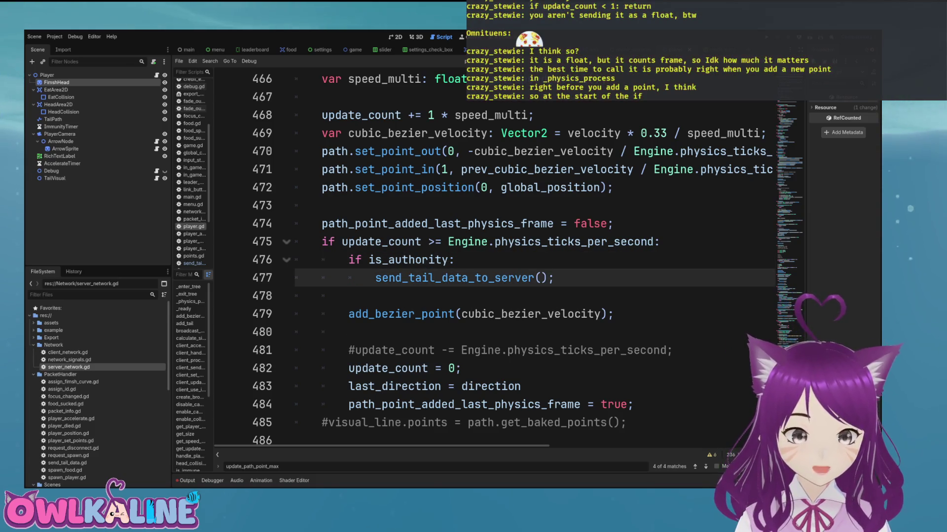
{"action": "key", "text": "alt+Left"}
{"action": "key", "text": "Up"}
{"action": "key", "text": "Up"}
{"action": "key", "text": "Down"}
{"action": "key", "text": "Down"}
{"action": "scroll", "coordinate": [527, 261], "scroll_direction": "down", "scroll_amount": 2}
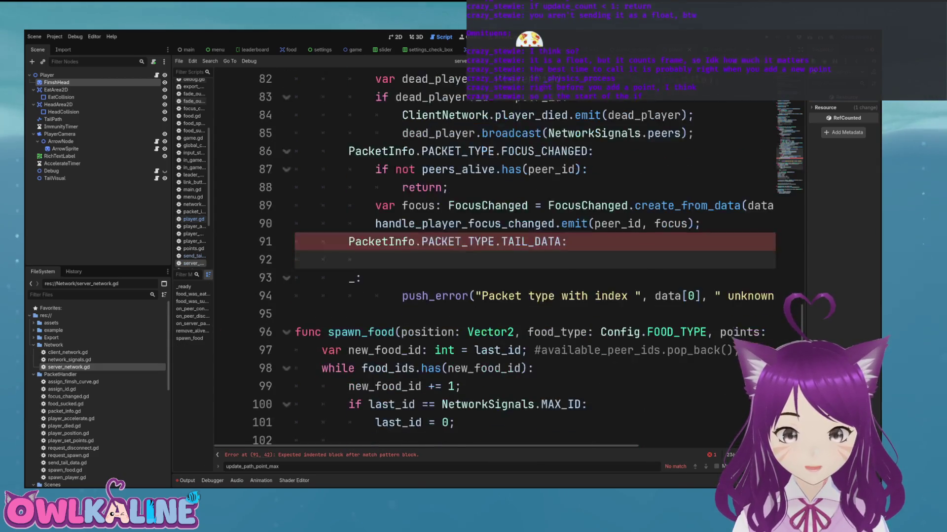
Step: Open a blank line below the existing signal declarations in server_network.gd
{"action": "scroll", "coordinate": [528, 260], "scroll_direction": "up", "scroll_amount": 1}
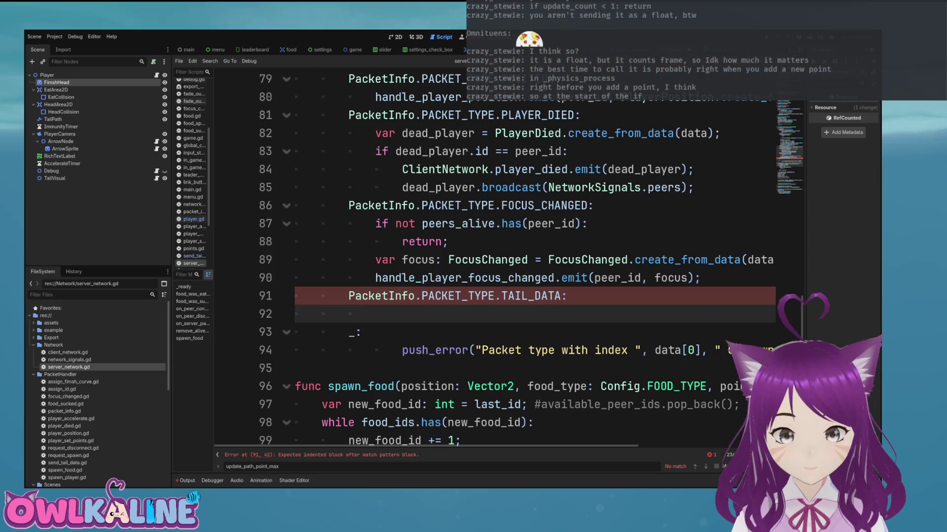
{"action": "scroll", "coordinate": [493, 256], "scroll_direction": "up", "scroll_amount": 20}
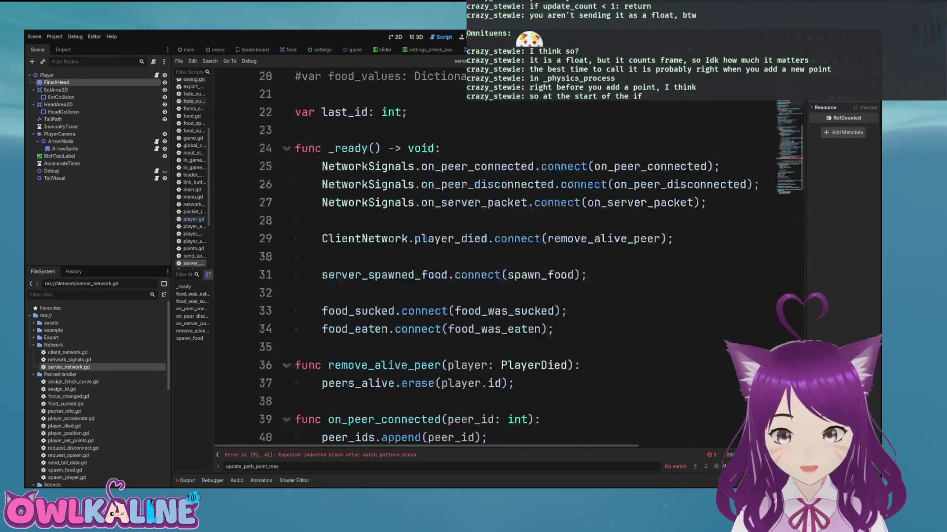
{"action": "left_click", "coordinate": [493, 314]}
{"action": "key", "text": "Down"}
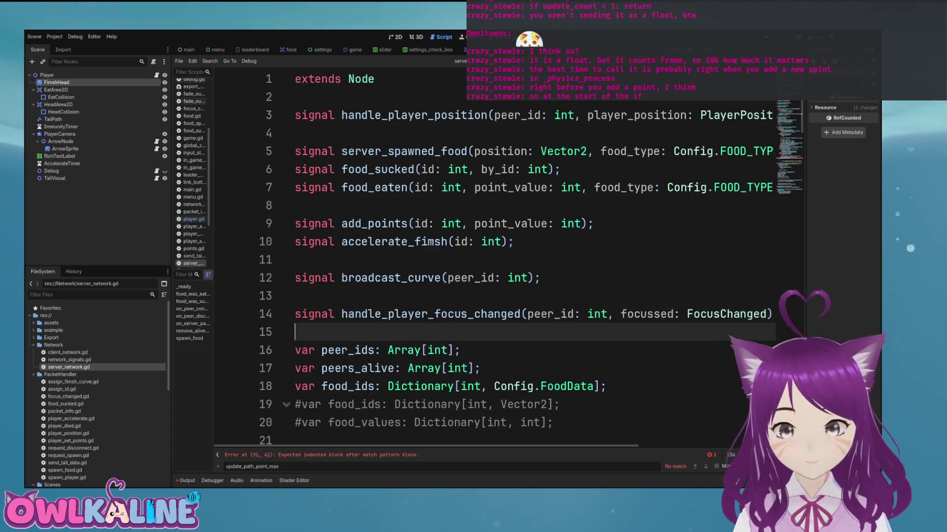
{"action": "left_click", "coordinate": [295, 314]}
{"action": "left_click", "coordinate": [296, 152]}
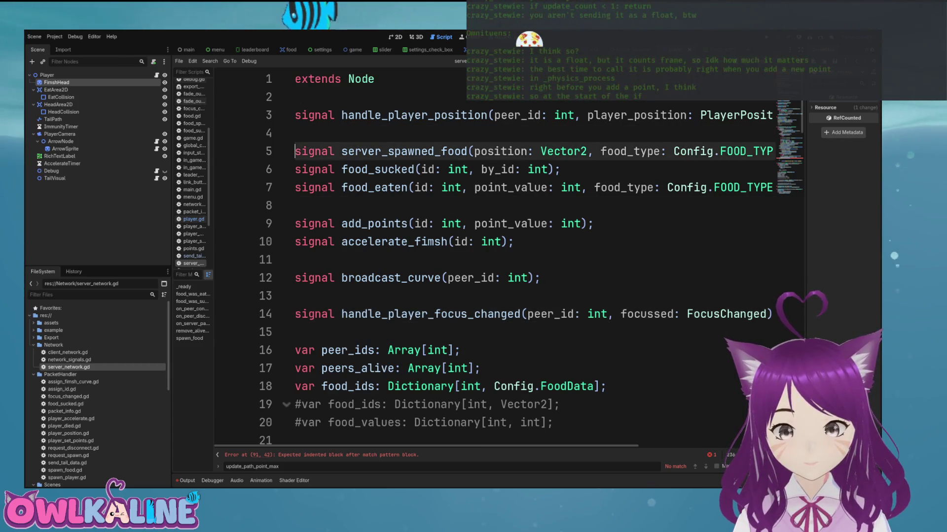
{"action": "left_click", "coordinate": [296, 260]}
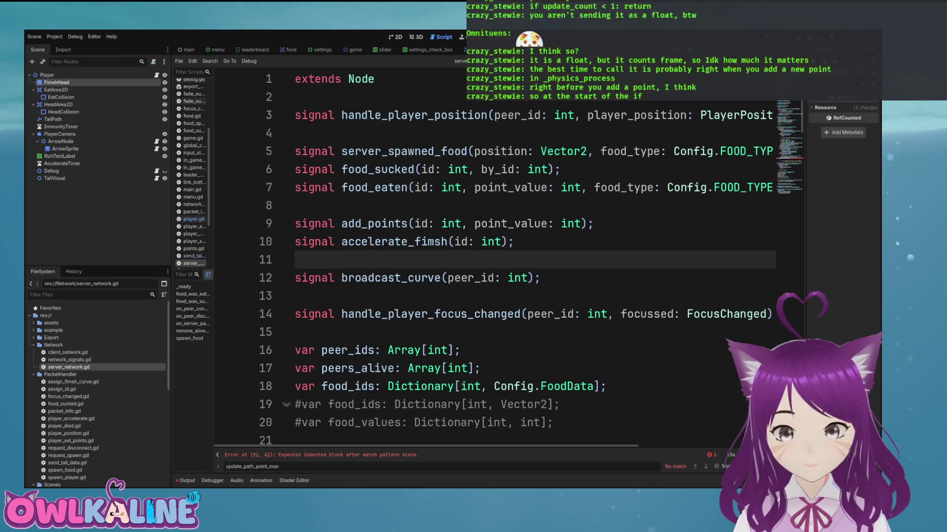
{"action": "key", "text": "Down"}
{"action": "key", "text": "Down"}
{"action": "key", "text": "Down"}
{"action": "key", "text": "Return"}
{"action": "key", "text": "Return"}
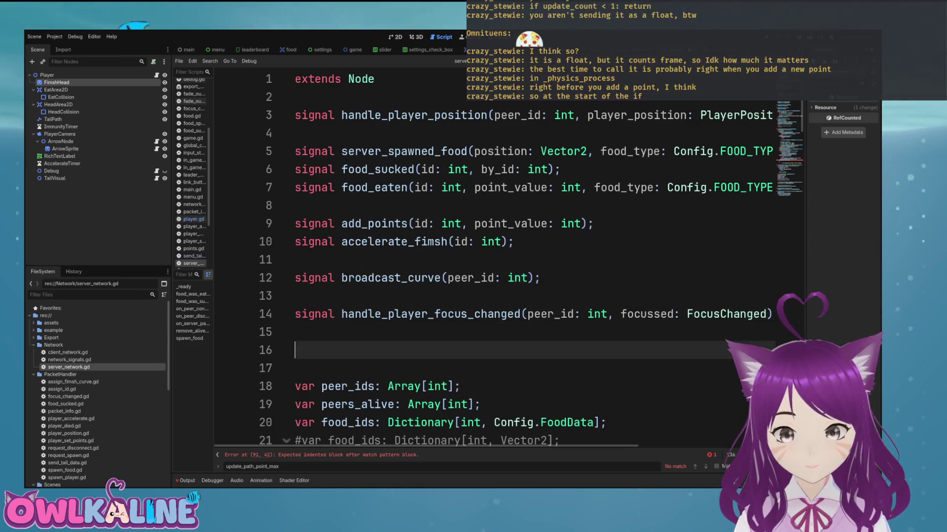
{"action": "key", "text": "Up"}
{"action": "key", "text": "Up"}
Step: Declare 'signal tail_data_from_client(peer_id: int, tail_data: TailData)' on line 15
{"action": "type", "text": "signal "}
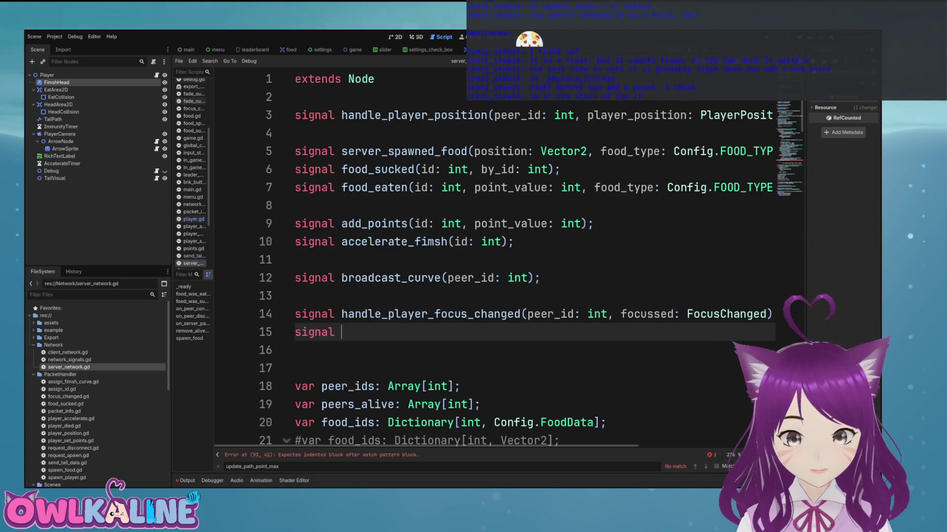
{"action": "type", "text": "tail"}
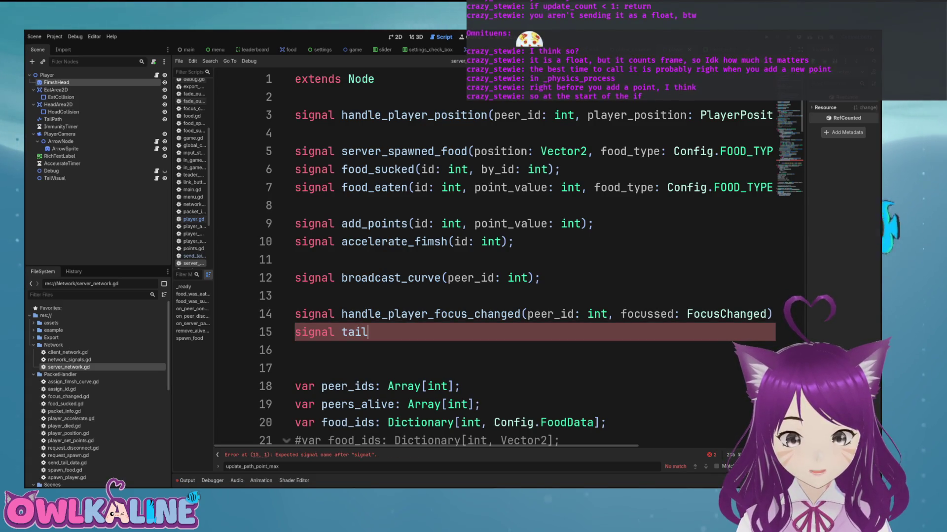
{"action": "type", "text": "_data_from_client(peer_id: int);"}
{"action": "key", "text": "Left"}
{"action": "type", "text": ", "}
{"action": "type", "text": "TailData"}
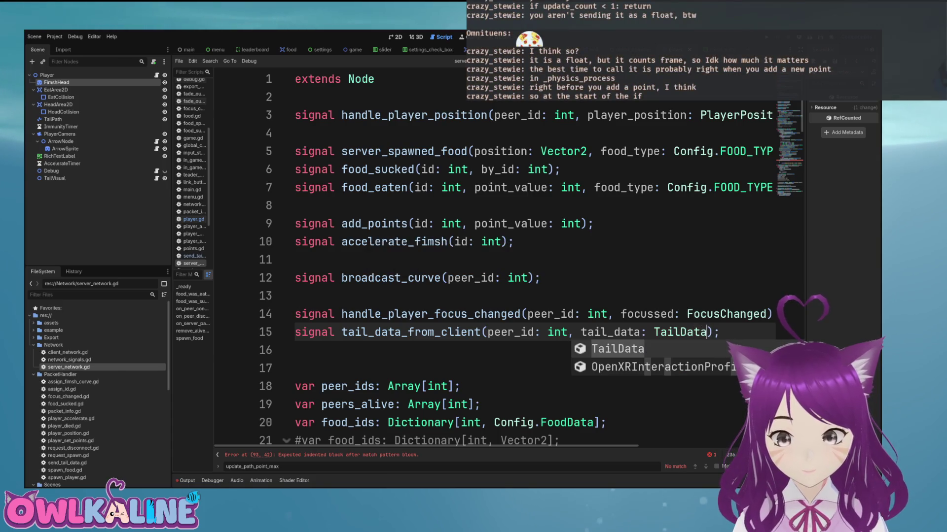
{"action": "left_click", "coordinate": [295, 350]}
{"action": "scroll", "coordinate": [493, 256], "scroll_direction": "down", "scroll_amount": 20}
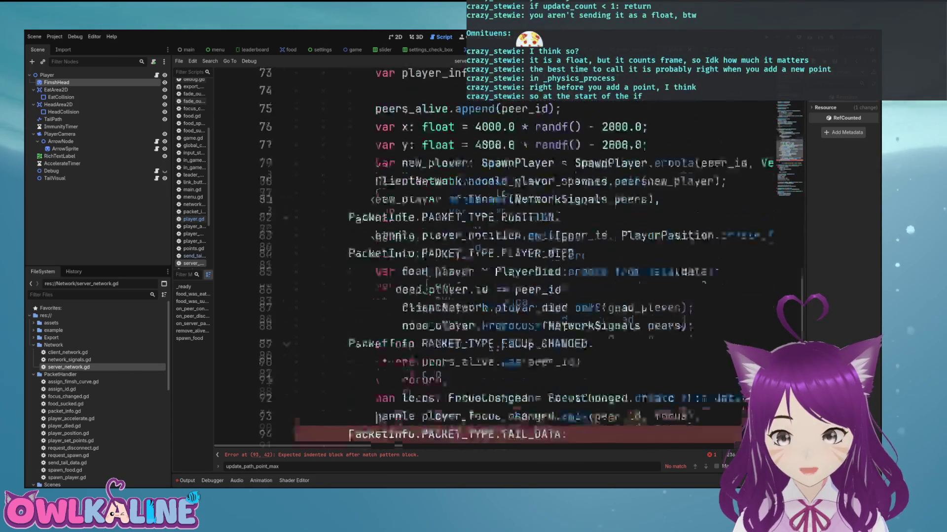
Step: Under the TAIL_DATA case, write a tail_data_from_client call with TailData.create_from_data(data)
{"action": "left_click", "coordinate": [376, 314]}
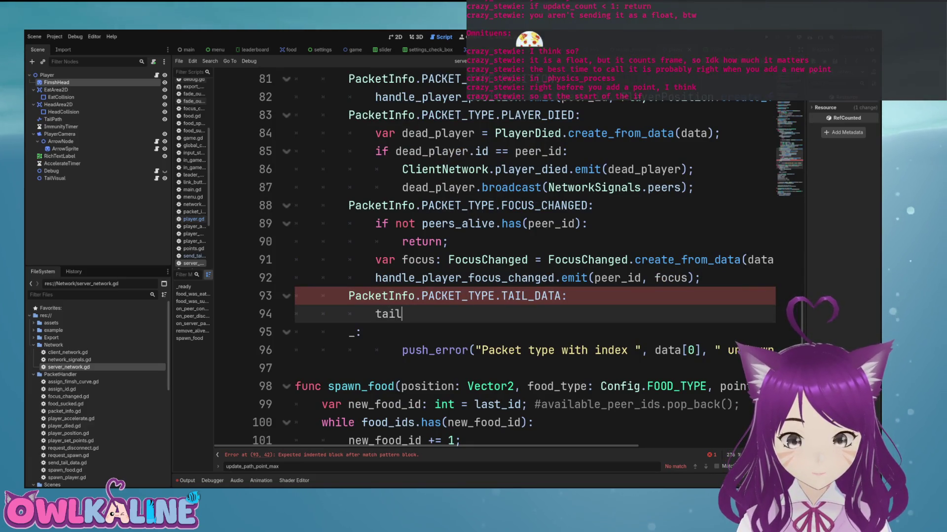
{"action": "type", "text": "l"}
{"action": "key", "text": "Return"}
{"action": "type", "text": "."}
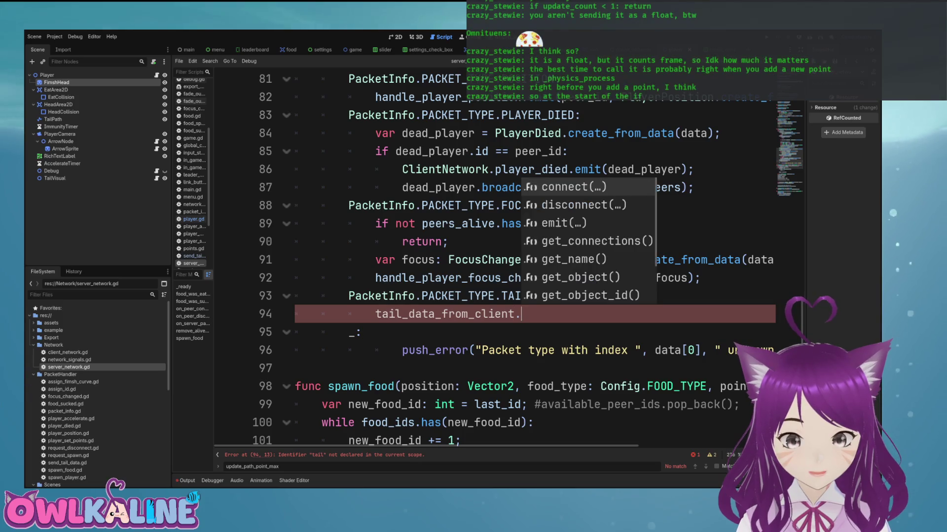
{"action": "key", "text": "Return"}
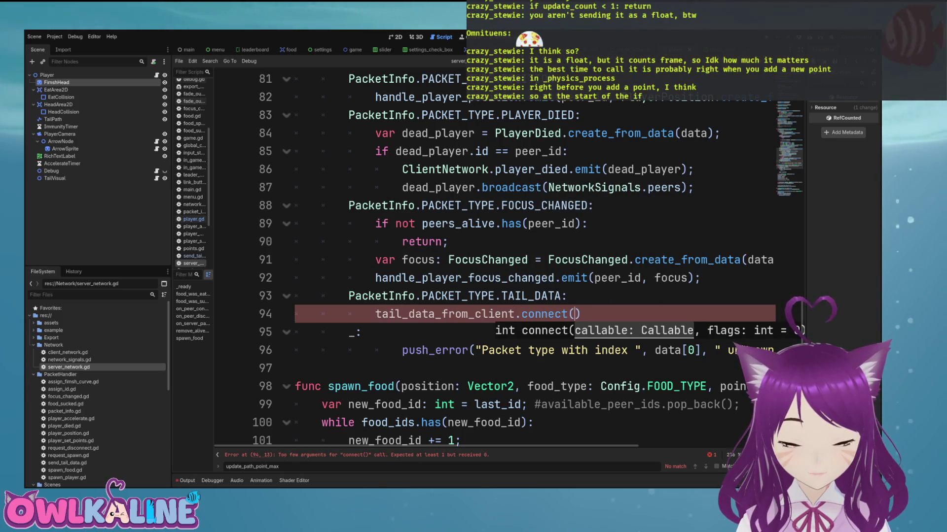
{"action": "type", "text": "TailD"}
{"action": "key", "text": "Return"}
{"action": "type", "text": ".c"}
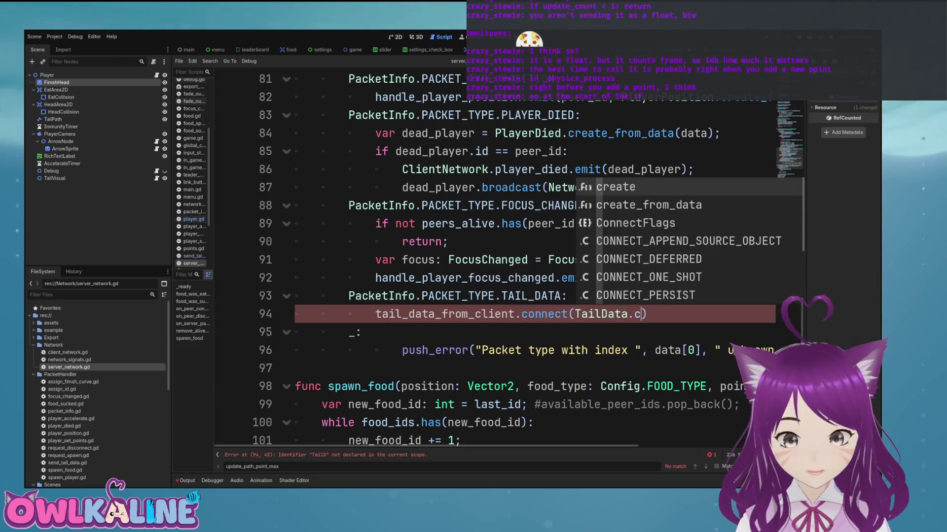
{"action": "key", "text": "Down"}
{"action": "key", "text": "Return"}
{"action": "type", "text": "data));"}
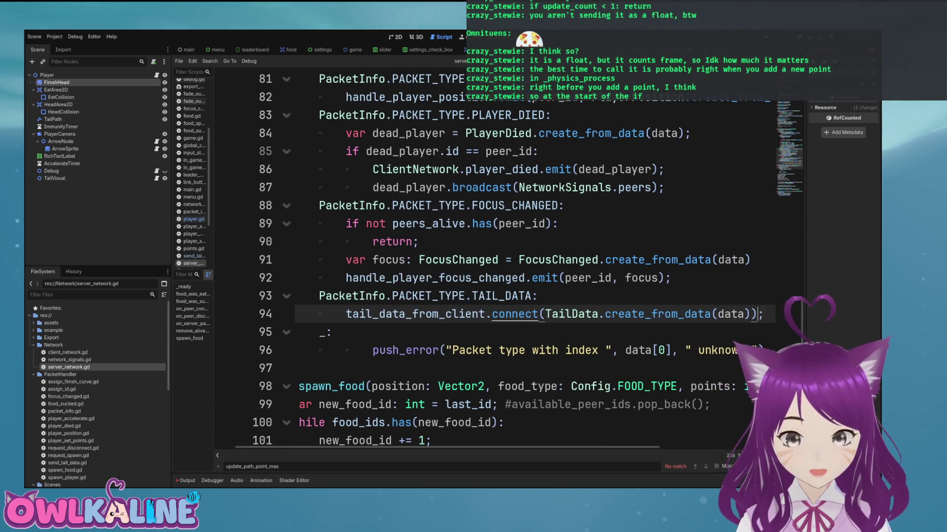
Step: Change the call to 'tail_data_from_client.emit(peer_id, TailData.create_from_data(data));'
{"action": "left_click", "coordinate": [544, 314]}
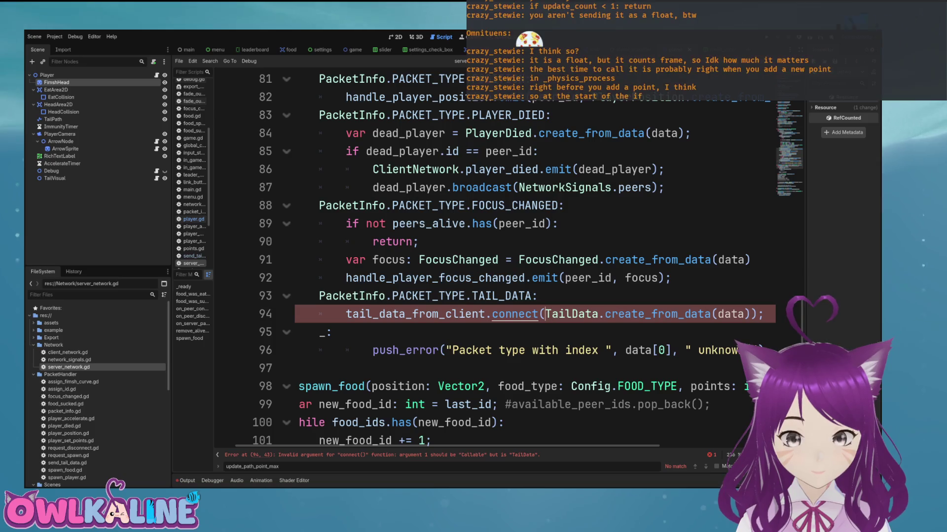
{"action": "key", "text": "BackSpace"}
{"action": "key", "text": "BackSpace"}
{"action": "key", "text": "BackSpace"}
{"action": "type", "text": "emit("}
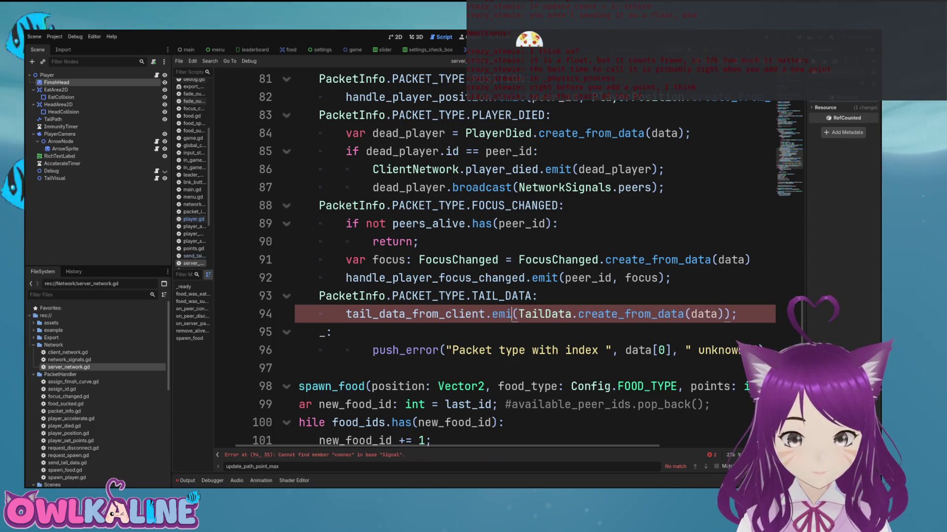
{"action": "type", "text": "peer_id,"}
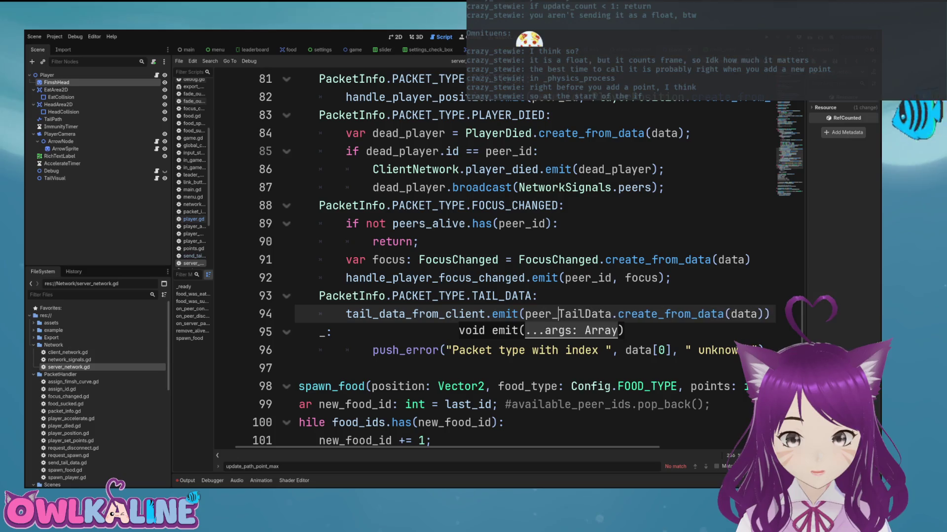
{"action": "key", "text": "End"}
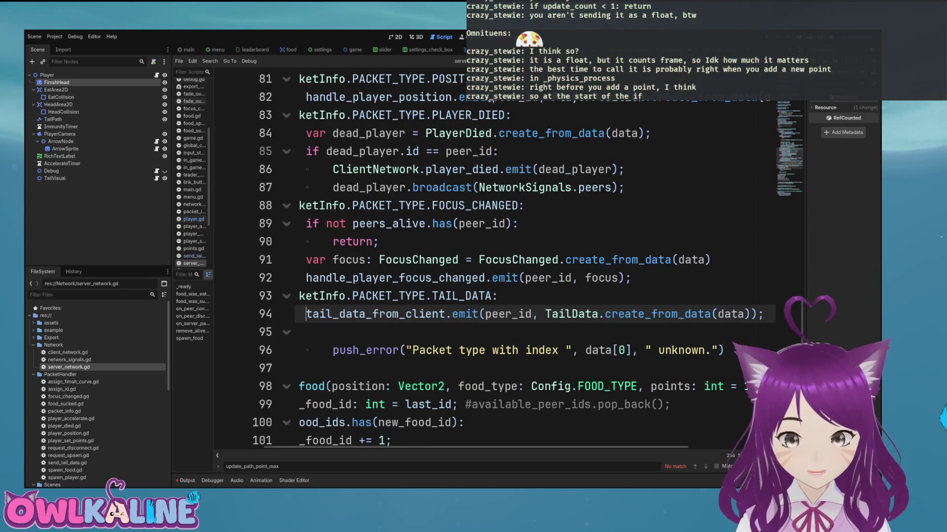
{"action": "key", "text": "Home"}
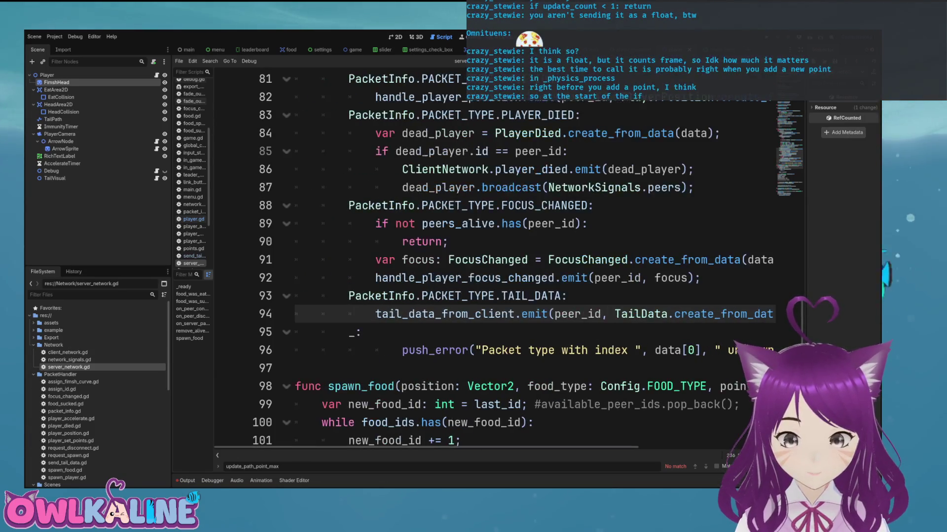
Step: Check the tail_data_from_client signal's parameters on line 15, then return to player.gd
{"action": "scroll", "coordinate": [493, 261], "scroll_direction": "up", "scroll_amount": 20}
{"action": "scroll", "coordinate": [493, 261], "scroll_direction": "up", "scroll_amount": 5}
{"action": "left_click", "coordinate": [447, 278]}
{"action": "scroll", "coordinate": [493, 261], "scroll_direction": "down", "scroll_amount": 2}
{"action": "scroll", "coordinate": [493, 261], "scroll_direction": "up", "scroll_amount": 1}
{"action": "left_click", "coordinate": [487, 278]}
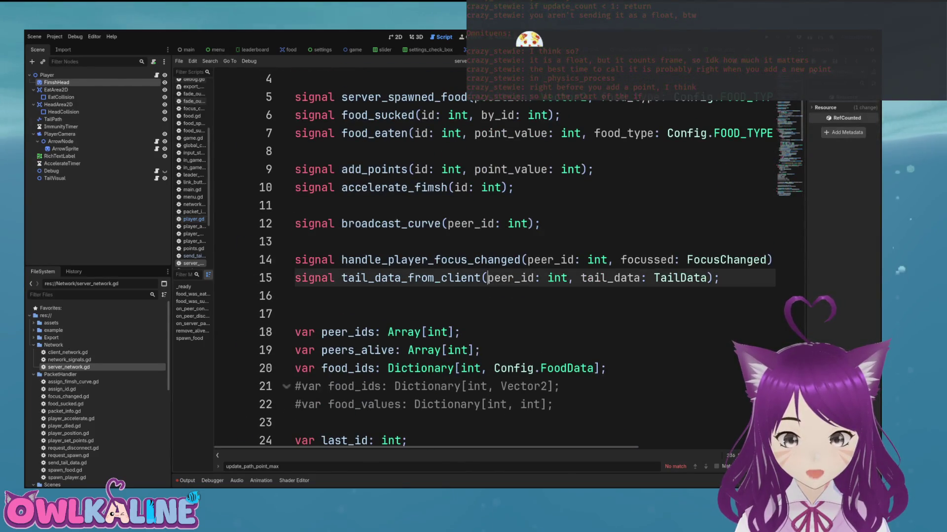
{"action": "left_click_drag", "start_coordinate": [487, 277], "coordinate": [688, 278]}
{"action": "left_click", "coordinate": [567, 278]}
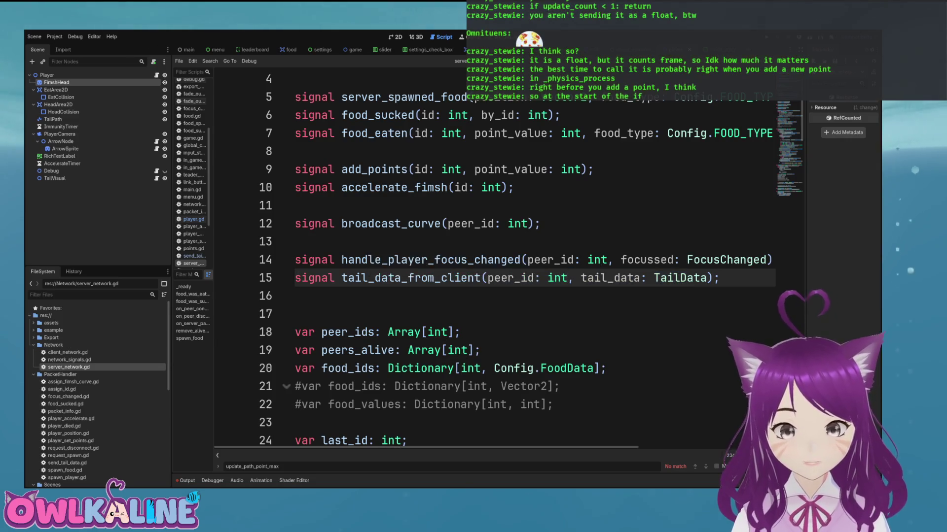
{"action": "key", "text": "alt+Left"}
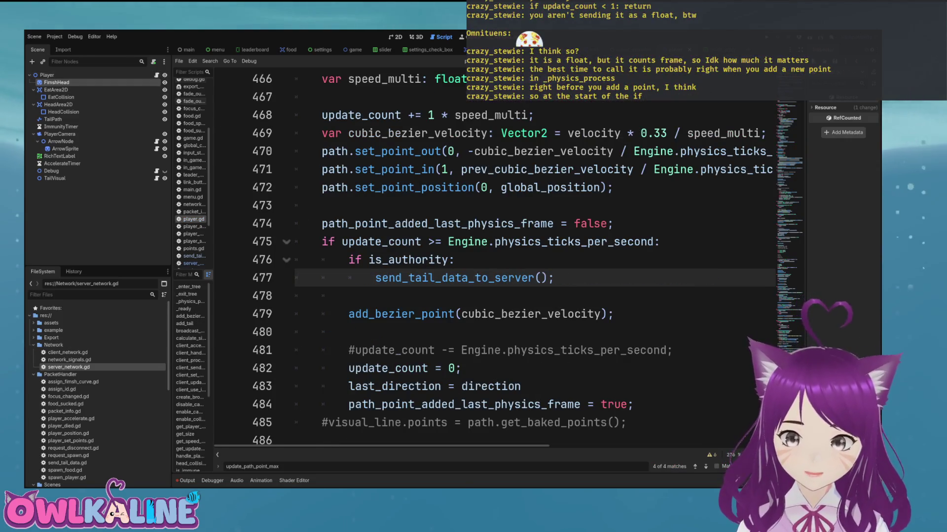
Step: Add a 'ServerNetwork.tail_data_from_client' line above else in _enter_tree's server connections
{"action": "scroll", "coordinate": [493, 261], "scroll_direction": "up", "scroll_amount": 20}
{"action": "scroll", "coordinate": [493, 261], "scroll_direction": "down", "scroll_amount": 10}
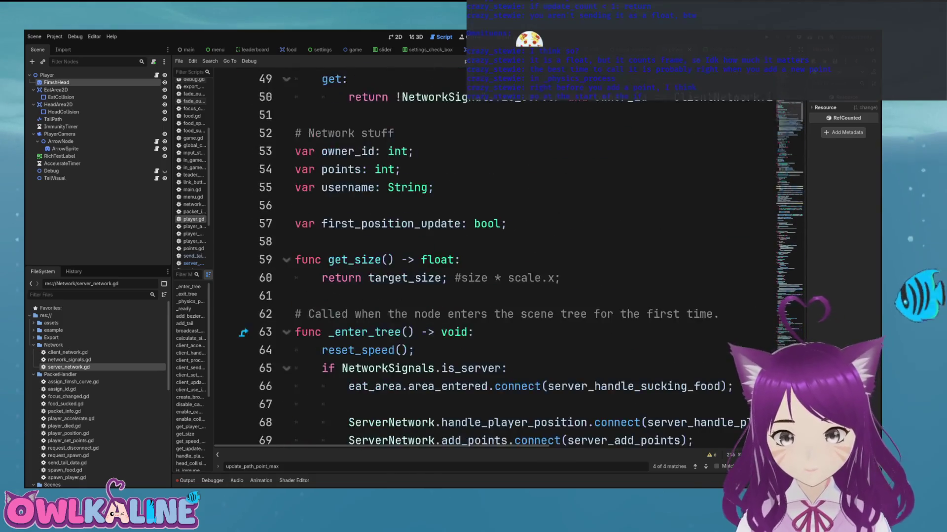
{"action": "scroll", "coordinate": [493, 262], "scroll_direction": "down", "scroll_amount": 4}
{"action": "left_click", "coordinate": [542, 242]}
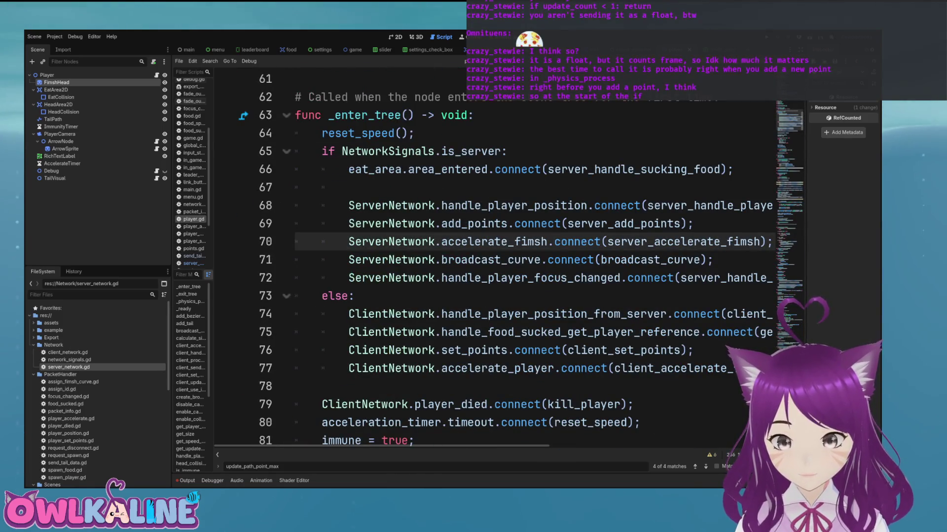
{"action": "left_click", "coordinate": [322, 296]}
{"action": "key", "text": "Up"}
{"action": "key", "text": "End"}
{"action": "key", "text": "Return"}
{"action": "type", "text": "S"}
{"action": "key", "text": "Return"}
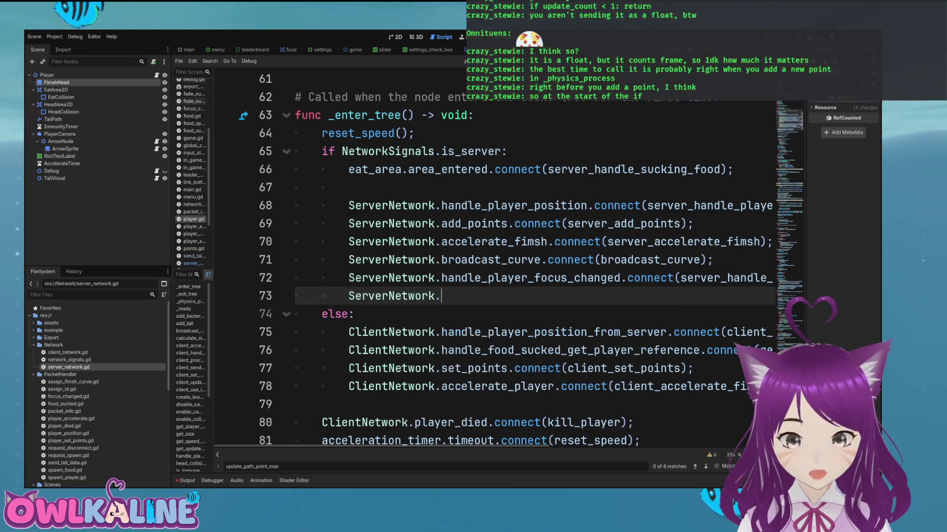
{"action": "type", "text": ".a"}
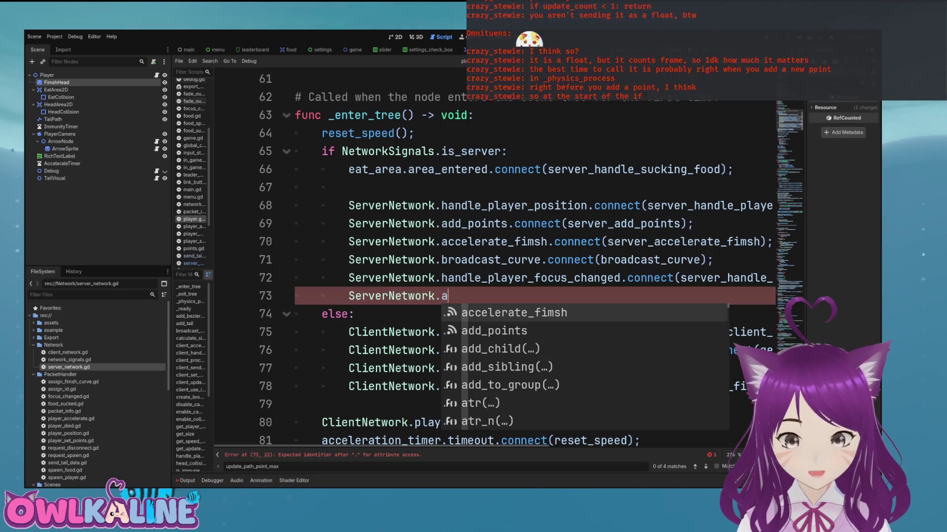
{"action": "key", "text": "BackSpace"}
{"action": "type", "text": "t"}
{"action": "key", "text": "Return"}
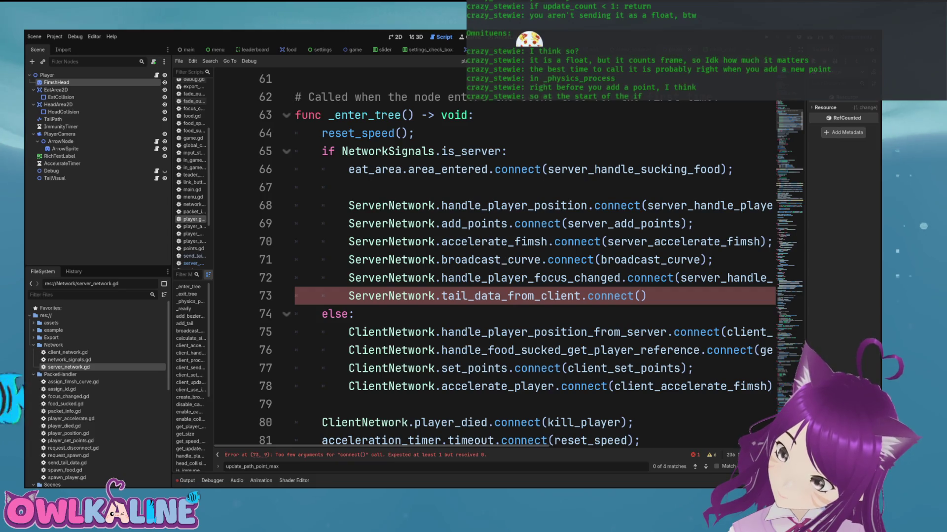
Step: Move down past send_tail_data_to_server to update_tail, then back up toward broadcast_curve
{"action": "key", "text": "Page_Down"}
{"action": "key", "text": "Page_Down"}
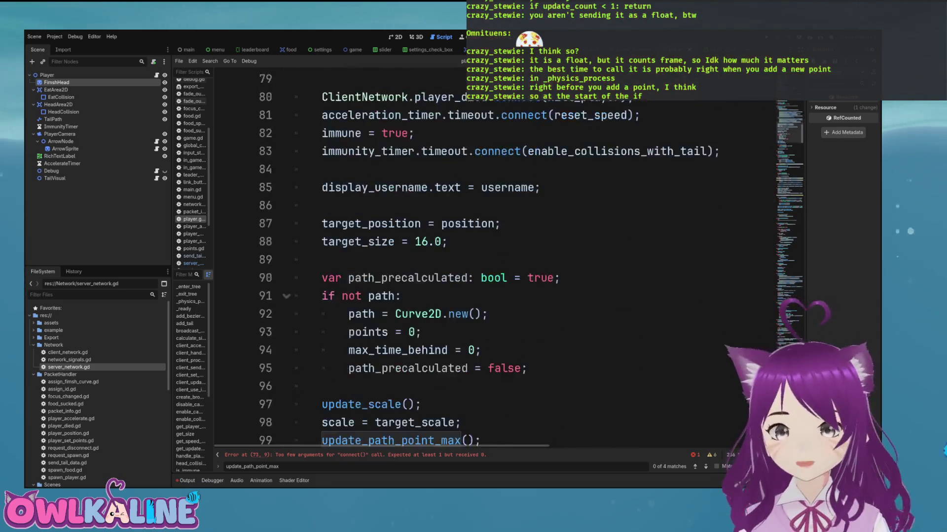
{"action": "scroll", "coordinate": [493, 246], "scroll_direction": "down", "scroll_amount": 5}
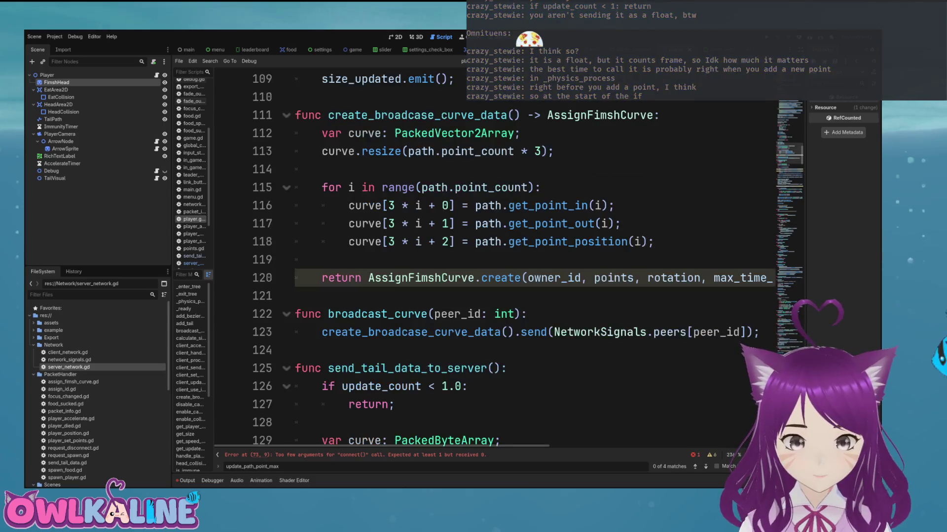
{"action": "left_click", "coordinate": [493, 314]}
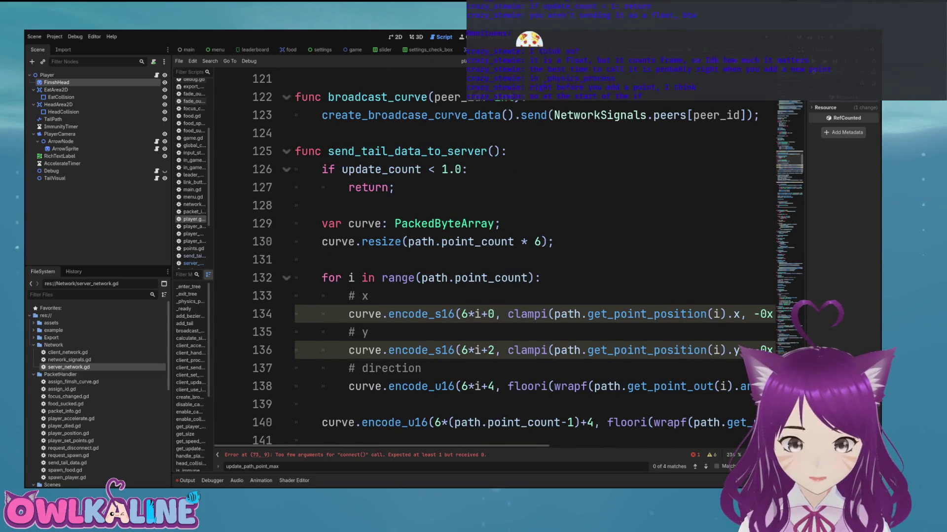
{"action": "key", "text": "Page_Down"}
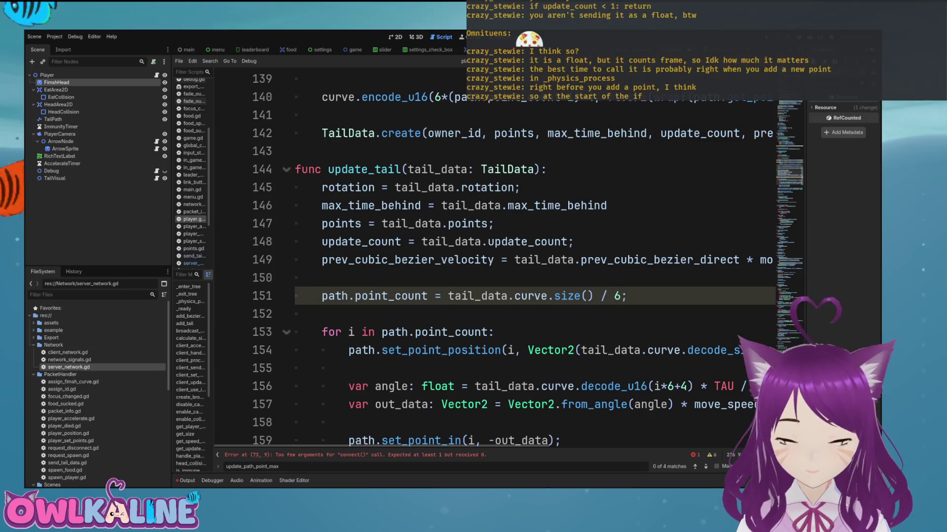
{"action": "key", "text": "Page_Up"}
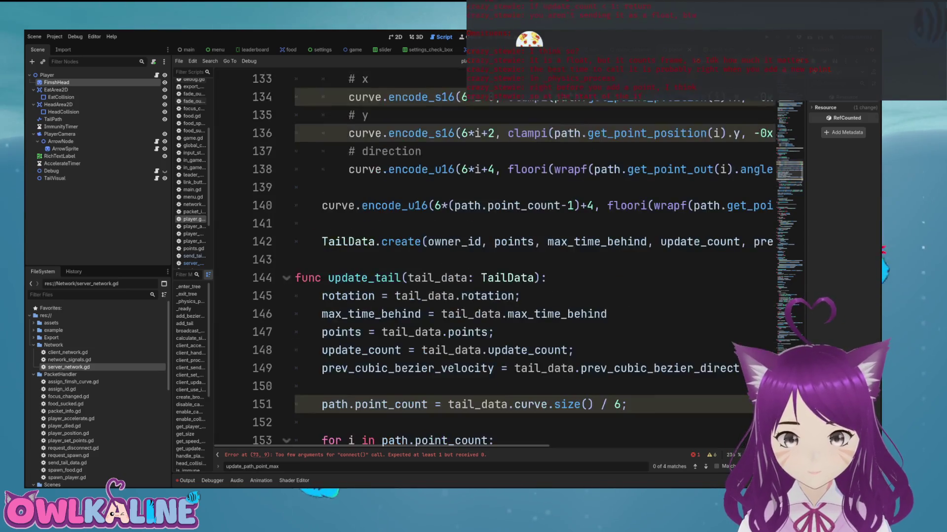
{"action": "scroll", "coordinate": [493, 256], "scroll_direction": "up", "scroll_amount": 1}
Step: Add a new server_got_tail_data_from_client function header below broadcast_curve
{"action": "left_click", "coordinate": [345, 296]}
{"action": "key", "text": "Return"}
{"action": "key", "text": "Return"}
{"action": "key", "text": "Up"}
{"action": "type", "text": "func"}
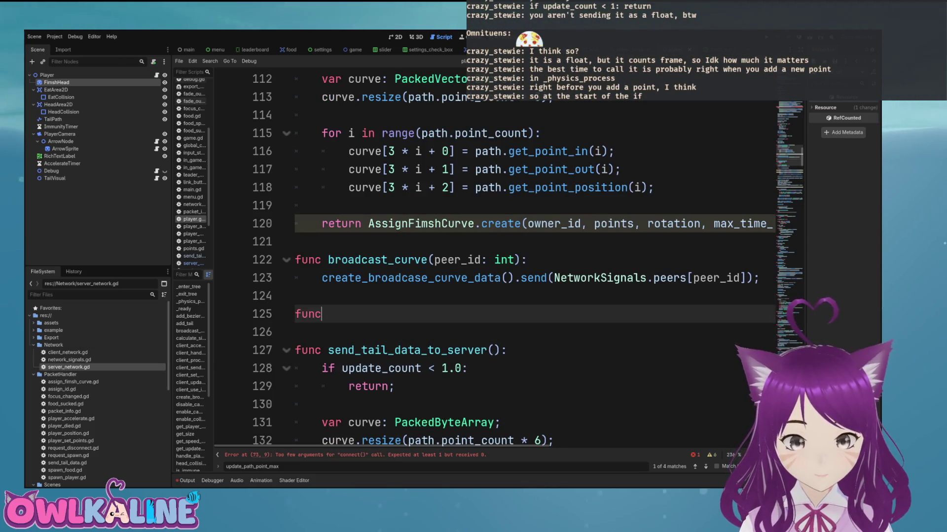
{"action": "type", "text": "m_"}
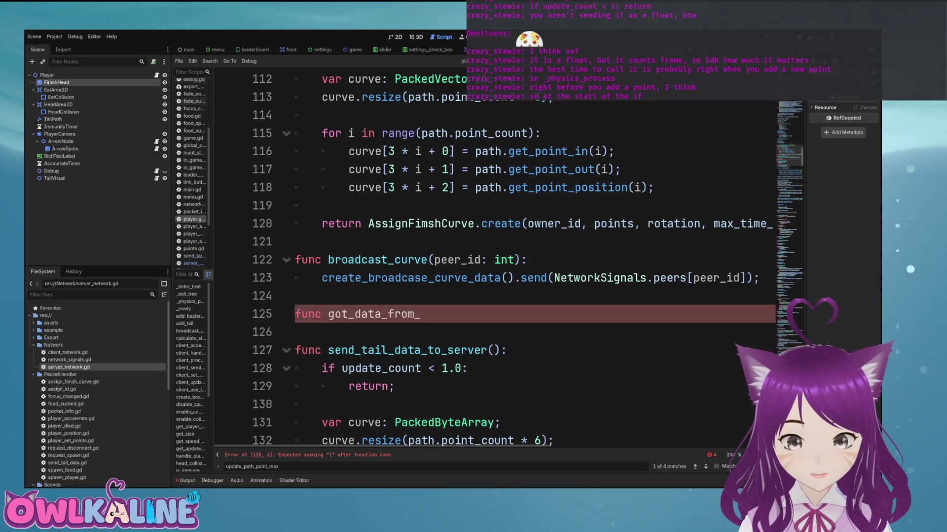
{"action": "type", "text": "tail_"}
{"action": "key", "text": "End"}
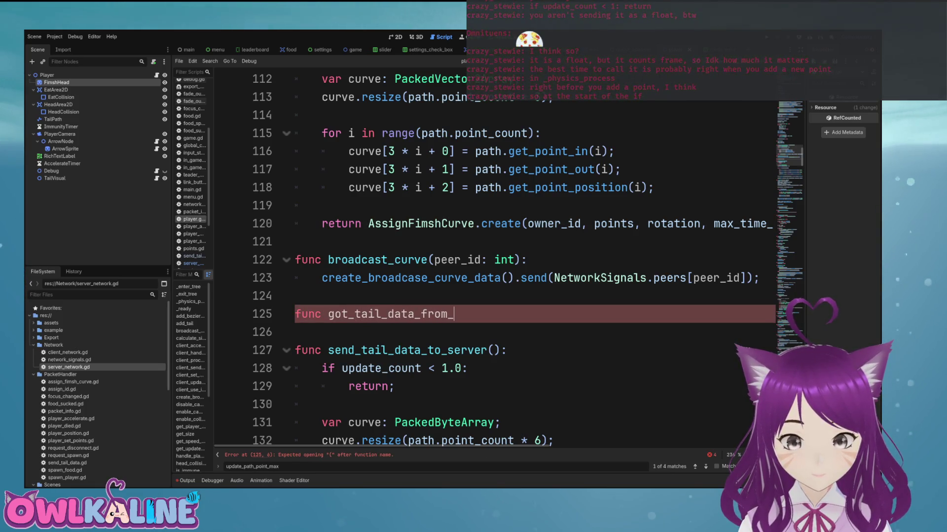
{"action": "type", "text": "client("}
{"action": "type", "text": ":"}
{"action": "type", "text": "server_"}
{"action": "left_click", "coordinate": [296, 332]}
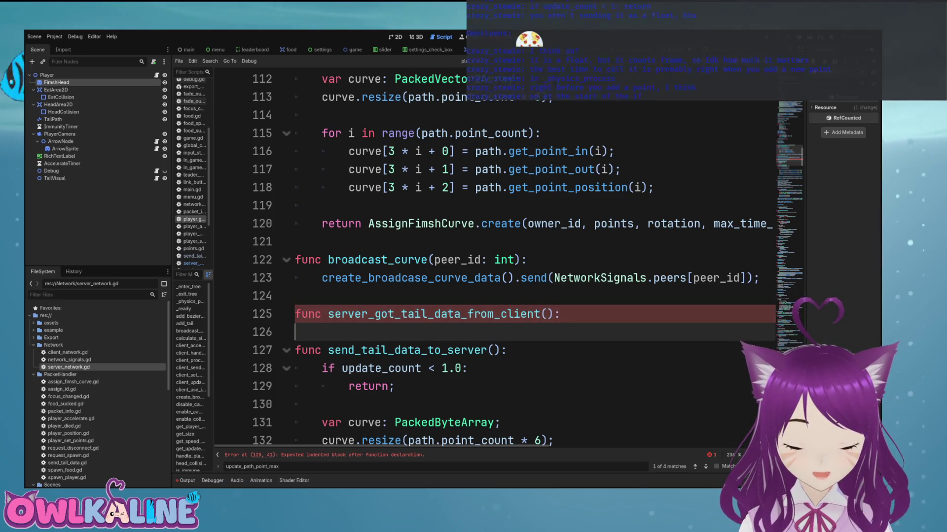
{"action": "key", "text": "Return"}
{"action": "key", "text": "Up"}
{"action": "key", "text": "Down"}
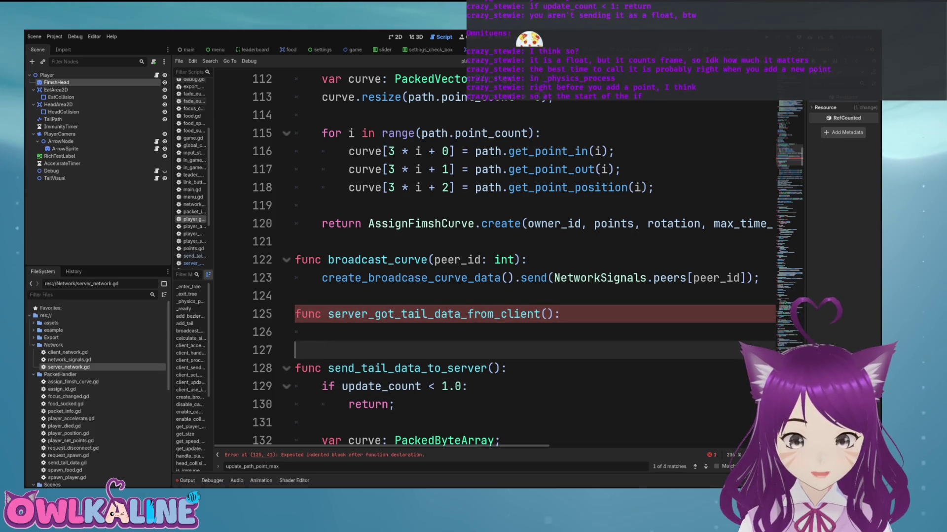
{"action": "key", "text": "Up"}
{"action": "key", "text": "Up"}
Step: Give the handler parameters peer_id: int and tail_data: TailData
{"action": "left_click", "coordinate": [547, 314]}
{"action": "type", "text": "er_i"}
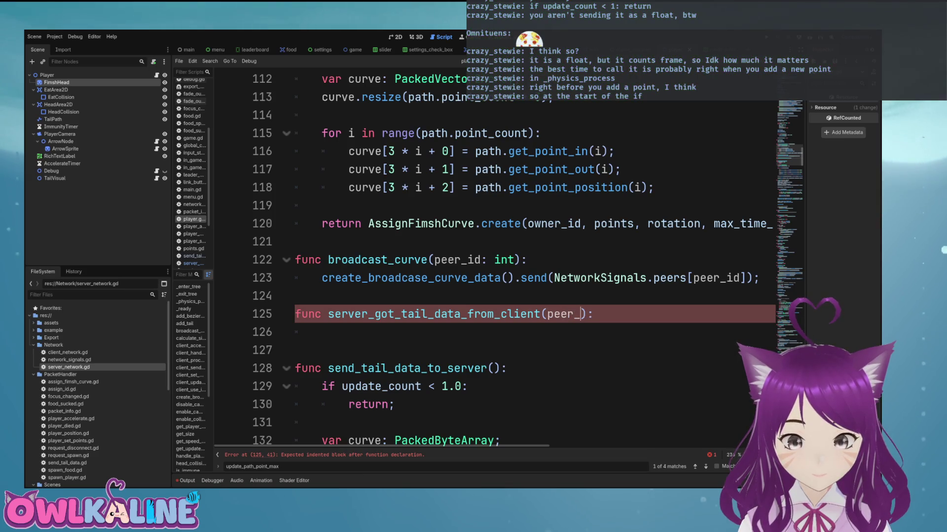
{"action": "type", "text": "d: int, tail_data: TailDa"}
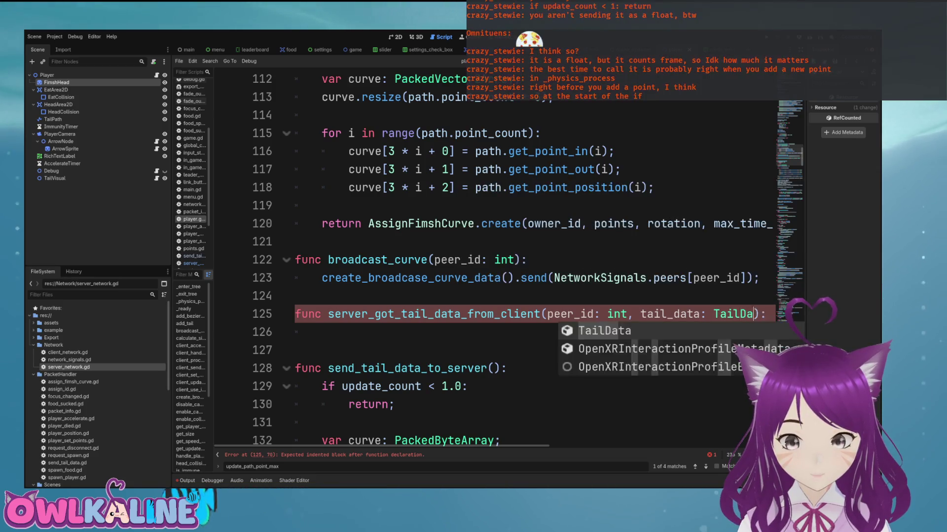
{"action": "key", "text": "Return"}
{"action": "key", "text": "End"}
{"action": "key", "text": "Return"}
Step: Add 'if peer_id == owner_id: update_tail(tail_data)' to the handler body and save the script
{"action": "type", "text": "if"}
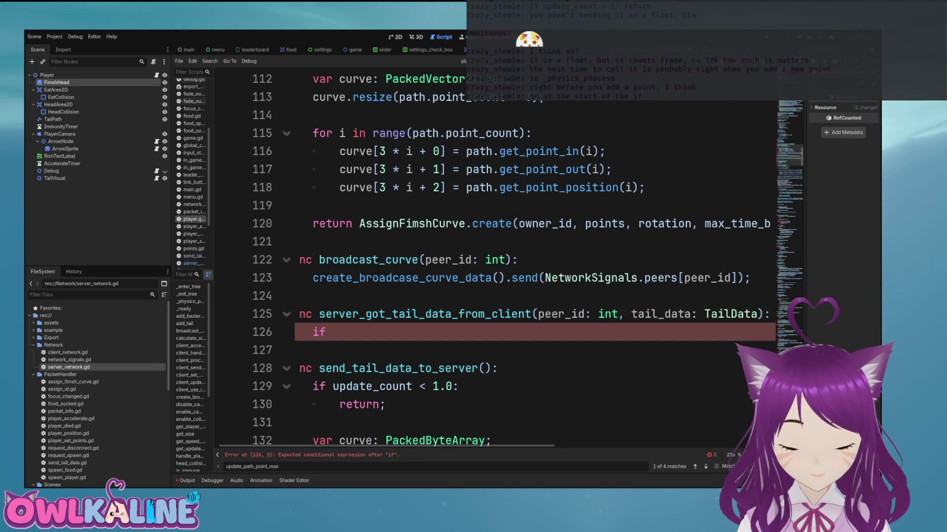
{"action": "type", "text": " peer_id == owner-id"}
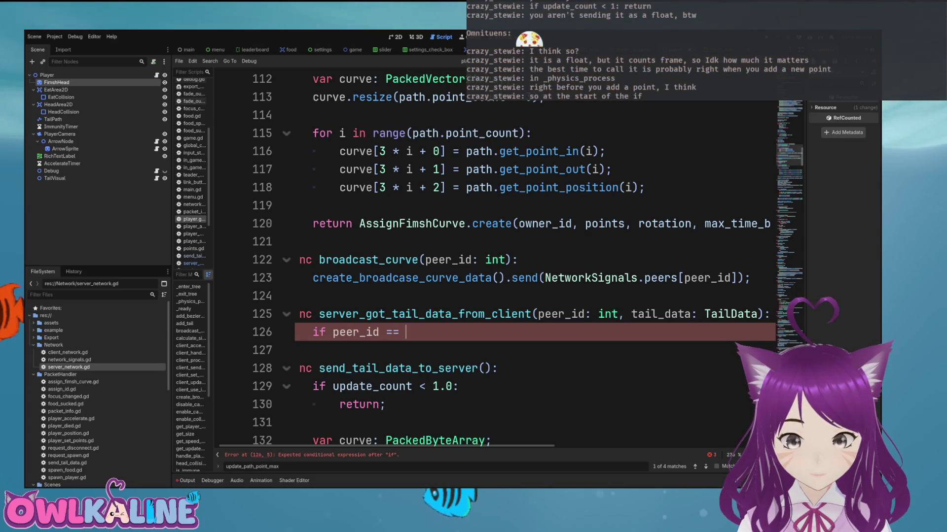
{"action": "key", "text": "BackSpace"}
{"action": "type", "text": "_id"}
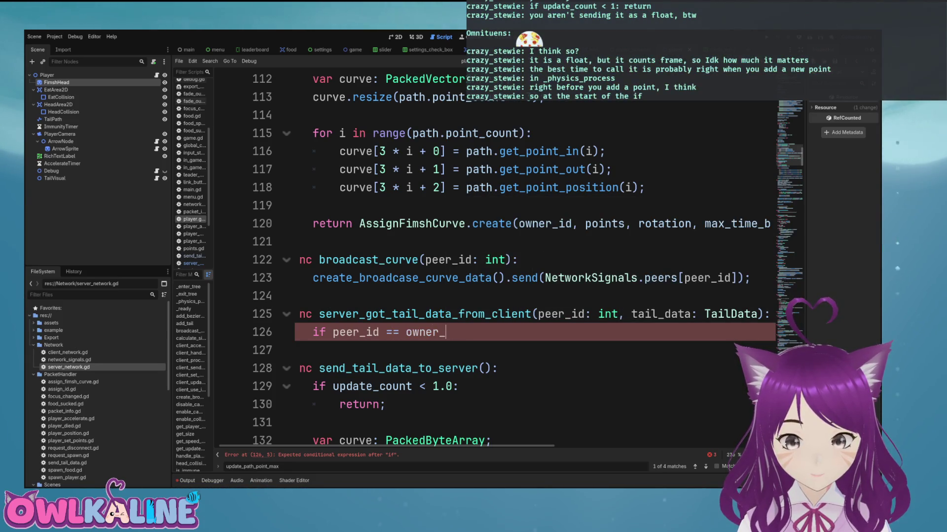
{"action": "type", "text": ":"}
{"action": "key", "text": "Return"}
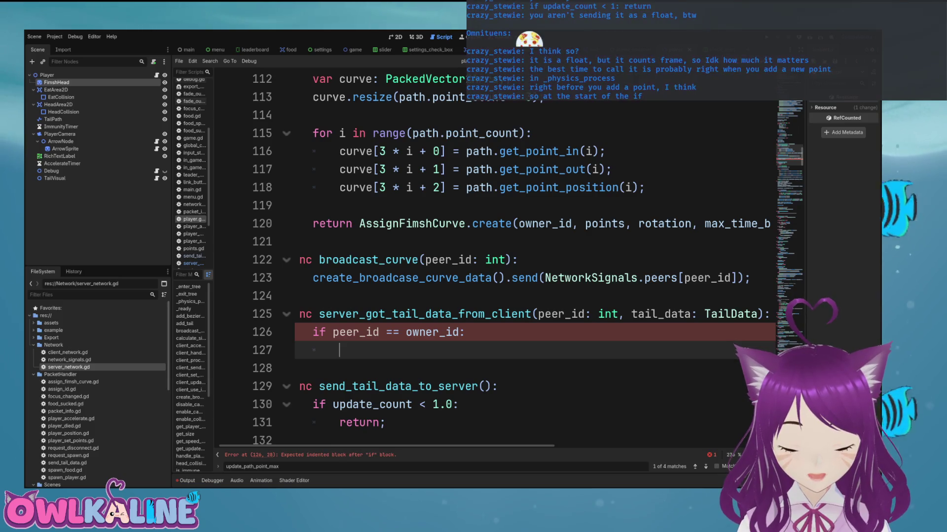
{"action": "scroll", "coordinate": [493, 257], "scroll_direction": "down", "scroll_amount": 5}
{"action": "scroll", "coordinate": [493, 257], "scroll_direction": "down", "scroll_amount": 4}
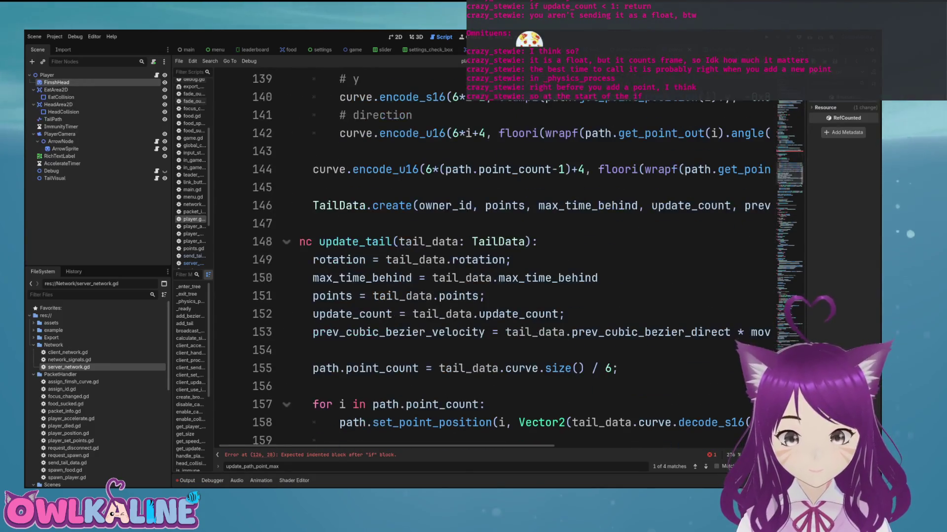
{"action": "scroll", "coordinate": [493, 257], "scroll_direction": "up", "scroll_amount": 8}
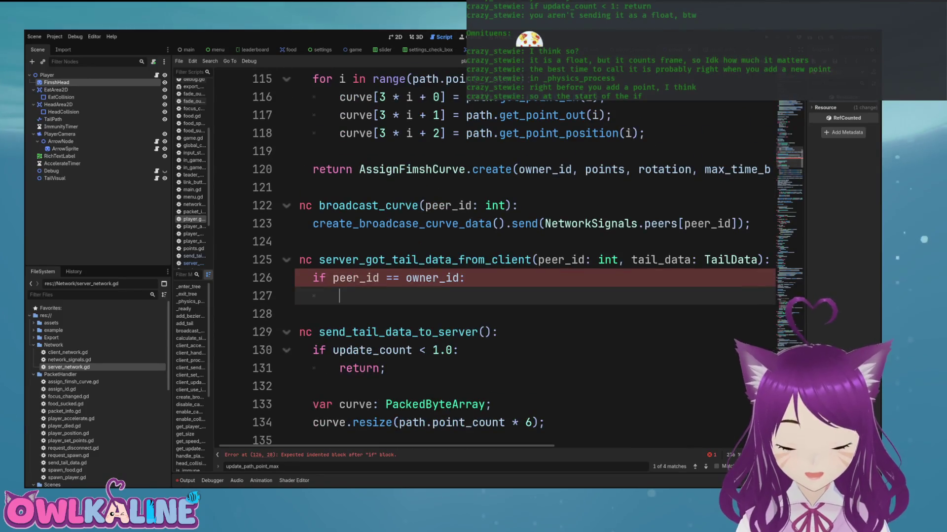
{"action": "type", "text": "upd"}
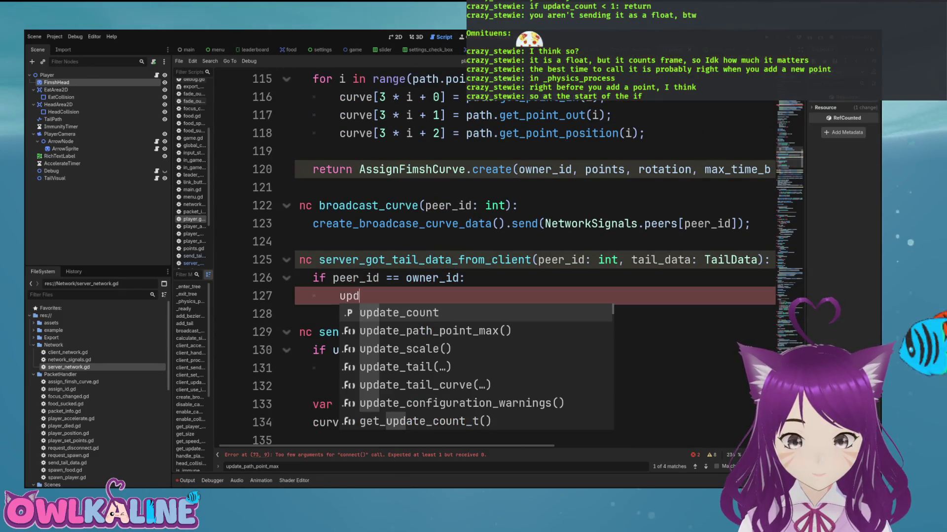
{"action": "key", "text": "Down"}
{"action": "key", "text": "Down"}
{"action": "key", "text": "Down"}
{"action": "key", "text": "Return"}
{"action": "type", "text": "tail_data);"}
{"action": "key", "text": "ctrl+s"}
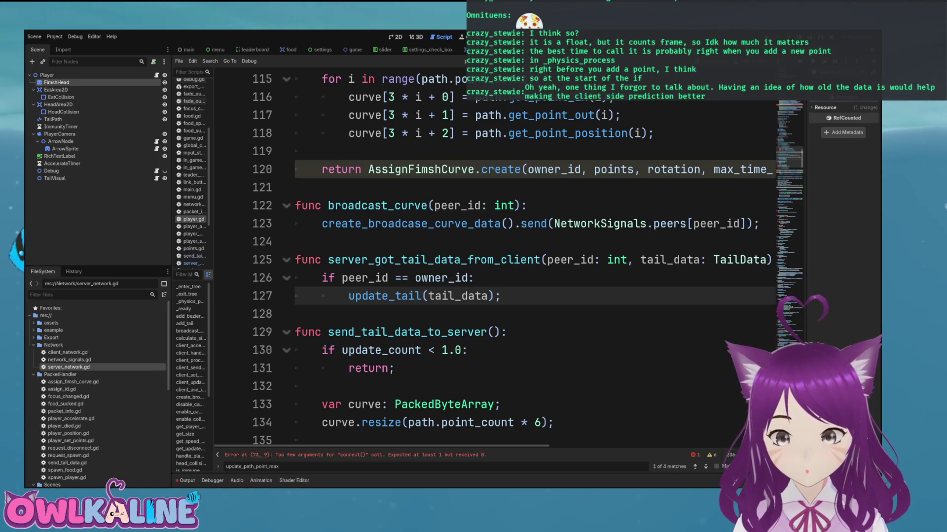
Step: Re-complete the broadcast call on line 176 in update_tail
{"action": "scroll", "coordinate": [493, 256], "scroll_direction": "down", "scroll_amount": 13}
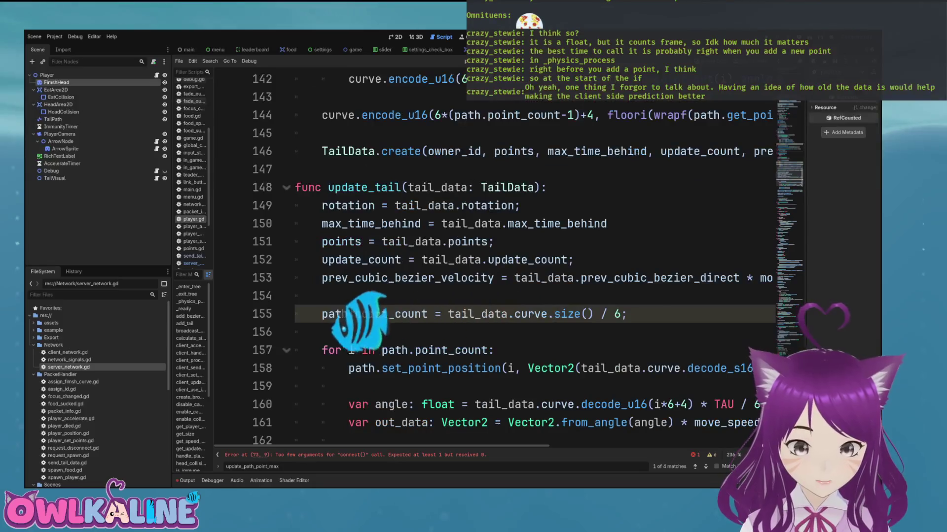
{"action": "scroll", "coordinate": [493, 256], "scroll_direction": "down", "scroll_amount": 2}
{"action": "left_click_drag", "start_coordinate": [626, 368], "coordinate": [408, 368]}
{"action": "scroll", "coordinate": [493, 257], "scroll_direction": "up", "scroll_amount": 10}
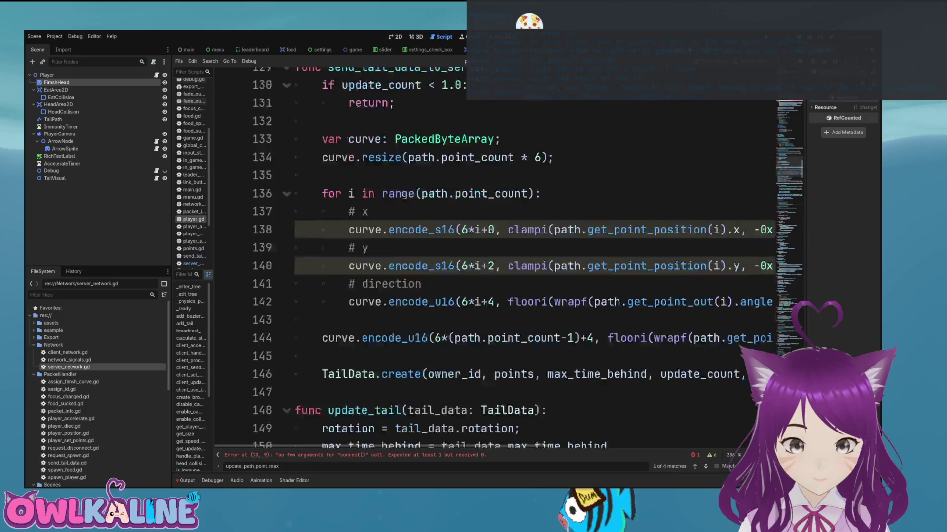
{"action": "scroll", "coordinate": [493, 257], "scroll_direction": "down", "scroll_amount": 10}
{"action": "left_click", "coordinate": [619, 369]}
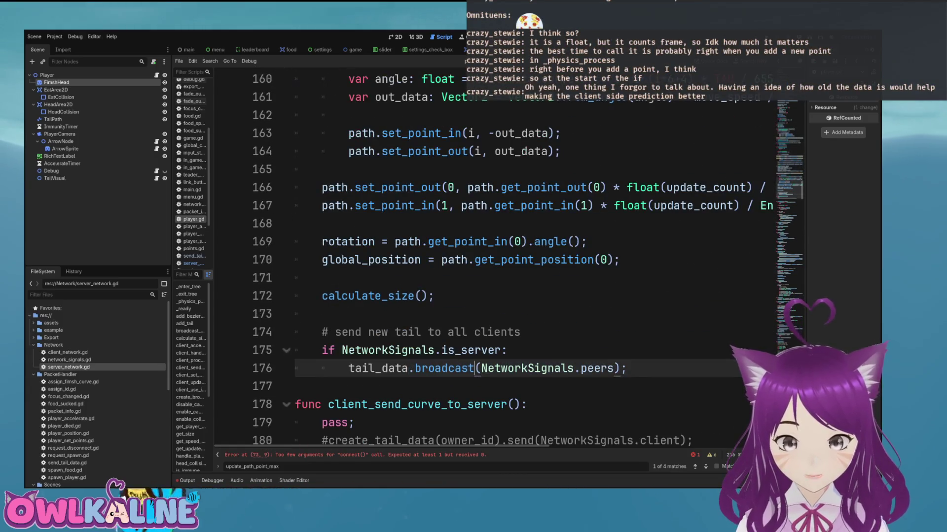
{"action": "type", "text": "_"}
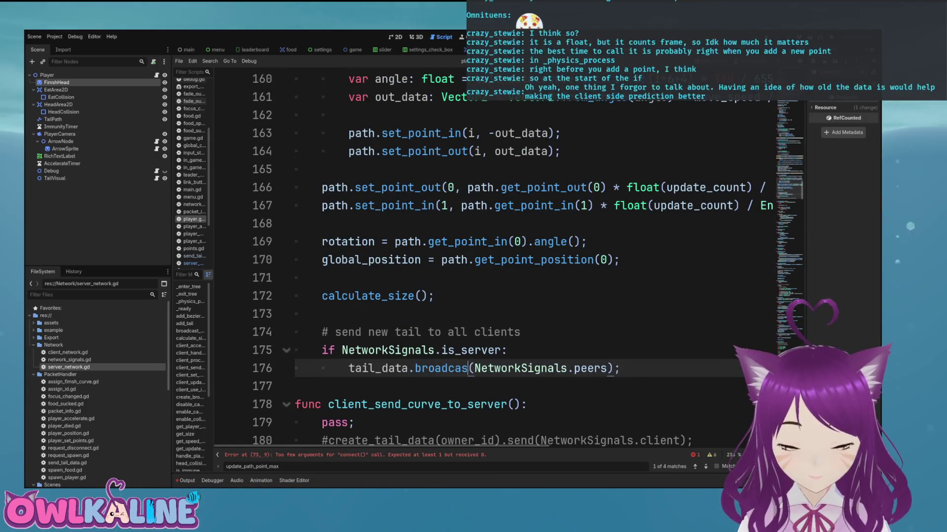
{"action": "key", "text": "BackSpace"}
{"action": "key", "text": "BackSpace"}
{"action": "key", "text": "BackSpace"}
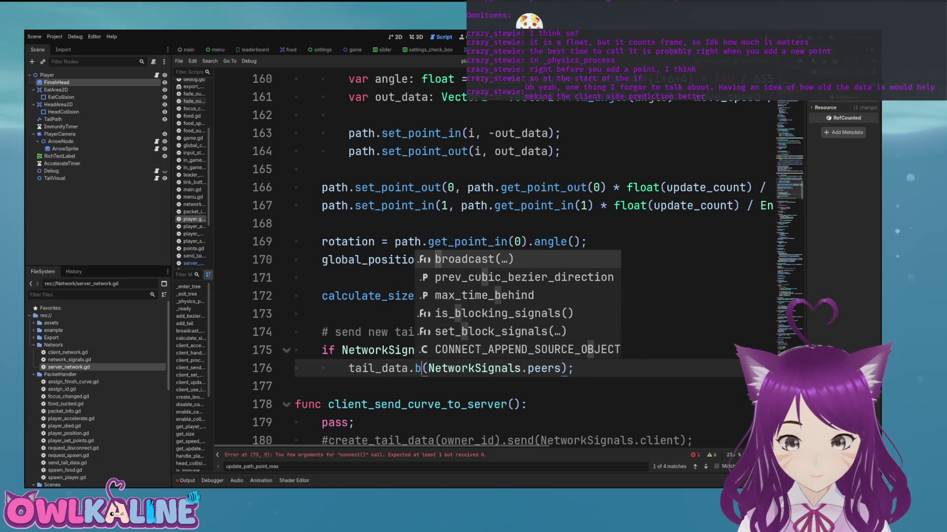
{"action": "key", "text": "Return"}
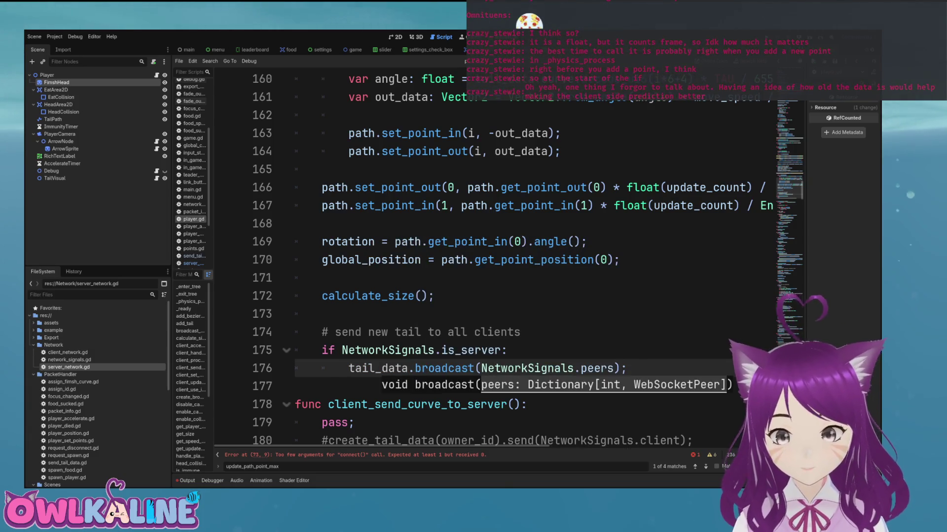
Step: Open client_network.gd from the FileSystem dock
{"action": "left_click", "coordinate": [507, 350]}
{"action": "key", "text": "Up"}
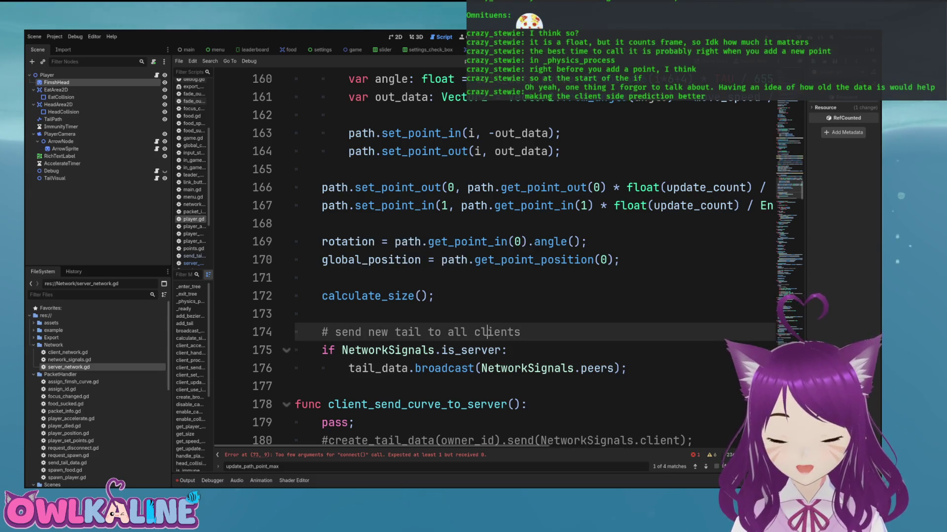
{"action": "scroll", "coordinate": [493, 256], "scroll_direction": "up", "scroll_amount": 1}
{"action": "scroll", "coordinate": [488, 345], "scroll_direction": "up", "scroll_amount": 6}
{"action": "left_click", "coordinate": [305, 317]}
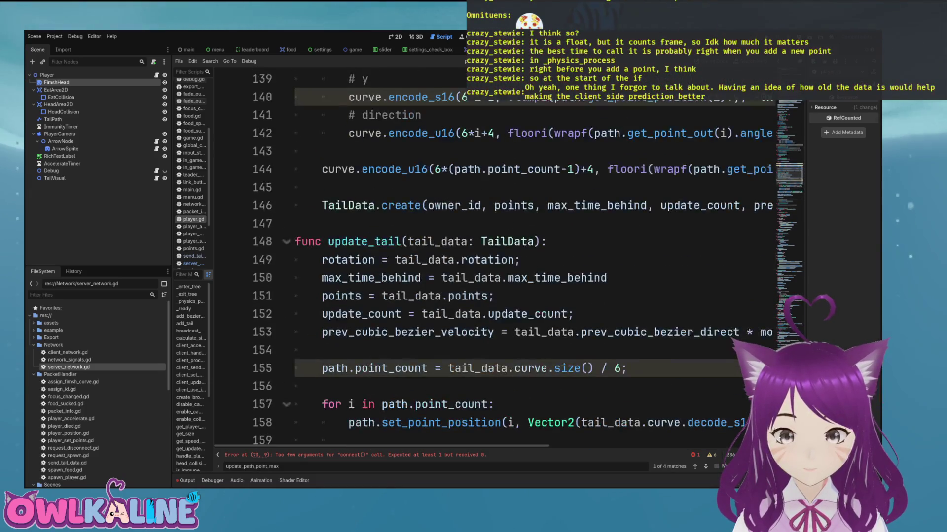
{"action": "double_click", "coordinate": [68, 352]}
{"action": "scroll", "coordinate": [493, 256], "scroll_direction": "down", "scroll_amount": 13}
{"action": "scroll", "coordinate": [493, 256], "scroll_direction": "down", "scroll_amount": 2}
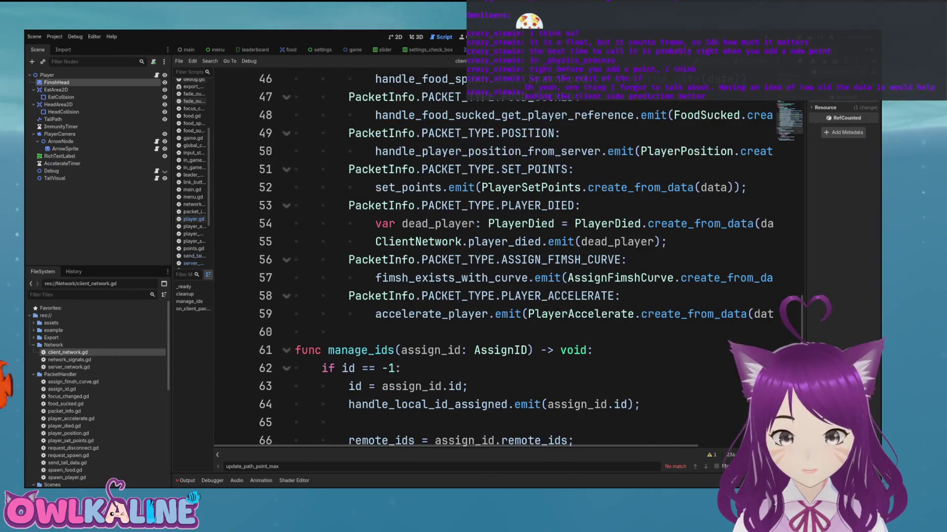
Step: Add a PacketInfo.PACKET_TYPE.TAIL_DATA: case after PLAYER_ACCELERATE in the packet match
{"action": "left_click", "coordinate": [394, 331]}
{"action": "key", "text": "Return"}
{"action": "key", "text": "Up"}
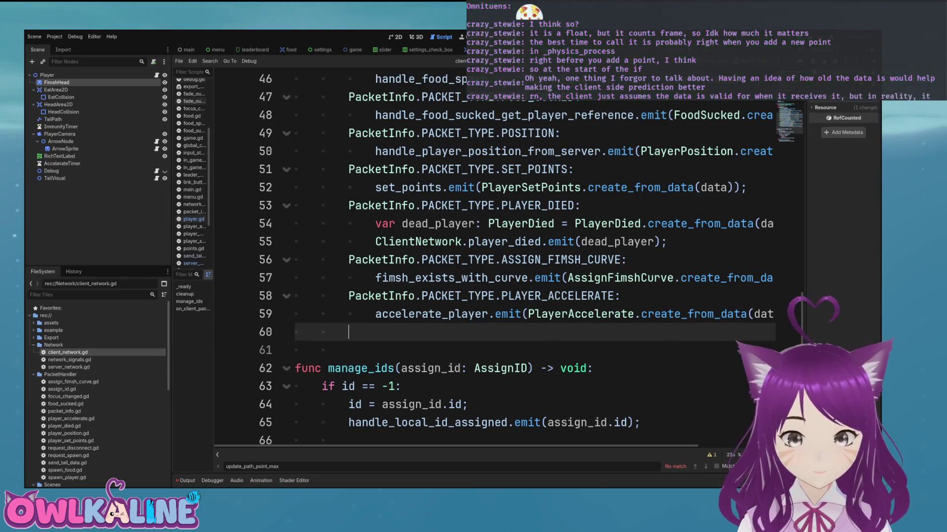
{"action": "type", "text": "PacketInfo.Pac"}
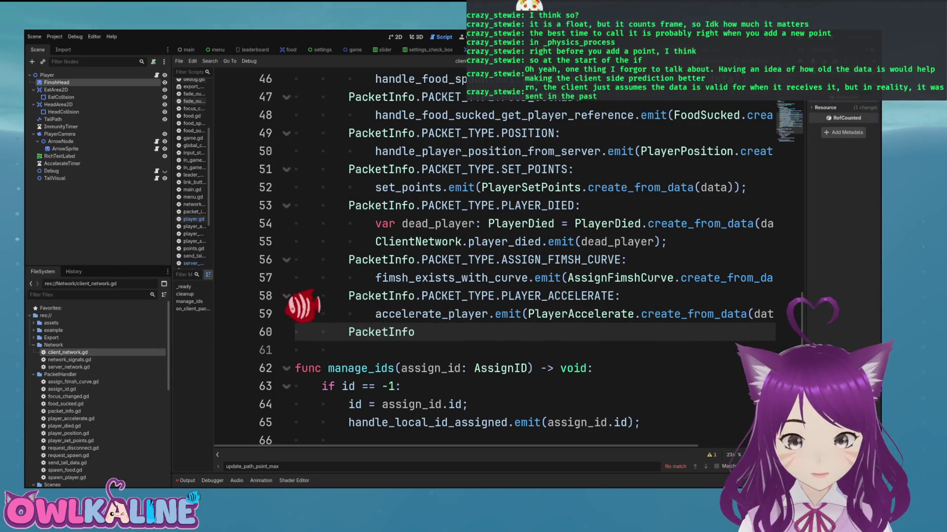
{"action": "key", "text": "Return"}
{"action": "type", "text": ".PACKET_TYPE."}
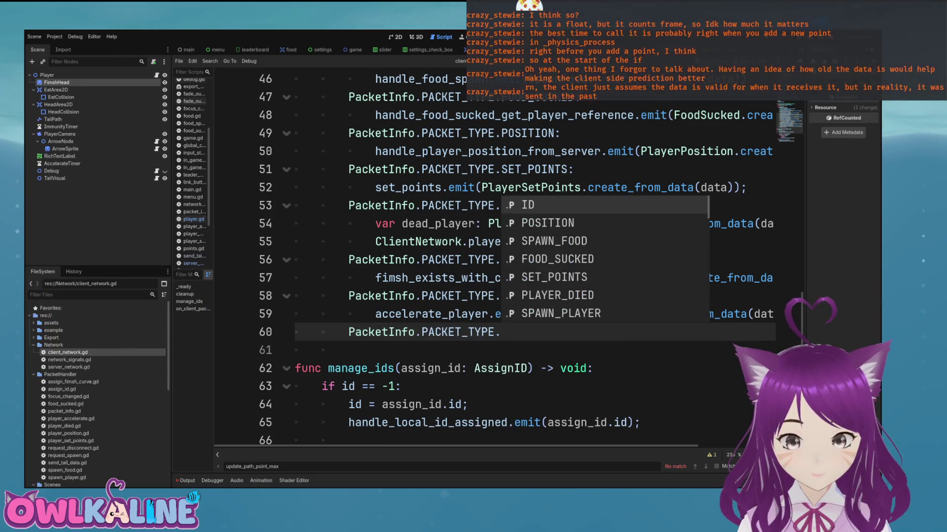
{"action": "type", "text": "P"}
{"action": "key", "text": "BackSpace"}
{"action": "type", "text": "T"}
{"action": "key", "text": "Return"}
{"action": "key", "text": "Return"}
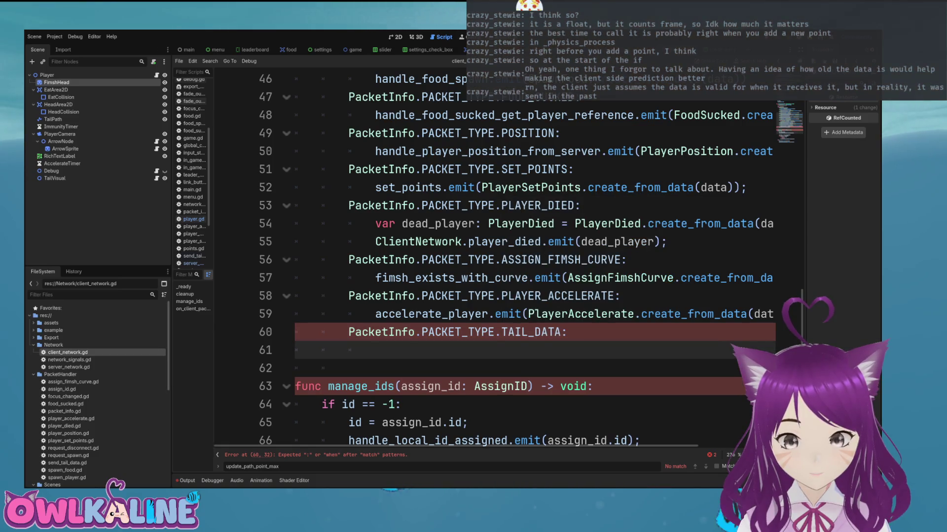
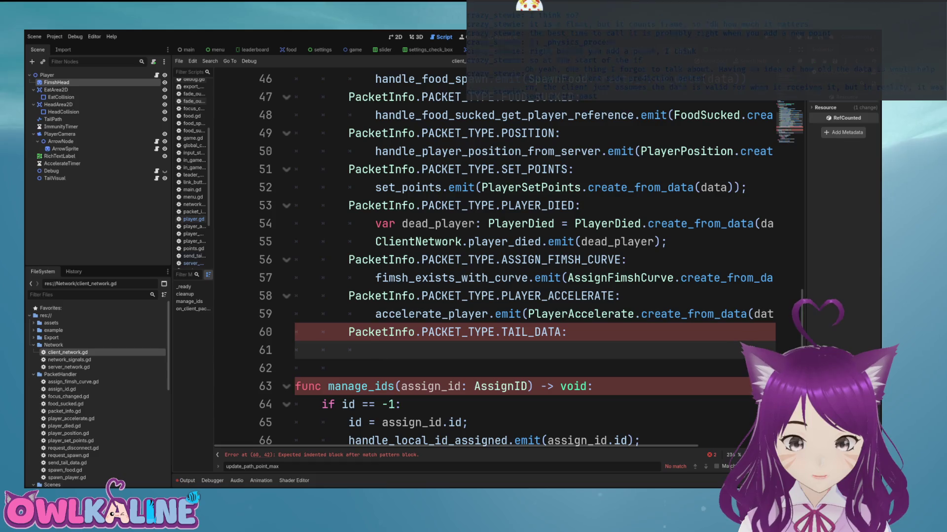
Step: Insert a new line at line 10 of client_network.gd for the handle_player_tail_data_from_server signal
{"action": "scroll", "coordinate": [493, 256], "scroll_direction": "up", "scroll_amount": 15}
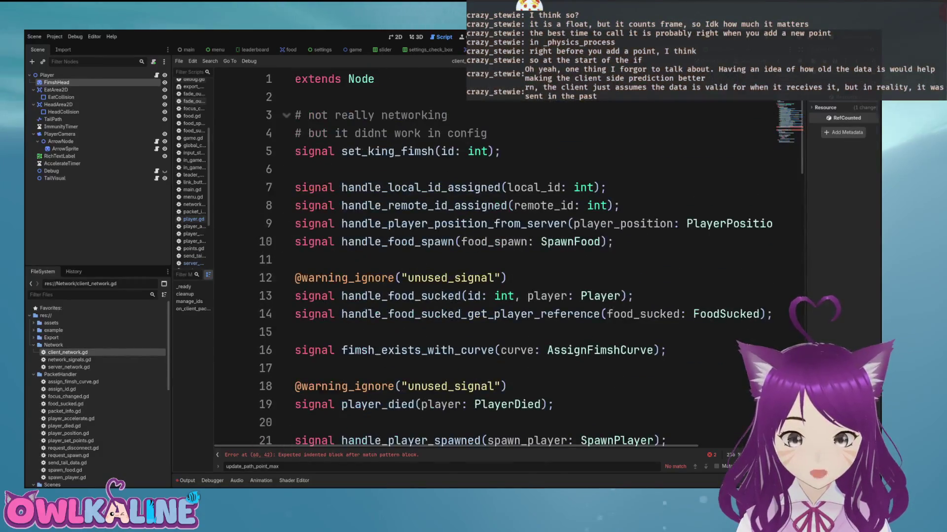
{"action": "left_click", "coordinate": [295, 260]}
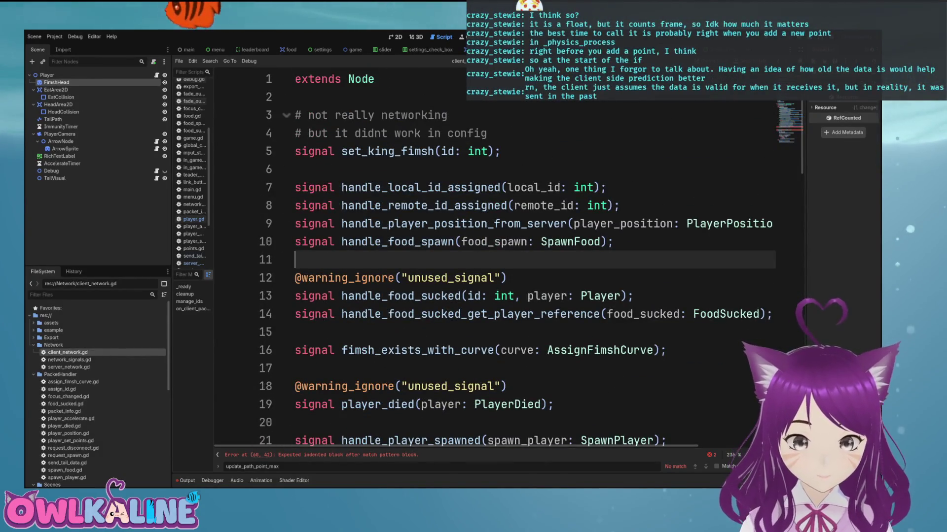
{"action": "scroll", "coordinate": [493, 256], "scroll_direction": "down", "scroll_amount": 3}
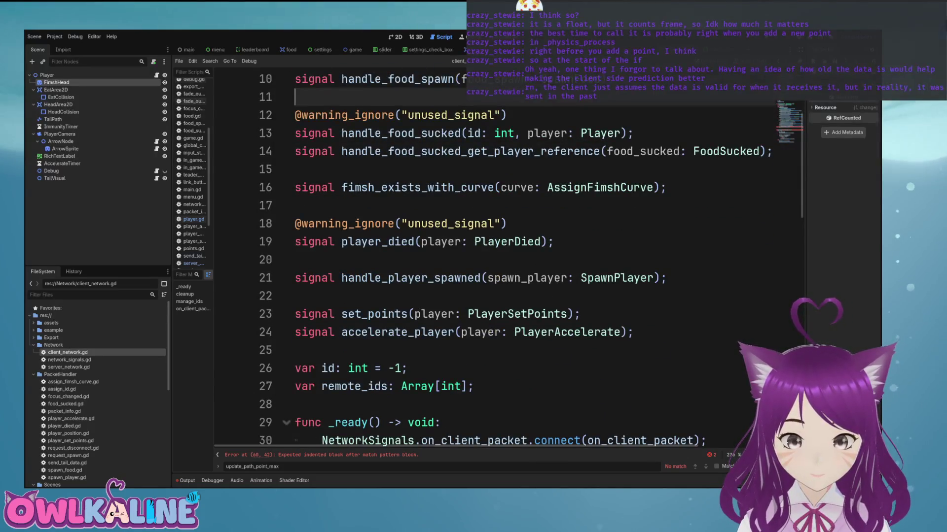
{"action": "scroll", "coordinate": [493, 256], "scroll_direction": "up", "scroll_amount": 3}
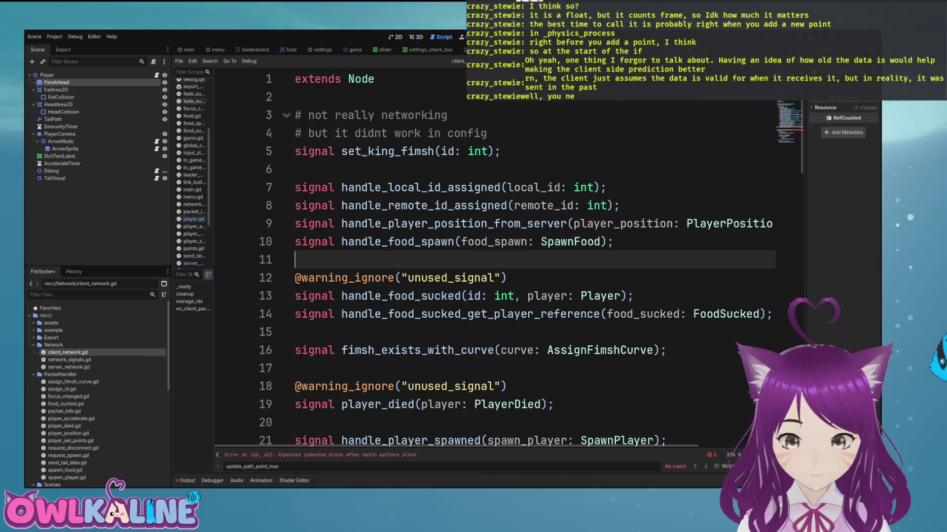
{"action": "left_click", "coordinate": [295, 241]}
{"action": "key", "text": "ctrl+shift+Return"}
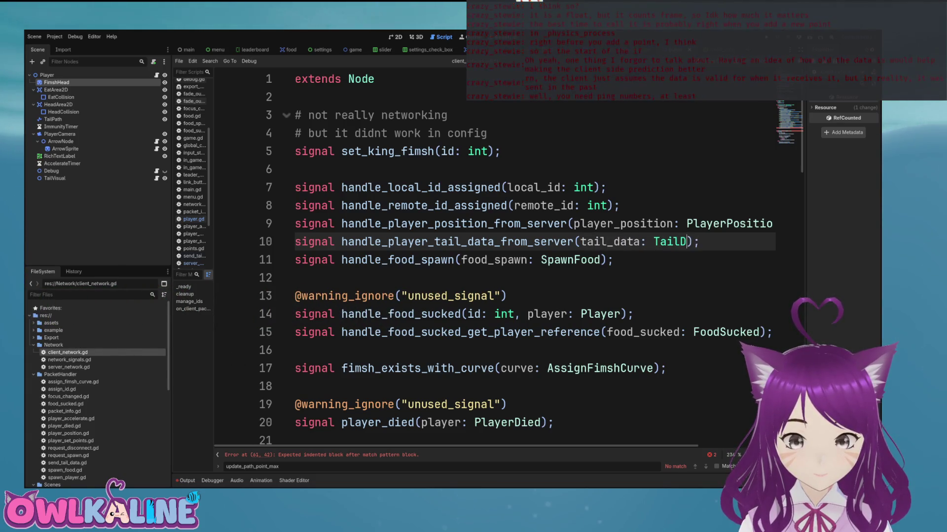
{"action": "scroll", "coordinate": [493, 256], "scroll_direction": "down", "scroll_amount": 14}
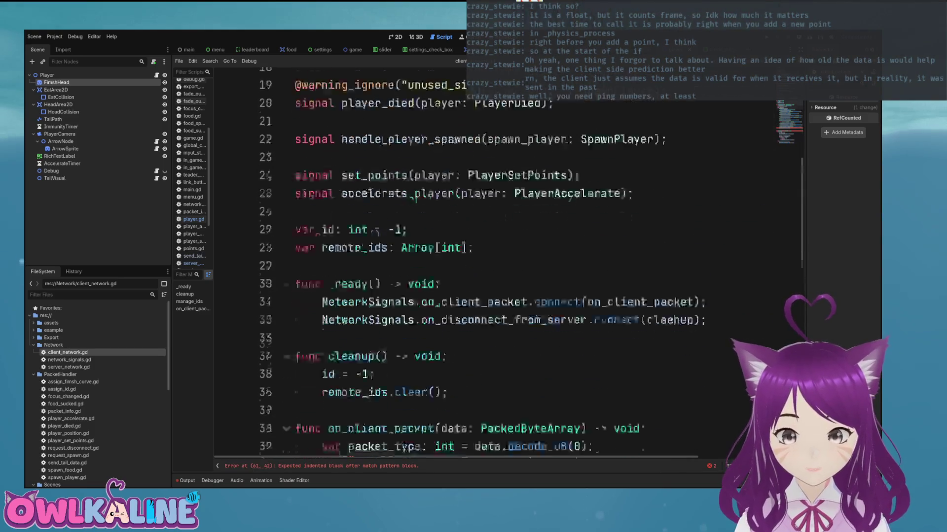
{"action": "scroll", "coordinate": [493, 256], "scroll_direction": "down", "scroll_amount": 2}
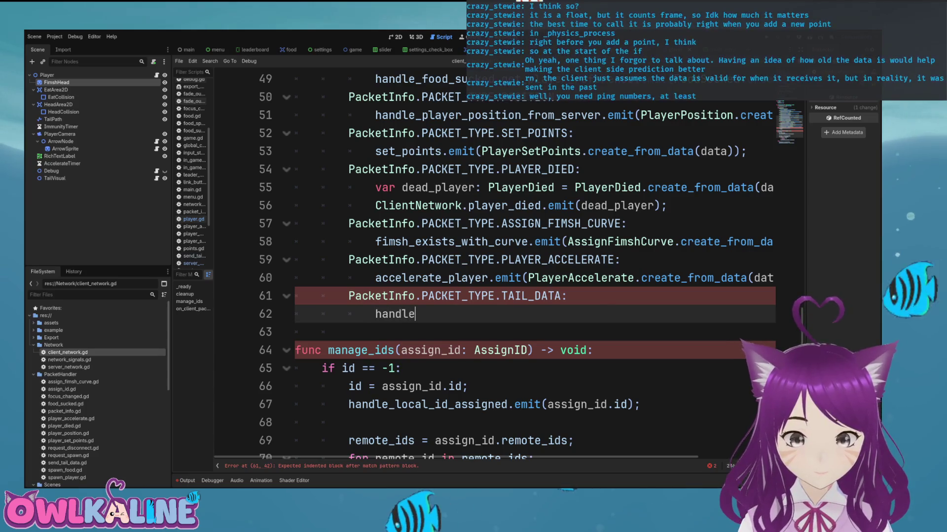
Step: Under TAIL_DATA, emit handle_player_tail_data_from_server with TailData.create_from_data(data), then save
{"action": "type", "text": "_t"}
{"action": "type", "text": "a"}
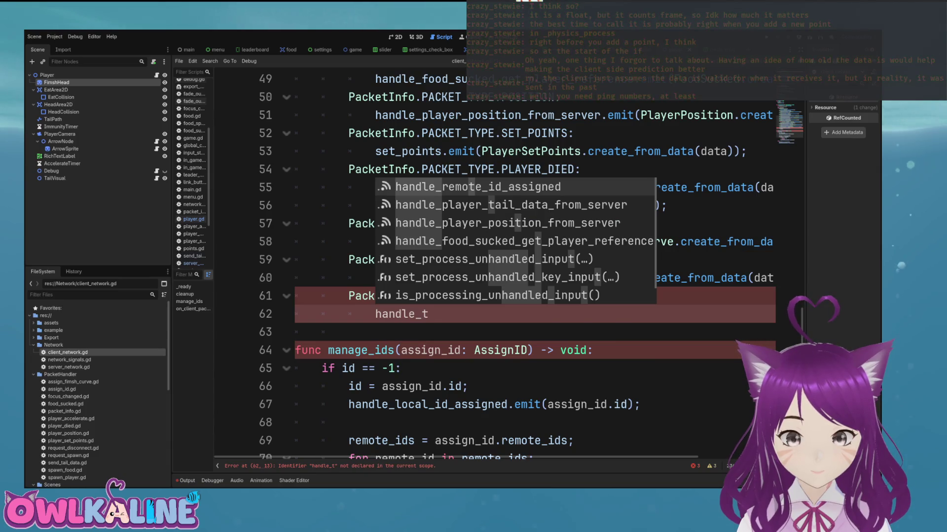
{"action": "type", "text": "a"}
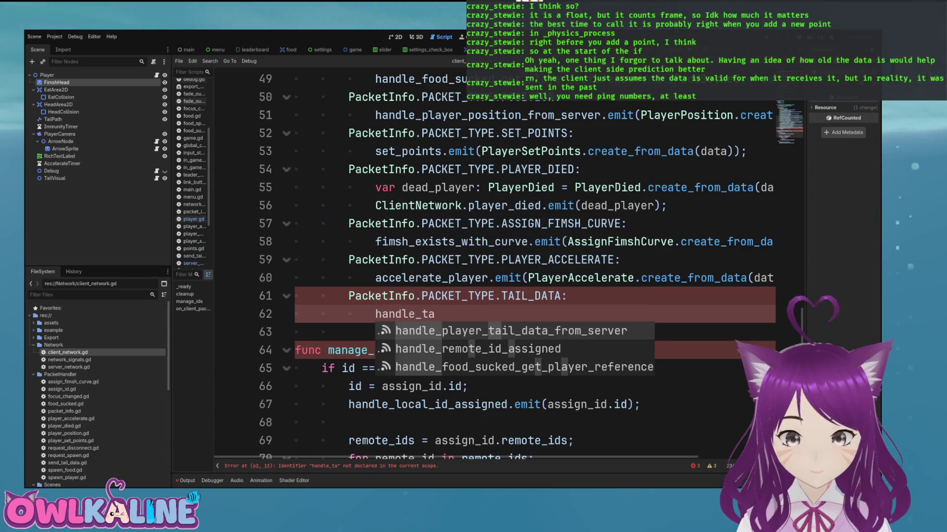
{"action": "key", "text": "Return"}
{"action": "type", "text": ".emit("}
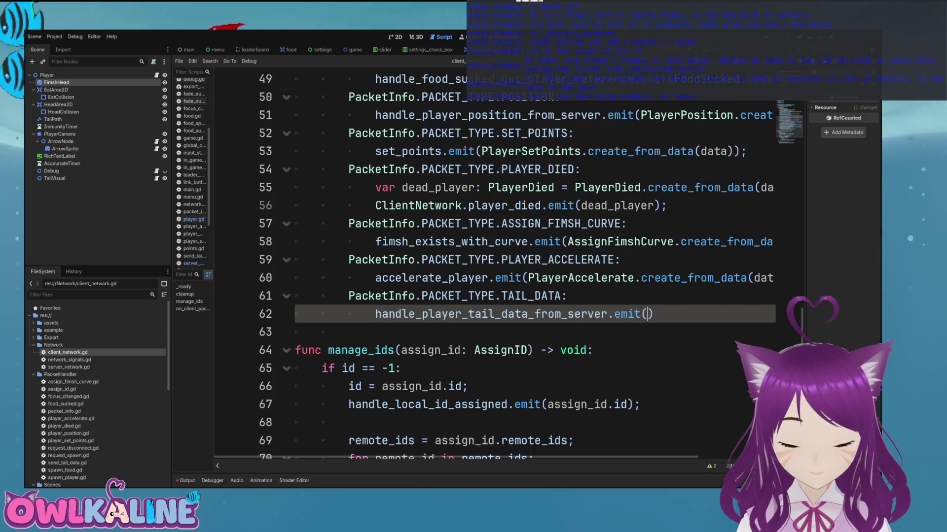
{"action": "type", "text": ".cr"}
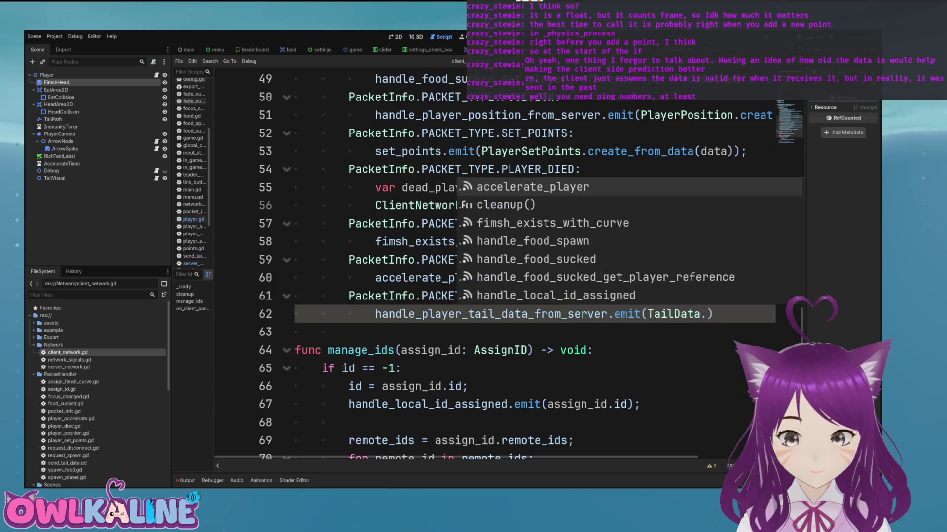
{"action": "key", "text": "Down"}
{"action": "key", "text": "Return"}
{"action": "type", "text": "data(data"}
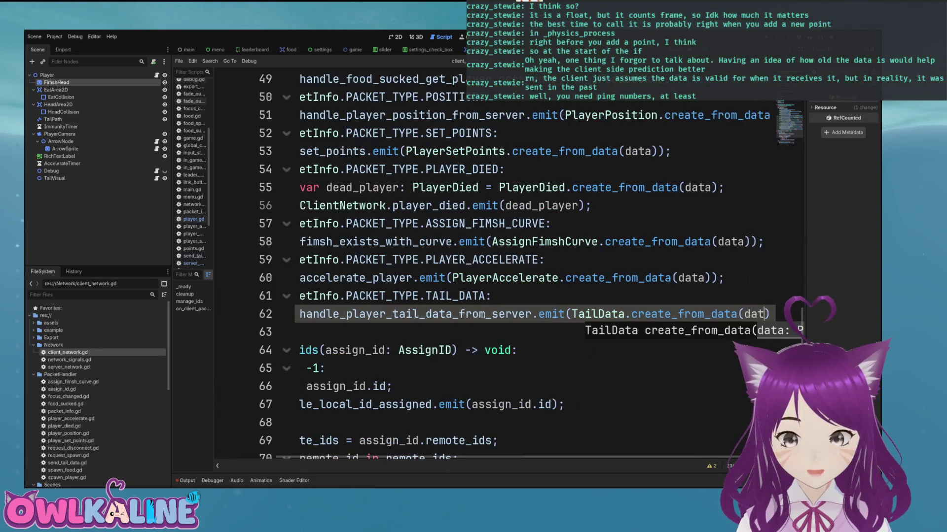
{"action": "key", "text": "End"}
{"action": "type", "text": ";"}
{"action": "key", "text": "ctrl+s"}
{"action": "key", "text": "Home"}
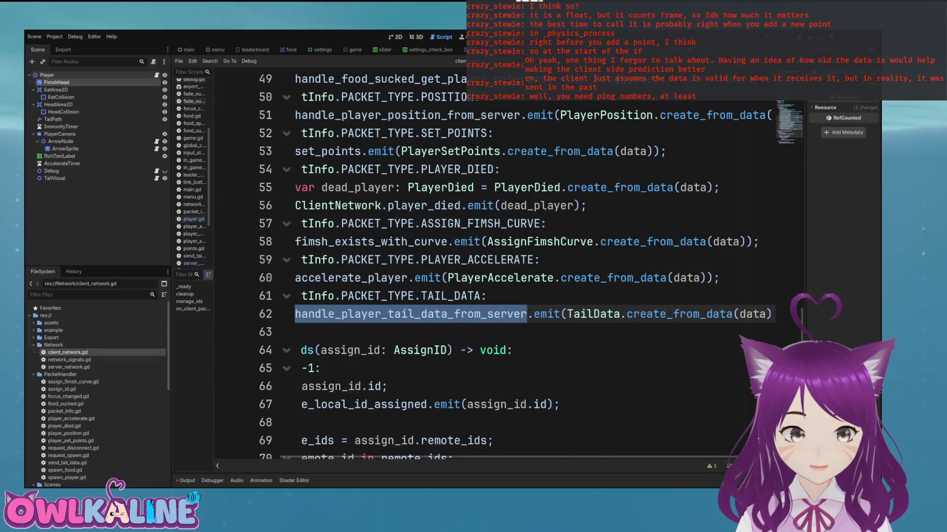
Step: In player.gd line 79, connect ClientNetwork.handle_player_tail_data_from_server to update_tail and save
{"action": "key", "text": "alt+Left"}
{"action": "scroll", "coordinate": [493, 262], "scroll_direction": "up", "scroll_amount": 20}
{"action": "scroll", "coordinate": [493, 261], "scroll_direction": "up", "scroll_amount": 3}
{"action": "scroll", "coordinate": [493, 261], "scroll_direction": "down", "scroll_amount": 2}
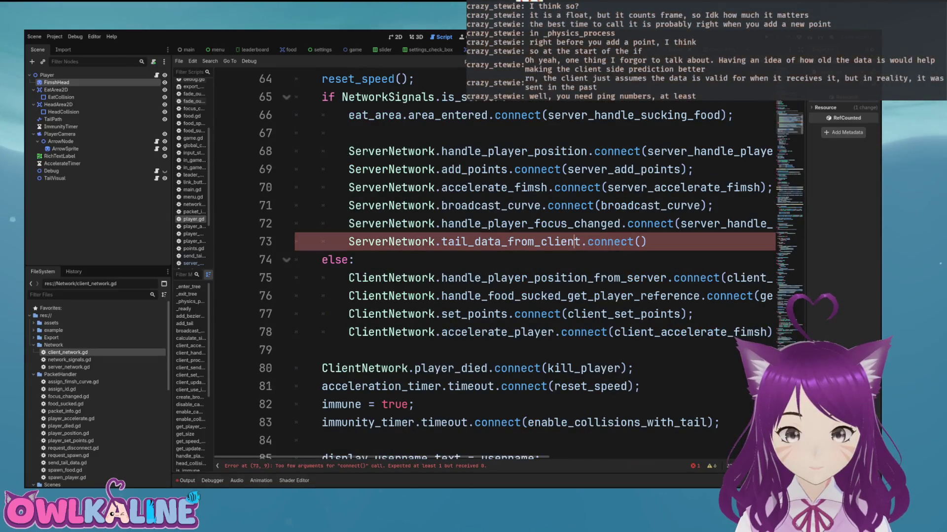
{"action": "left_click", "coordinate": [296, 350]}
{"action": "type", "text": "handle_player_tail_data_from_server"}
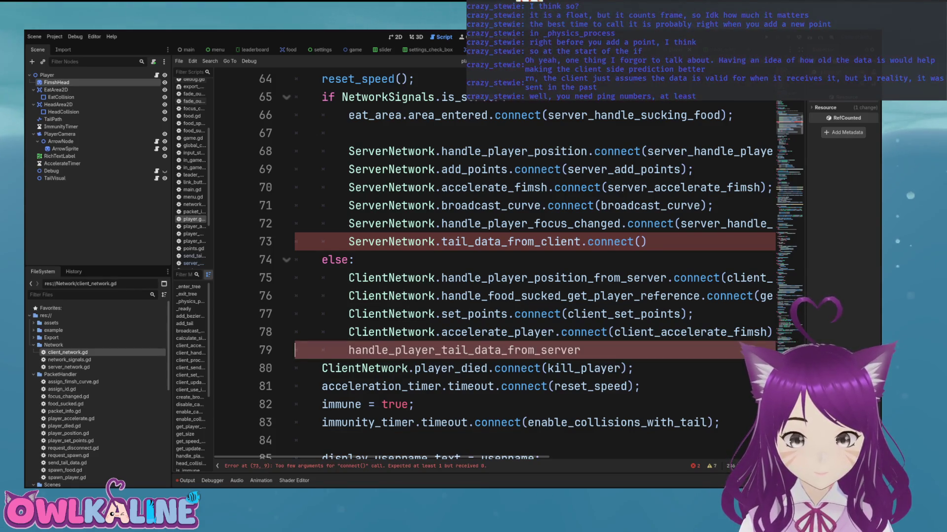
{"action": "left_click", "coordinate": [354, 350]}
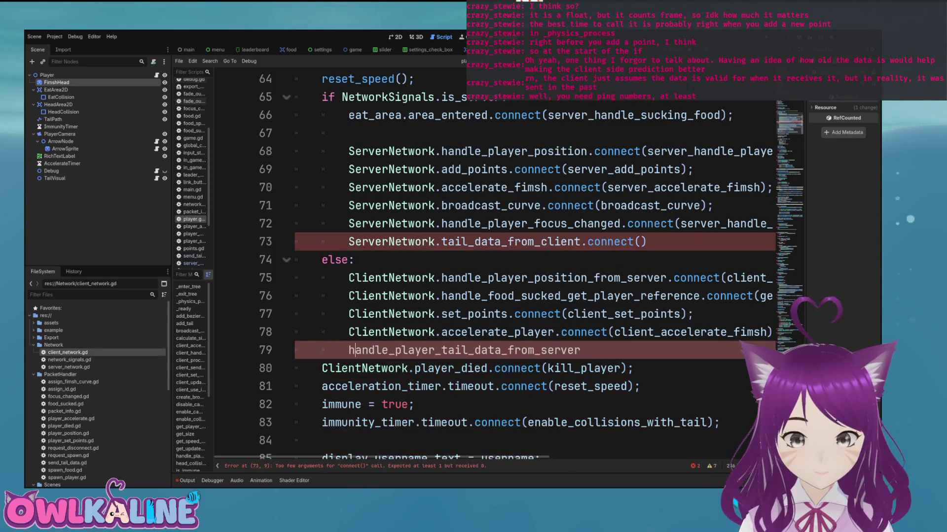
{"action": "type", "text": "ClientNetwork."}
{"action": "key", "text": "End"}
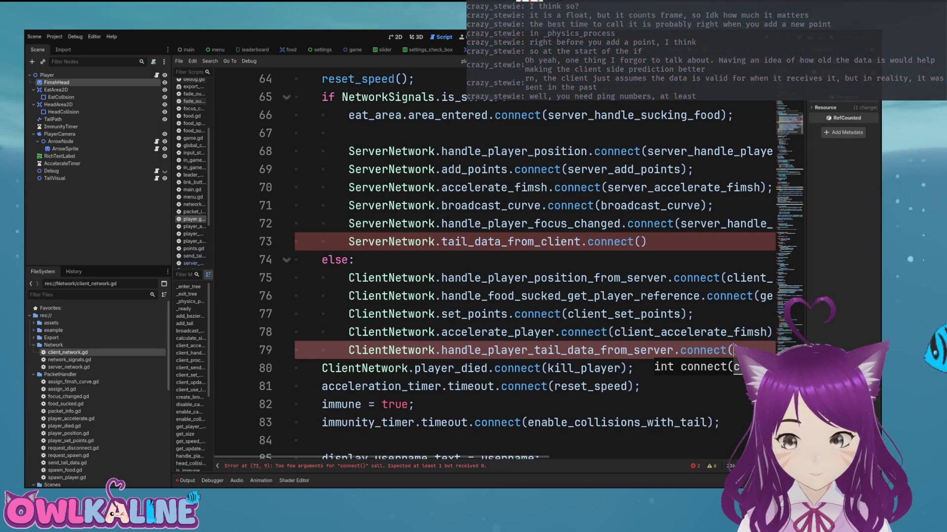
{"action": "type", "text": "t"}
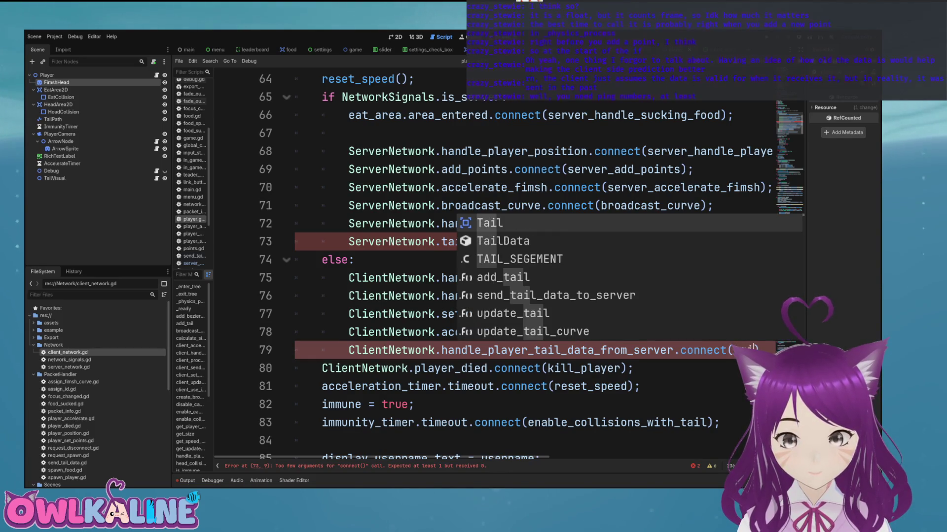
{"action": "key", "text": "Escape"}
{"action": "type", "text": "update_tail"}
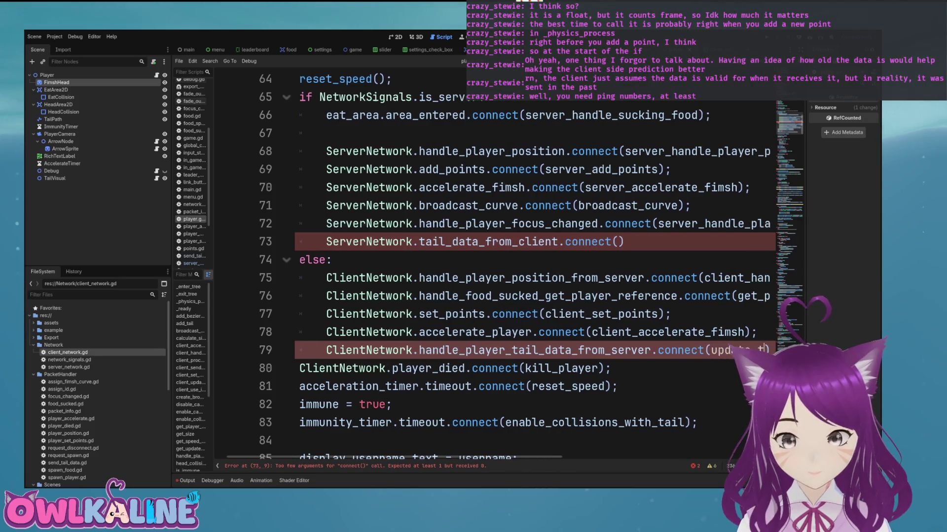
{"action": "key", "text": "ctrl+s"}
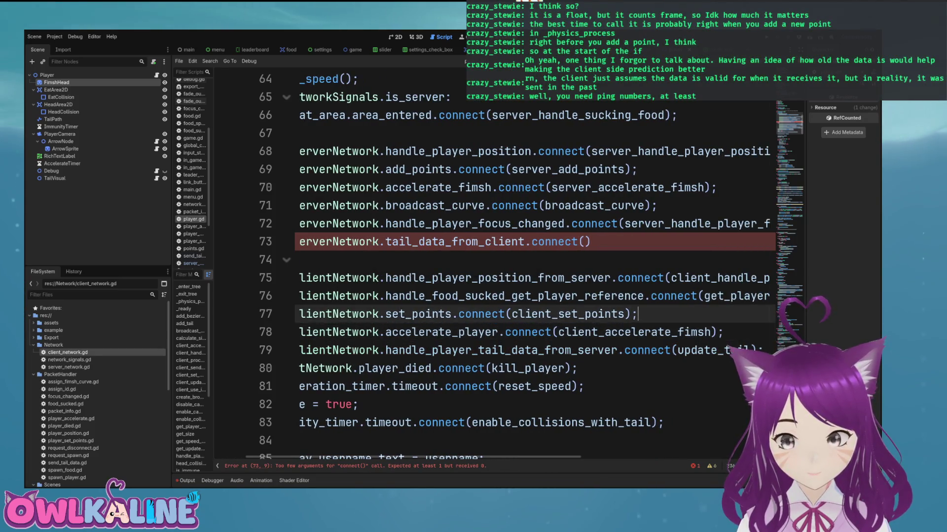
{"action": "key", "text": "Home"}
{"action": "key", "text": "Home"}
Step: Complete line 73's connect() call with server_got_tail_data_from_client
{"action": "key", "text": "Up"}
{"action": "key", "text": "Up"}
{"action": "key", "text": "Up"}
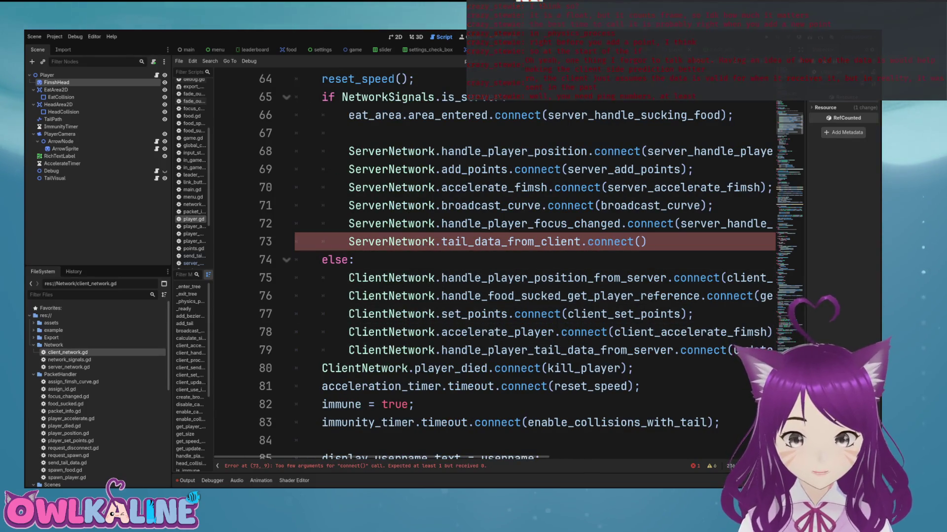
{"action": "key", "text": "Down"}
{"action": "key", "text": "Down"}
{"action": "key", "text": "Down"}
{"action": "scroll", "coordinate": [493, 266], "scroll_direction": "up", "scroll_amount": 3}
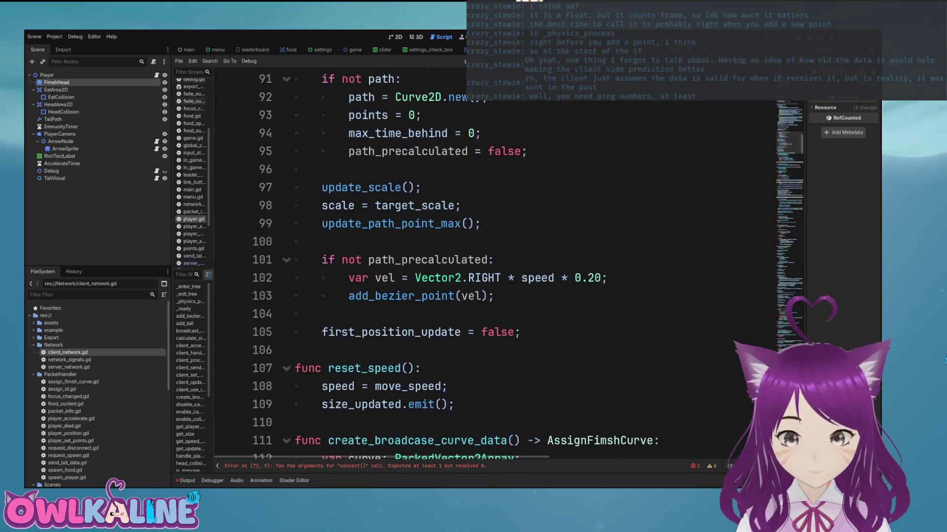
{"action": "scroll", "coordinate": [493, 266], "scroll_direction": "down", "scroll_amount": 6}
{"action": "scroll", "coordinate": [493, 266], "scroll_direction": "down", "scroll_amount": 2}
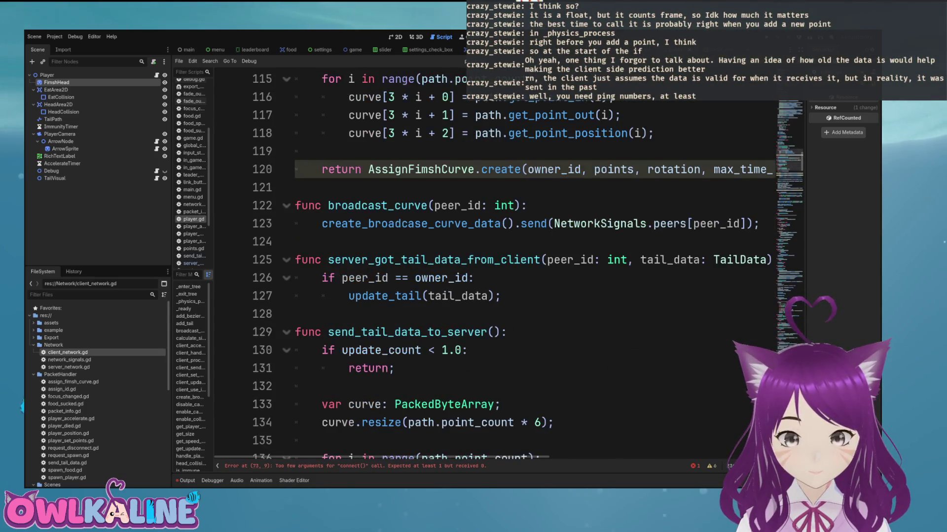
{"action": "scroll", "coordinate": [493, 266], "scroll_direction": "up", "scroll_amount": 19}
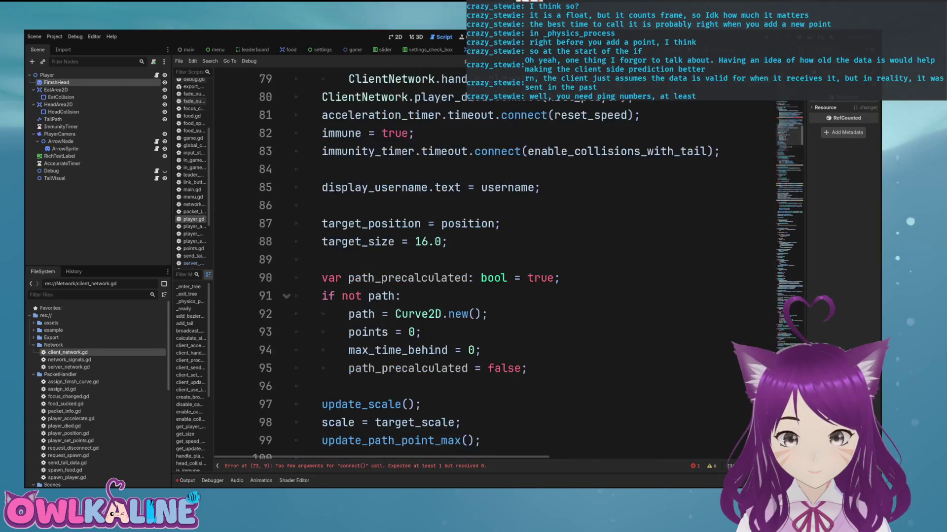
{"action": "type", "text": "server_got_tail_data_from_c"}
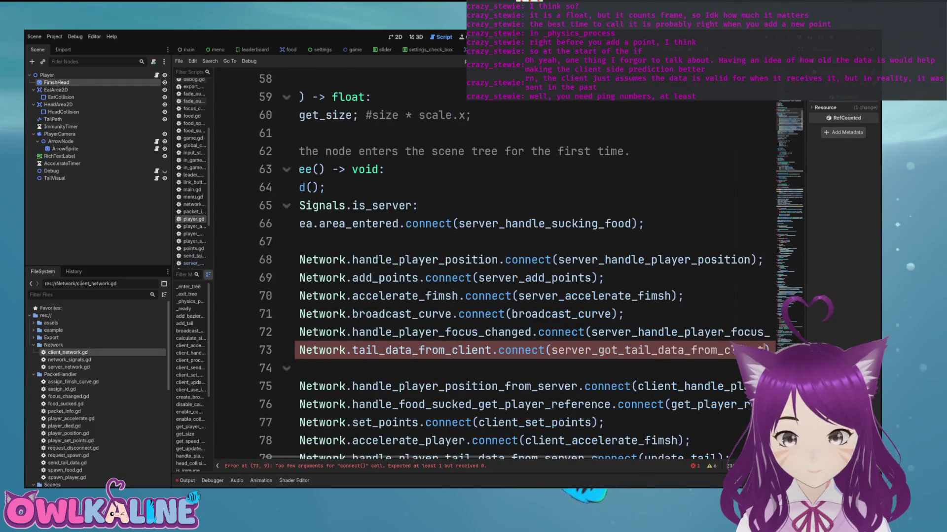
{"action": "type", "text": "lient);"}
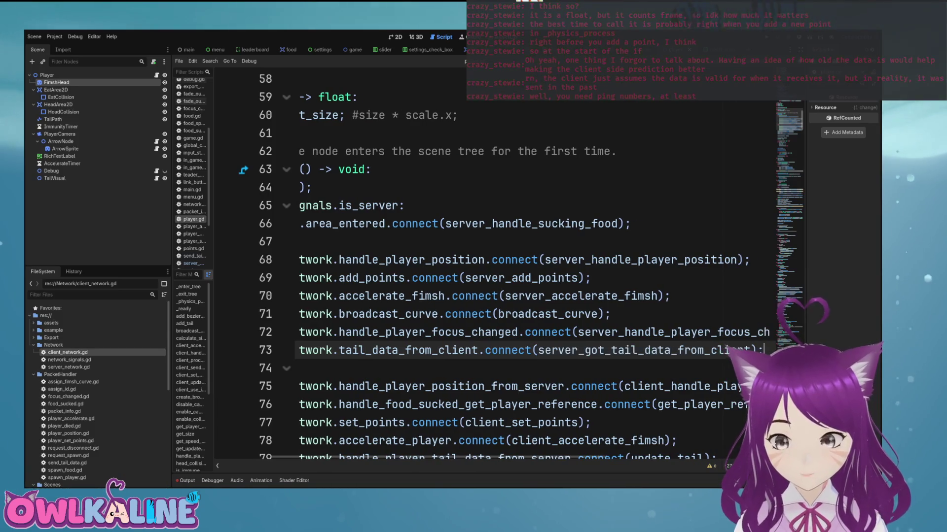
{"action": "left_click", "coordinate": [658, 457]}
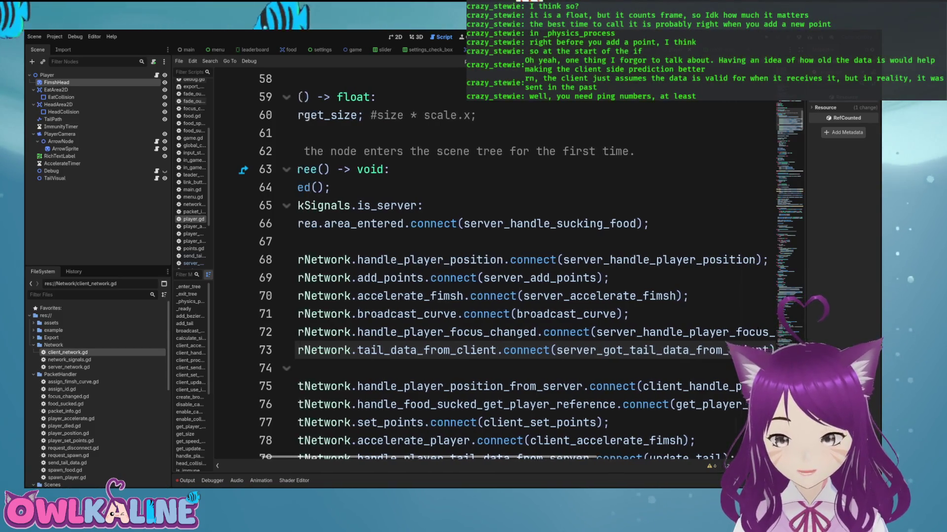
Step: Search player.gd for the handle_player_position_data connections
{"action": "scroll", "coordinate": [493, 266], "scroll_direction": "down", "scroll_amount": 3}
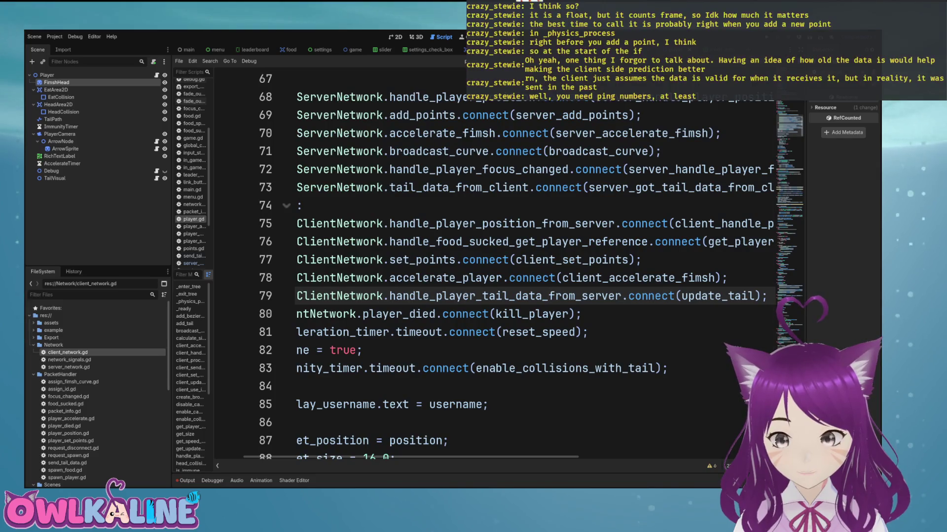
{"action": "scroll", "coordinate": [493, 266], "scroll_direction": "down", "scroll_amount": 10}
{"action": "scroll", "coordinate": [493, 266], "scroll_direction": "down", "scroll_amount": 6}
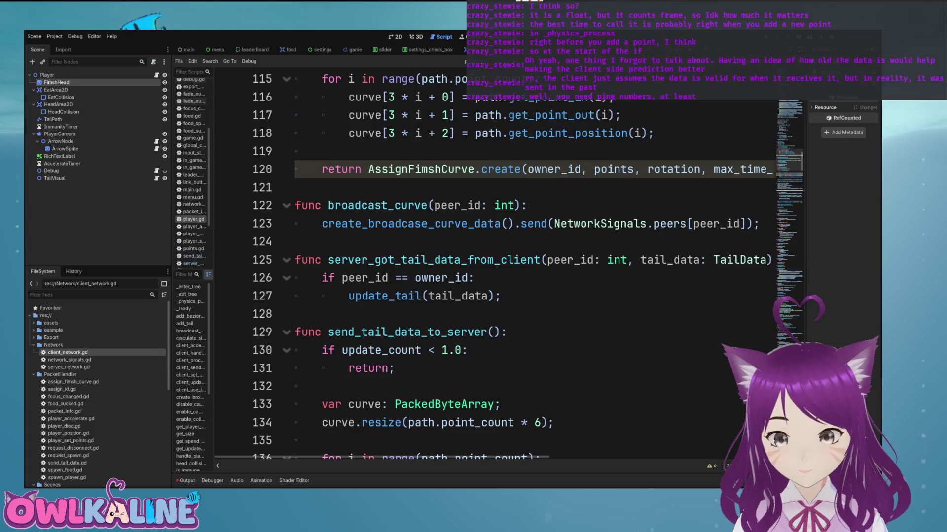
{"action": "scroll", "coordinate": [493, 266], "scroll_direction": "up", "scroll_amount": 3}
{"action": "scroll", "coordinate": [493, 266], "scroll_direction": "down", "scroll_amount": 11}
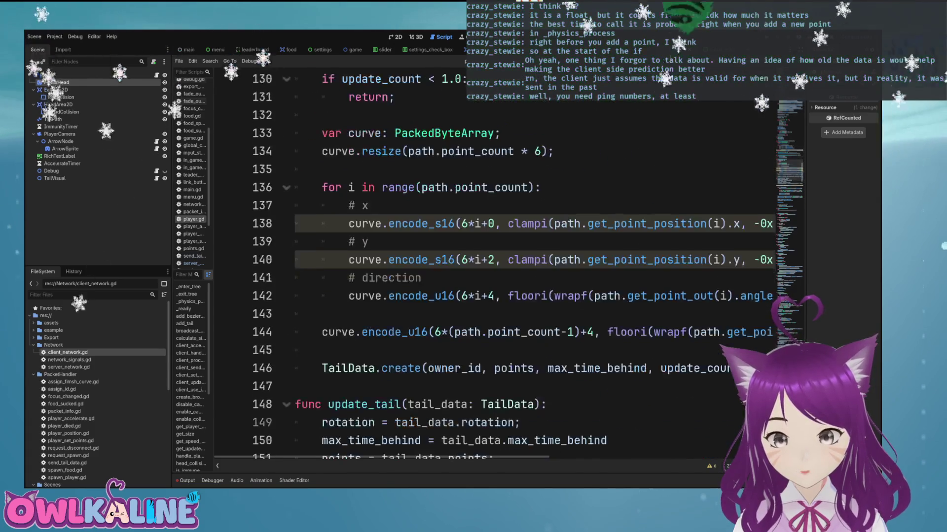
{"action": "key", "text": "ctrl+f"}
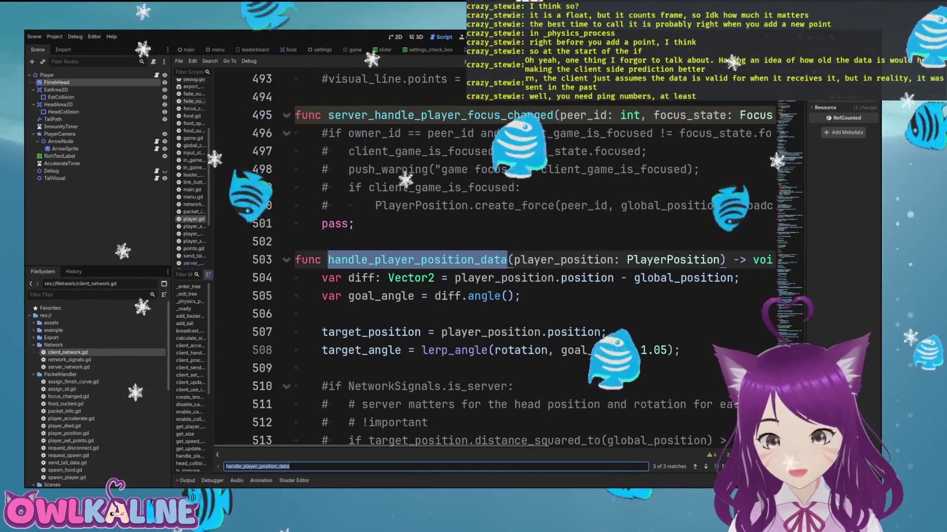
{"action": "key", "text": "shift+Return"}
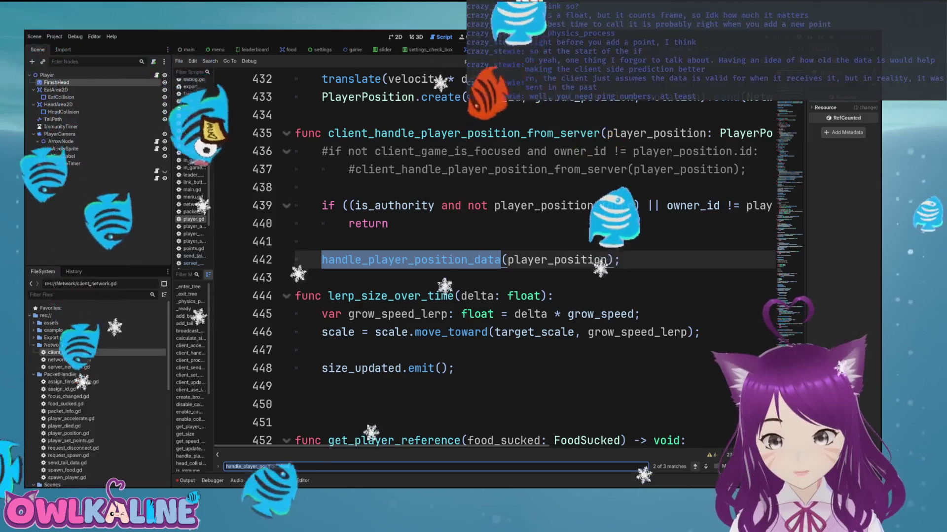
{"action": "key", "text": "shift+Return"}
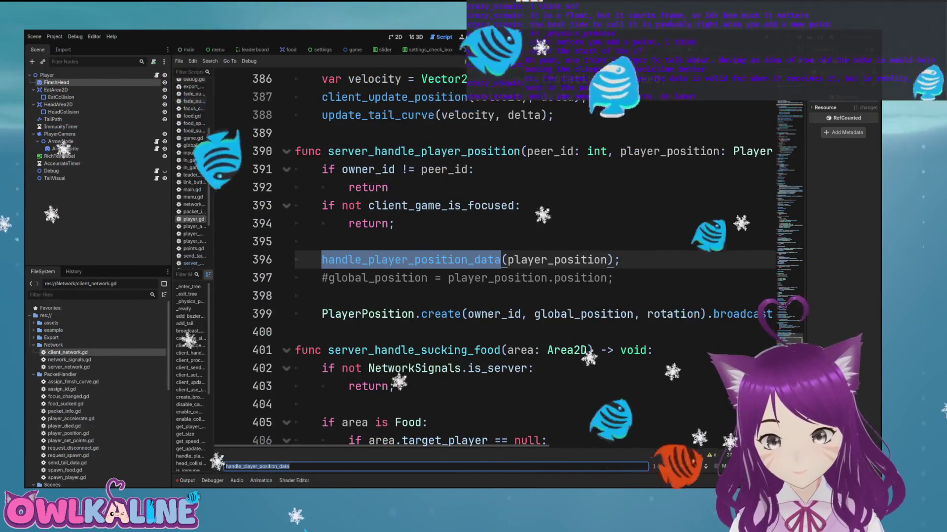
Step: Comment out the client and server player-position connections (lines 75 and 68) and save
{"action": "scroll", "coordinate": [493, 261], "scroll_direction": "up", "scroll_amount": 20}
{"action": "scroll", "coordinate": [493, 261], "scroll_direction": "up", "scroll_amount": 20}
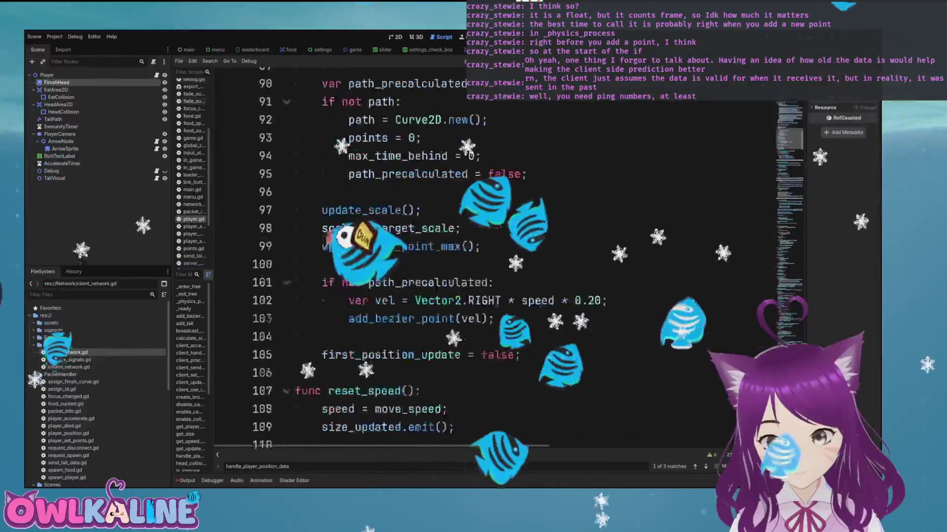
{"action": "scroll", "coordinate": [493, 261], "scroll_direction": "down", "scroll_amount": 7}
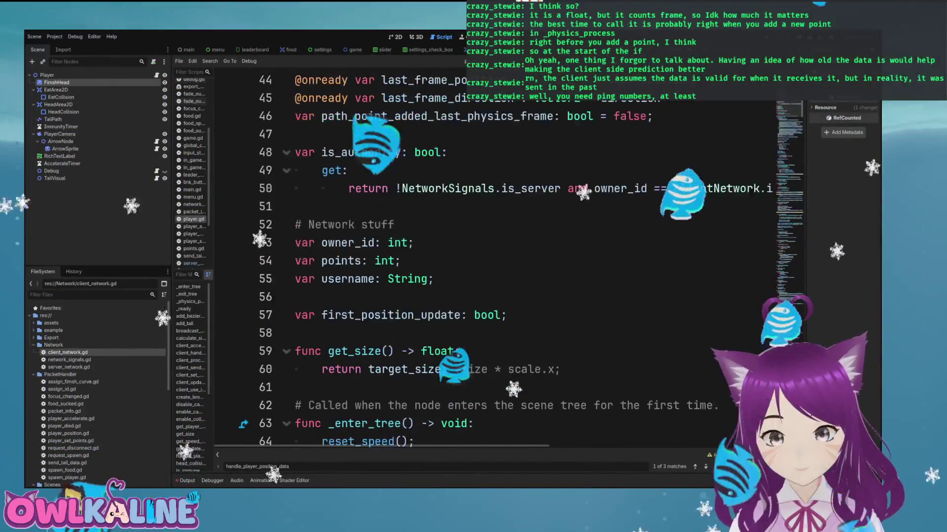
{"action": "scroll", "coordinate": [493, 261], "scroll_direction": "down", "scroll_amount": 6}
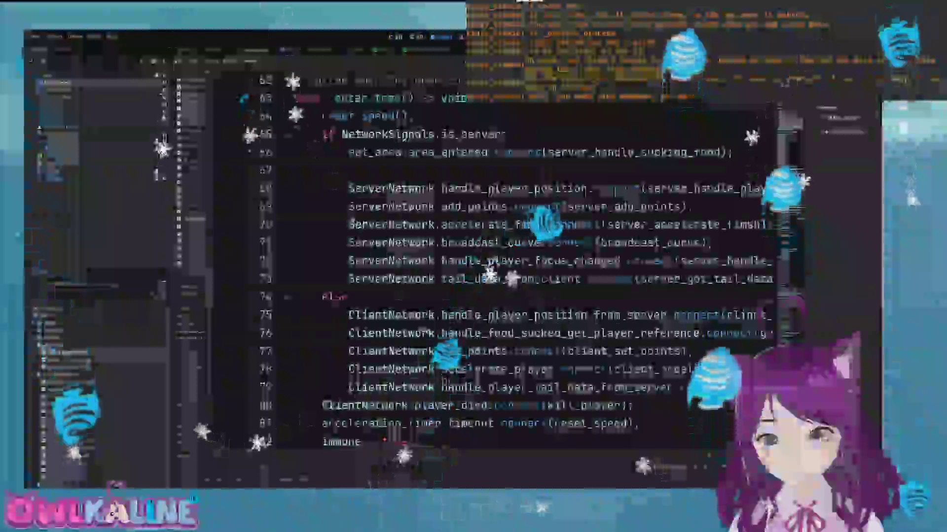
{"action": "scroll", "coordinate": [493, 261], "scroll_direction": "down", "scroll_amount": 2}
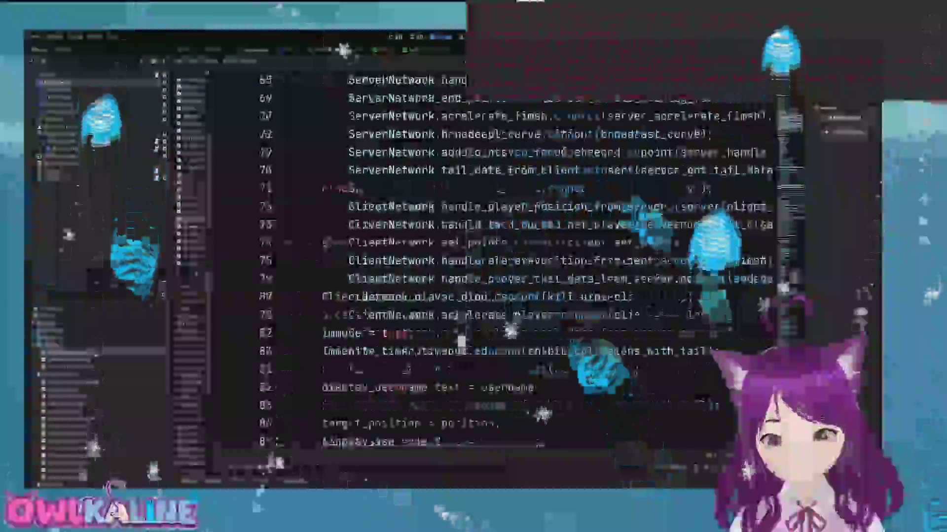
{"action": "scroll", "coordinate": [493, 262], "scroll_direction": "up", "scroll_amount": 1}
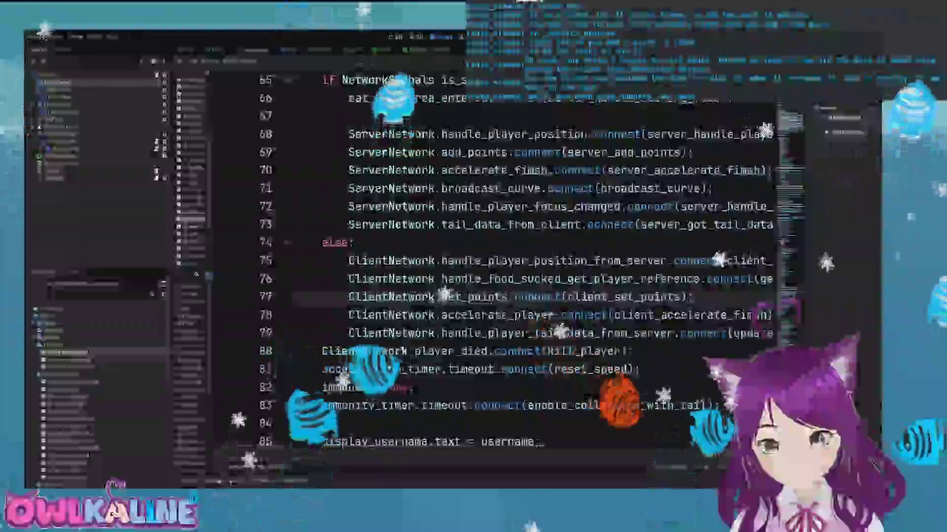
{"action": "key", "text": "ctrl+k"}
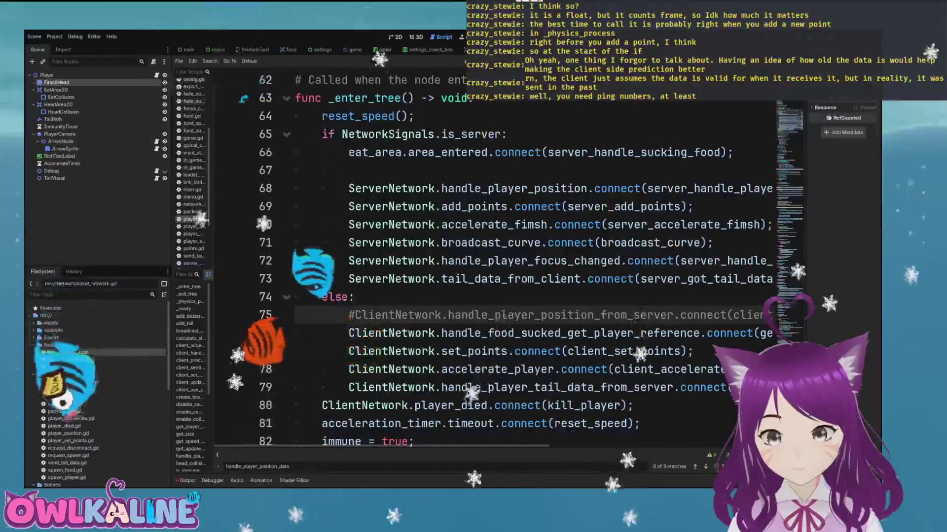
{"action": "left_click", "coordinate": [348, 189]}
{"action": "key", "text": "ctrl+k"}
{"action": "key", "text": "ctrl+s"}
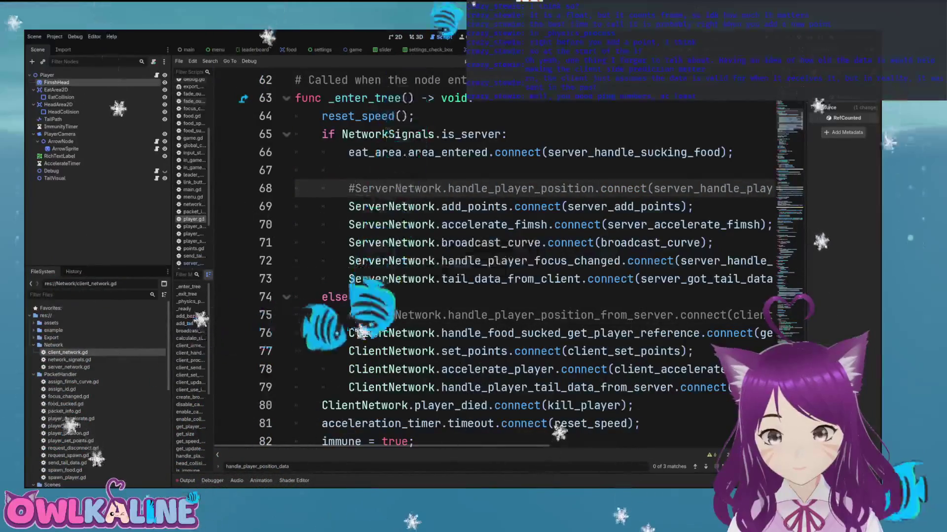
Step: Open network_signals.gd from the FileSystem dock
{"action": "scroll", "coordinate": [493, 262], "scroll_direction": "right", "scroll_amount": 5}
{"action": "scroll", "coordinate": [493, 261], "scroll_direction": "left", "scroll_amount": 5}
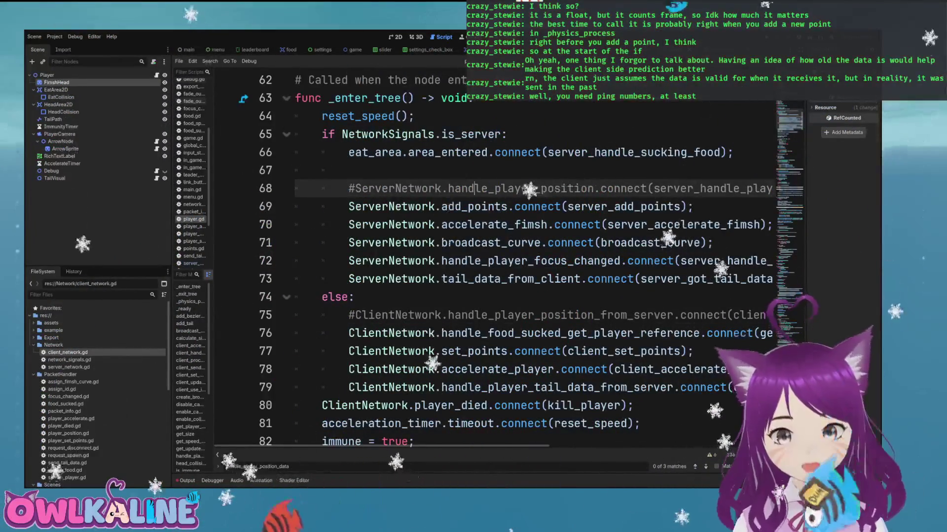
{"action": "scroll", "coordinate": [493, 262], "scroll_direction": "down", "scroll_amount": 3}
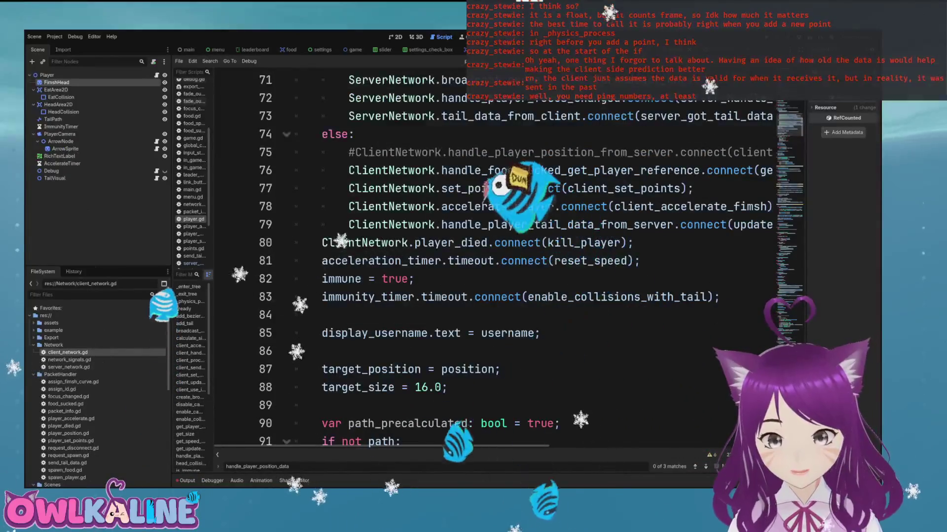
{"action": "scroll", "coordinate": [493, 261], "scroll_direction": "down", "scroll_amount": 1}
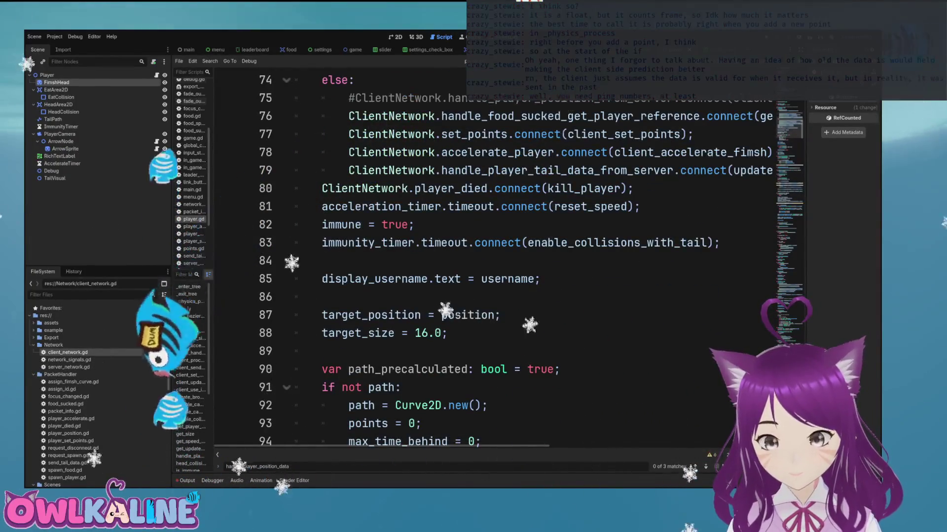
{"action": "scroll", "coordinate": [493, 262], "scroll_direction": "up", "scroll_amount": 1}
{"action": "scroll", "coordinate": [493, 262], "scroll_direction": "up", "scroll_amount": 3}
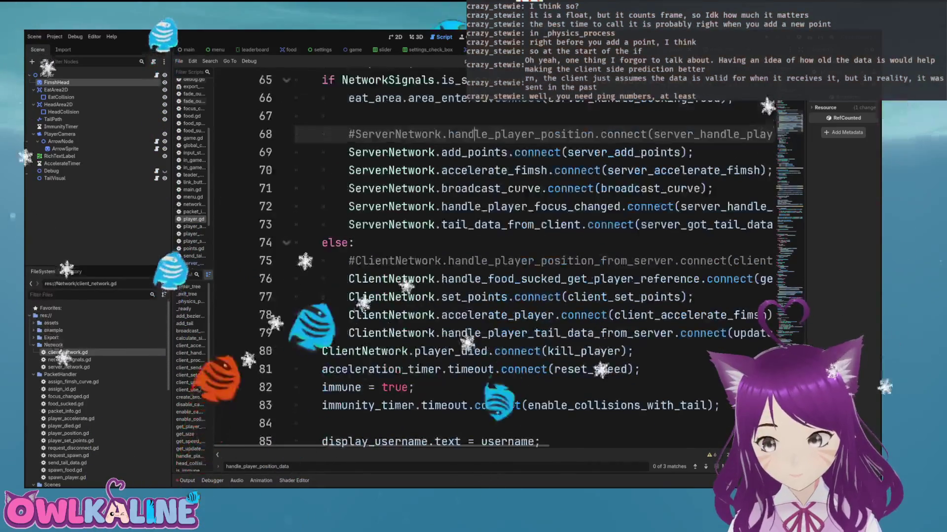
{"action": "scroll", "coordinate": [493, 261], "scroll_direction": "up", "scroll_amount": 1}
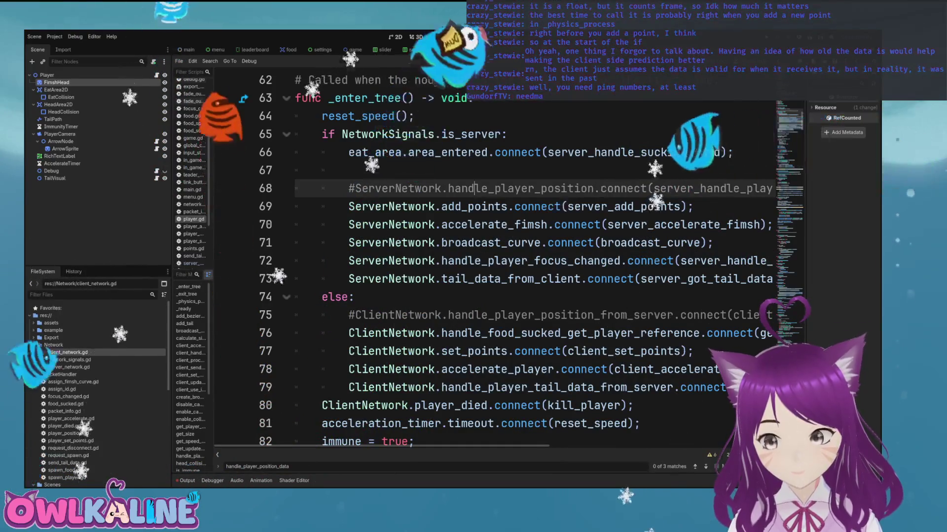
{"action": "scroll", "coordinate": [493, 261], "scroll_direction": "down", "scroll_amount": 3}
{"action": "scroll", "coordinate": [493, 261], "scroll_direction": "down", "scroll_amount": 2}
{"action": "scroll", "coordinate": [493, 261], "scroll_direction": "up", "scroll_amount": 2}
{"action": "scroll", "coordinate": [493, 262], "scroll_direction": "down", "scroll_amount": 2}
{"action": "scroll", "coordinate": [493, 261], "scroll_direction": "down", "scroll_amount": 5}
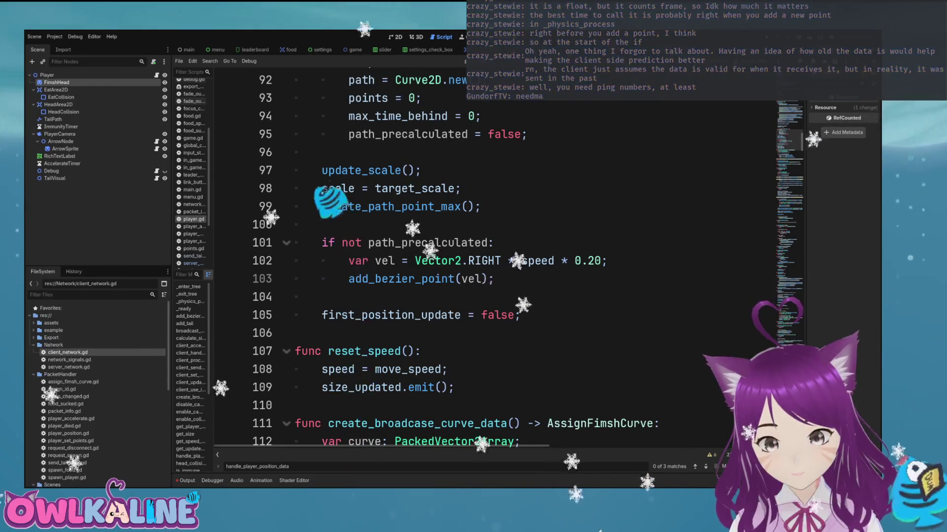
{"action": "scroll", "coordinate": [493, 261], "scroll_direction": "down", "scroll_amount": 2}
{"action": "scroll", "coordinate": [493, 261], "scroll_direction": "down", "scroll_amount": 5}
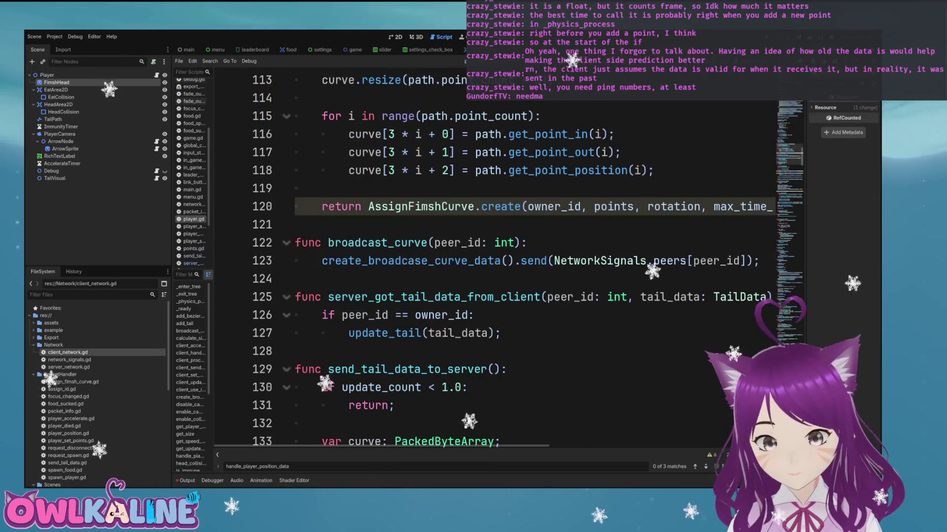
{"action": "scroll", "coordinate": [493, 261], "scroll_direction": "up", "scroll_amount": 18}
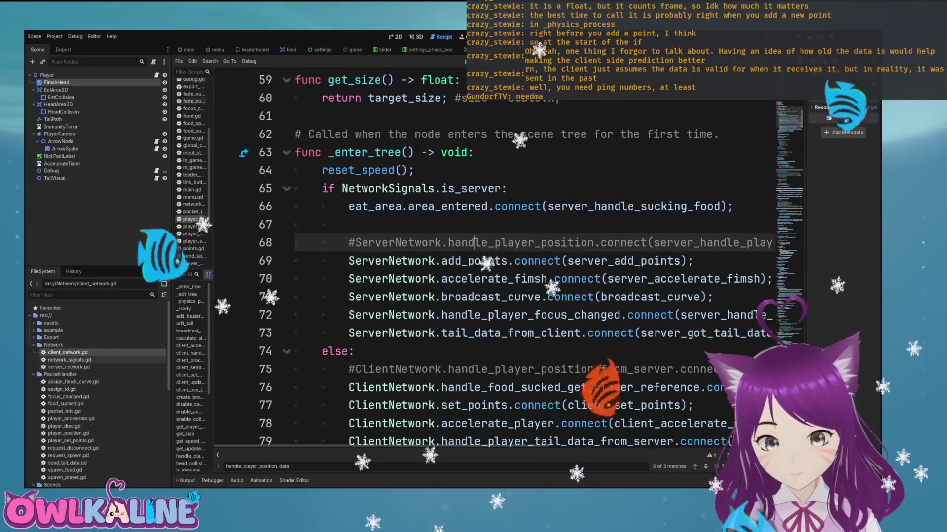
{"action": "double_click", "coordinate": [69, 359]}
{"action": "scroll", "coordinate": [493, 261], "scroll_direction": "down", "scroll_amount": 5}
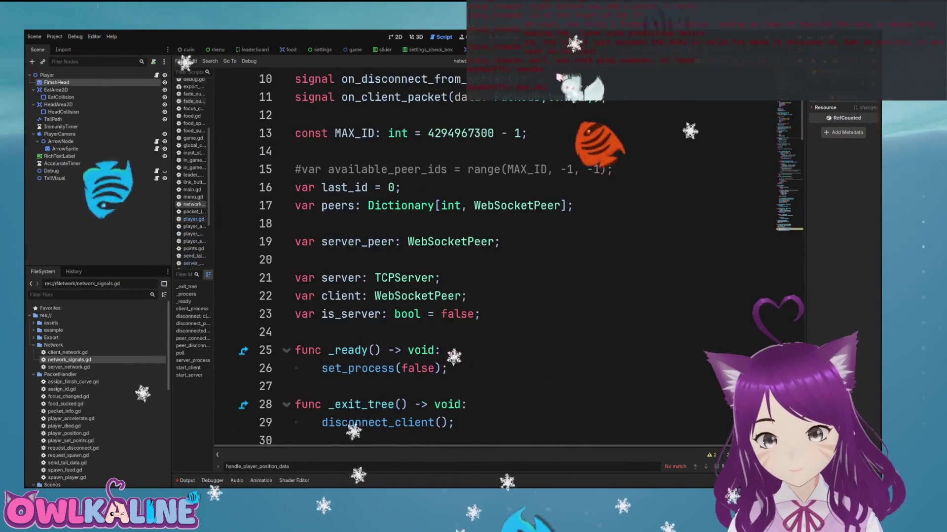
Step: Open the WebSocketPeer class reference and select the heartbeat_interval property row
{"action": "scroll", "coordinate": [493, 261], "scroll_direction": "down", "scroll_amount": 4}
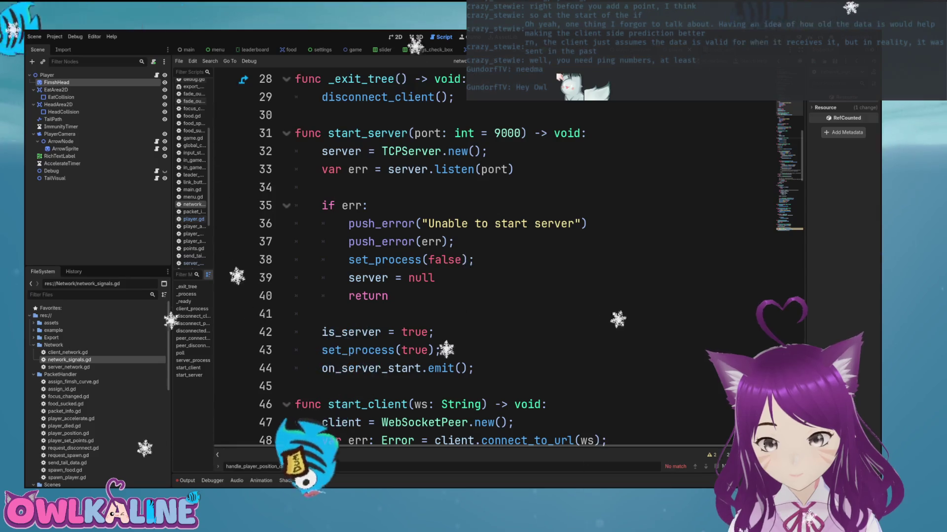
{"action": "scroll", "coordinate": [493, 261], "scroll_direction": "up", "scroll_amount": 5}
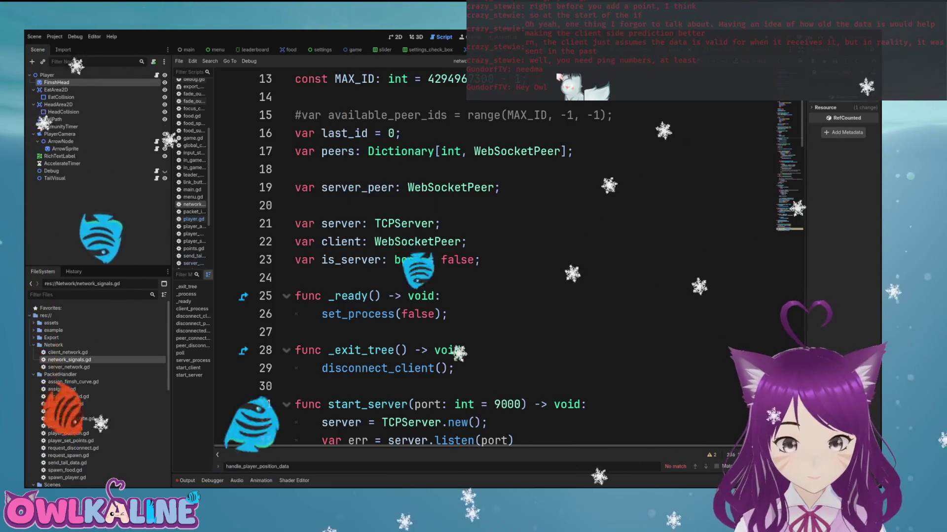
{"action": "left_click", "coordinate": [295, 206]}
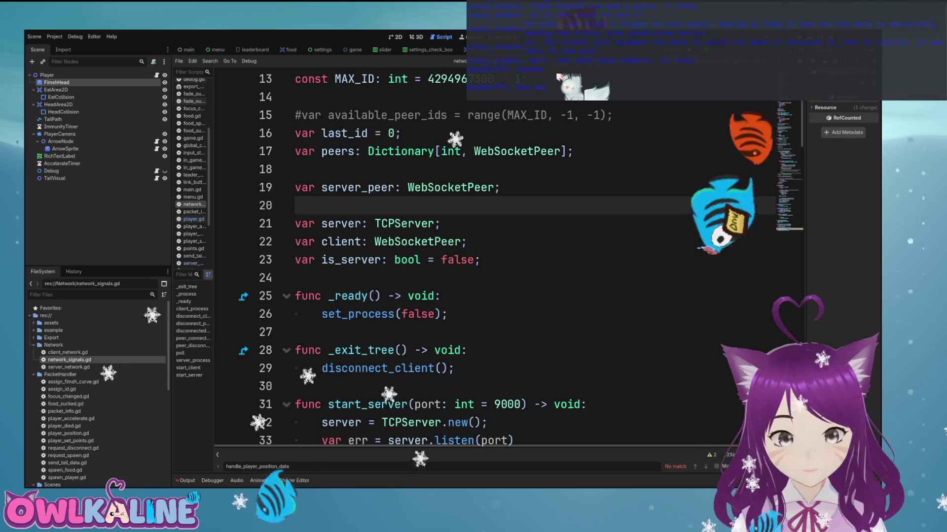
{"action": "left_click", "coordinate": [453, 187], "text": "ctrl"}
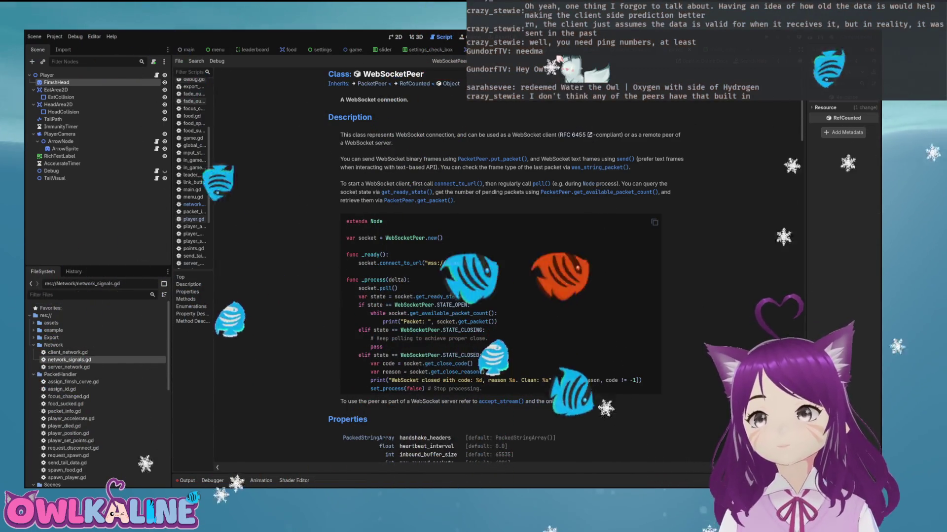
{"action": "scroll", "coordinate": [497, 266], "scroll_direction": "down", "scroll_amount": 3}
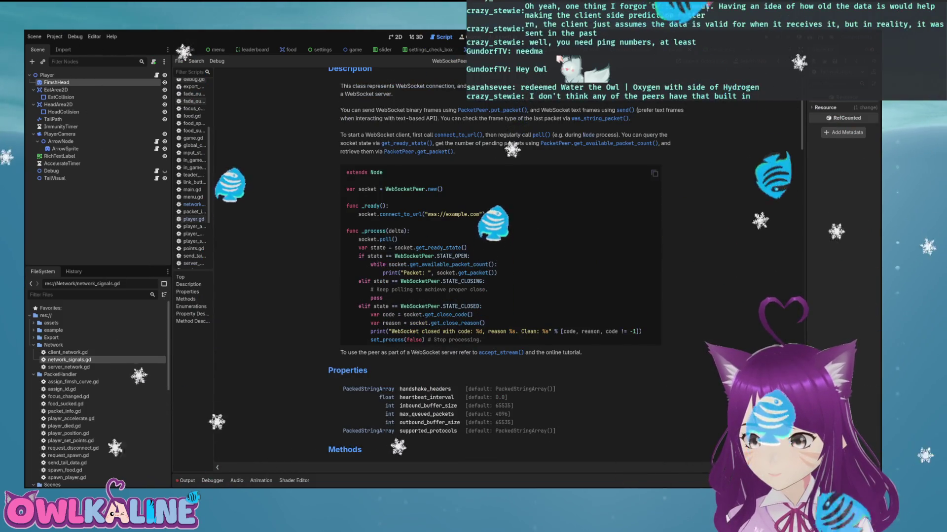
{"action": "scroll", "coordinate": [493, 246], "scroll_direction": "down", "scroll_amount": 5}
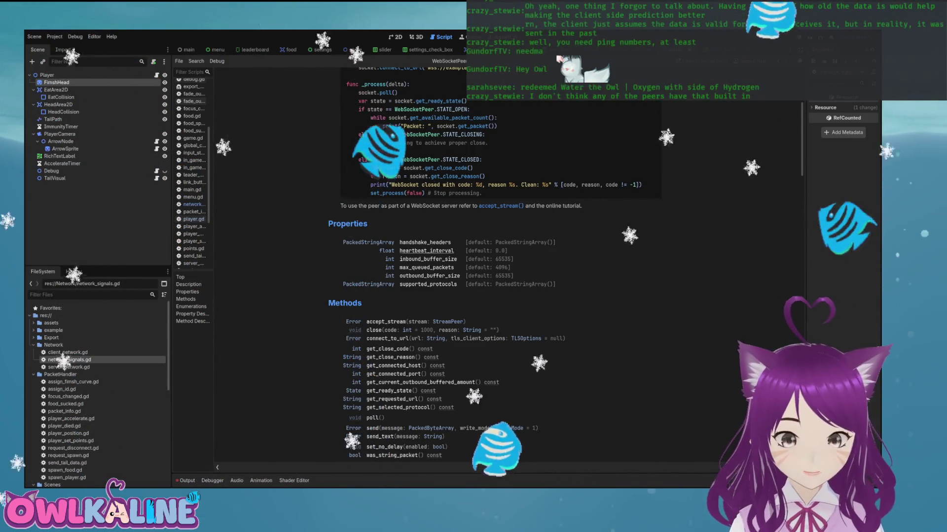
{"action": "triple_click", "coordinate": [426, 250]}
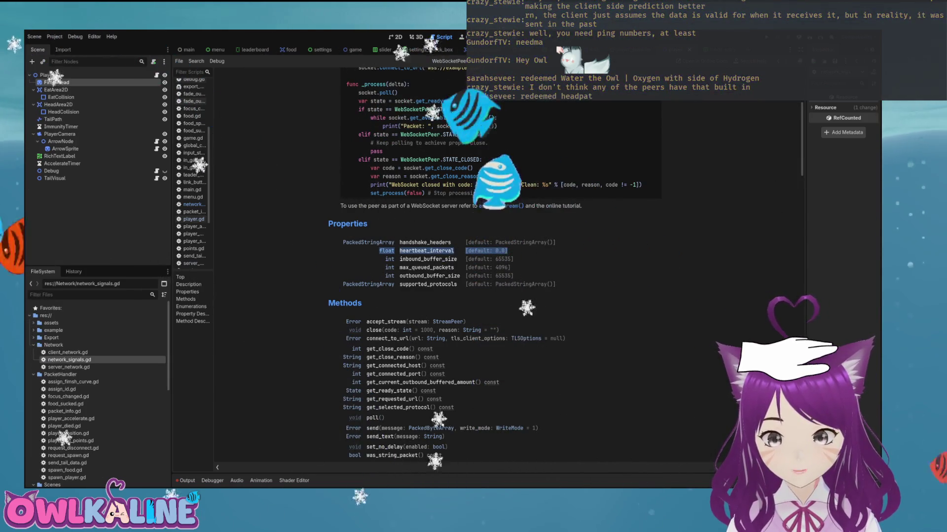
Step: Jump from the Properties table to heartbeat_interval's full Property Description
{"action": "scroll", "coordinate": [444, 246], "scroll_direction": "down", "scroll_amount": 5}
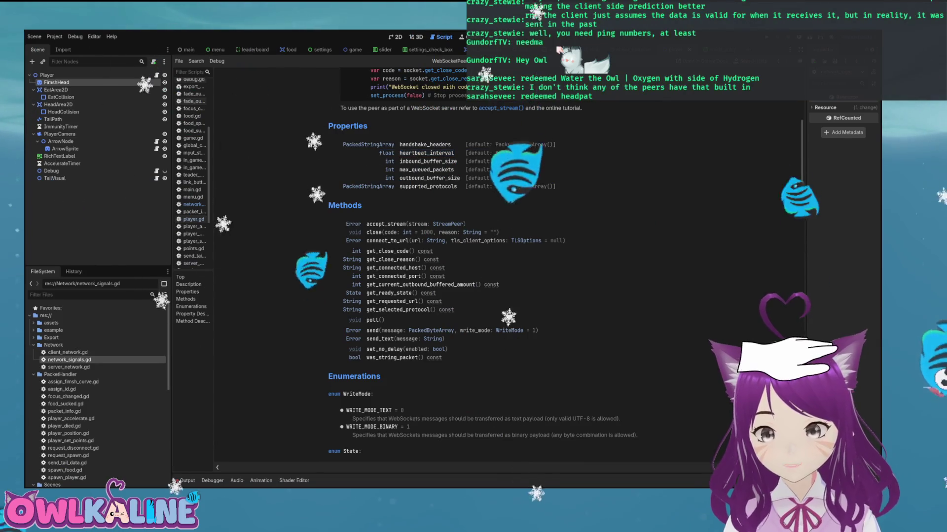
{"action": "scroll", "coordinate": [493, 271], "scroll_direction": "down", "scroll_amount": 5}
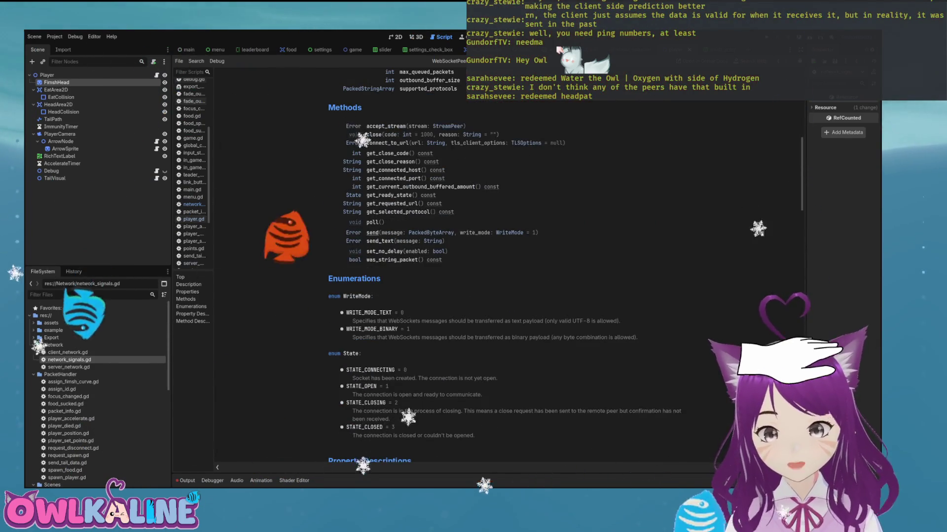
{"action": "scroll", "coordinate": [493, 271], "scroll_direction": "down", "scroll_amount": 5}
{"action": "scroll", "coordinate": [493, 271], "scroll_direction": "up", "scroll_amount": 10}
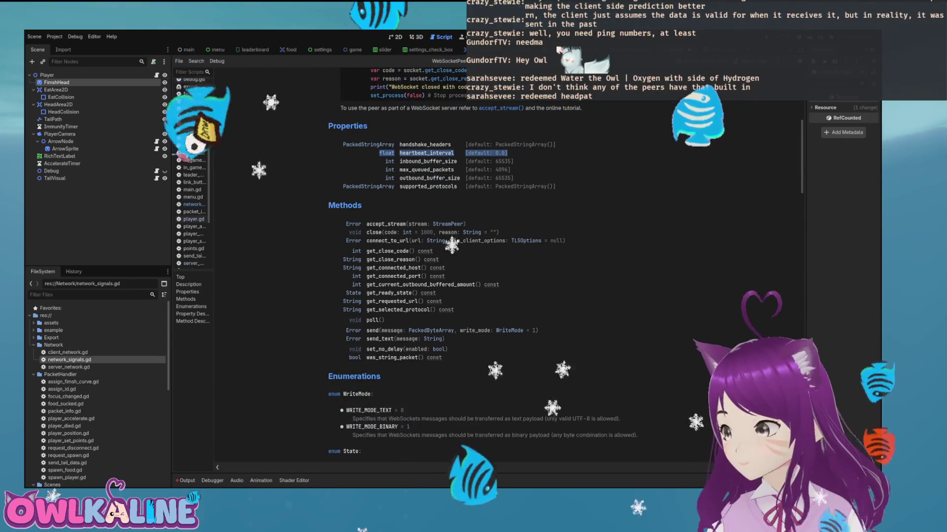
{"action": "scroll", "coordinate": [493, 271], "scroll_direction": "down", "scroll_amount": 2}
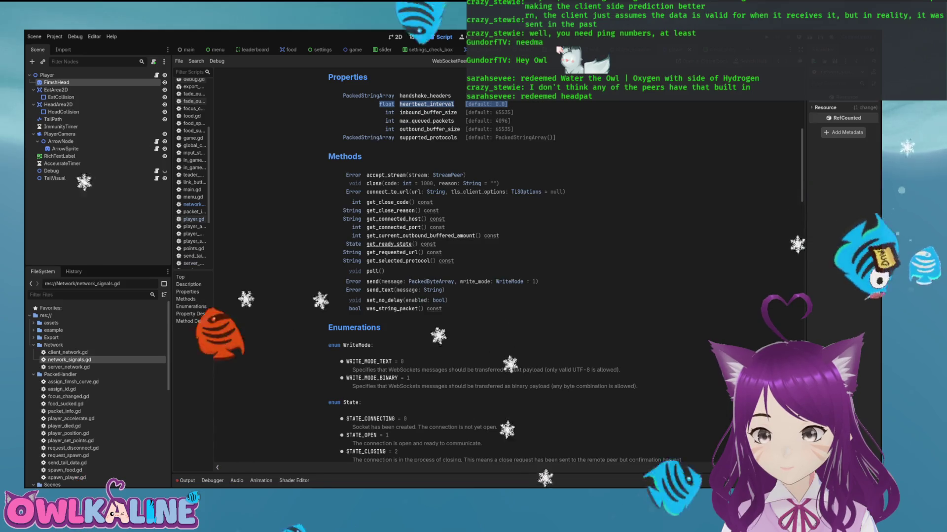
{"action": "scroll", "coordinate": [493, 271], "scroll_direction": "down", "scroll_amount": 2}
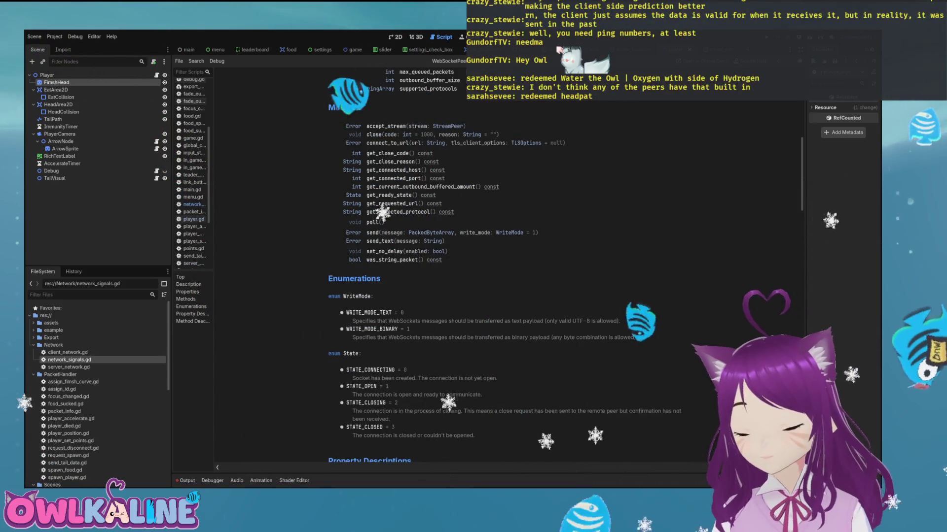
{"action": "scroll", "coordinate": [493, 271], "scroll_direction": "down", "scroll_amount": 2}
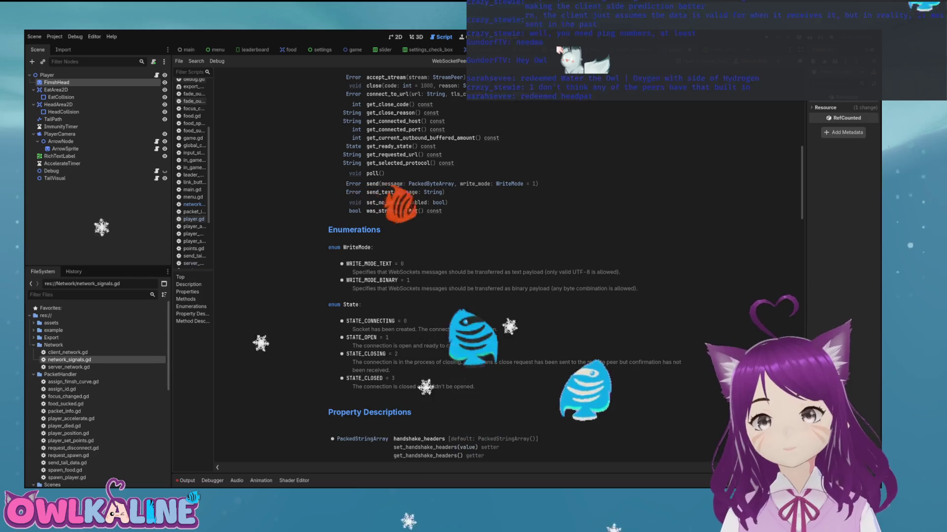
{"action": "scroll", "coordinate": [493, 271], "scroll_direction": "down", "scroll_amount": 4}
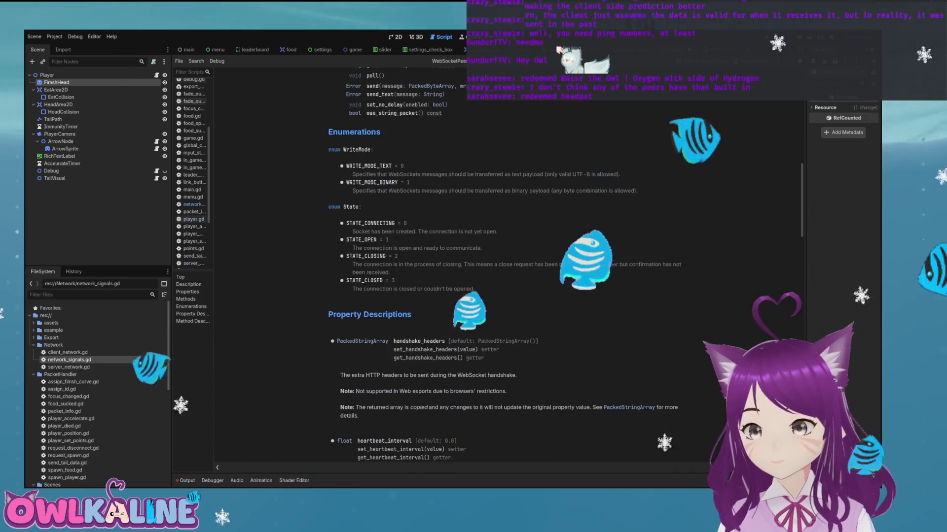
{"action": "scroll", "coordinate": [493, 271], "scroll_direction": "down", "scroll_amount": 4}
{"action": "scroll", "coordinate": [493, 272], "scroll_direction": "up", "scroll_amount": 15}
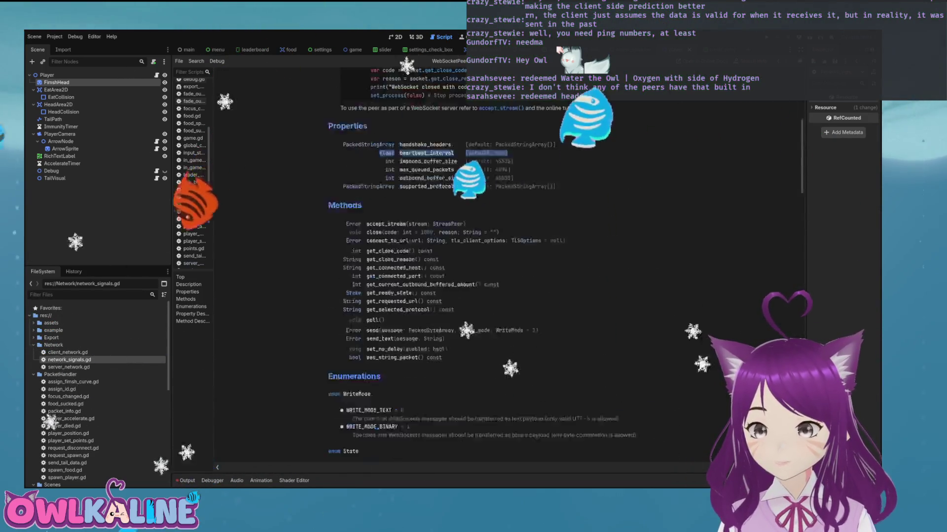
{"action": "left_click", "coordinate": [426, 202]}
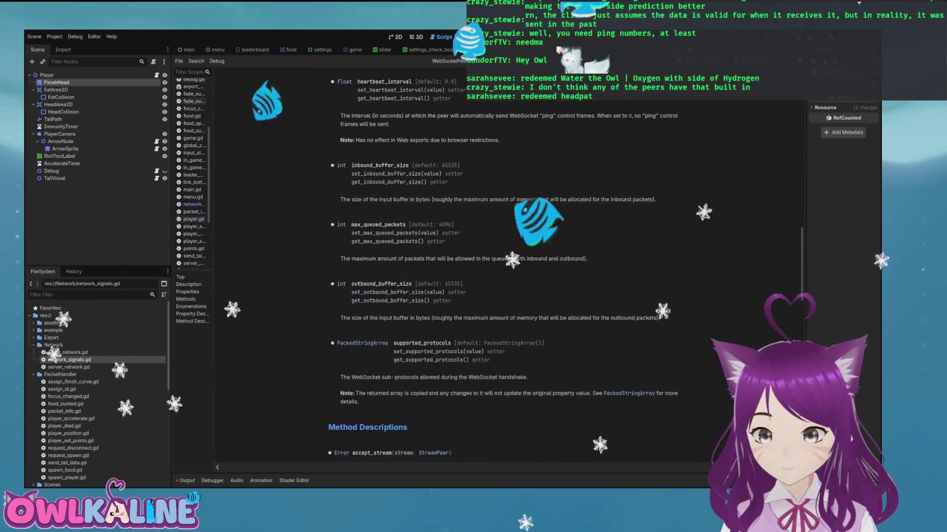
{"action": "mouse_move", "coordinate": [365, 116]}
{"action": "left_mouse_down"}
{"action": "mouse_move", "coordinate": [678, 116]}
{"action": "mouse_move", "coordinate": [360, 124]}
{"action": "mouse_move", "coordinate": [383, 124]}
{"action": "left_mouse_up"}
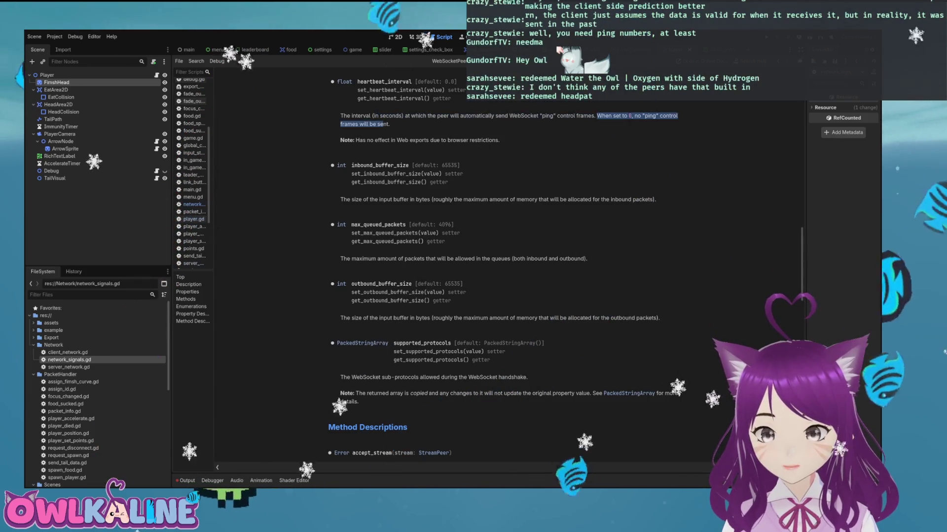
{"action": "scroll", "coordinate": [493, 246], "scroll_direction": "up", "scroll_amount": 2}
{"action": "left_click_drag", "start_coordinate": [391, 238], "coordinate": [492, 238]}
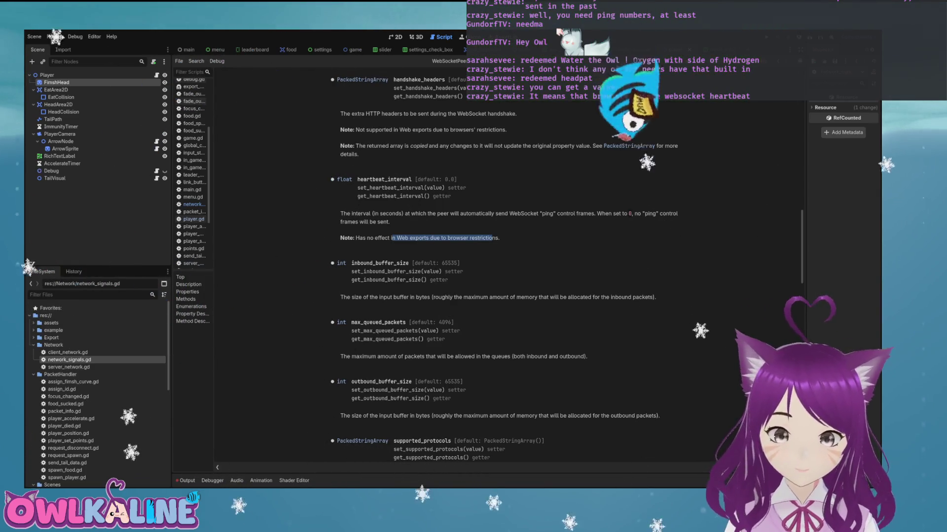
{"action": "scroll", "coordinate": [493, 271], "scroll_direction": "down", "scroll_amount": 10}
{"action": "scroll", "coordinate": [493, 271], "scroll_direction": "down", "scroll_amount": 10}
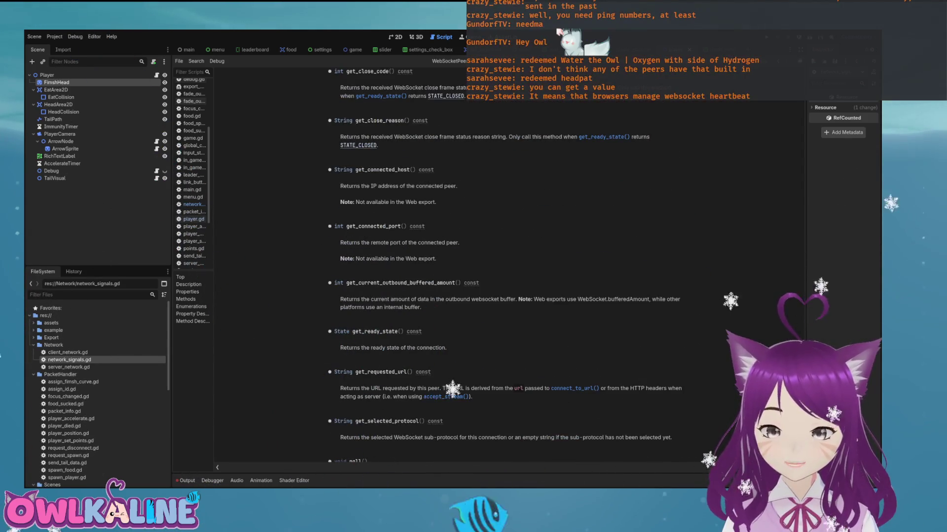
{"action": "scroll", "coordinate": [493, 271], "scroll_direction": "down", "scroll_amount": 5}
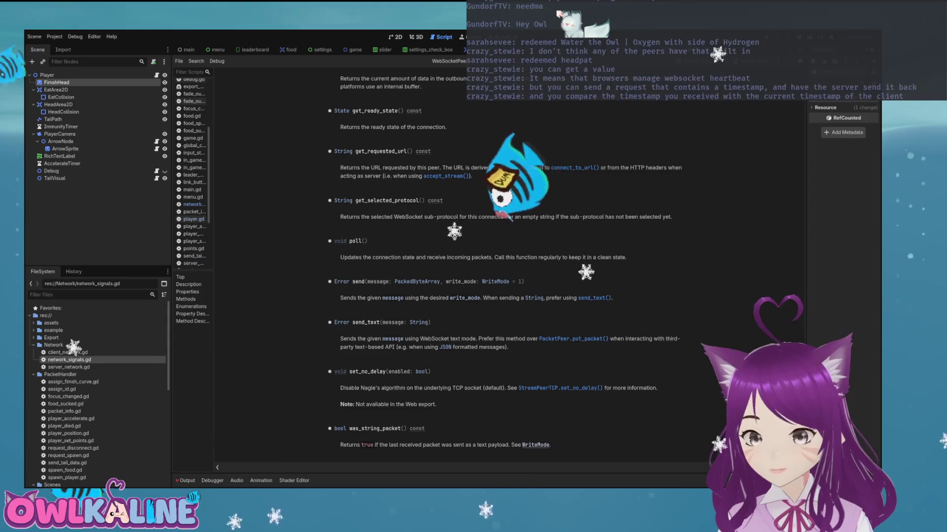
{"action": "scroll", "coordinate": [96, 394], "scroll_direction": "down", "scroll_amount": 3}
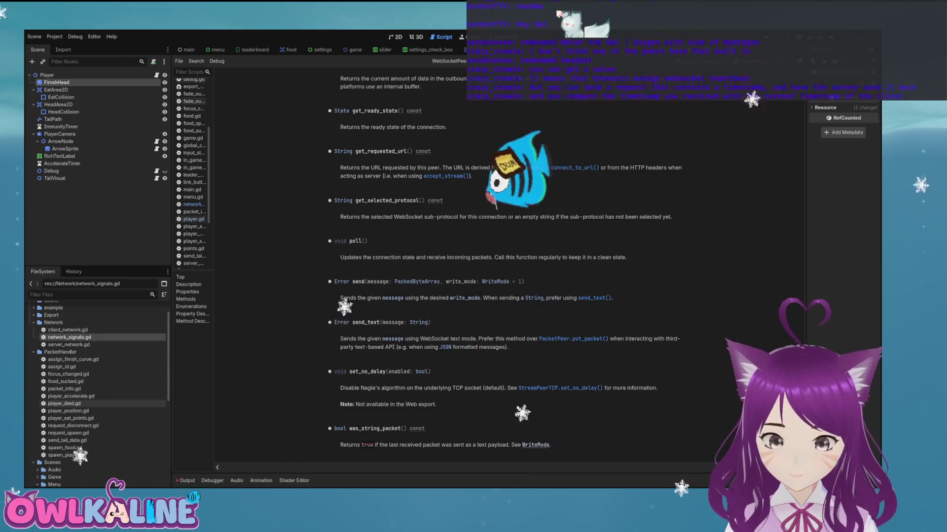
Step: Open get_timestamp.gd from PacketHandler and go to its remote_ids declaration
{"action": "left_click", "coordinate": [61, 321]}
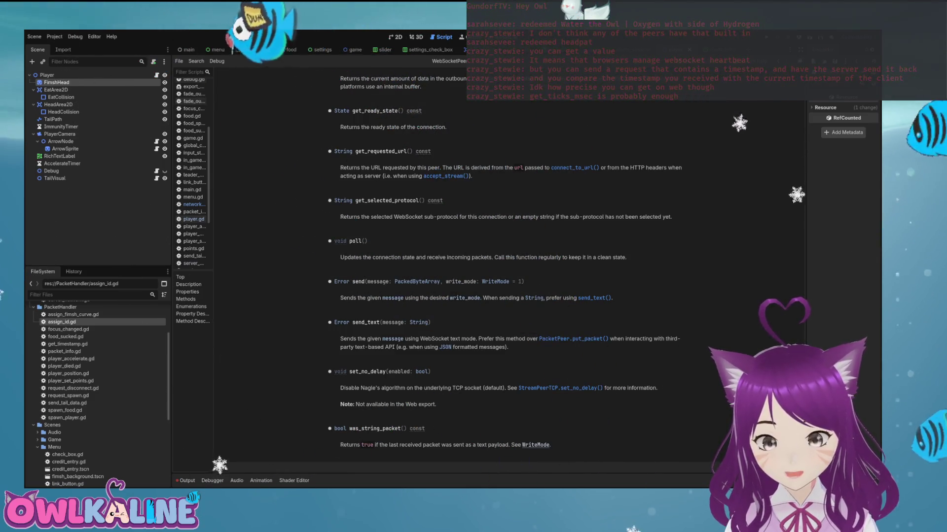
{"action": "double_click", "coordinate": [68, 344]}
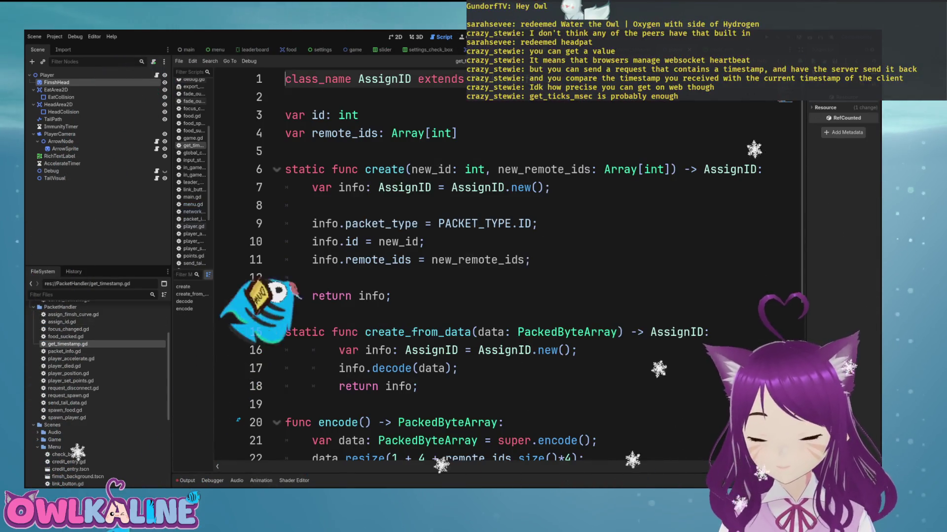
{"action": "left_click", "coordinate": [467, 133]}
Step: Remove the remote_ids variable, parameter and encode loop, and change resize to (1 + 4)
{"action": "key", "text": "BackSpace"}
{"action": "key", "text": "BackSpace"}
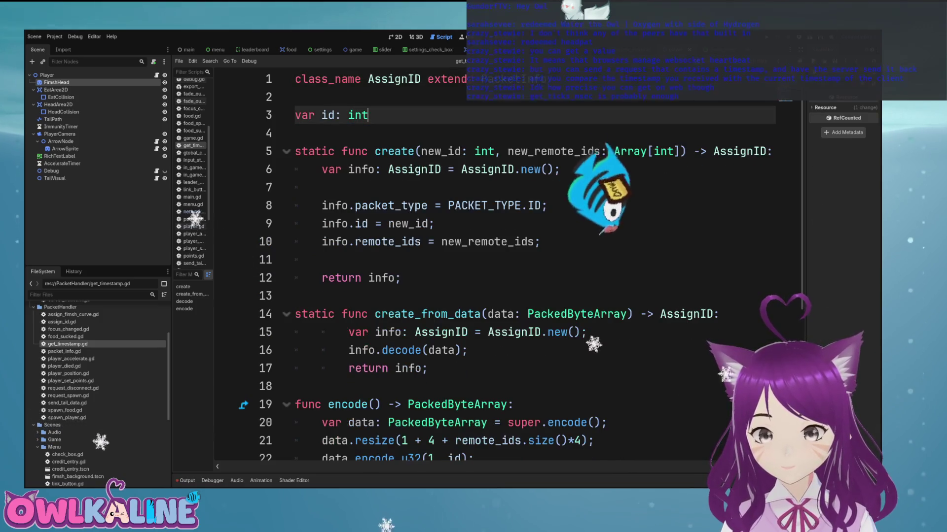
{"action": "left_click_drag", "start_coordinate": [681, 151], "coordinate": [501, 151]}
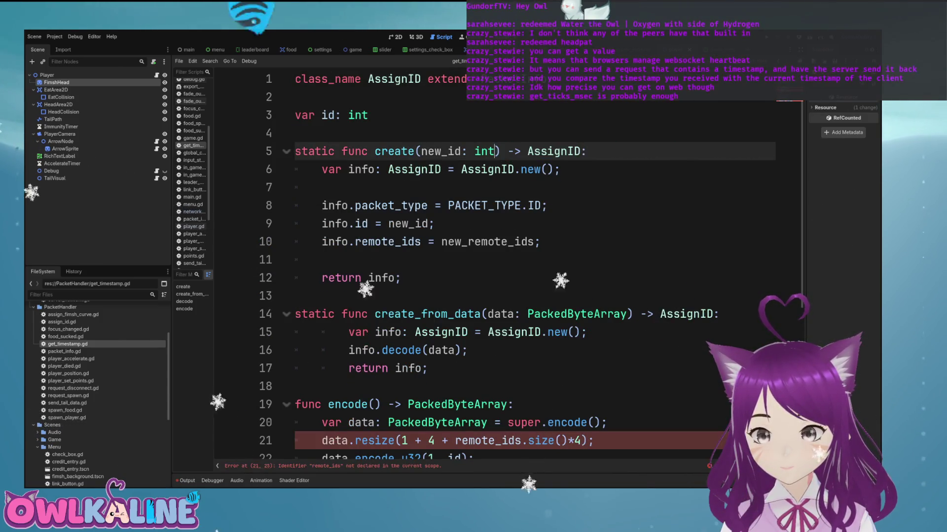
{"action": "scroll", "coordinate": [493, 266], "scroll_direction": "down", "scroll_amount": 2}
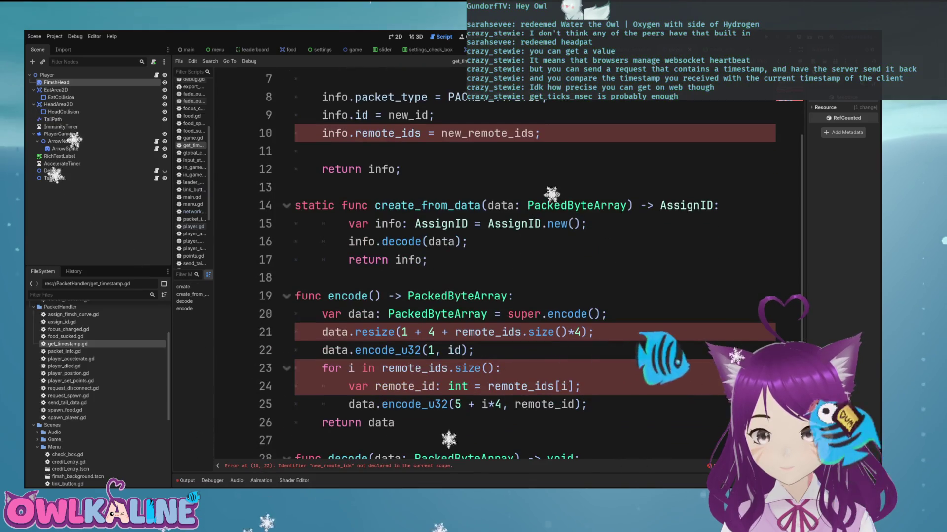
{"action": "mouse_move", "coordinate": [586, 404]}
{"action": "left_mouse_down"}
{"action": "mouse_move", "coordinate": [316, 387]}
{"action": "mouse_move", "coordinate": [296, 368]}
{"action": "left_mouse_up"}
{"action": "key", "text": "BackSpace"}
{"action": "left_click_drag", "start_coordinate": [582, 331], "coordinate": [436, 332]}
{"action": "key", "text": "BackSpace"}
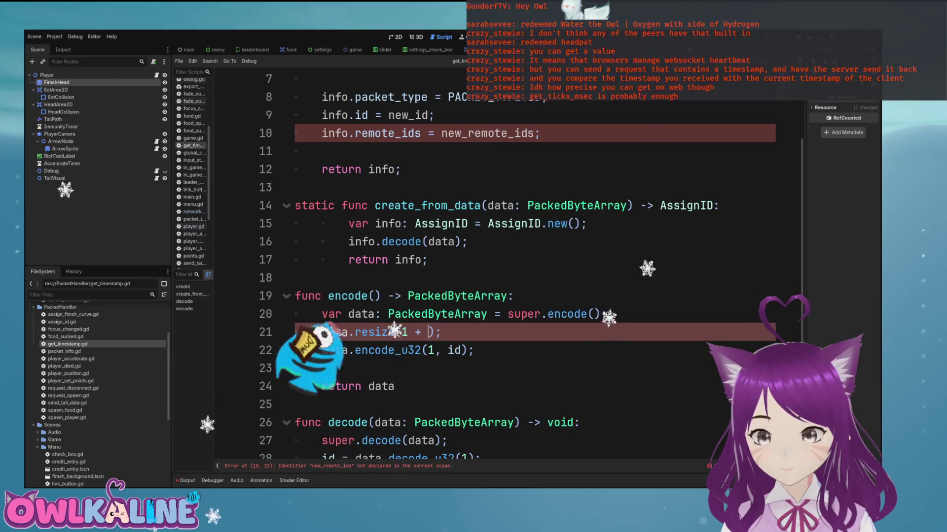
{"action": "key", "text": "ctrl+z"}
{"action": "left_click_drag", "start_coordinate": [436, 332], "coordinate": [592, 331]}
{"action": "key", "text": "BackSpace"}
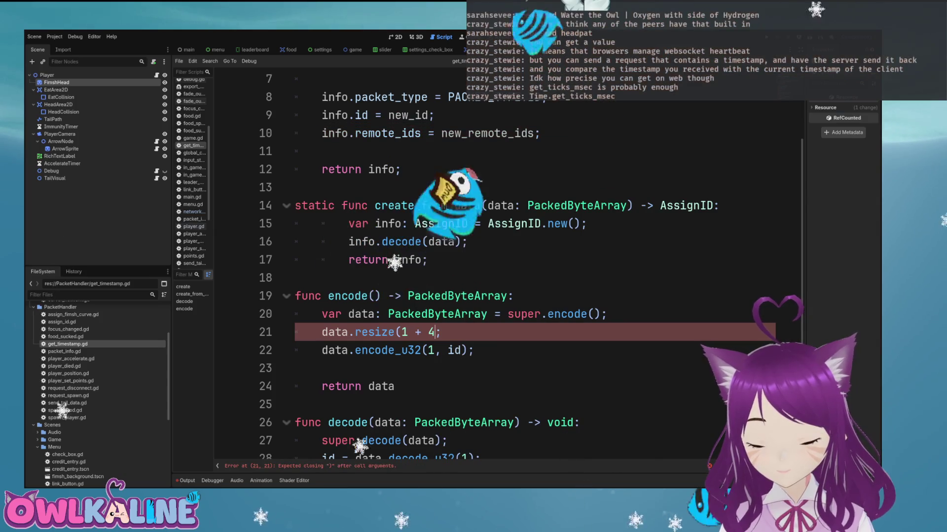
{"action": "type", "text": ")"}
Step: Delete the remote_ids reading lines in decode and the info.remote_ids assignment, then save
{"action": "scroll", "coordinate": [493, 266], "scroll_direction": "down", "scroll_amount": 2}
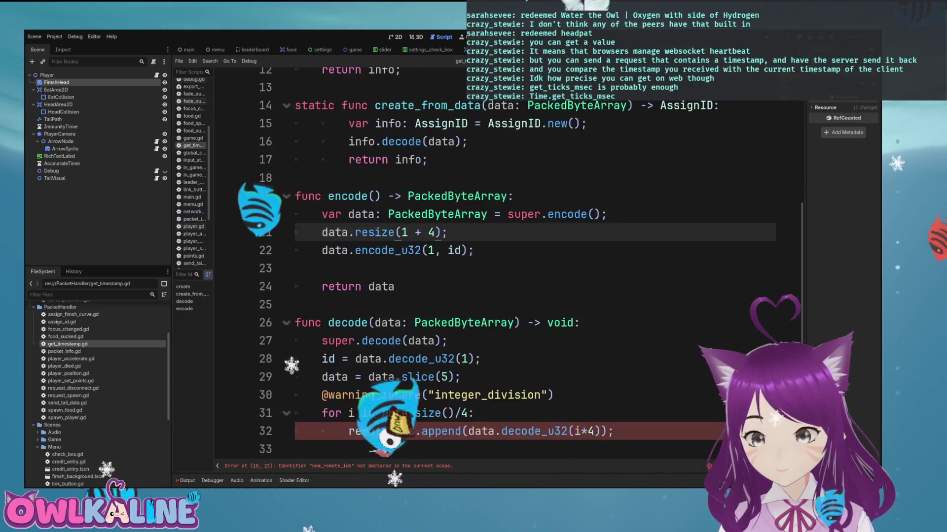
{"action": "mouse_move", "coordinate": [613, 431]}
{"action": "left_mouse_down"}
{"action": "mouse_move", "coordinate": [567, 431]}
{"action": "mouse_move", "coordinate": [295, 377]}
{"action": "left_mouse_up"}
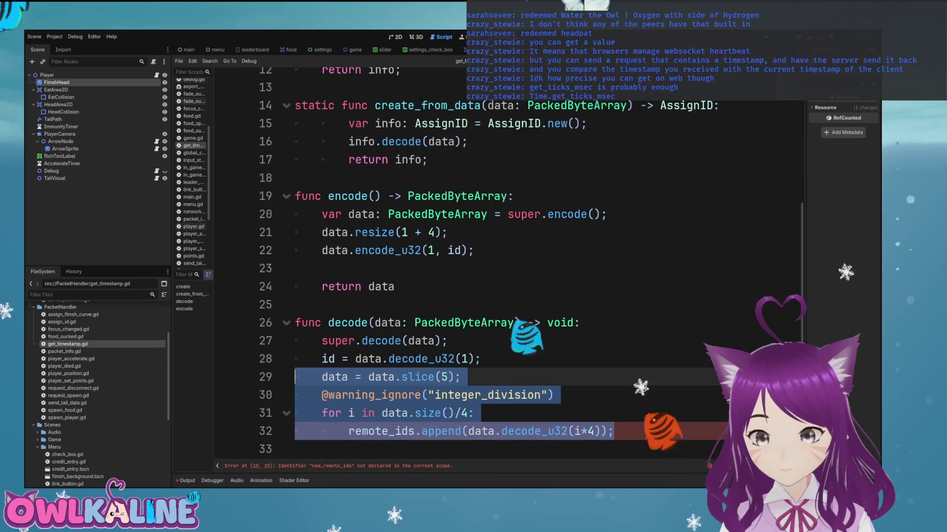
{"action": "key", "text": "BackSpace"}
{"action": "scroll", "coordinate": [493, 267], "scroll_direction": "up", "scroll_amount": 4}
{"action": "left_click_drag", "start_coordinate": [322, 214], "coordinate": [539, 214]}
{"action": "key", "text": "BackSpace"}
{"action": "key", "text": "BackSpace"}
{"action": "scroll", "coordinate": [493, 266], "scroll_direction": "up", "scroll_amount": 1}
{"action": "key", "text": "ctrl+s"}
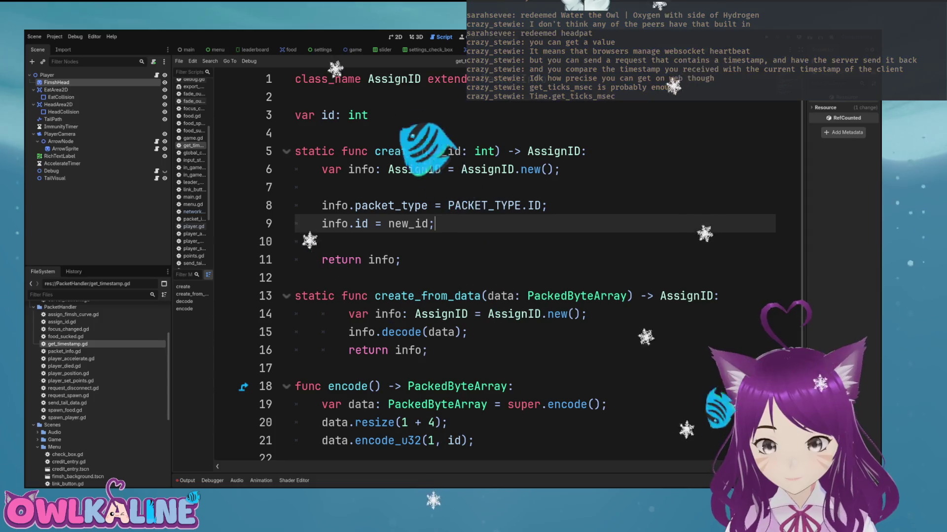
Step: Replace the id declaration with 'var timestamp: int' and remove create's new_id parameter
{"action": "left_click", "coordinate": [367, 115]}
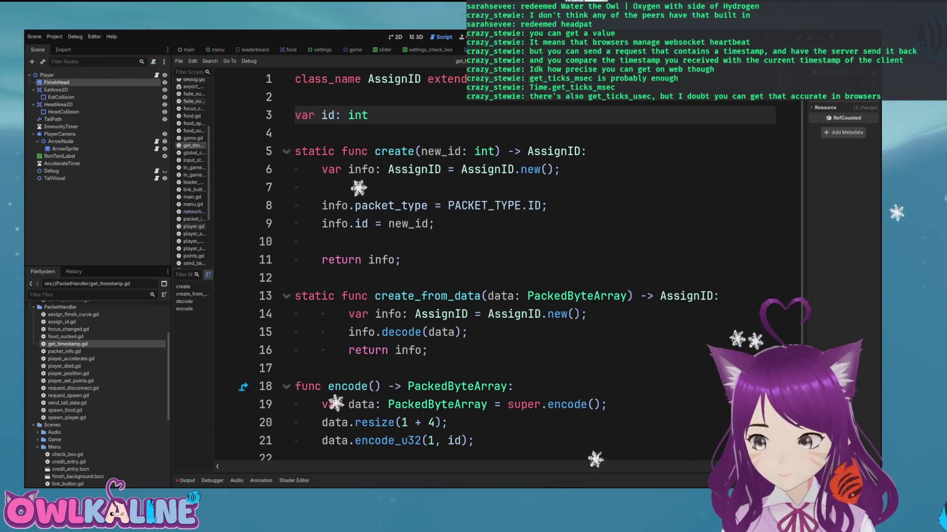
{"action": "key", "text": "Return"}
{"action": "type", "text": "var timestamp"}
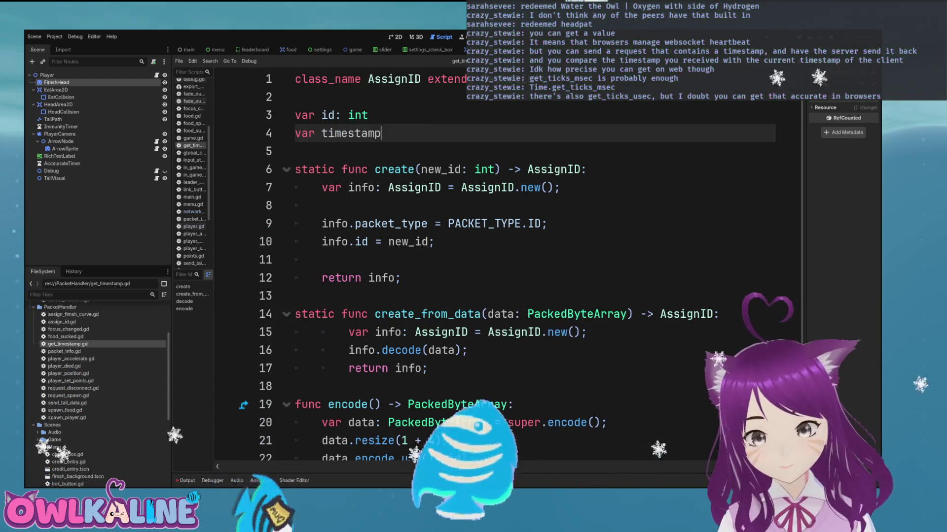
{"action": "type", "text": ": "}
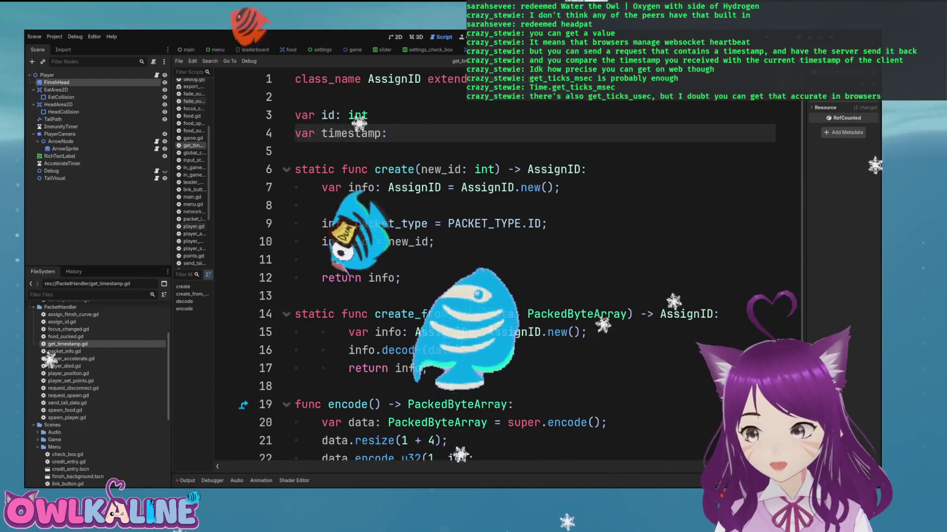
{"action": "type", "text": "int;"}
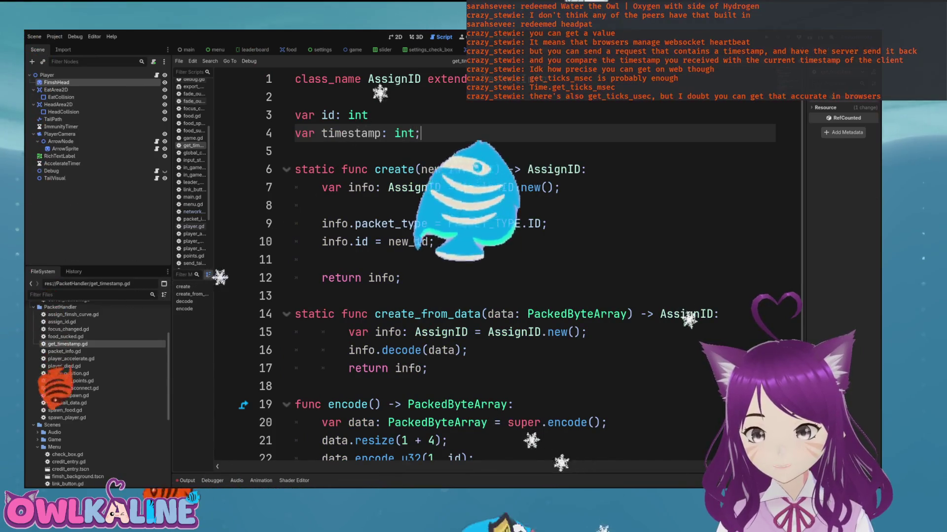
{"action": "key", "text": "Down"}
{"action": "key", "text": "Down"}
{"action": "key", "text": "Down"}
{"action": "key", "text": "Up"}
{"action": "key", "text": "Up"}
{"action": "key", "text": "Up"}
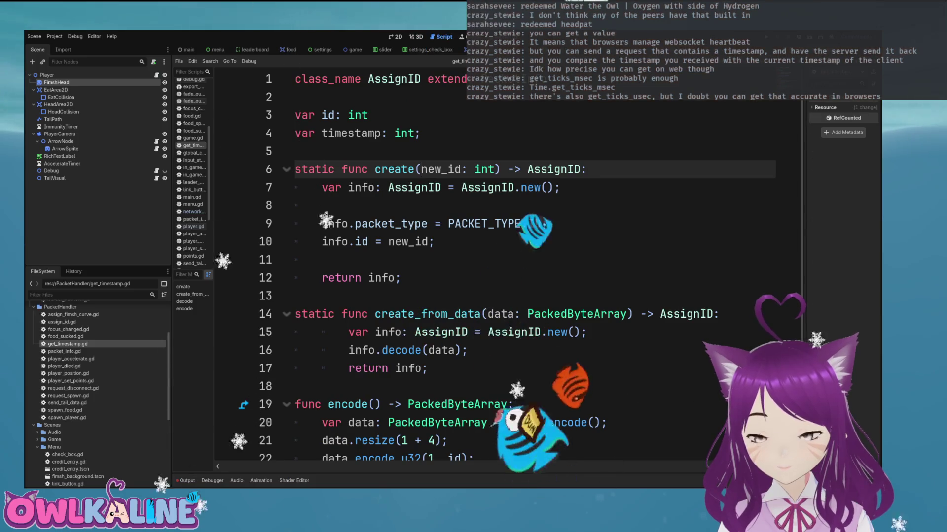
{"action": "key", "text": "Delete"}
{"action": "key", "text": "Delete"}
{"action": "key", "text": "Delete"}
{"action": "key", "text": "Delete"}
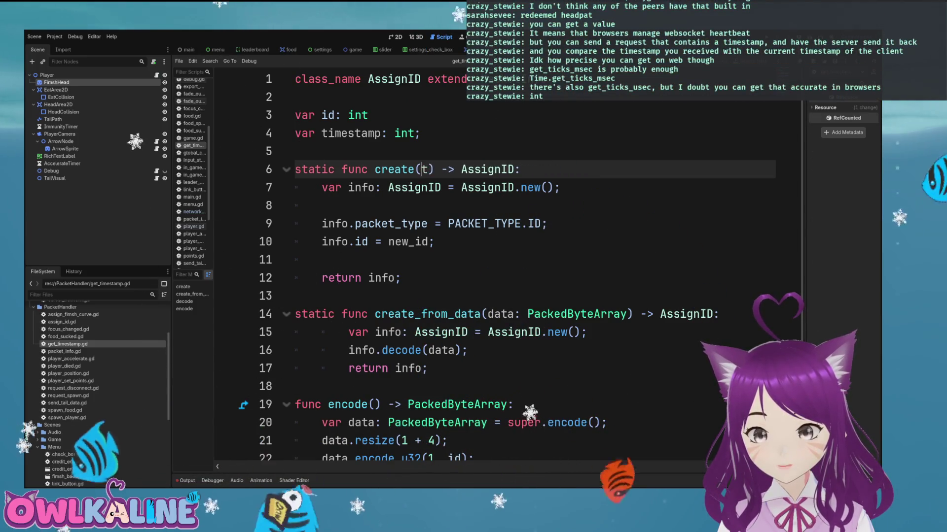
{"action": "key", "text": "Up"}
{"action": "key", "text": "Up"}
{"action": "key", "text": "Up"}
{"action": "key", "text": "shift+Home"}
{"action": "key", "text": "BackSpace"}
{"action": "key", "text": "Delete"}
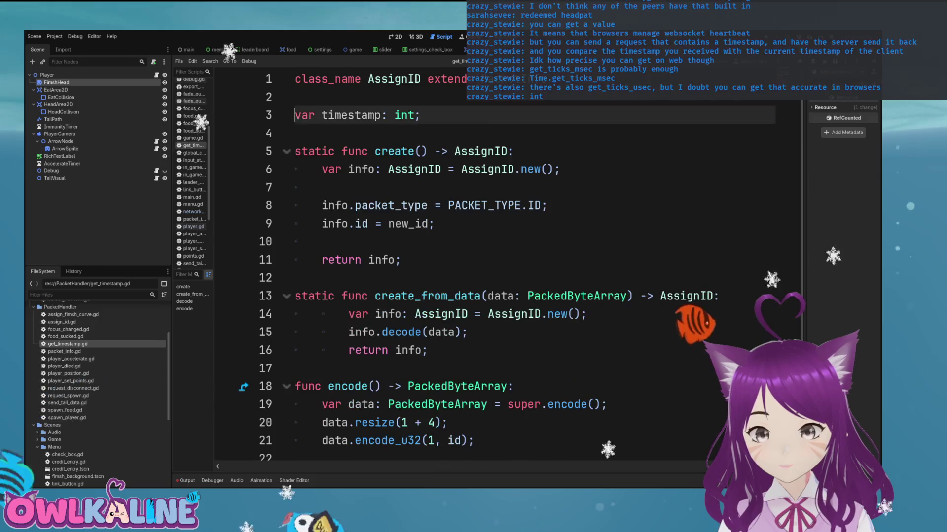
{"action": "key", "text": "Down"}
{"action": "key", "text": "Down"}
{"action": "key", "text": "Down"}
{"action": "key", "text": "Down"}
Step: In create(), set info.timestamp = Time.get_ticks_msec(); in place of the id assignment
{"action": "key", "text": "shift+End"}
{"action": "key", "text": "BackSpace"}
{"action": "type", "text": "nfo.time"}
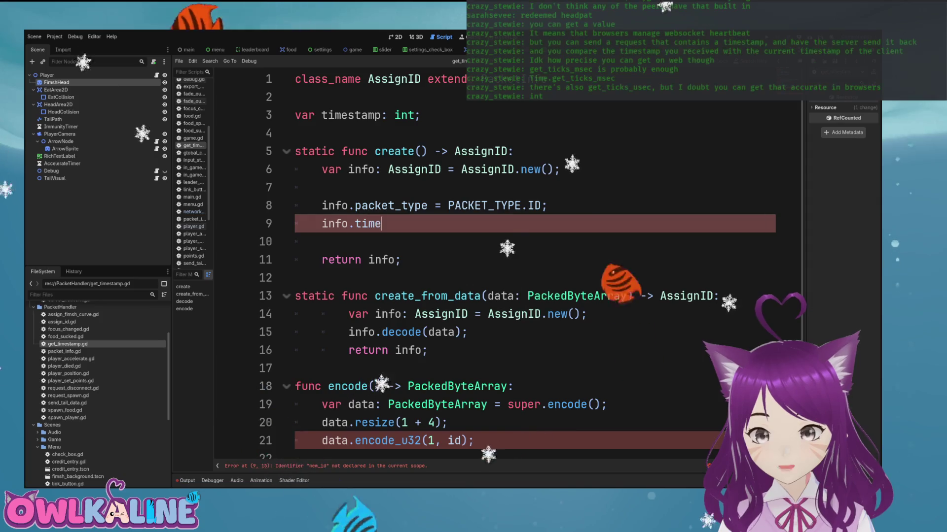
{"action": "type", "text": "stamp = "}
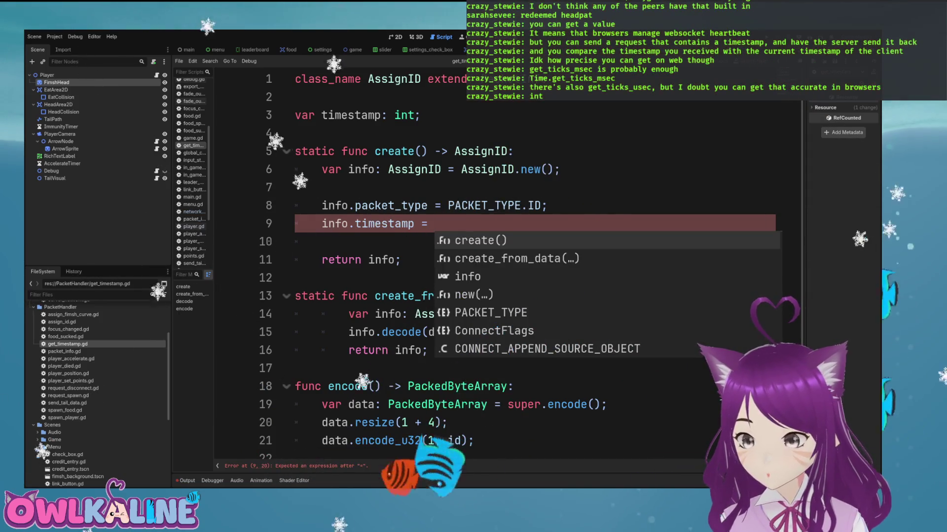
{"action": "type", "text": "Tim"}
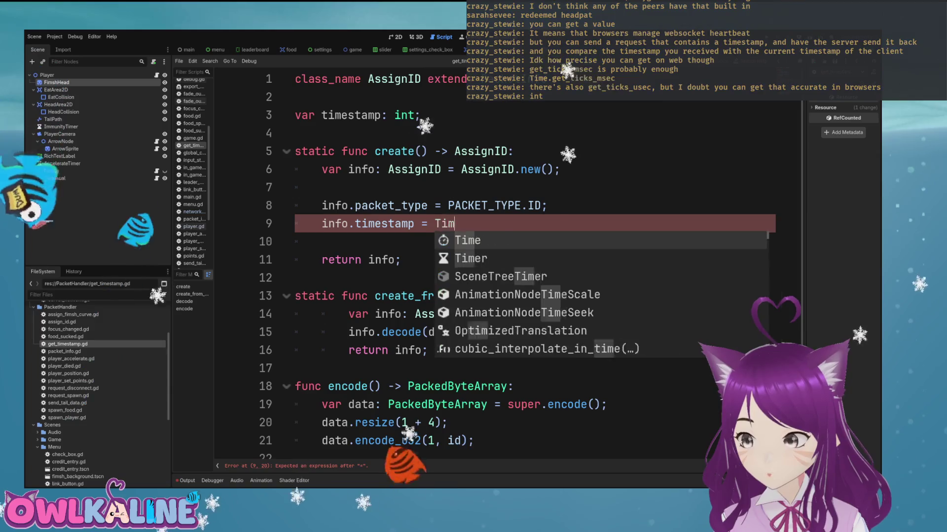
{"action": "type", "text": "e.get_t"}
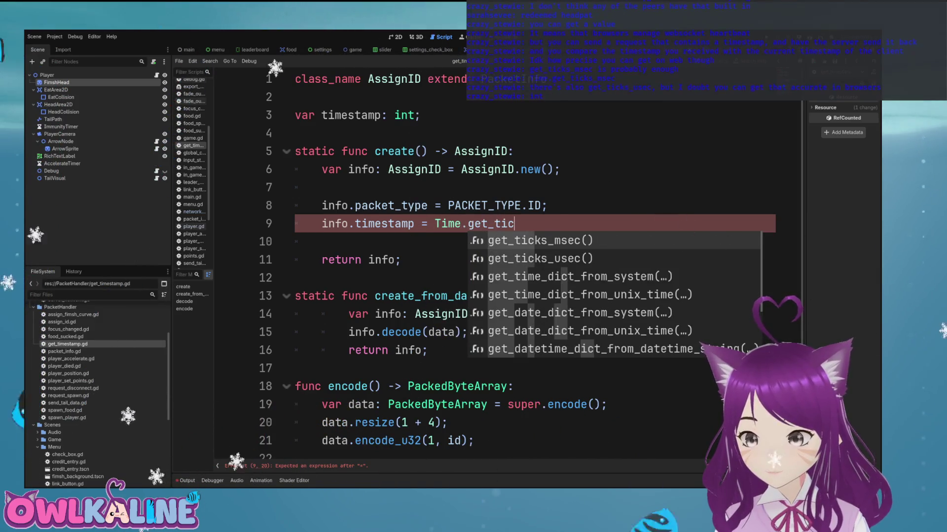
{"action": "key", "text": "Return"}
{"action": "type", "text": ";"}
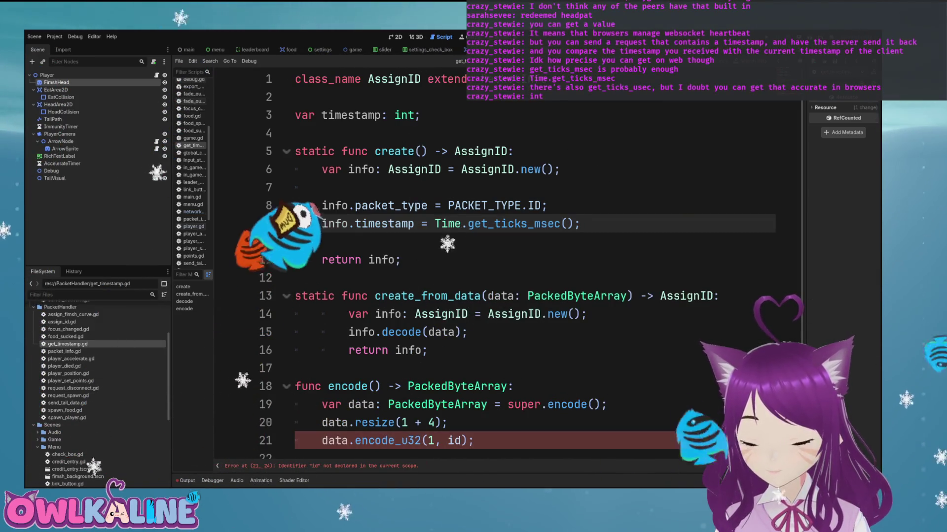
Step: Make line 21 encode timestamp instead of id in data.encode_u32(1, ...)
{"action": "key", "text": "Down"}
{"action": "key", "text": "Down"}
{"action": "key", "text": "Down"}
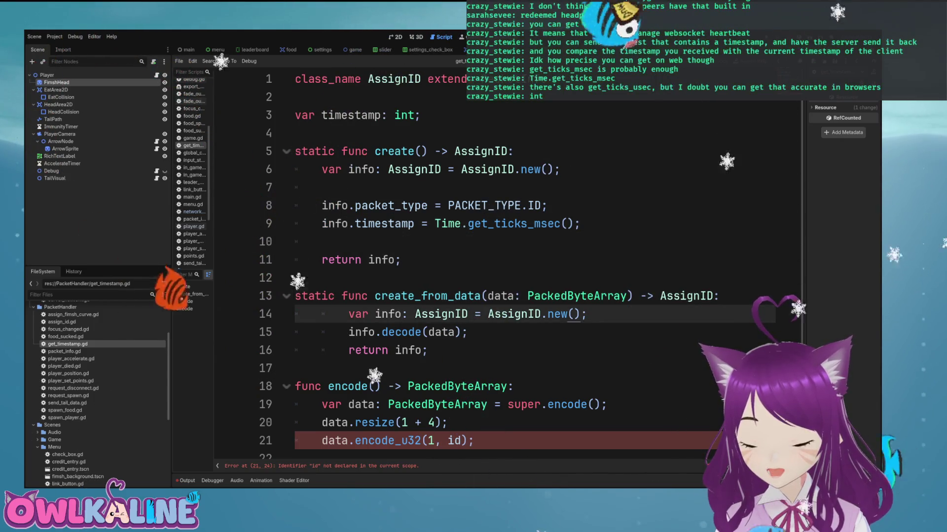
{"action": "key", "text": "Down"}
{"action": "key", "text": "Down"}
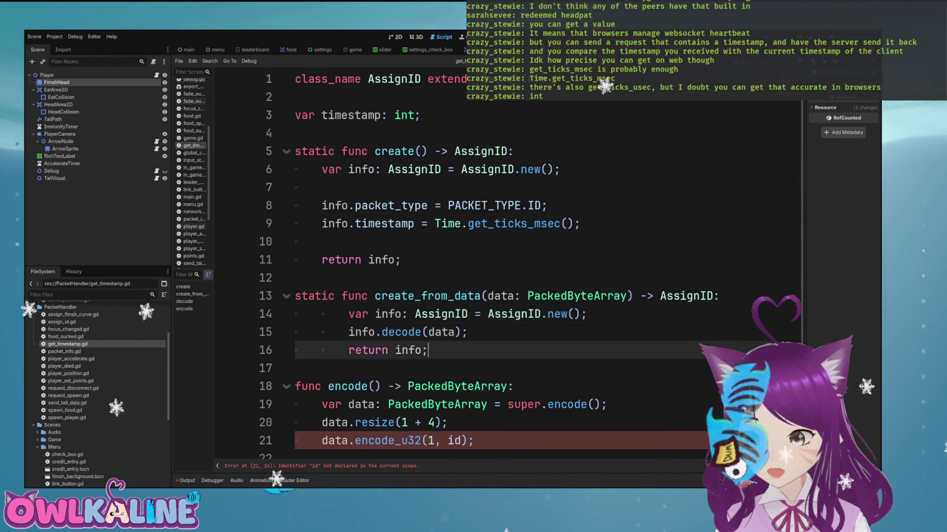
{"action": "key", "text": "Down"}
{"action": "key", "text": "Down"}
{"action": "key", "text": "Down"}
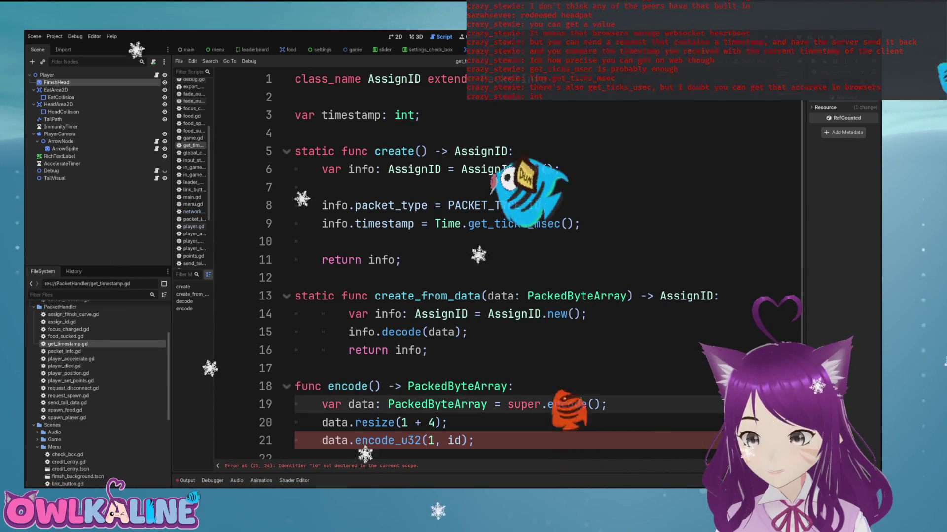
{"action": "key", "text": "Down"}
{"action": "key", "text": "Up"}
{"action": "key", "text": "Up"}
{"action": "key", "text": "Up"}
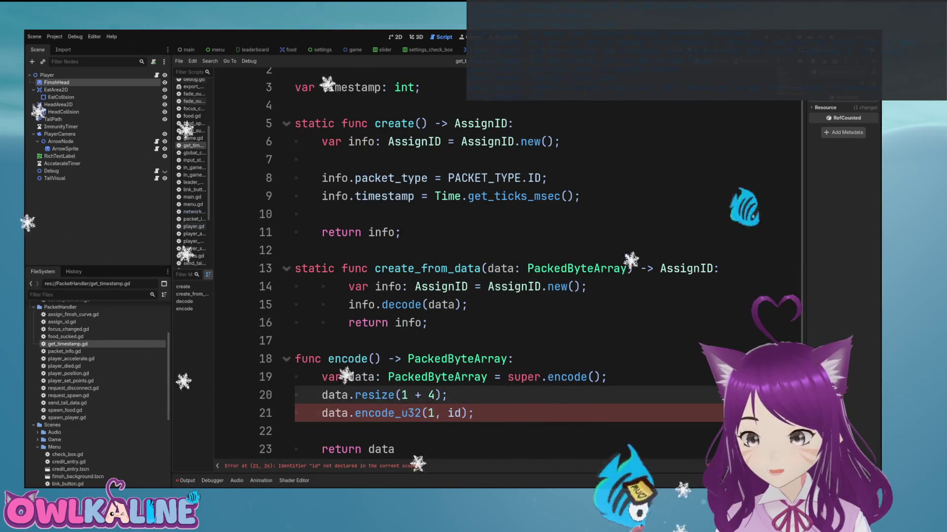
{"action": "left_click", "coordinate": [467, 413]}
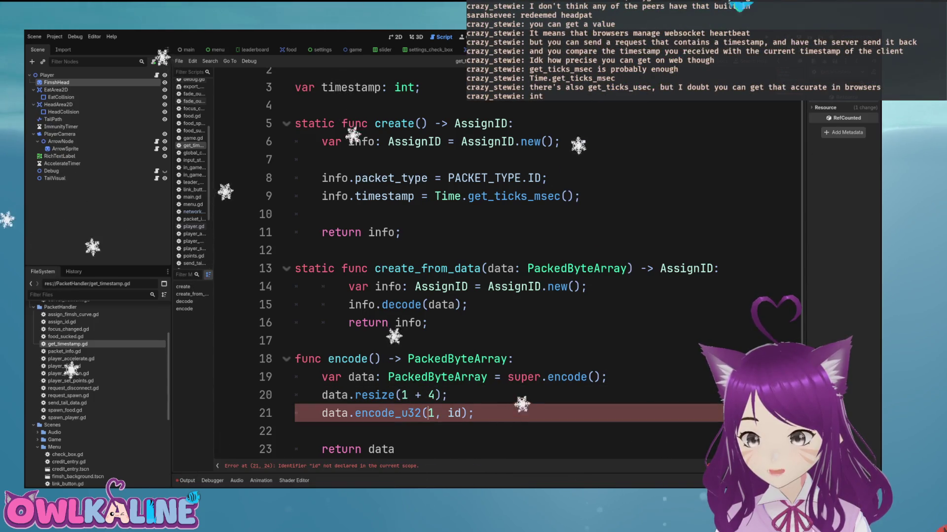
{"action": "key", "text": "BackSpace"}
{"action": "key", "text": "BackSpace"}
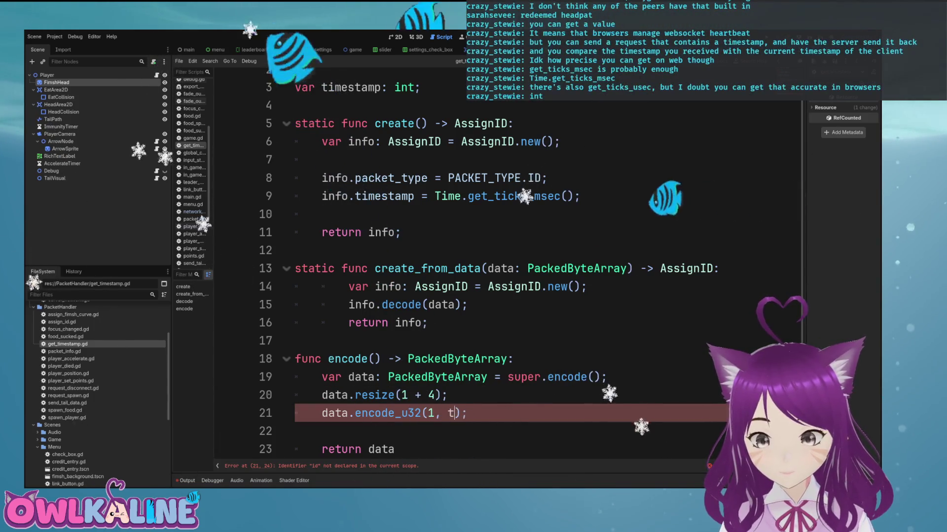
{"action": "type", "text": "time"}
{"action": "key", "text": "Return"}
{"action": "key", "text": "Down"}
{"action": "key", "text": "Down"}
{"action": "key", "text": "Down"}
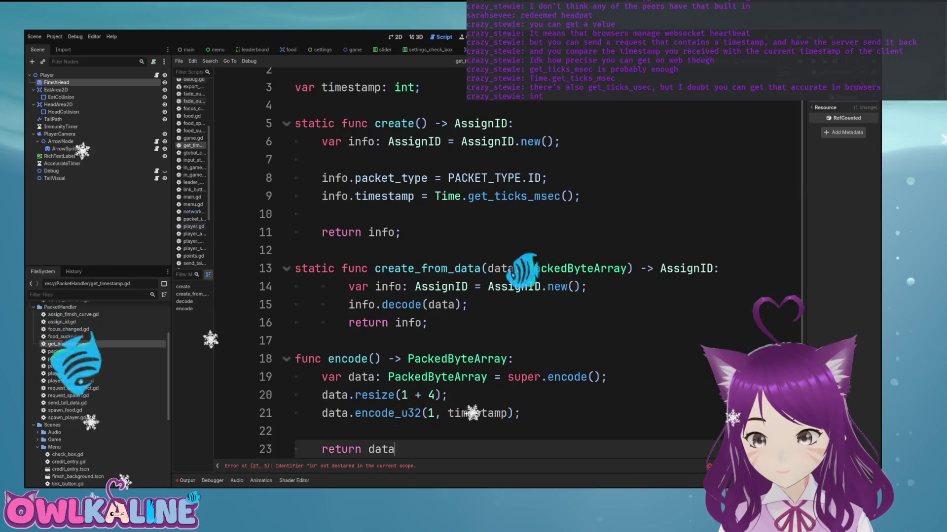
{"action": "key", "text": "Down"}
{"action": "key", "text": "Down"}
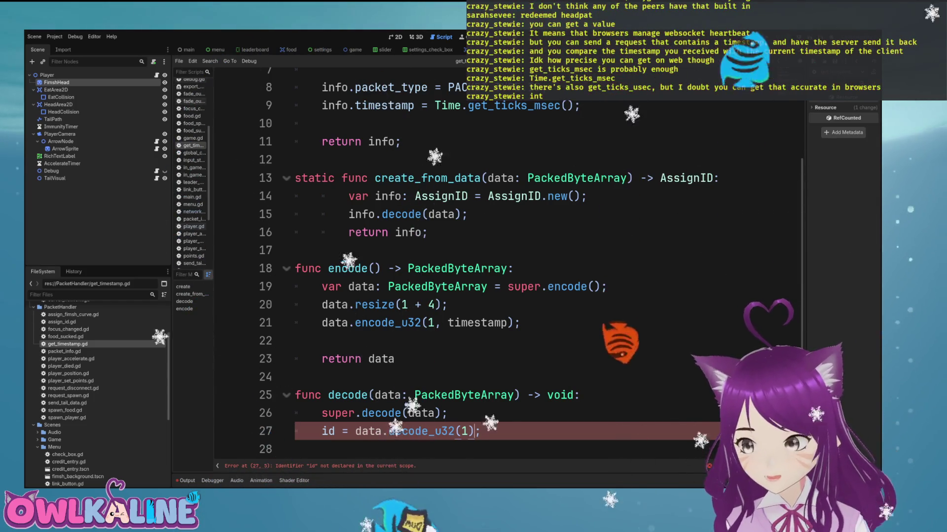
Step: Assign data.decode_u32(1) to timestamp, save, and start line 28 'Time.get_ticks_msec() - timestamp'
{"action": "key", "text": "Left"}
{"action": "key", "text": "Left"}
{"action": "key", "text": "Left"}
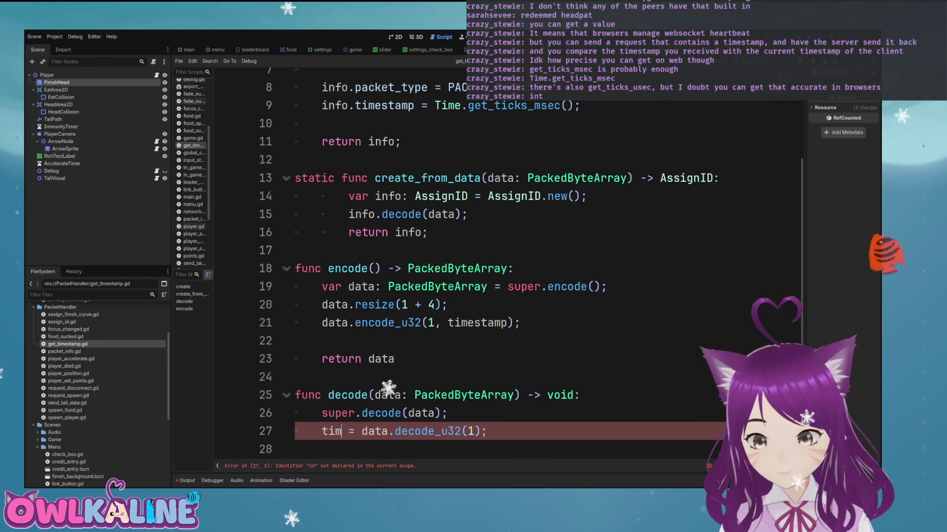
{"action": "type", "text": "estamp"}
{"action": "key", "text": "ctrl+s"}
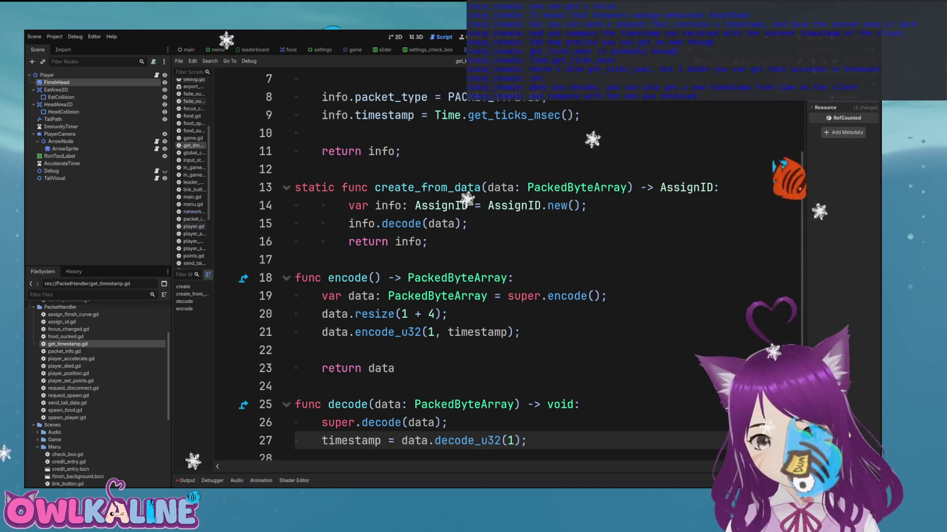
{"action": "key", "text": "Return"}
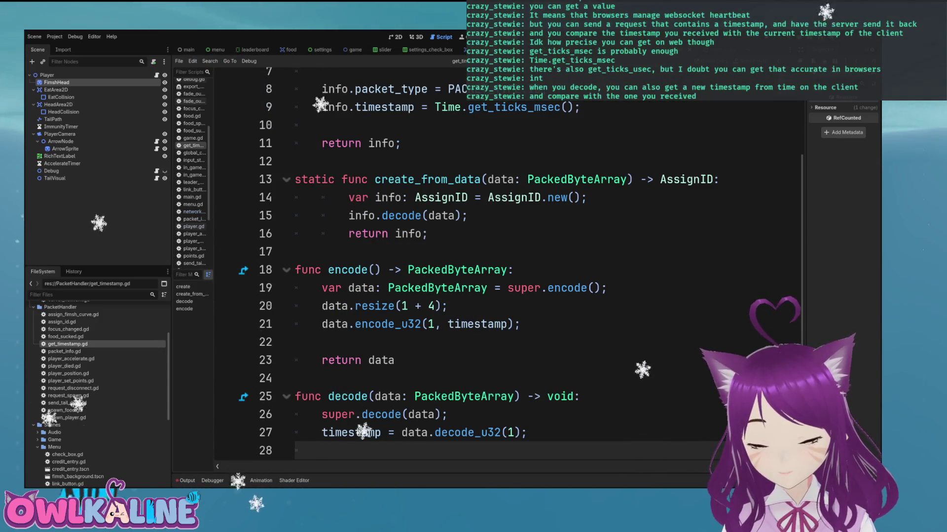
{"action": "type", "text": "Time.get_tic"}
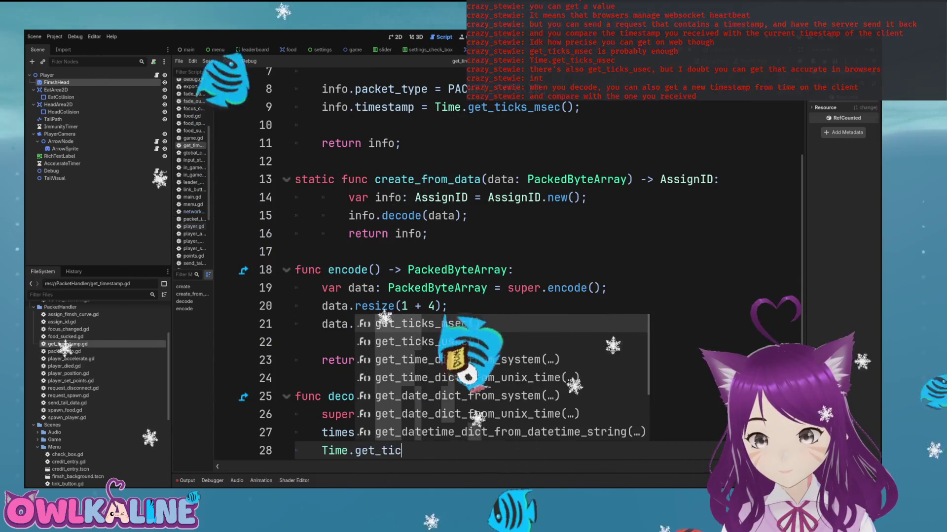
{"action": "key", "text": "Return"}
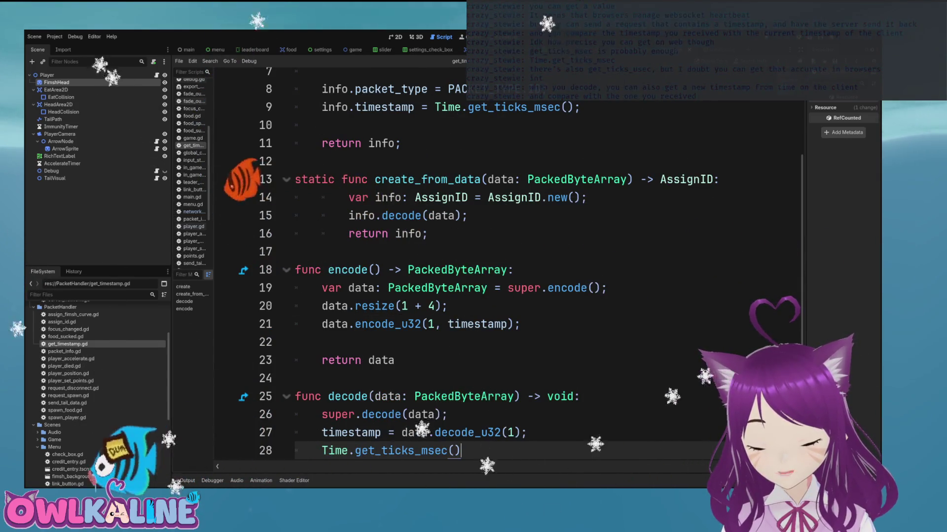
{"action": "type", "text": " - "}
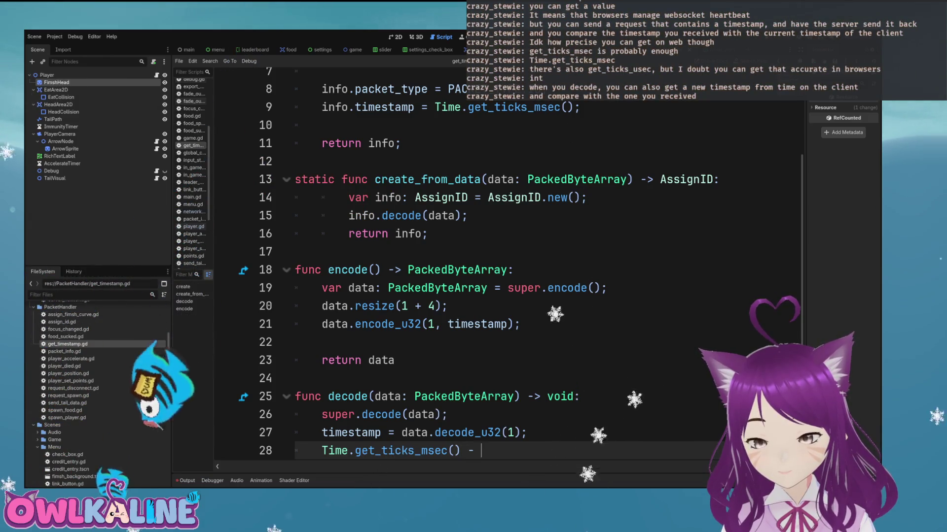
{"action": "type", "text": "timestamp;"}
{"action": "scroll", "coordinate": [493, 271], "scroll_direction": "up", "scroll_amount": 2}
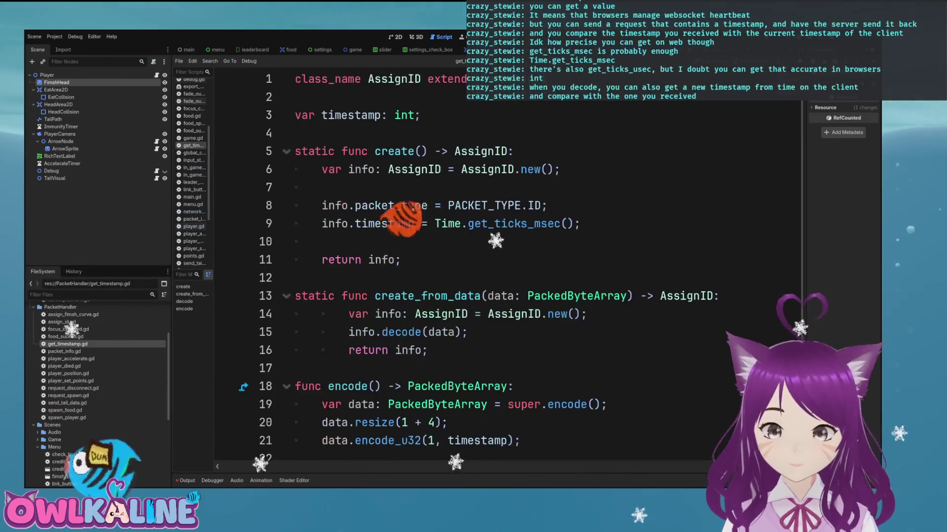
Step: Declare 'var diff: int;' below the timestamp declaration
{"action": "key", "text": "Return"}
{"action": "type", "text": "var"}
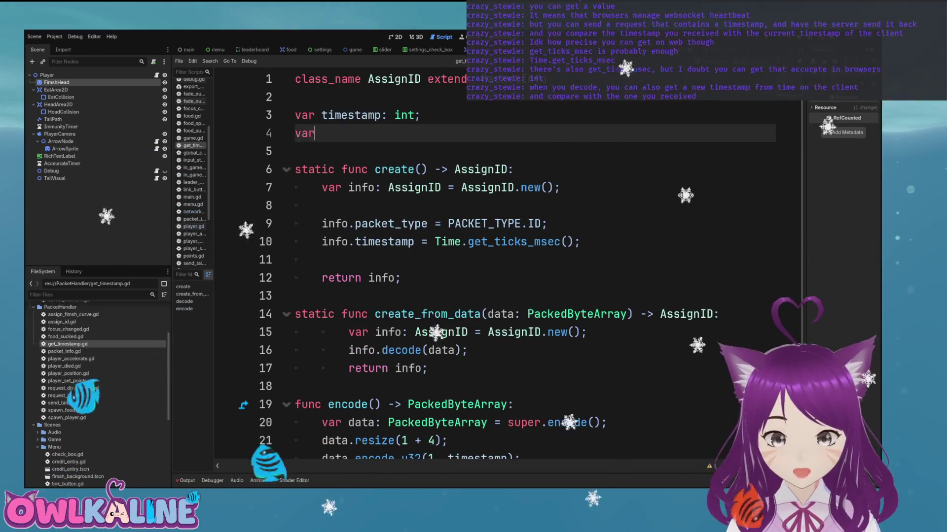
{"action": "type", "text": " diff = int;"}
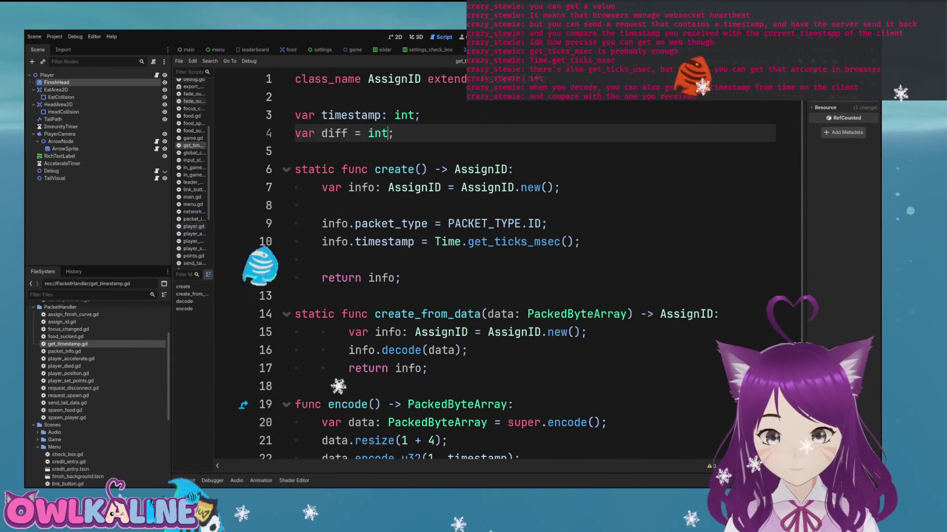
{"action": "key", "text": "Left"}
{"action": "key", "text": "BackSpace"}
{"action": "key", "text": "BackSpace"}
{"action": "key", "text": "BackSpace"}
{"action": "type", "text": ":"}
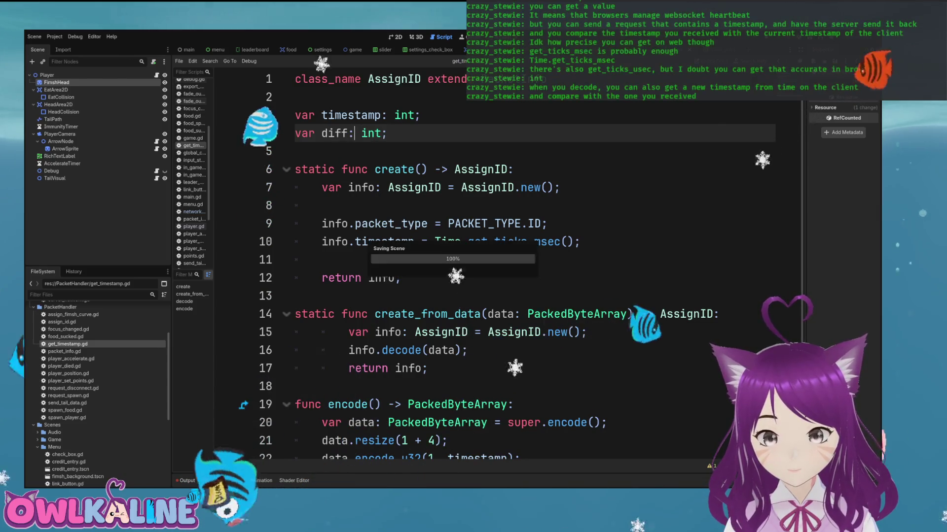
Step: Add 'info.diff = 0.0' in create() after the timestamp assignment and save
{"action": "left_click", "coordinate": [581, 241]}
{"action": "key", "text": "Return"}
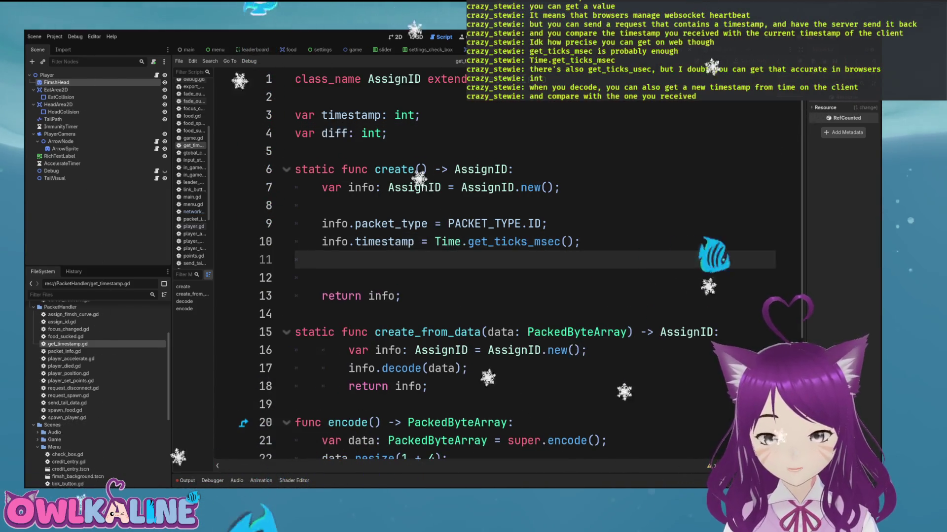
{"action": "type", "text": "info.diff = 0."}
{"action": "key", "text": "ctrl+s"}
Step: Prefix line 30 in decode with 'diff =' so it stores current ticks minus timestamp
{"action": "scroll", "coordinate": [493, 266], "scroll_direction": "down", "scroll_amount": 3}
{"action": "left_click", "coordinate": [428, 295]}
{"action": "key", "text": "Down"}
{"action": "key", "text": "Down"}
{"action": "key", "text": "Down"}
{"action": "key", "text": "Home"}
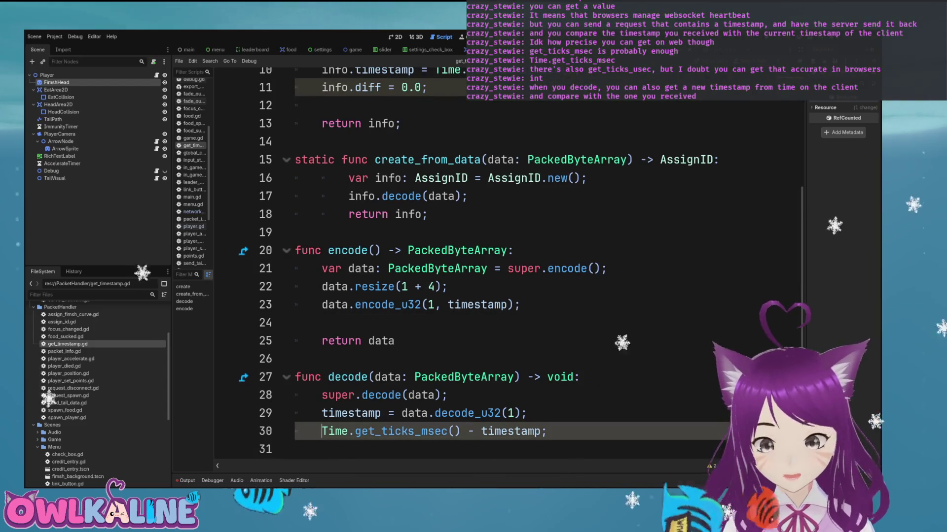
{"action": "type", "text": "diff ="}
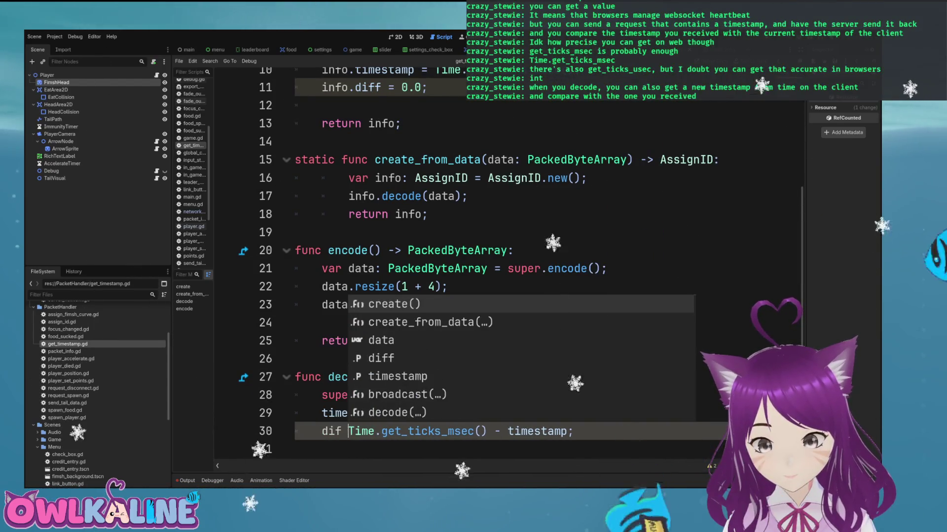
{"action": "key", "text": "End"}
Step: Highlight timestamp's uses across the script and place the caret at the end of line 29
{"action": "double_click", "coordinate": [567, 431]}
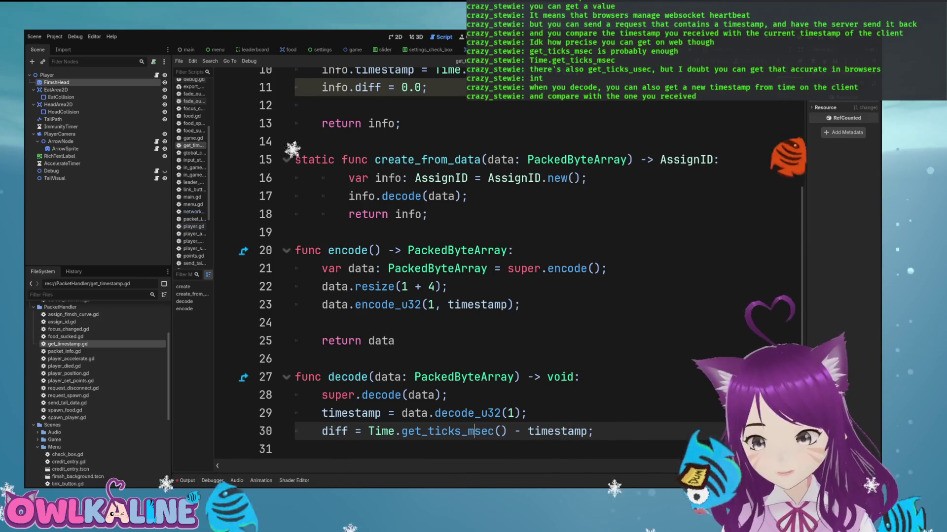
{"action": "scroll", "coordinate": [493, 261], "scroll_direction": "up", "scroll_amount": 2}
{"action": "scroll", "coordinate": [493, 261], "scroll_direction": "up", "scroll_amount": 2}
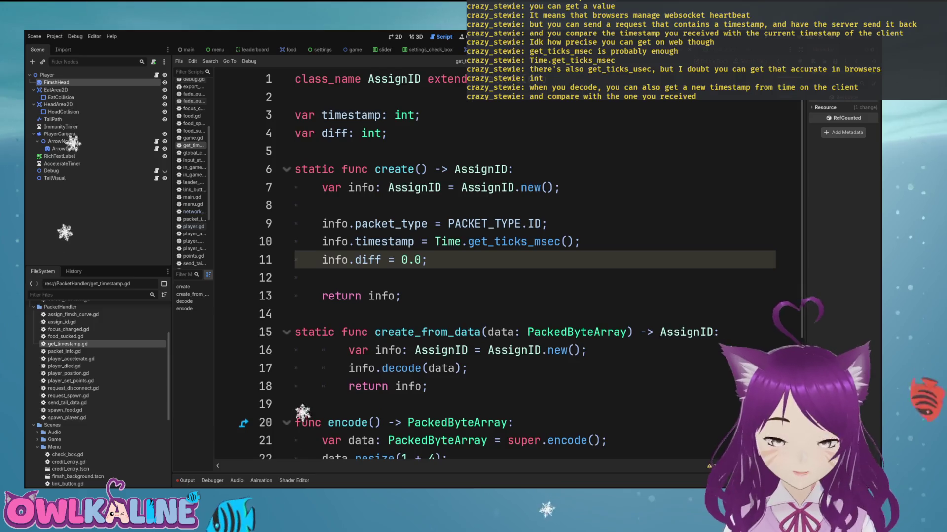
{"action": "scroll", "coordinate": [493, 262], "scroll_direction": "down", "scroll_amount": 3}
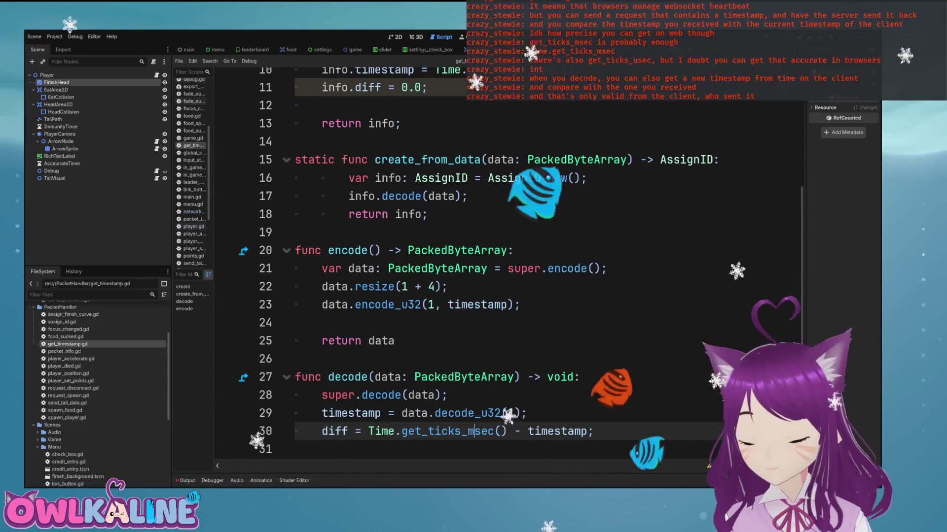
{"action": "left_click", "coordinate": [435, 413]}
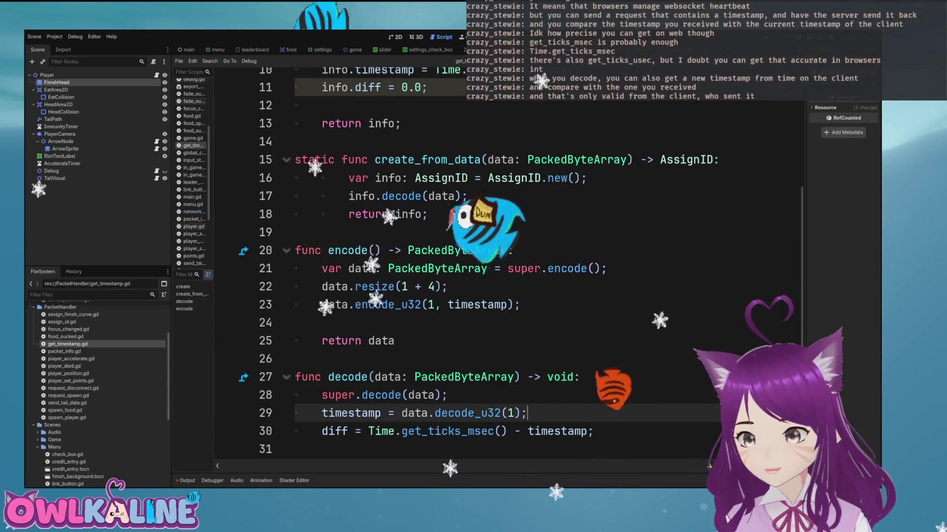
{"action": "scroll", "coordinate": [493, 261], "scroll_direction": "up", "scroll_amount": 3}
{"action": "scroll", "coordinate": [493, 262], "scroll_direction": "down", "scroll_amount": 3}
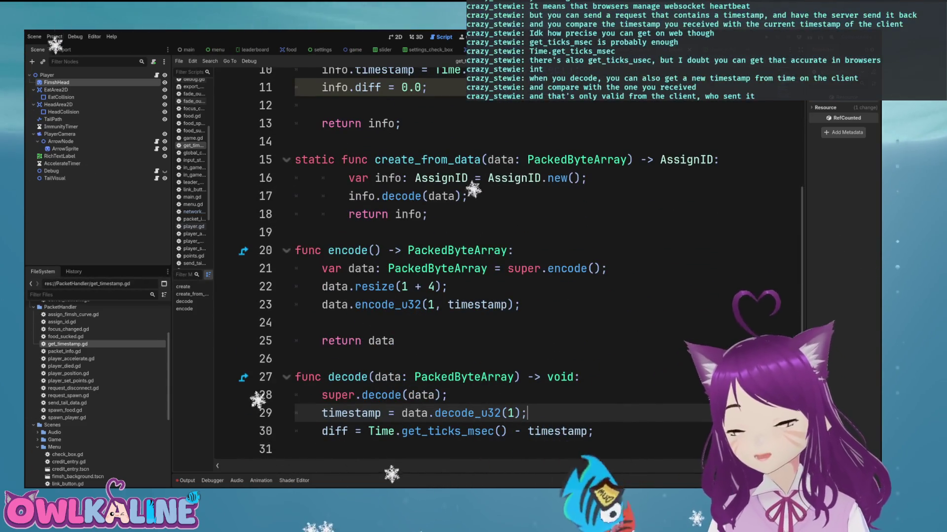
{"action": "left_click", "coordinate": [528, 414]}
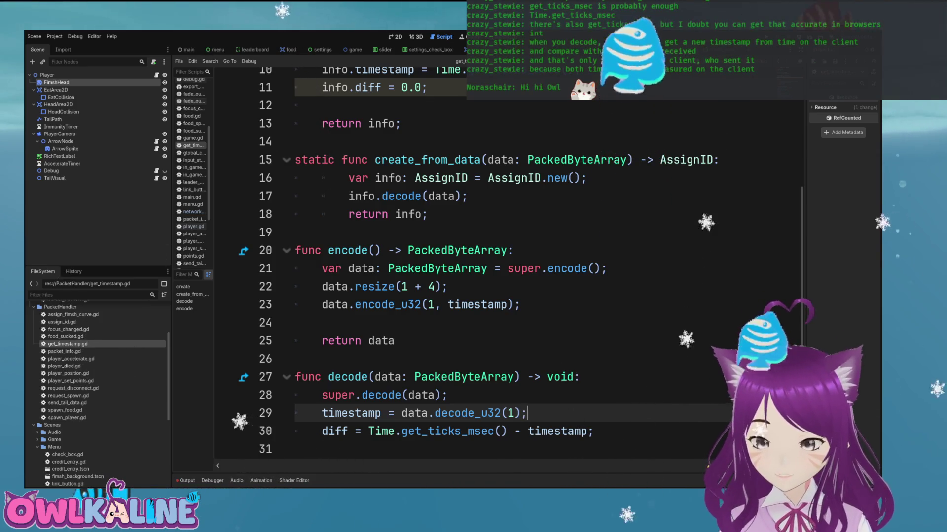
Step: Review the timestamp line in decode, then open packet_info.gd to view its PACKET_TYPE enum
{"action": "left_click", "coordinate": [561, 431]}
{"action": "scroll", "coordinate": [493, 266], "scroll_direction": "up", "scroll_amount": 3}
{"action": "scroll", "coordinate": [493, 266], "scroll_direction": "down", "scroll_amount": 2}
{"action": "scroll", "coordinate": [493, 266], "scroll_direction": "up", "scroll_amount": 2}
{"action": "scroll", "coordinate": [493, 266], "scroll_direction": "down", "scroll_amount": 3}
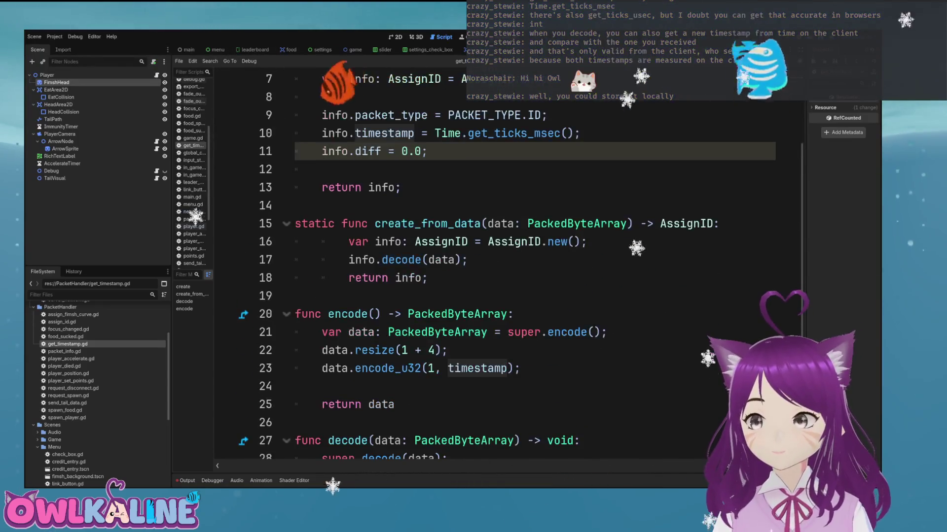
{"action": "left_click", "coordinate": [295, 359]}
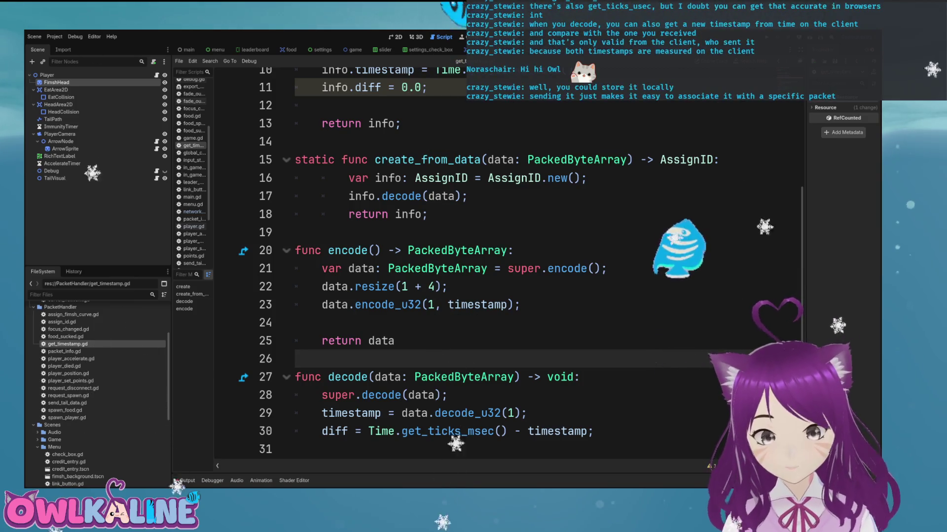
{"action": "double_click", "coordinate": [65, 351]}
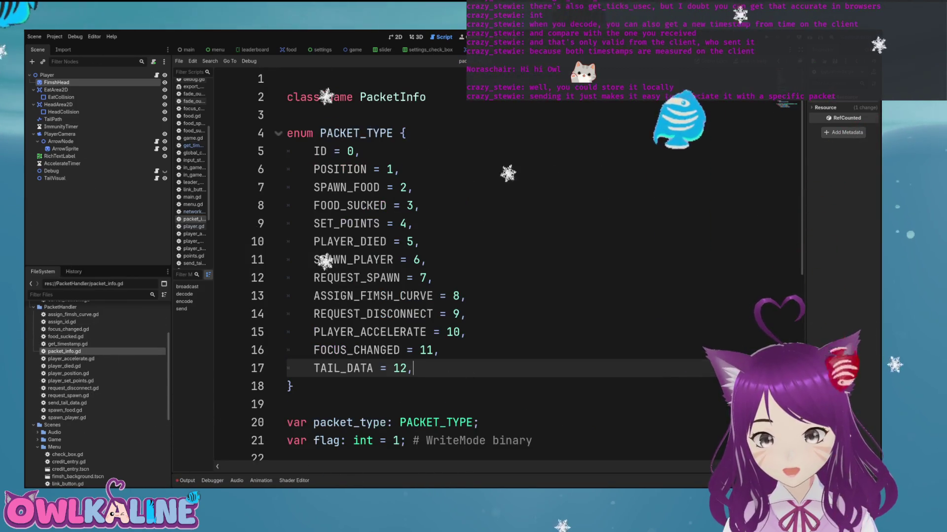
Step: Add 'TIMESTAMP = 13,' after TAIL_DATA = 12 in the PACKET_TYPE enum
{"action": "key", "text": "Return"}
{"action": "type", "text": "IMESTAMP = 13,"}
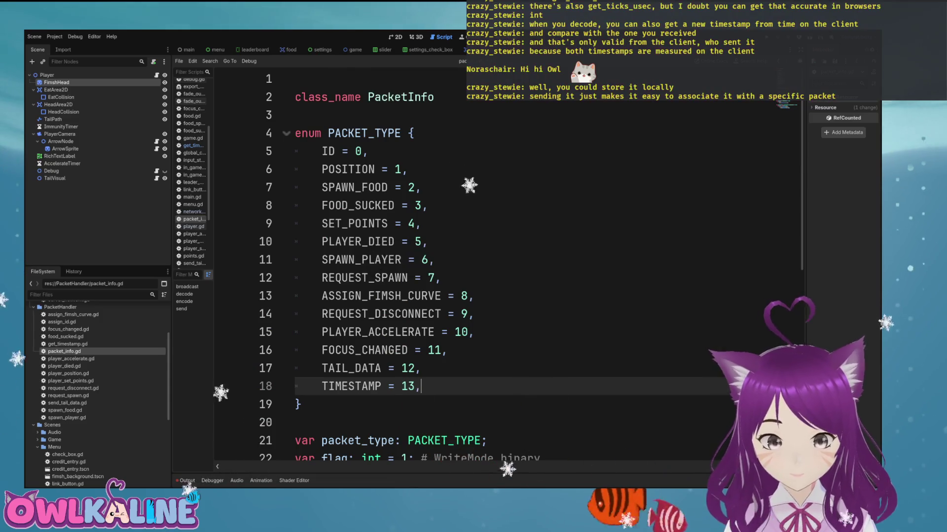
{"action": "double_click", "coordinate": [67, 344]}
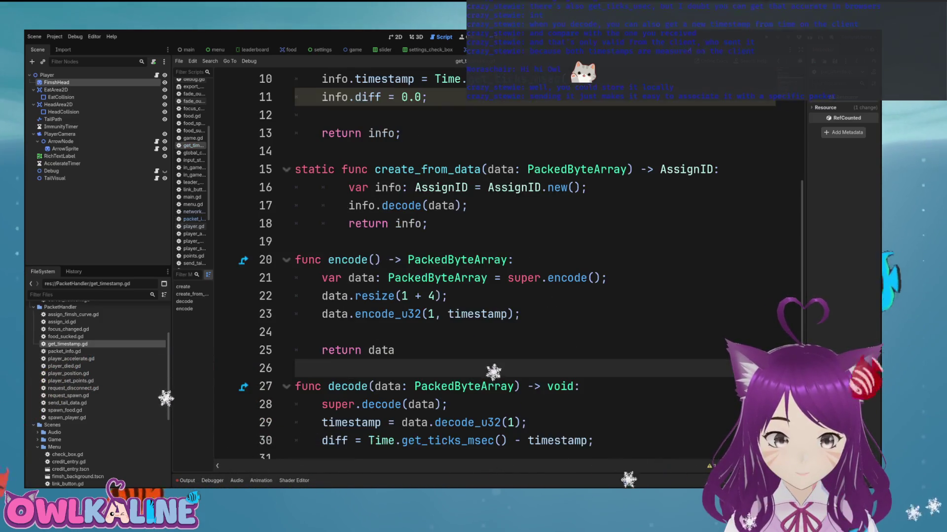
{"action": "scroll", "coordinate": [493, 372], "scroll_direction": "up", "scroll_amount": 3}
Step: Rename the class and every AssignID reference in get_timestamp.gd to TimeStamp
{"action": "double_click", "coordinate": [394, 79]}
{"action": "type", "text": "TimeStamp extends PacketInfo"}
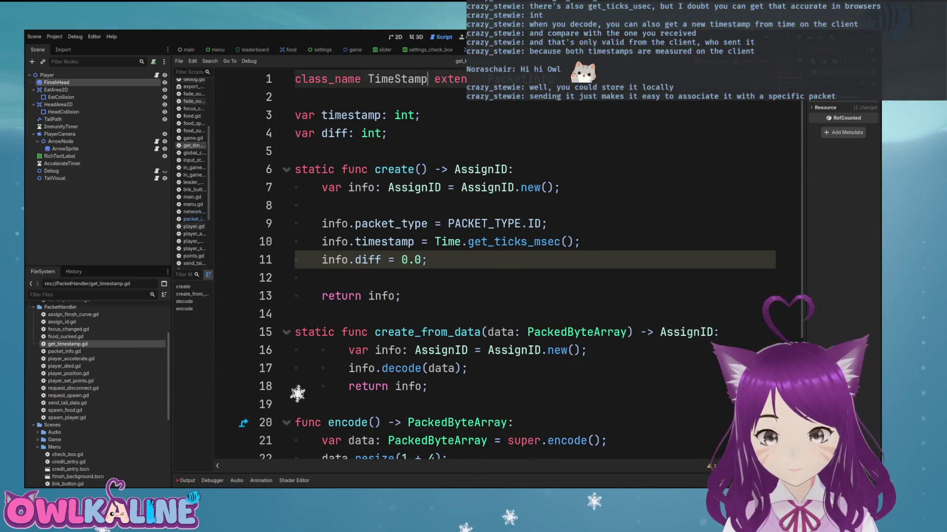
{"action": "double_click", "coordinate": [483, 169]}
{"action": "type", "text": "TimeStamp"}
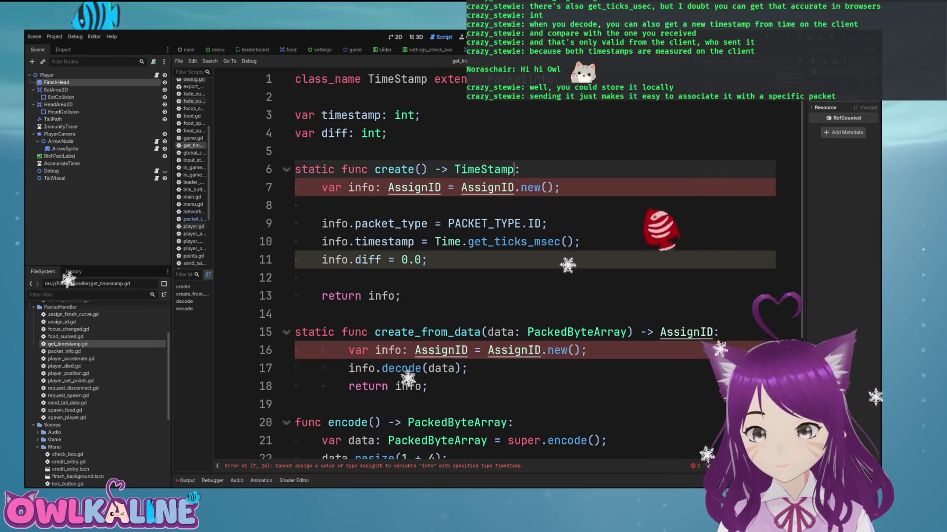
{"action": "double_click", "coordinate": [491, 188]}
{"action": "type", "text": "TimeStamp"}
{"action": "double_click", "coordinate": [414, 187]}
{"action": "type", "text": "TimeStamp"}
{"action": "double_click", "coordinate": [686, 332]}
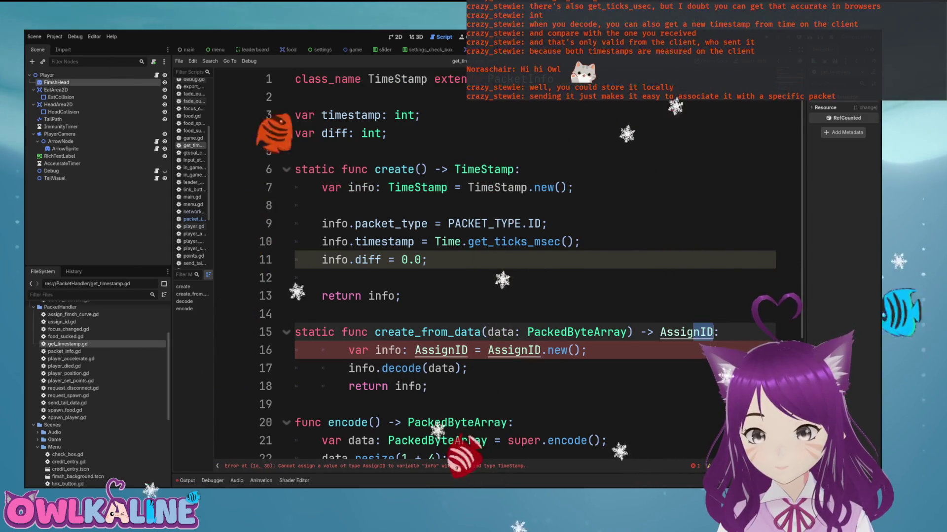
{"action": "type", "text": "TimeStamp"}
{"action": "double_click", "coordinate": [514, 350]}
{"action": "type", "text": "TimeStamp"}
{"action": "double_click", "coordinate": [440, 350]}
{"action": "type", "text": "TimeStamp"}
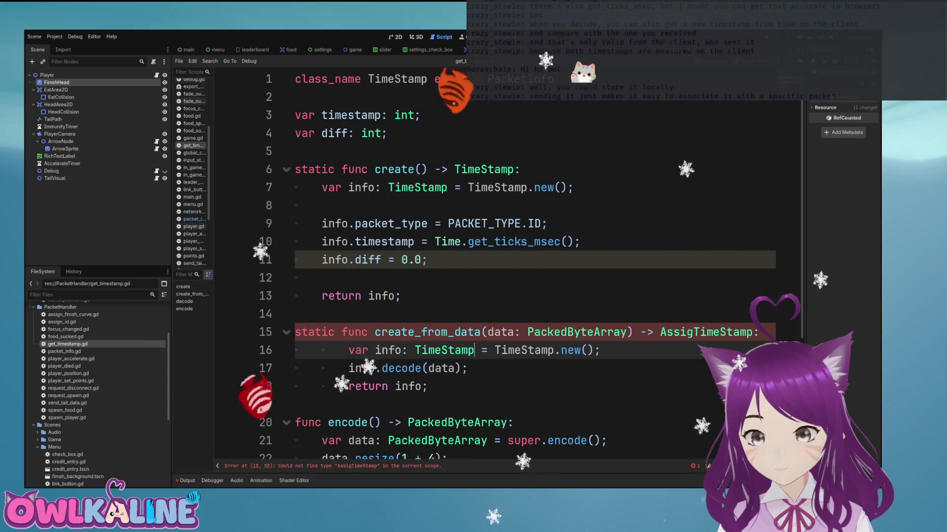
Step: Fix the stray 'Assig' return type of create_from_data to TimeStamp, then open client_network.gd
{"action": "scroll", "coordinate": [493, 271], "scroll_direction": "down", "scroll_amount": 2}
{"action": "scroll", "coordinate": [493, 267], "scroll_direction": "down", "scroll_amount": 2}
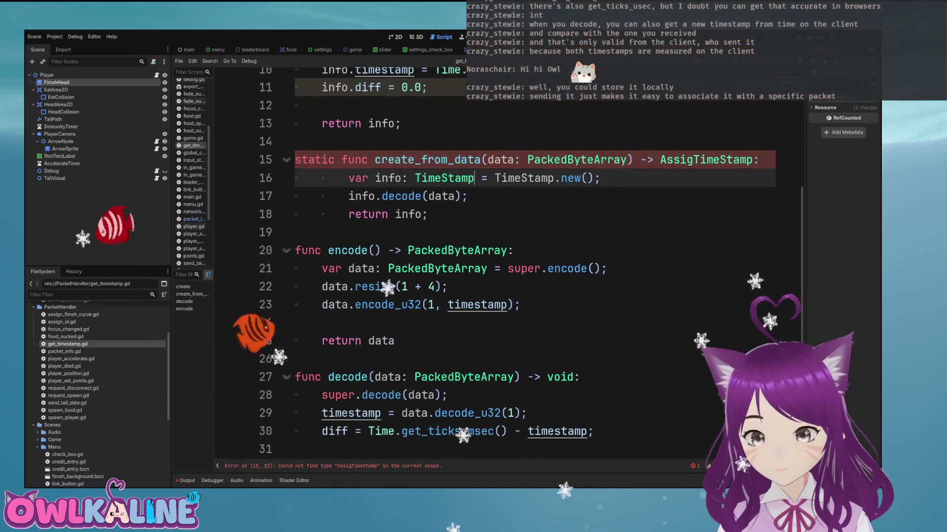
{"action": "scroll", "coordinate": [493, 266], "scroll_direction": "up", "scroll_amount": 3}
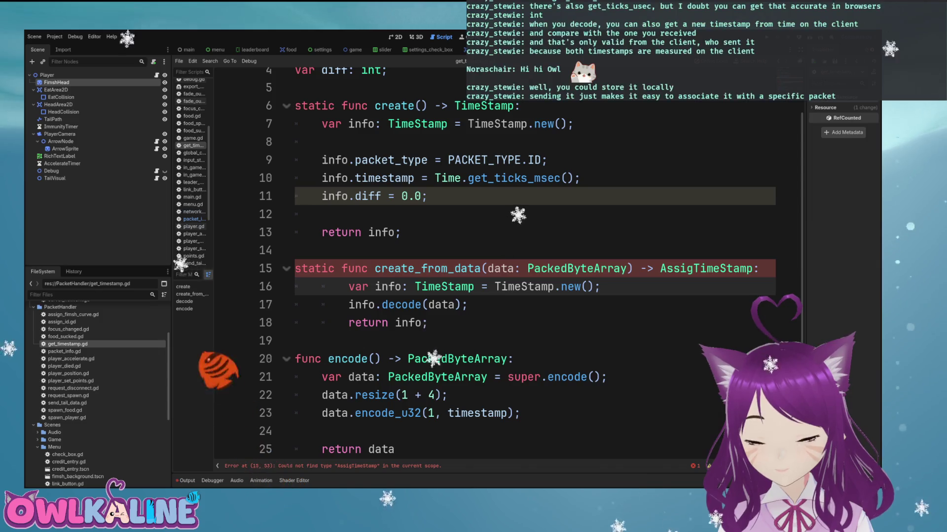
{"action": "double_click", "coordinate": [408, 323]}
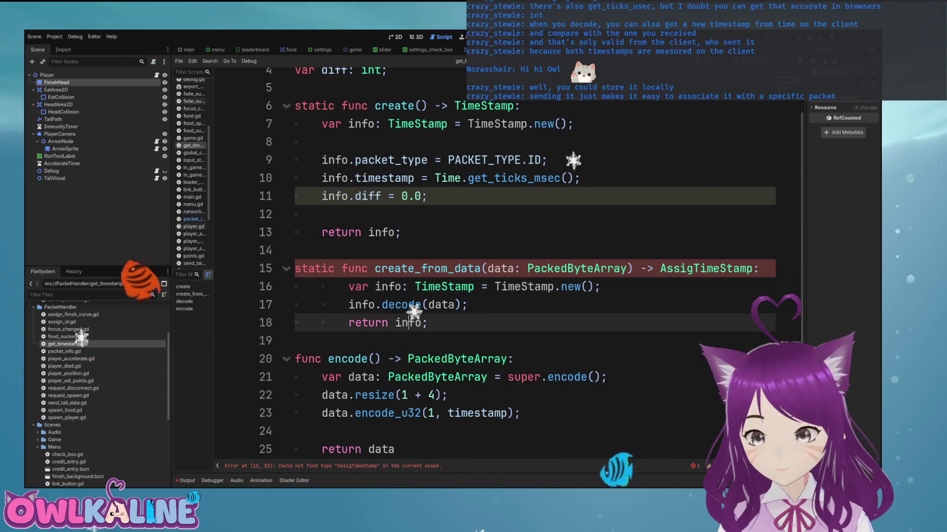
{"action": "scroll", "coordinate": [408, 322], "scroll_direction": "up", "scroll_amount": 2}
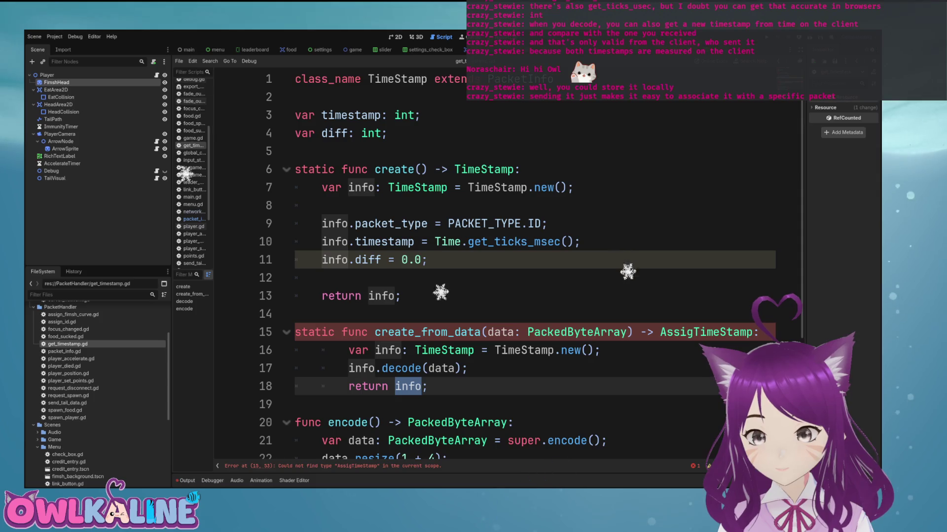
{"action": "scroll", "coordinate": [493, 267], "scroll_direction": "down", "scroll_amount": 1}
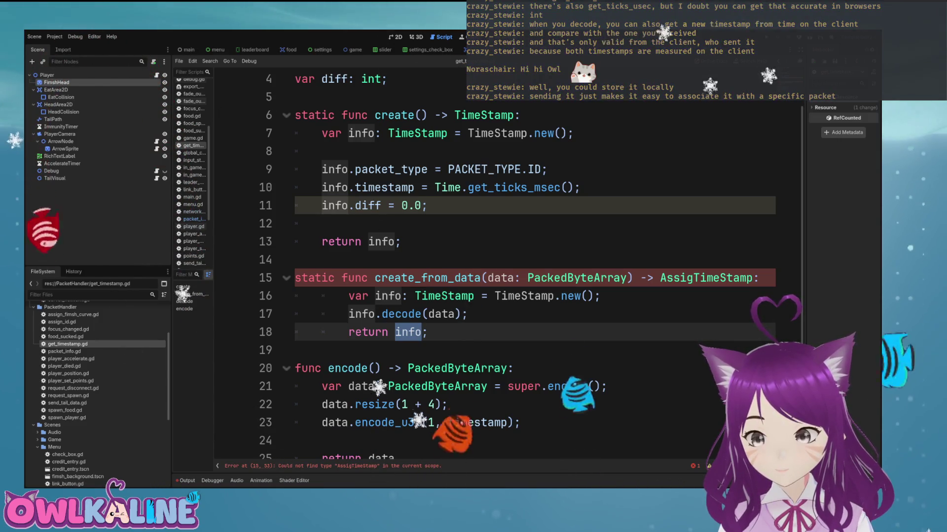
{"action": "left_click_drag", "start_coordinate": [661, 278], "coordinate": [699, 278]}
{"action": "left_click", "coordinate": [402, 242]}
{"action": "scroll", "coordinate": [493, 266], "scroll_direction": "up", "scroll_amount": 1}
{"action": "scroll", "coordinate": [99, 375], "scroll_direction": "up", "scroll_amount": 5}
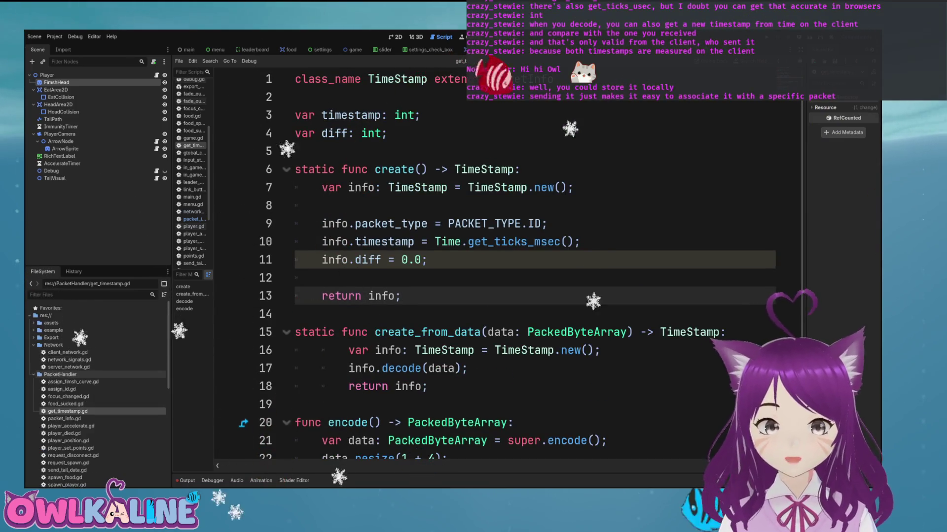
{"action": "double_click", "coordinate": [69, 352]}
{"action": "left_click", "coordinate": [296, 350]}
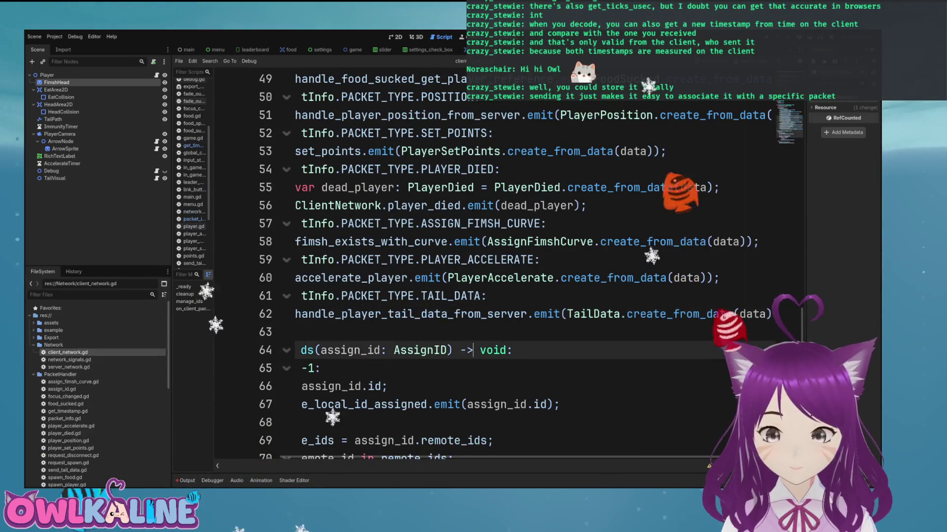
Step: In server_network.gd, insert a blank line above the default '_:' match case
{"action": "key", "text": "Up"}
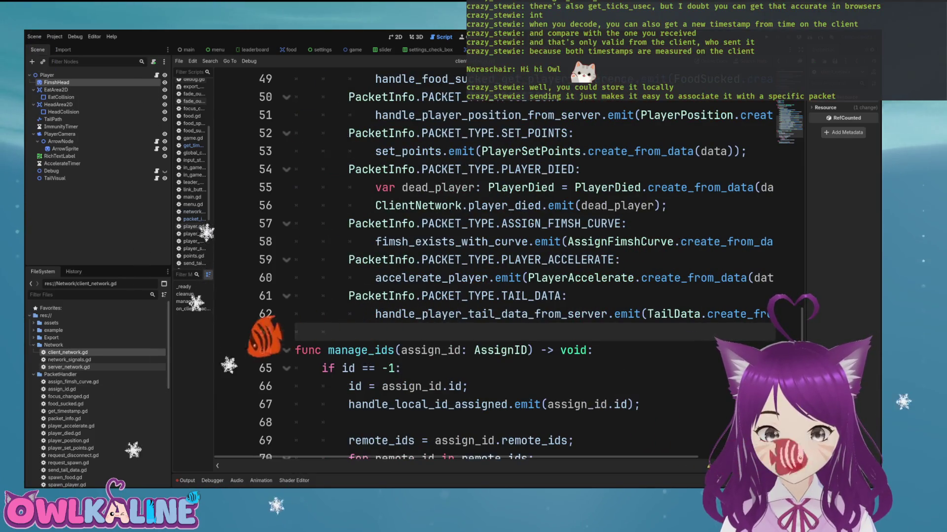
{"action": "double_click", "coordinate": [69, 368]}
{"action": "scroll", "coordinate": [493, 271], "scroll_direction": "down", "scroll_amount": 15}
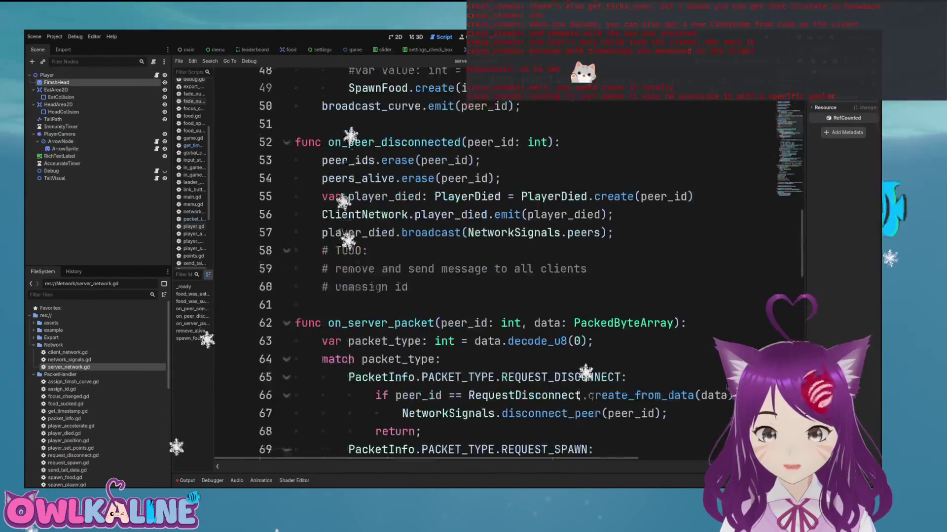
{"action": "scroll", "coordinate": [493, 271], "scroll_direction": "up", "scroll_amount": 4}
{"action": "scroll", "coordinate": [493, 271], "scroll_direction": "down", "scroll_amount": 15}
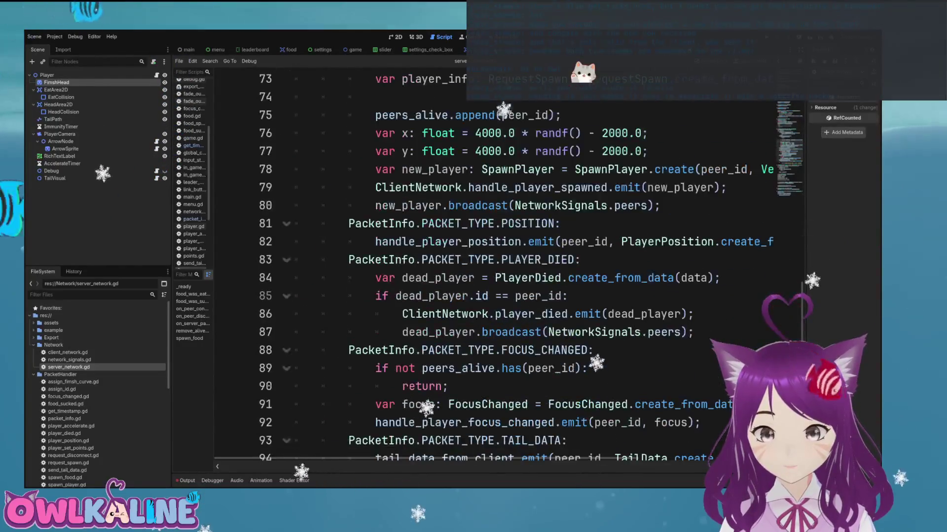
{"action": "left_click", "coordinate": [348, 260]}
{"action": "key", "text": "Return"}
{"action": "left_click", "coordinate": [349, 260]}
Step: Add the 'PacketInfo.PACKET_TYPE.TIMESTAMP:' match case
{"action": "type", "text": "ack"}
{"action": "key", "text": "Return"}
{"action": "type", "text": "."}
{"action": "key", "text": "Down"}
{"action": "key", "text": "Return"}
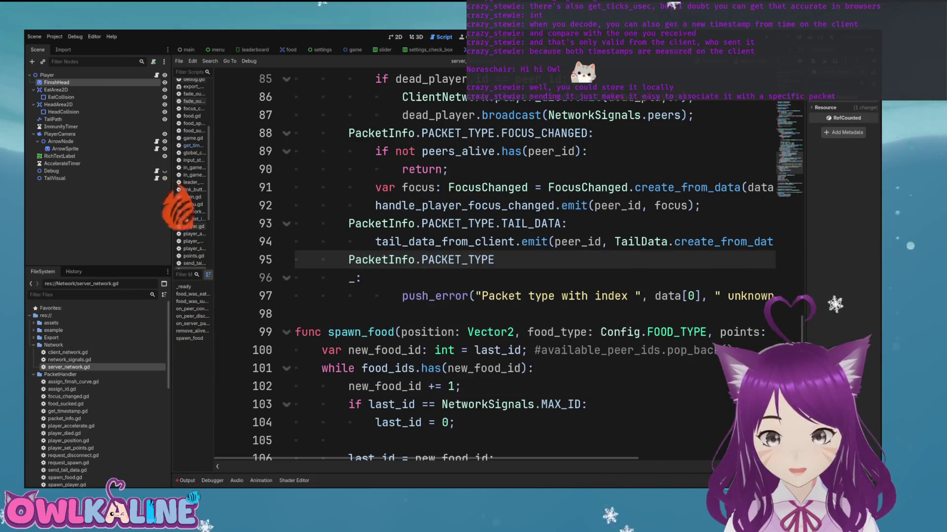
{"action": "type", "text": ".TIM"}
{"action": "key", "text": "Return"}
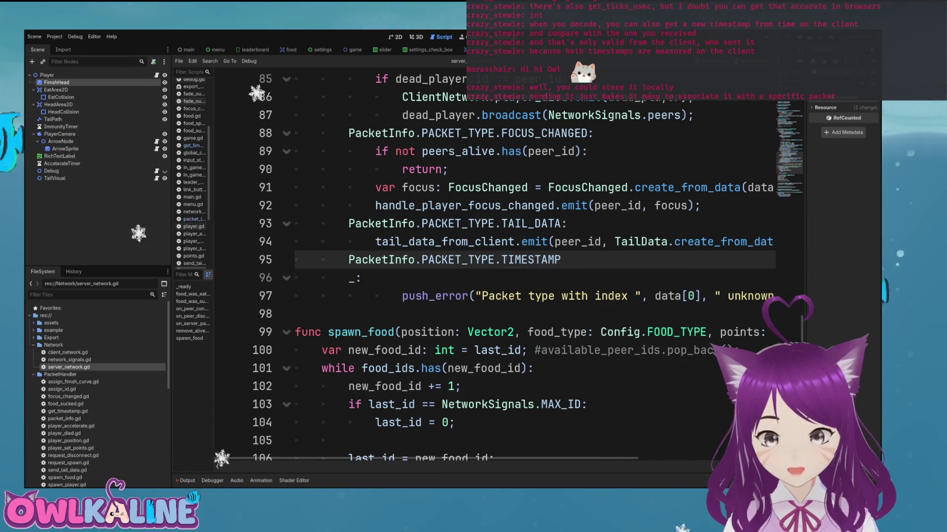
{"action": "type", "text": ":"}
{"action": "key", "text": "Return"}
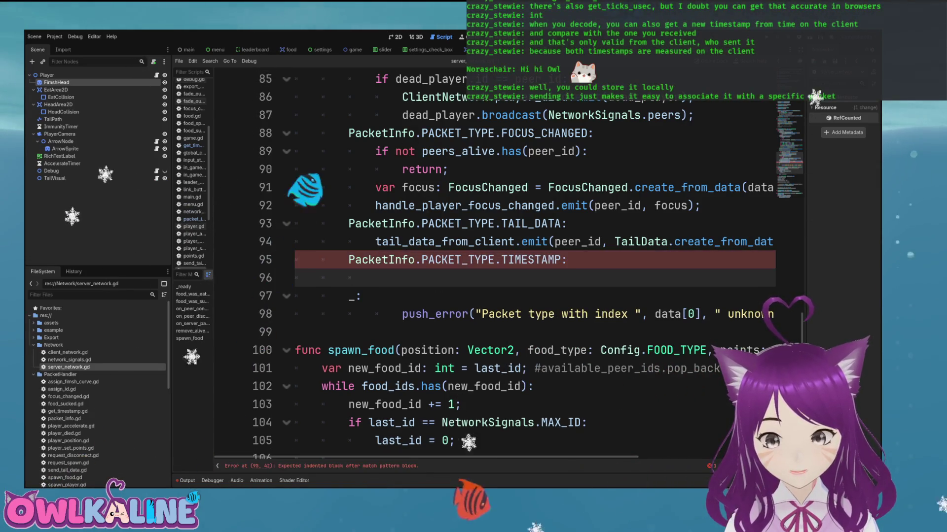
Step: Write 'TimeStamp.create_from_data(data).send(NetworkSignals.peers[peer_id]);' as the case body
{"action": "type", "text": "TimeS"}
{"action": "key", "text": "Return"}
{"action": "type", "text": ".cre"}
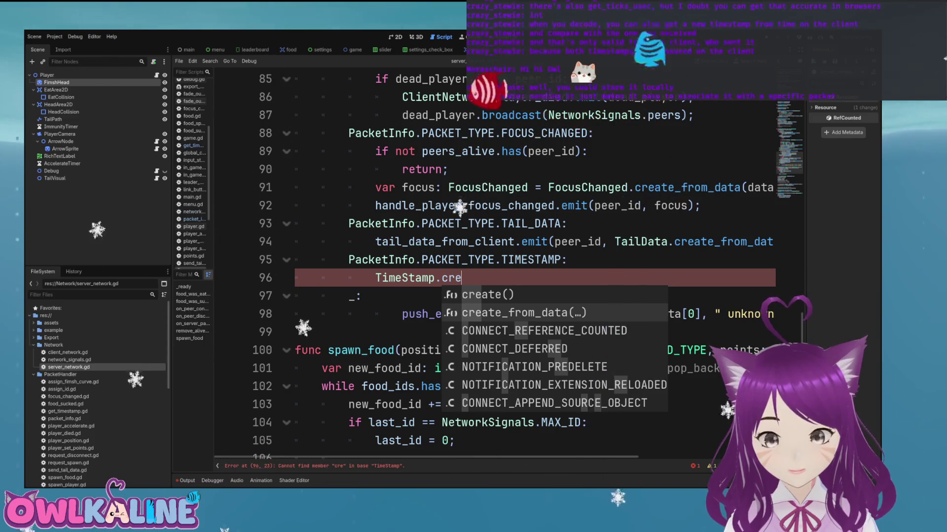
{"action": "key", "text": "Return"}
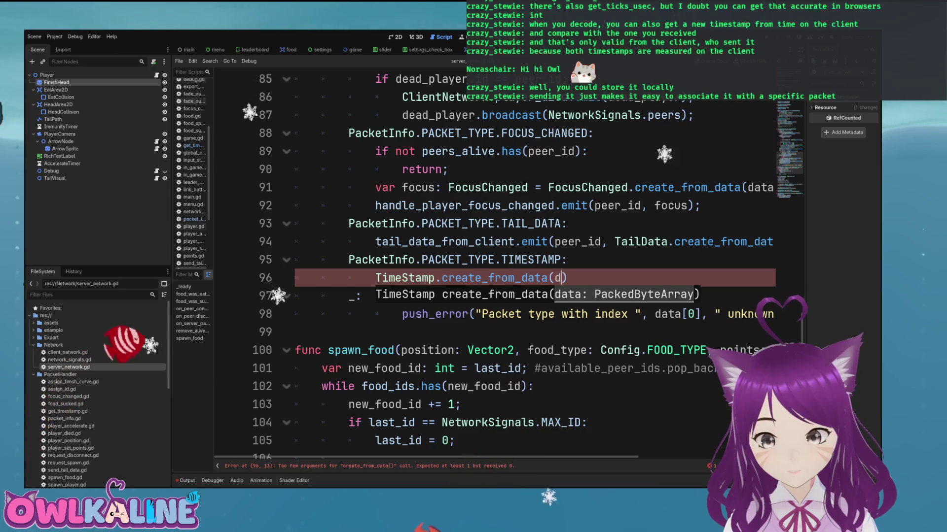
{"action": "type", "text": ")."}
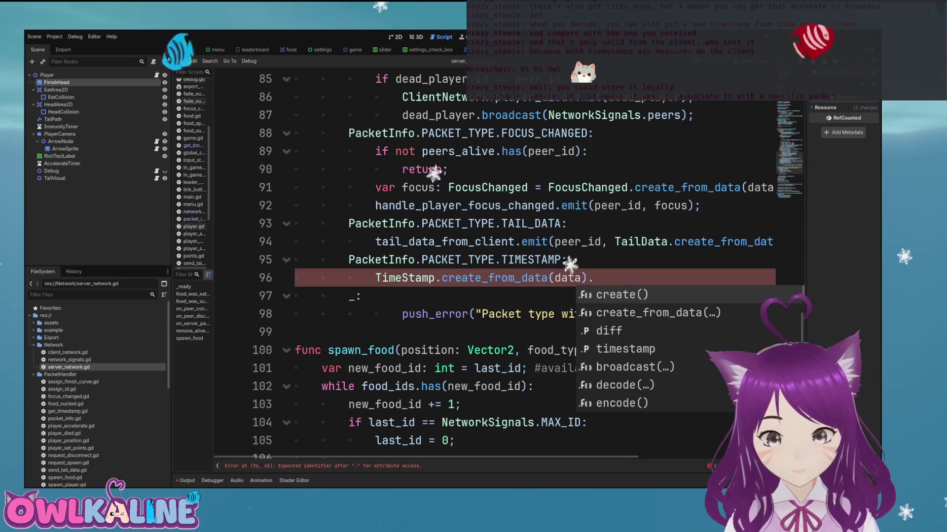
{"action": "type", "text": "send("}
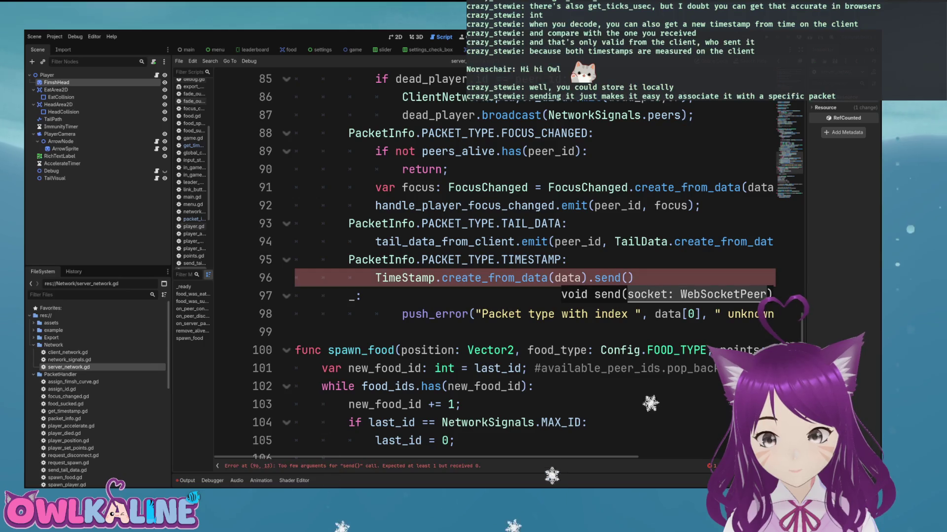
{"action": "type", "text": "Netw"}
{"action": "key", "text": "Return"}
{"action": "type", "text": ".pe"}
{"action": "key", "text": "Return"}
{"action": "type", "text": "["}
{"action": "type", "text": "peer_id"}
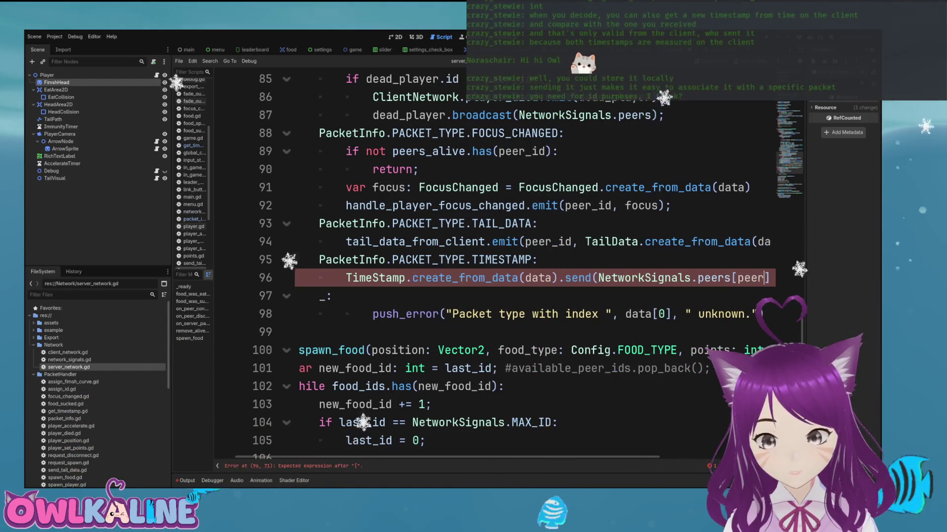
{"action": "key", "text": "Escape"}
Step: Check the full line 96, then switch back to client_network.gd
{"action": "key", "text": "Home"}
{"action": "key", "text": "Home"}
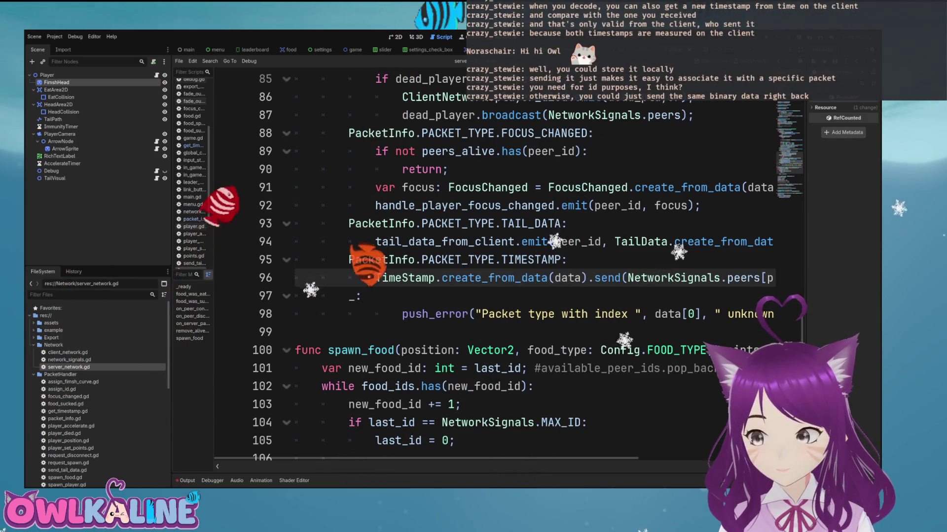
{"action": "key", "text": "End"}
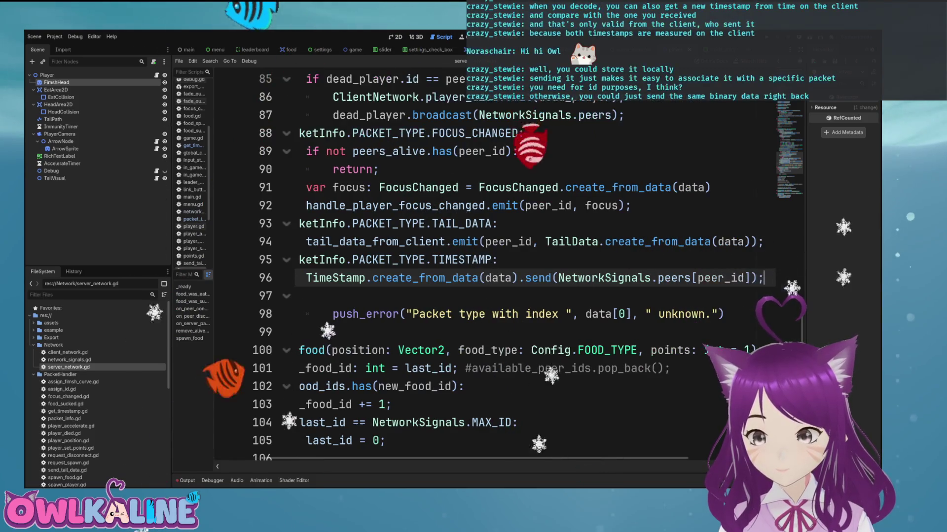
{"action": "key", "text": "Home"}
{"action": "key", "text": "End"}
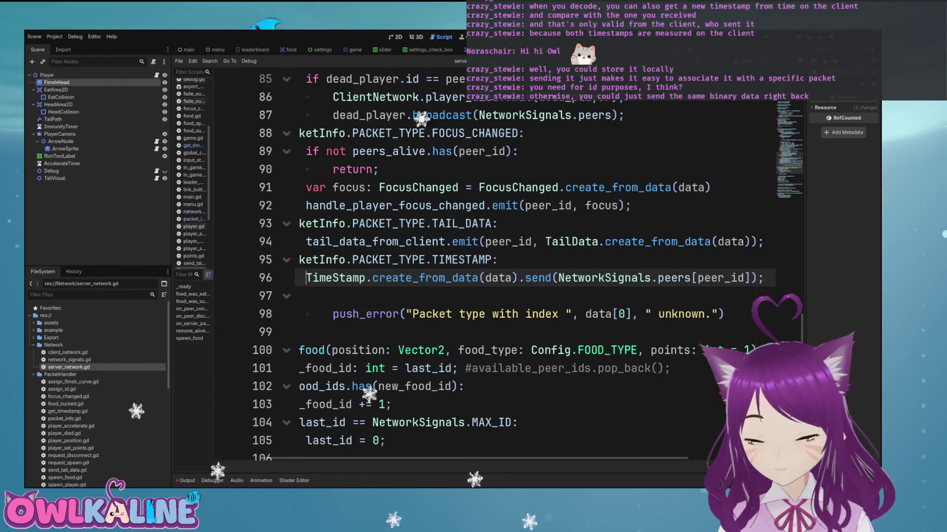
{"action": "left_click", "coordinate": [763, 278]}
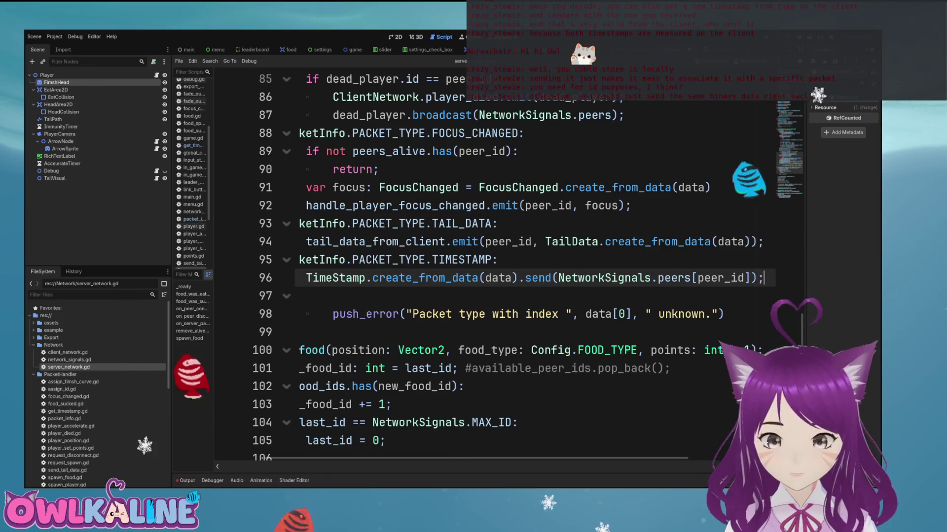
{"action": "double_click", "coordinate": [67, 352]}
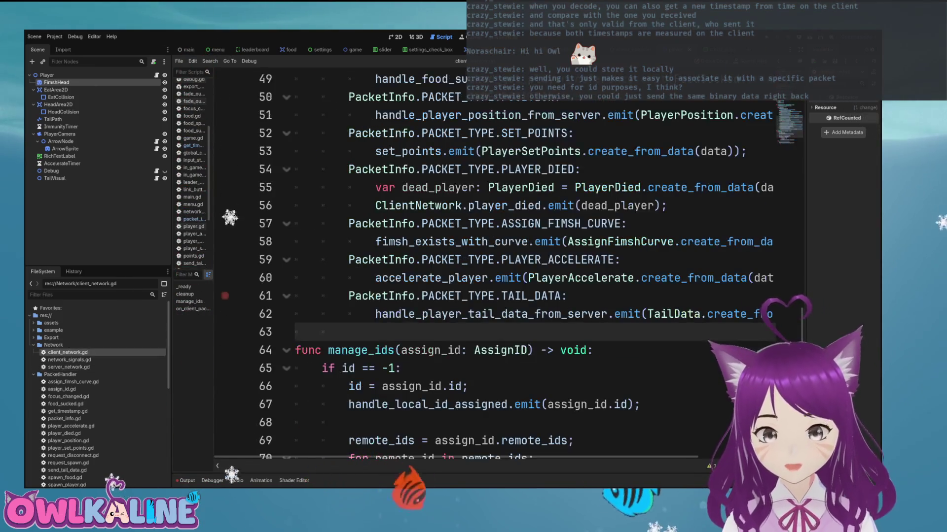
Step: Add a PacketInfo.PACKET_TYPE.TIMESTAMP case that decodes the packet into time_stamp via TimeStamp.create_from_data
{"action": "type", "text": "Pack"}
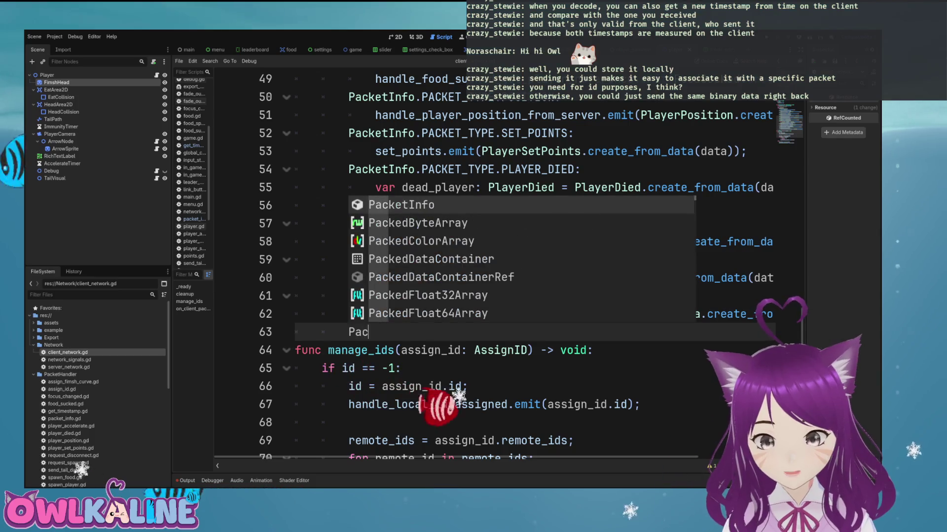
{"action": "key", "text": "Return"}
{"action": "type", "text": ".PACKET_TYPE.T"}
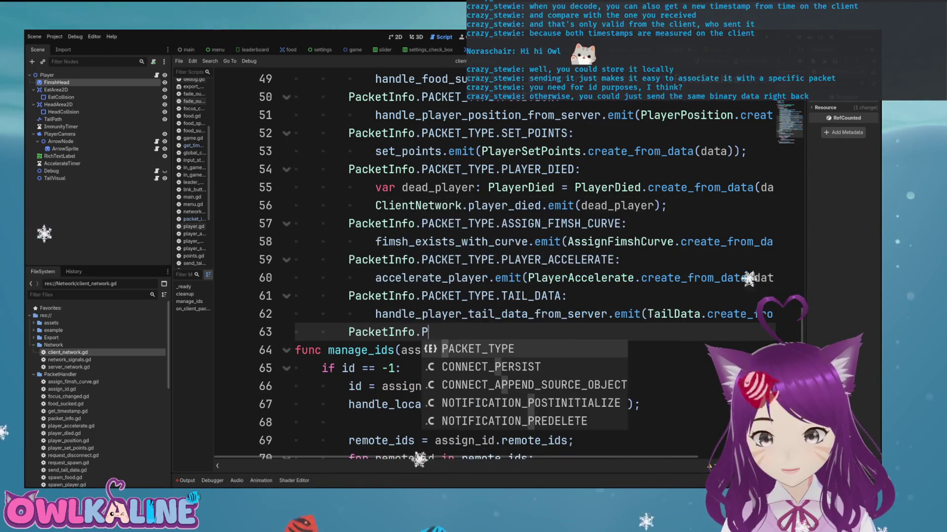
{"action": "key", "text": "Return"}
{"action": "type", "text": ".T"}
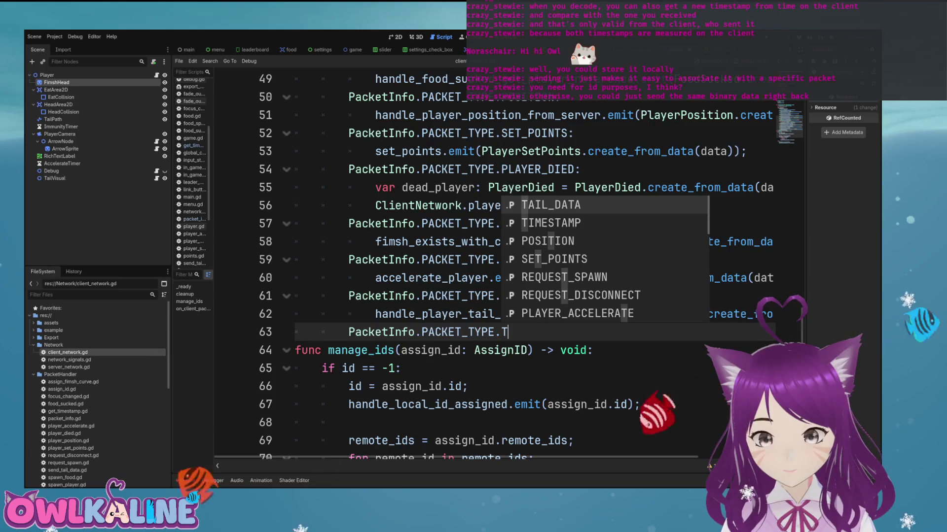
{"action": "key", "text": "Down"}
{"action": "key", "text": "Return"}
{"action": "key", "text": "Return"}
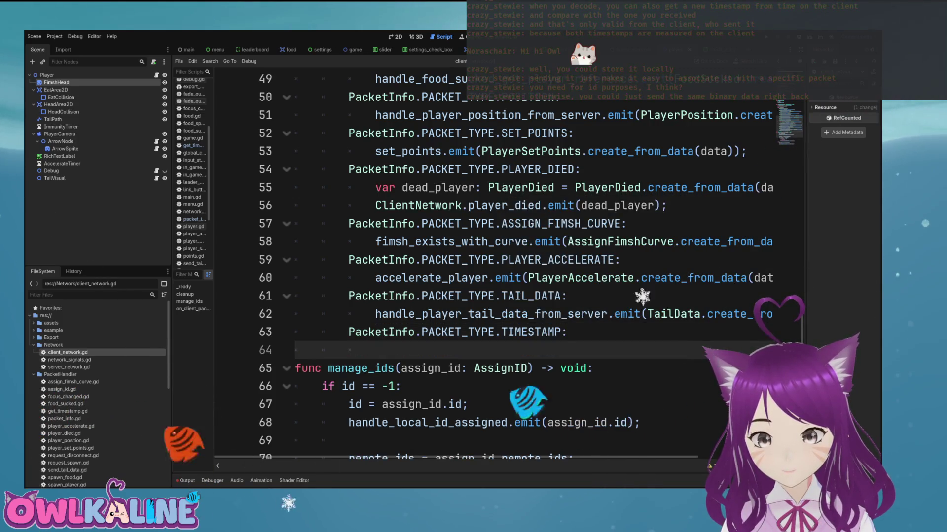
{"action": "type", "text": "Ti"}
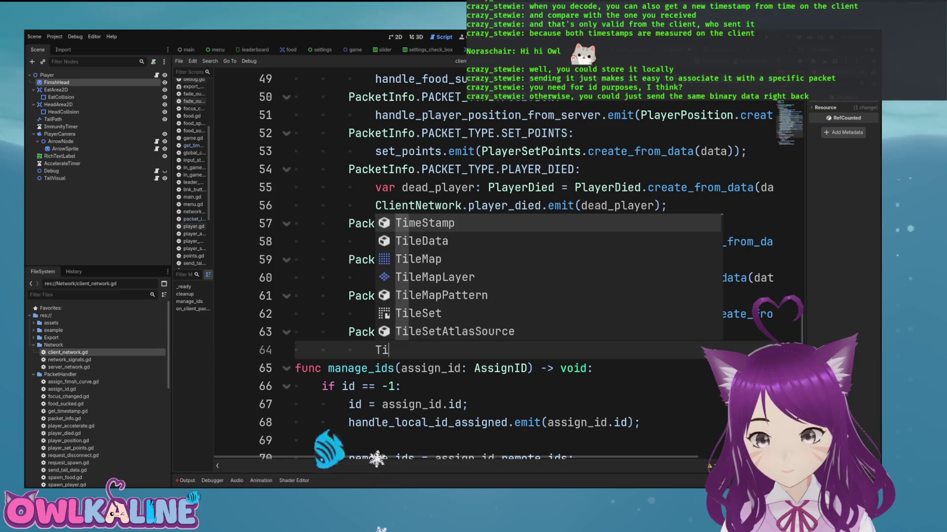
{"action": "key", "text": "Return"}
{"action": "type", "text": ".c"}
{"action": "key", "text": "Return"}
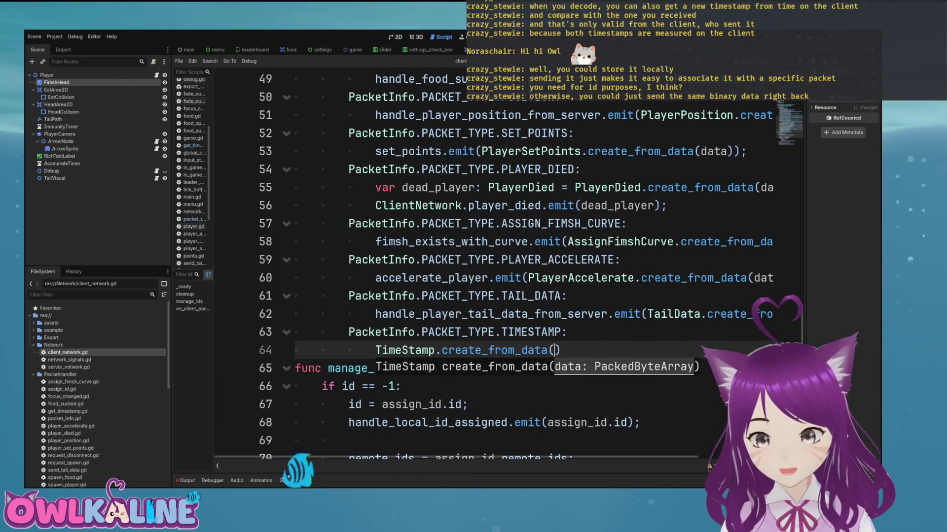
{"action": "type", "text": "var time_st"}
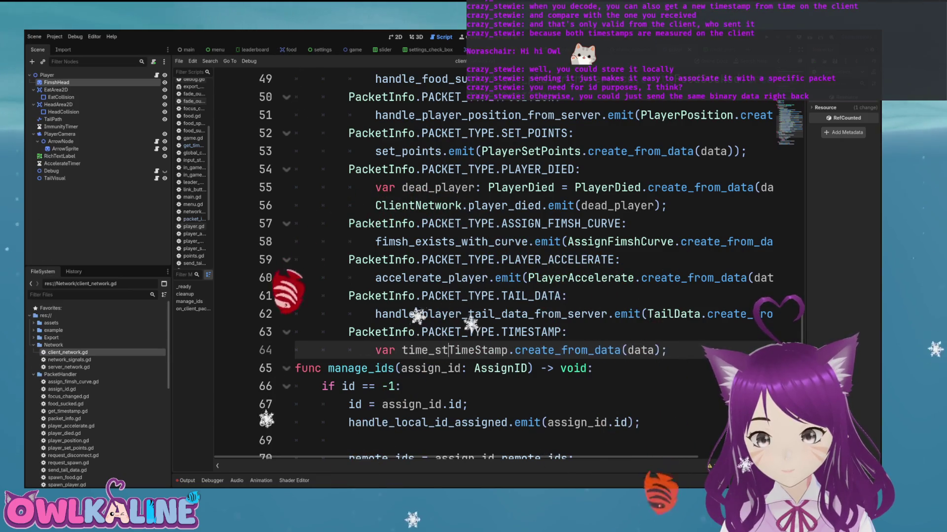
{"action": "type", "text": "amp ="}
{"action": "key", "text": "ctrl+End"}
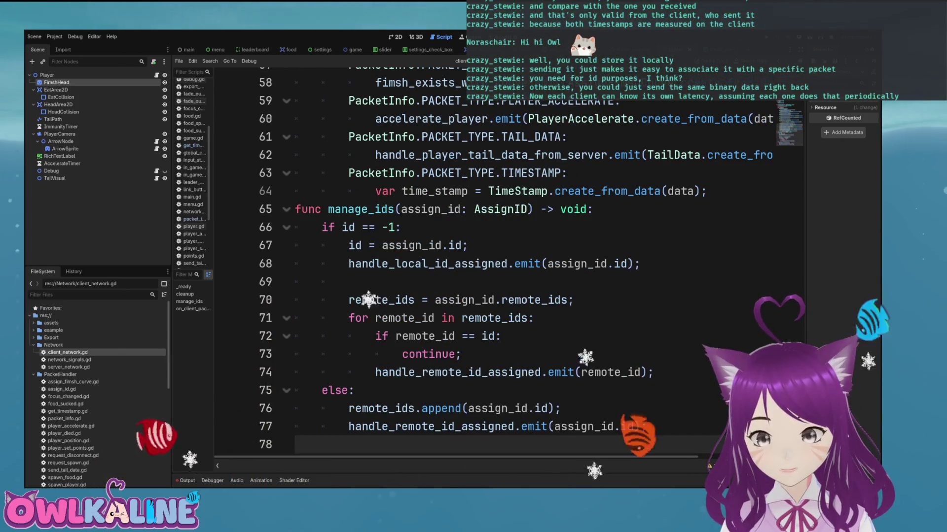
Step: Below the time_stamp assignment, add 'ping = time_stamp.diff;'
{"action": "left_click", "coordinate": [295, 191]}
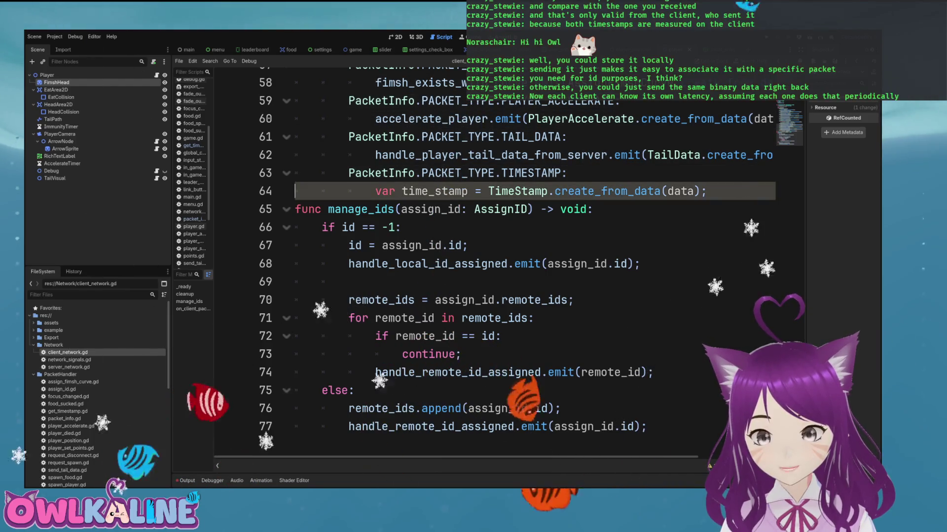
{"action": "key", "text": "Return"}
{"action": "key", "text": "Return"}
{"action": "key", "text": "Up"}
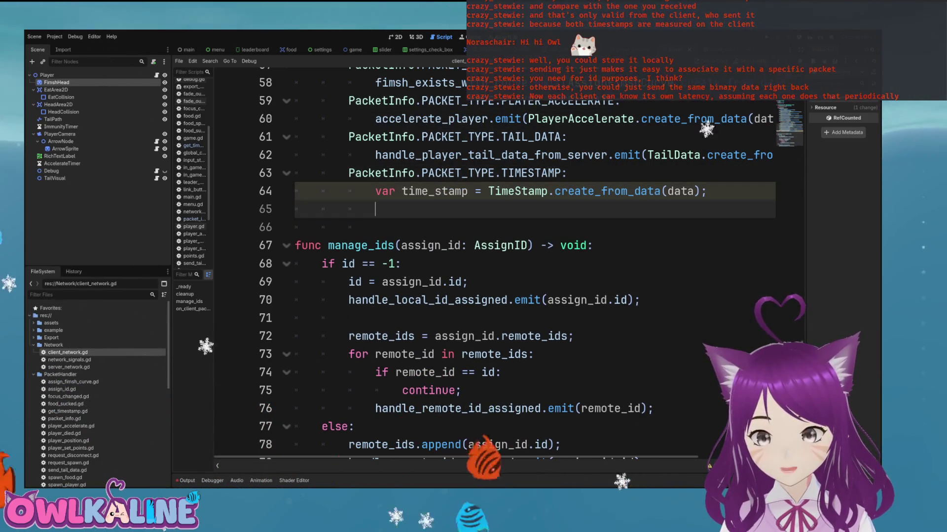
{"action": "type", "text": "ping = time"}
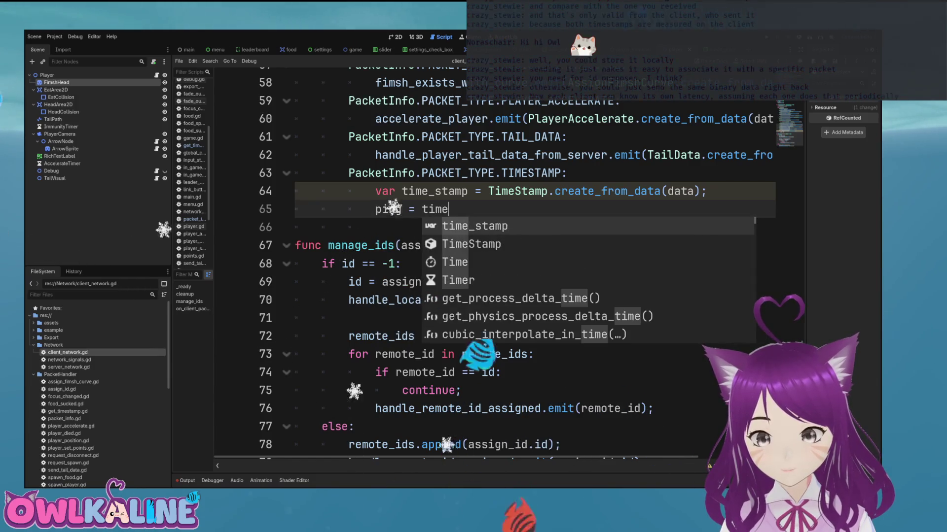
{"action": "key", "text": "Return"}
{"action": "type", "text": "f;"}
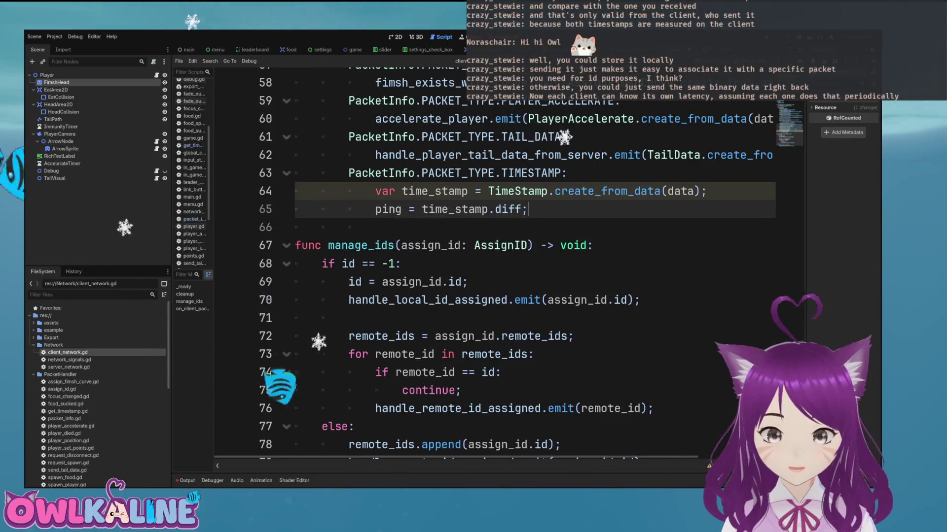
Step: Start a new var declaration for ping below the member variables
{"action": "scroll", "coordinate": [493, 262], "scroll_direction": "up", "scroll_amount": 20}
{"action": "left_click", "coordinate": [500, 151]}
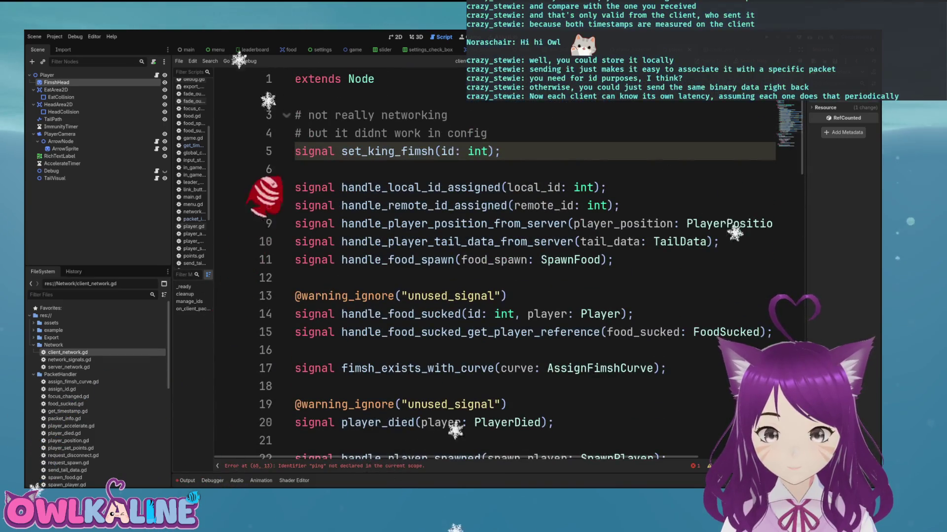
{"action": "scroll", "coordinate": [493, 261], "scroll_direction": "down", "scroll_amount": 7}
{"action": "left_click", "coordinate": [408, 169]}
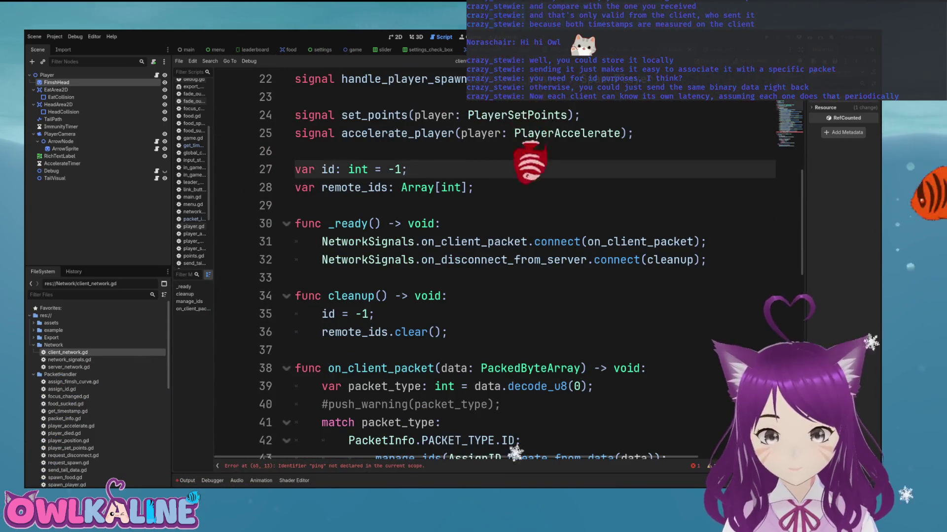
{"action": "left_click", "coordinate": [295, 205]}
{"action": "key", "text": "Return"}
{"action": "key", "text": "Return"}
{"action": "key", "text": "Up"}
{"action": "type", "text": "v"}
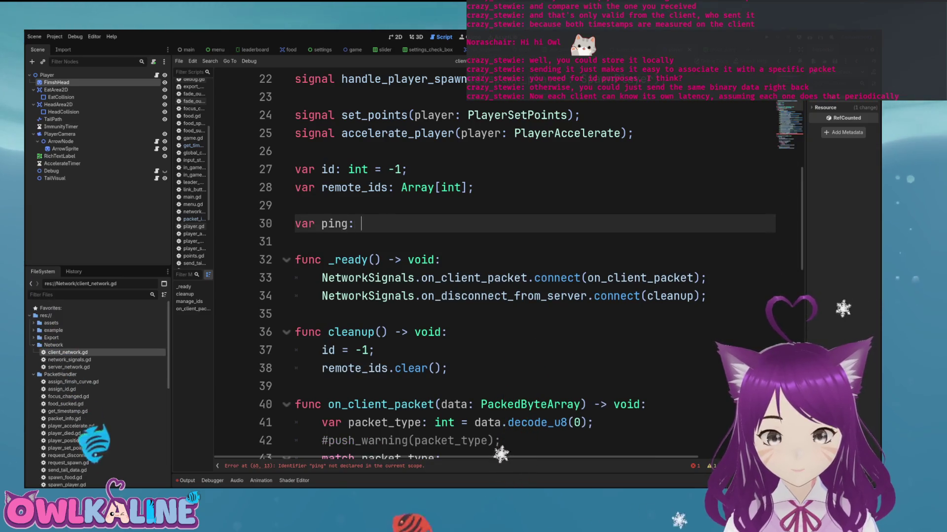
{"action": "scroll", "coordinate": [493, 261], "scroll_direction": "down", "scroll_amount": 12}
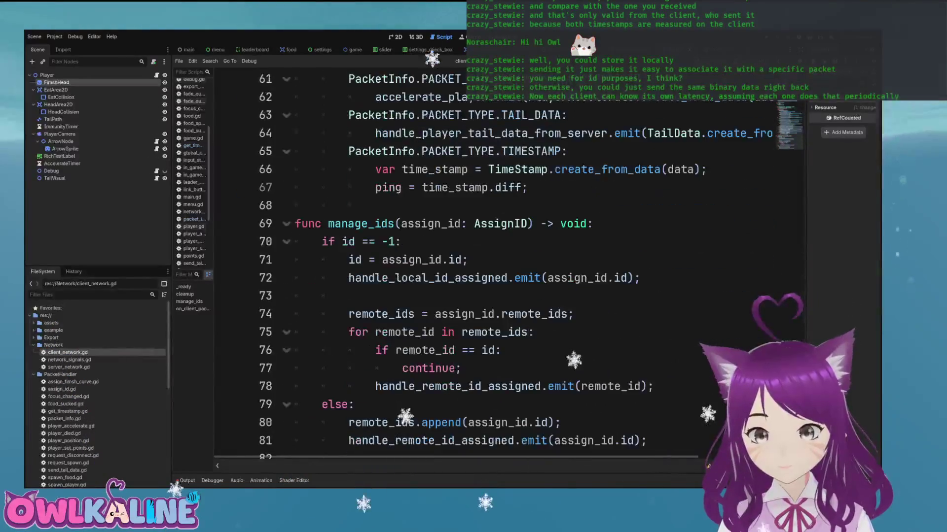
{"action": "left_click", "coordinate": [528, 242]}
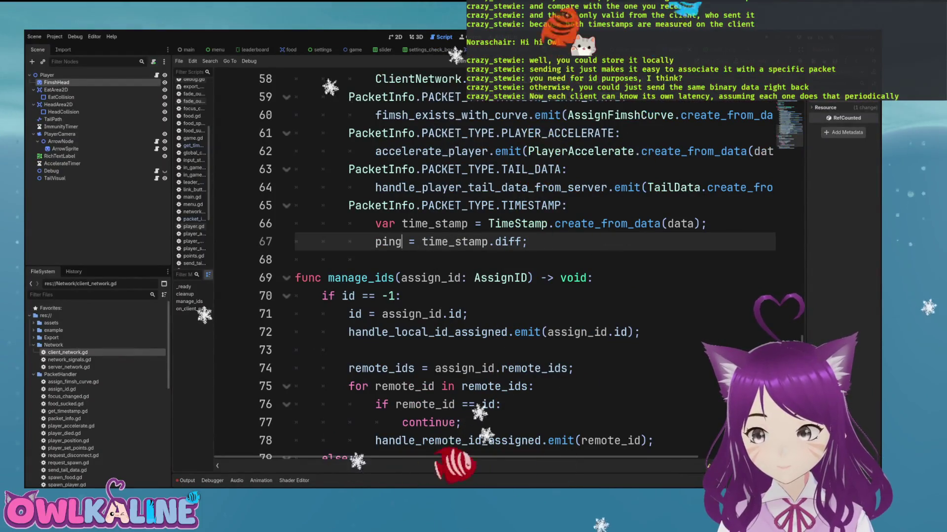
{"action": "scroll", "coordinate": [493, 262], "scroll_direction": "up", "scroll_amount": 1}
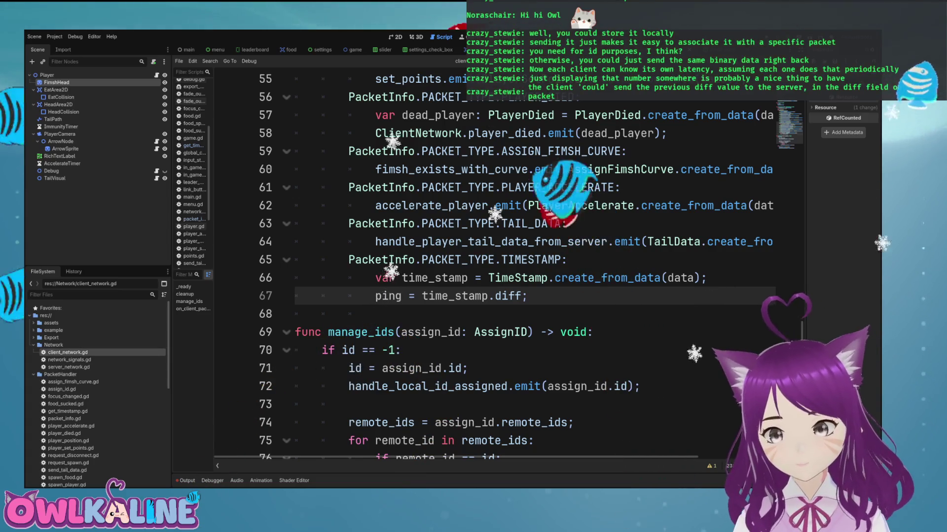
Step: Open blank lines after cleanup() and begin typing a new func declaration there
{"action": "scroll", "coordinate": [493, 267], "scroll_direction": "up", "scroll_amount": 8}
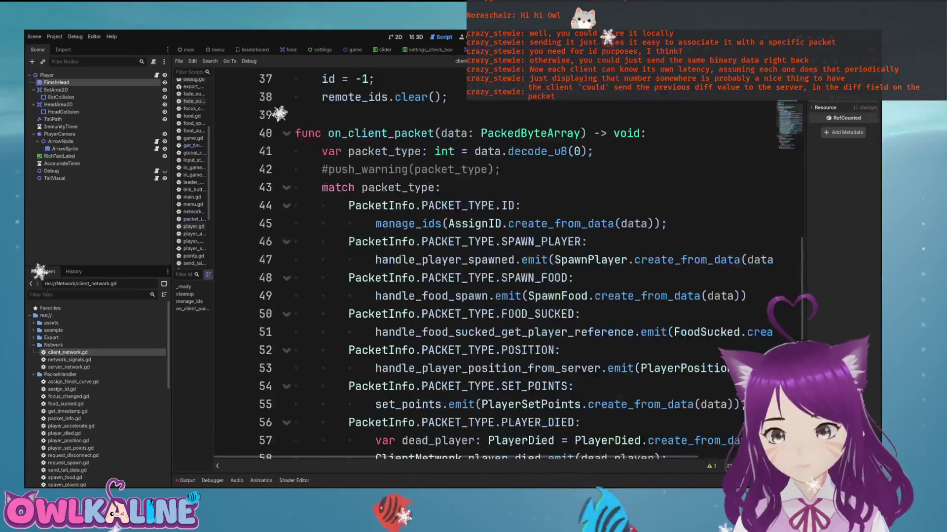
{"action": "scroll", "coordinate": [493, 261], "scroll_direction": "up", "scroll_amount": 4}
{"action": "left_click", "coordinate": [345, 314]}
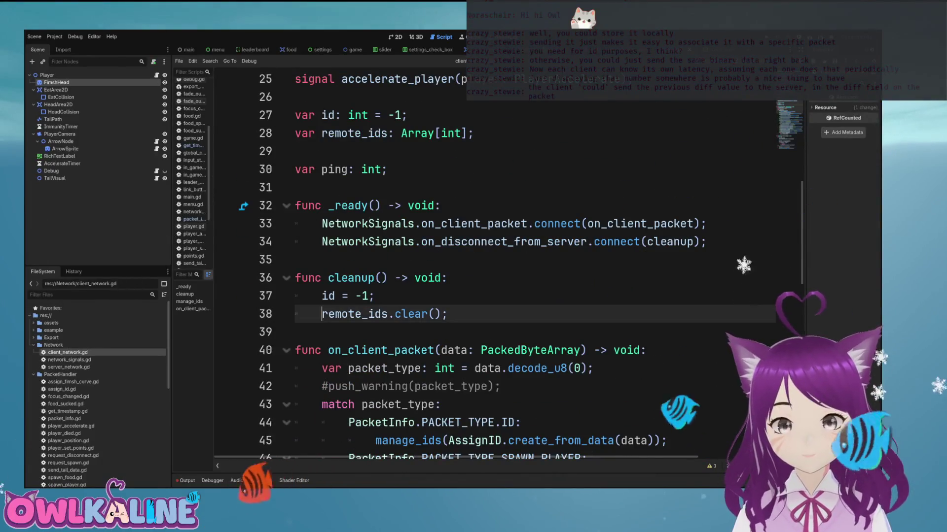
{"action": "key", "text": "Down"}
{"action": "key", "text": "Return"}
{"action": "key", "text": "Return"}
{"action": "key", "text": "Up"}
{"action": "type", "text": "f"}
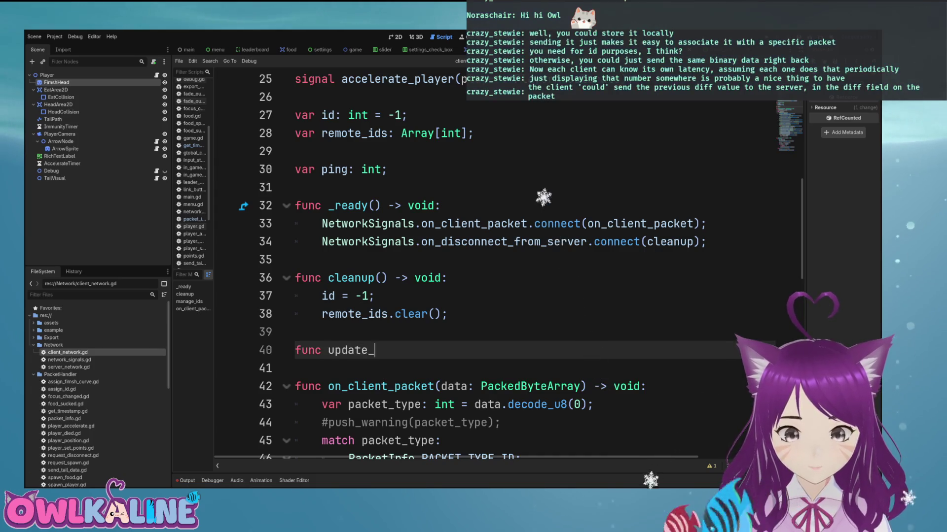
{"action": "type", "text": ":"}
Step: Give update_ping the body TimeStamp.create().send(NetworkSignals.client) using autocomplete
{"action": "key", "text": "Return"}
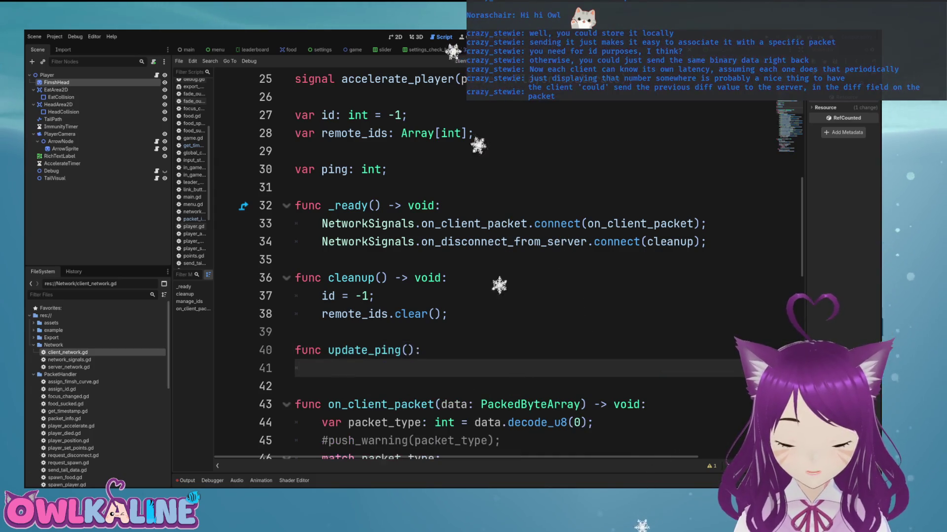
{"action": "type", "text": "Tim"}
{"action": "key", "text": "Return"}
{"action": "type", "text": ".cr"}
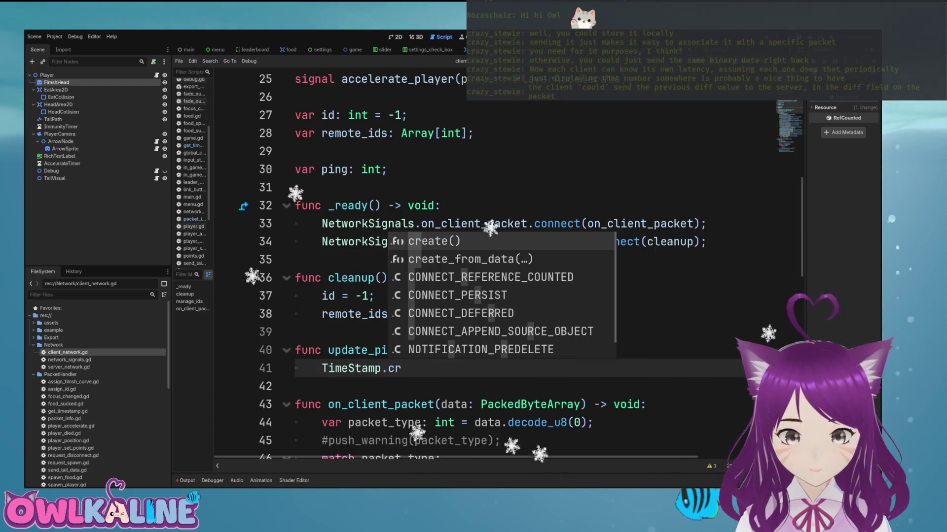
{"action": "key", "text": "Return"}
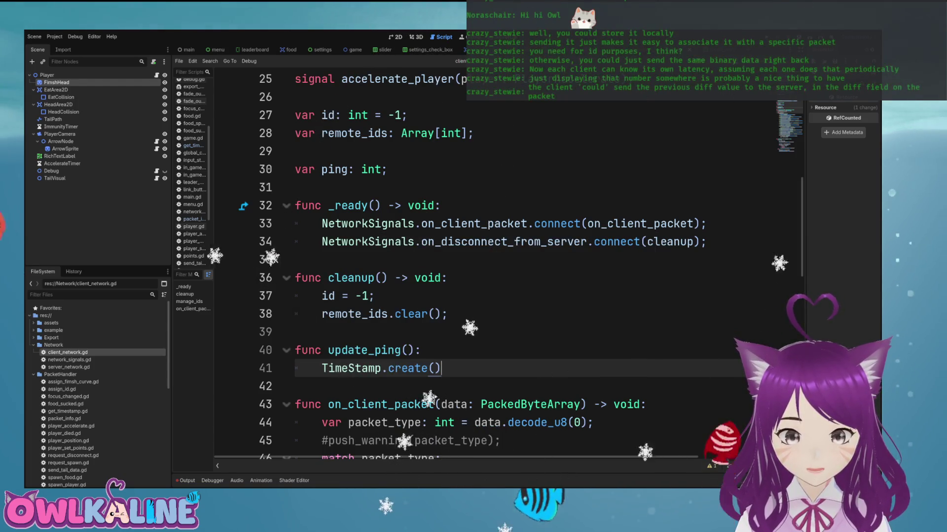
{"action": "type", "text": ".send("}
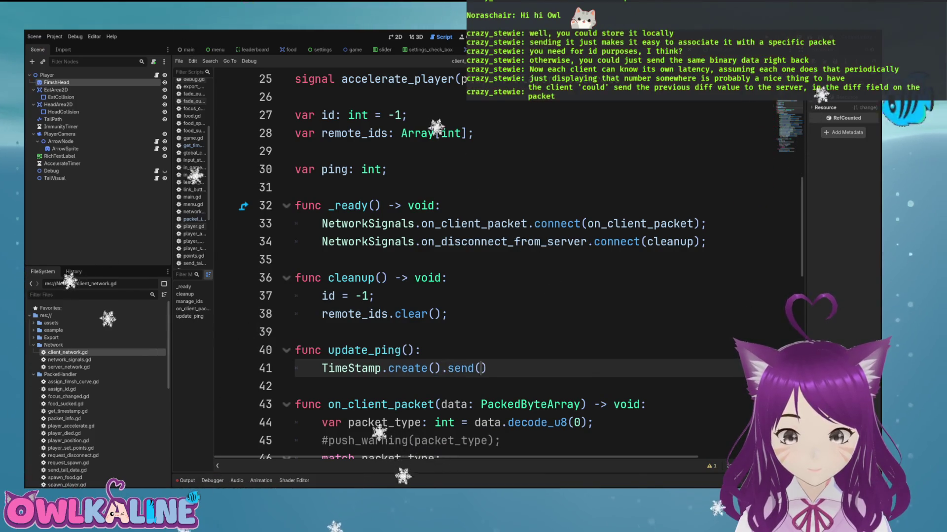
{"action": "key", "text": "Down"}
{"action": "key", "text": "Down"}
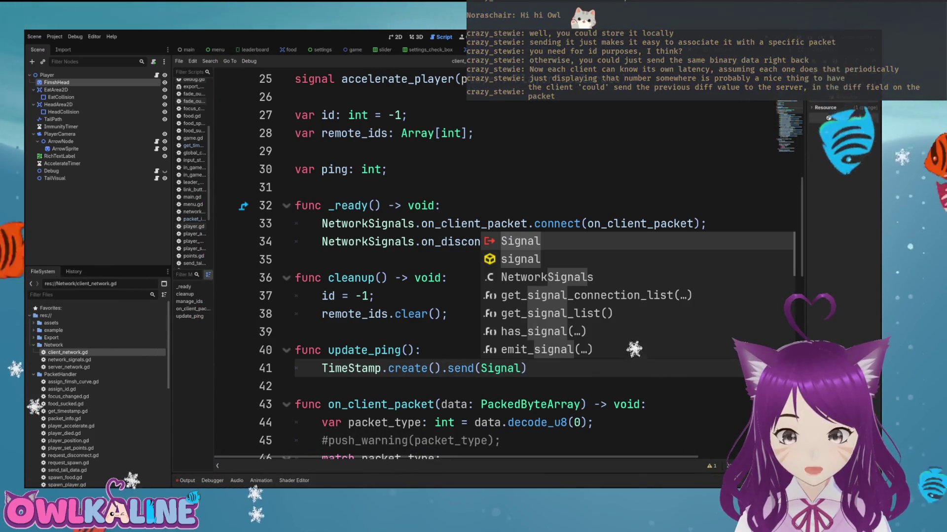
{"action": "key", "text": "Return"}
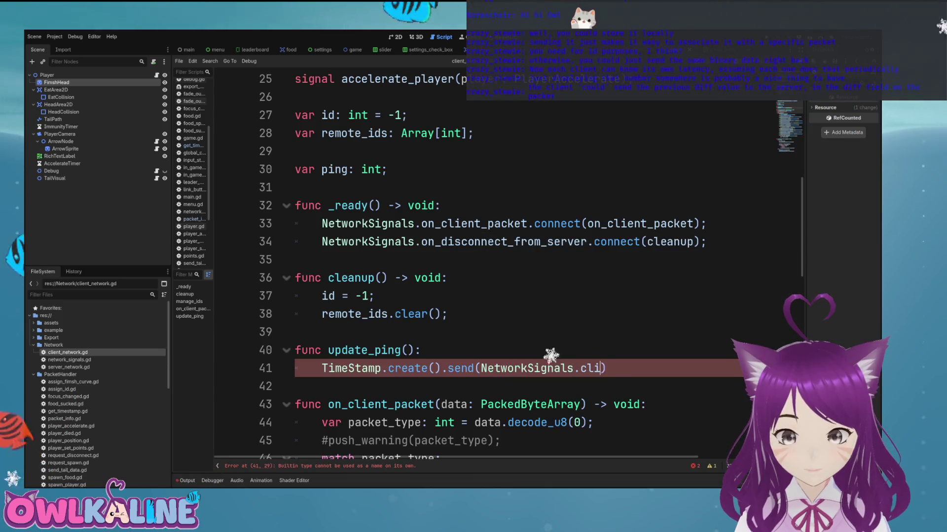
Step: Pass ping as the argument to TimeStamp.create()
{"action": "left_click", "coordinate": [327, 368]}
{"action": "left_click", "coordinate": [435, 368]}
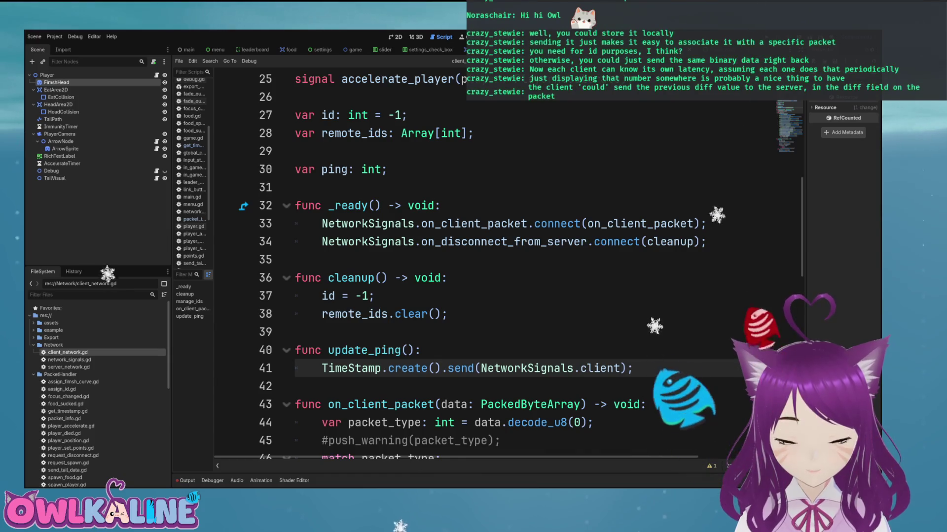
{"action": "type", "text": "ping"}
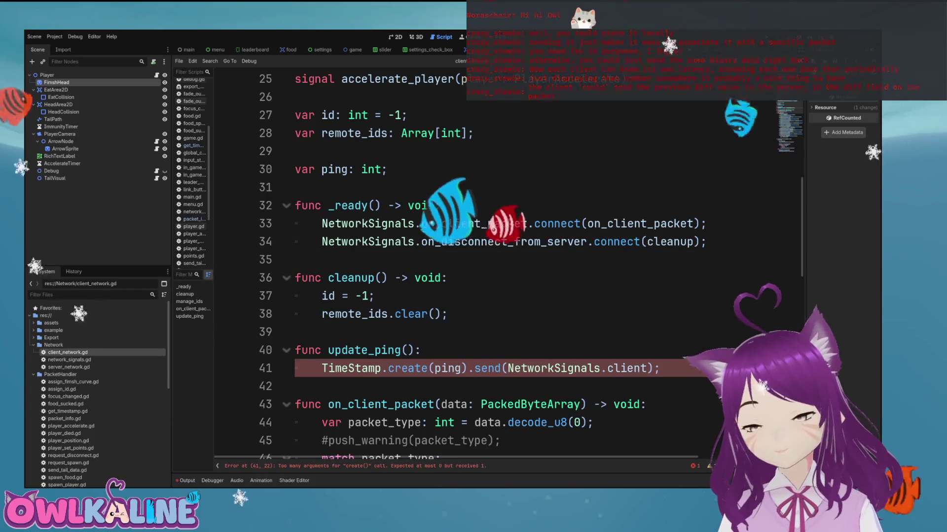
{"action": "scroll", "coordinate": [98, 367], "scroll_direction": "down", "scroll_amount": 3}
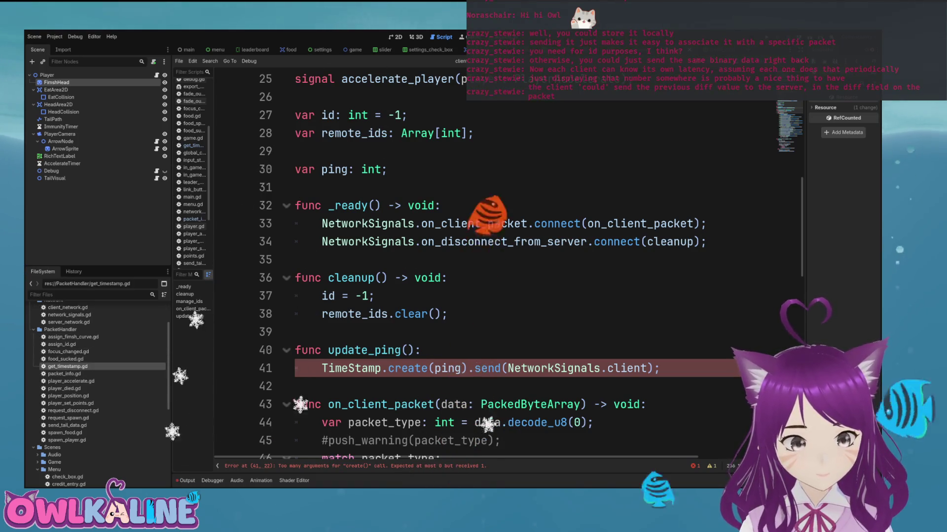
Step: In the TimeStamp script, type create()'s parameter as int and remove the 0.0 diff default
{"action": "left_click", "coordinate": [351, 368], "text": "ctrl"}
{"action": "left_click", "coordinate": [421, 170]}
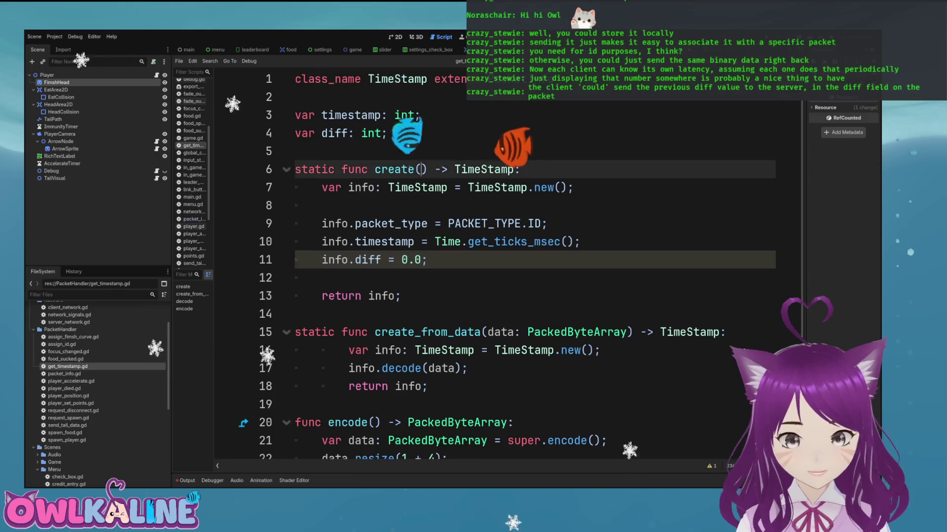
{"action": "type", "text": "diff: int"}
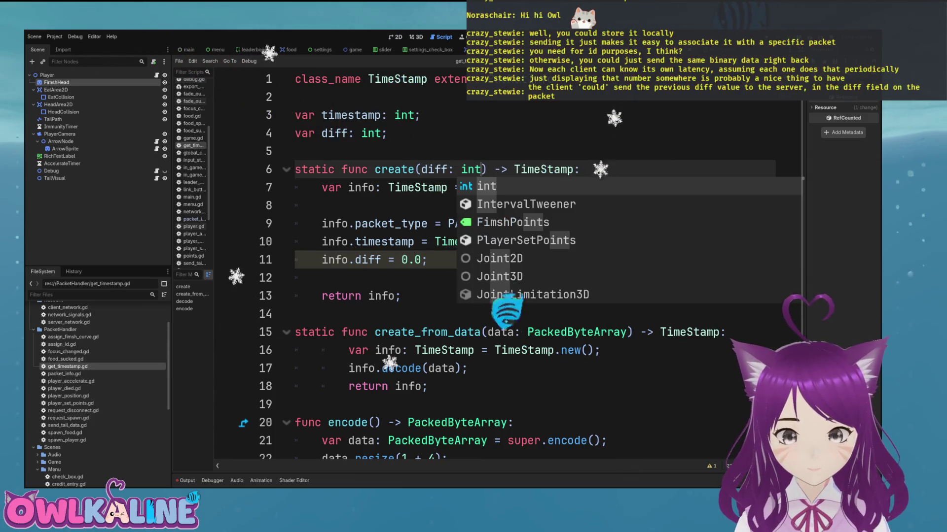
{"action": "left_click", "coordinate": [325, 205]}
{"action": "left_click", "coordinate": [481, 242]}
{"action": "left_click", "coordinate": [423, 260]}
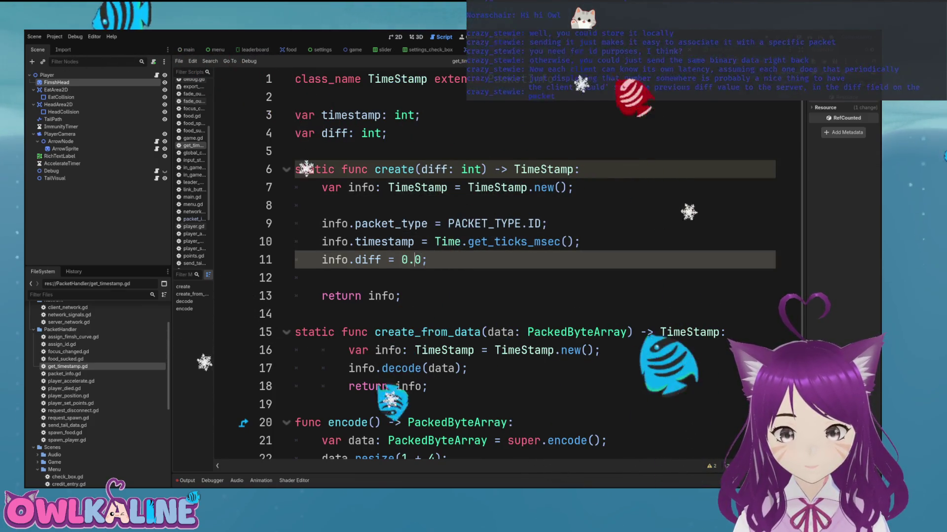
{"action": "key", "text": "BackSpace"}
{"action": "key", "text": "BackSpace"}
{"action": "key", "text": "BackSpace"}
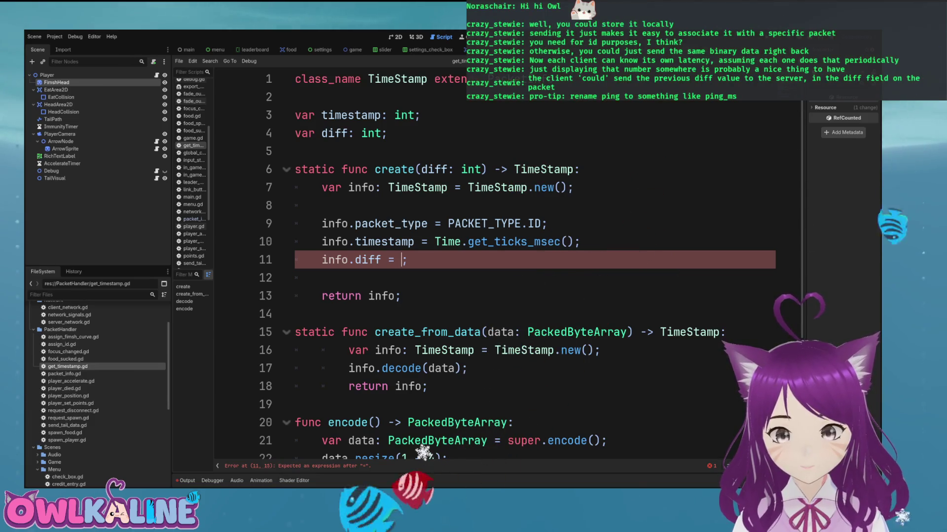
Step: Rename the diff field to ping_ms and create()'s parameter to prev_ping_ms, assigning it on line 11
{"action": "double_click", "coordinate": [335, 133]}
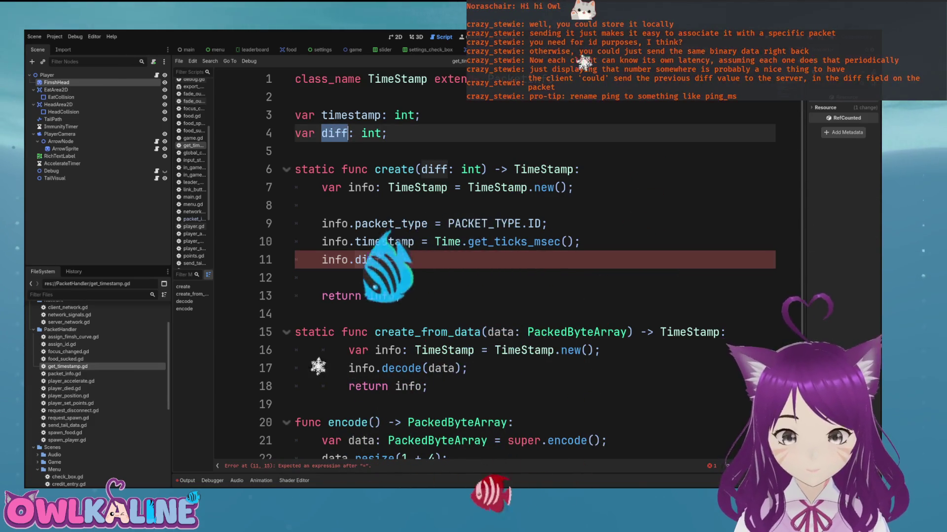
{"action": "type", "text": "ping_ms"}
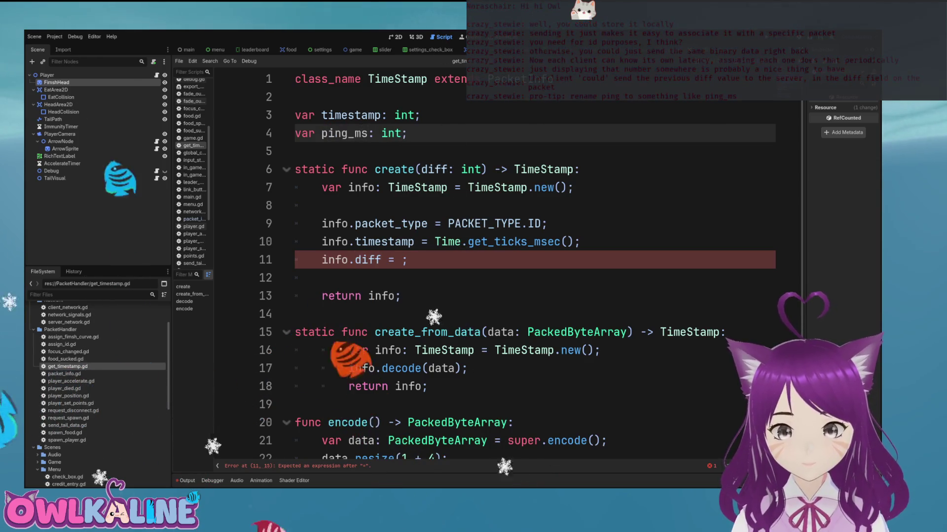
{"action": "double_click", "coordinate": [435, 169]}
{"action": "type", "text": "ping_ms"}
{"action": "double_click", "coordinate": [368, 260]}
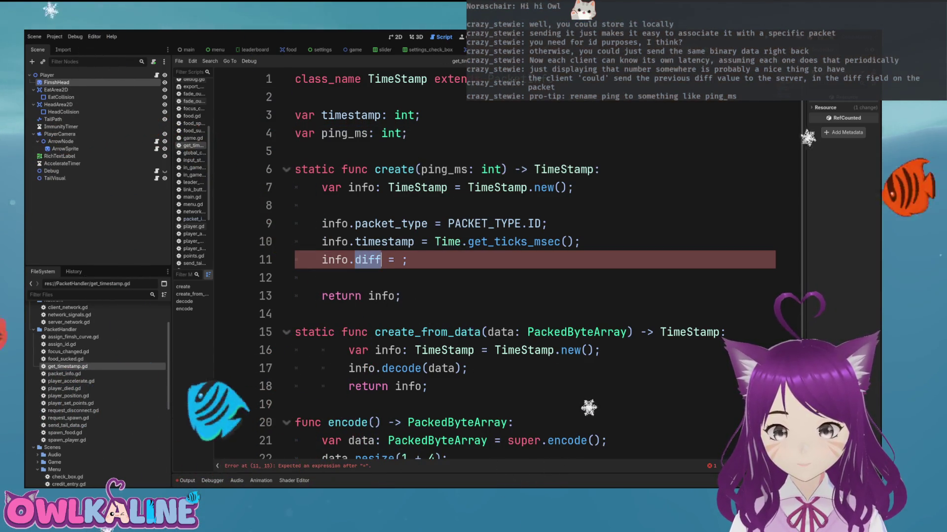
{"action": "left_click", "coordinate": [420, 169]}
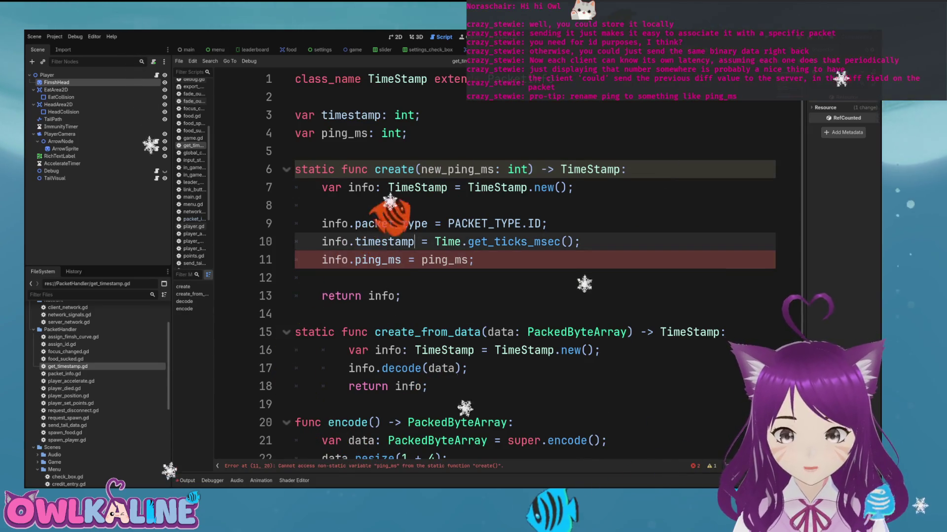
{"action": "key", "text": "Delete"}
{"action": "type", "text": "prev"}
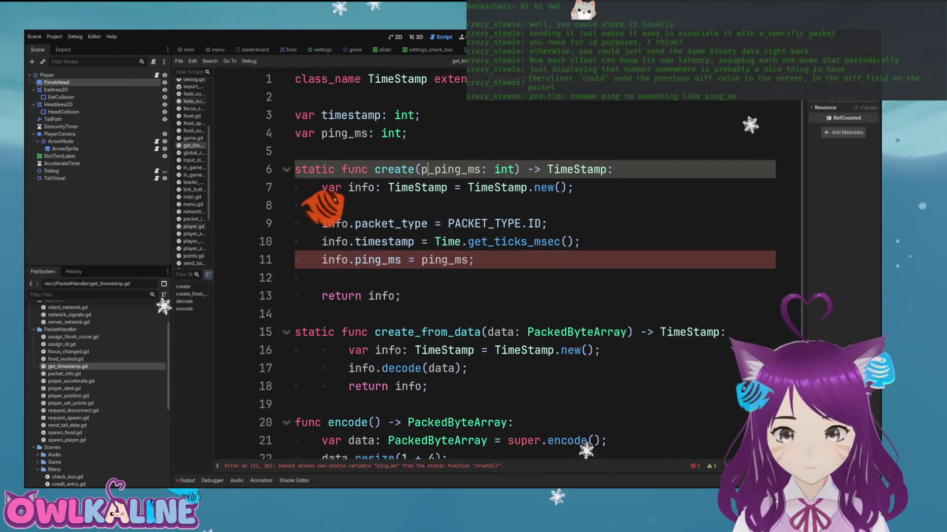
{"action": "key", "text": "Down"}
{"action": "key", "text": "Down"}
{"action": "key", "text": "Down"}
{"action": "key", "text": "ctrl+Left"}
{"action": "type", "text": "prev+"}
{"action": "key", "text": "BackSpace"}
{"action": "type", "text": "_"}
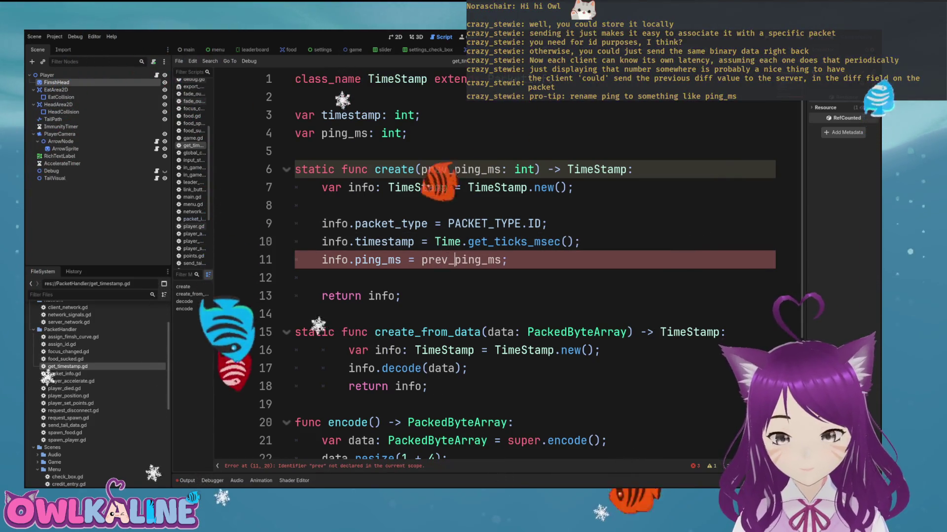
{"action": "key", "text": "Return"}
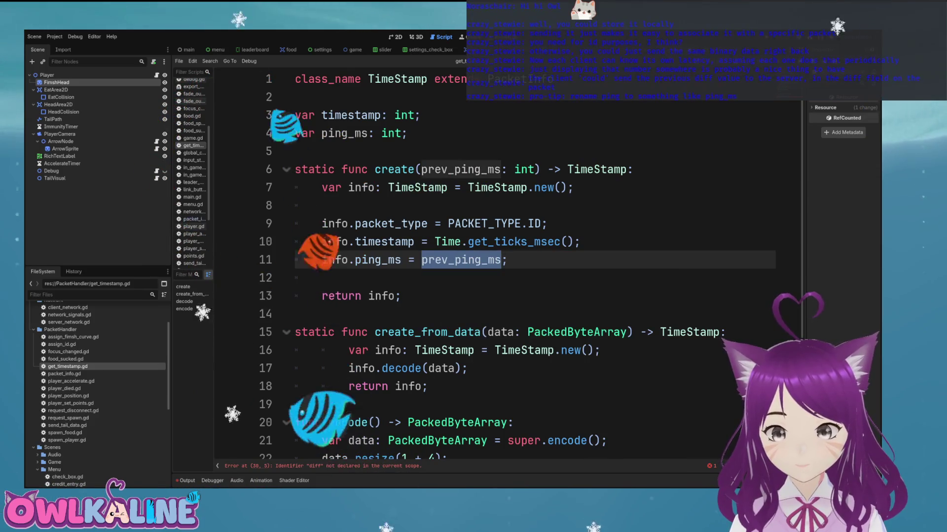
Step: Replace the undeclared diff on line 30 with ping_ms
{"action": "scroll", "coordinate": [493, 267], "scroll_direction": "down", "scroll_amount": 3}
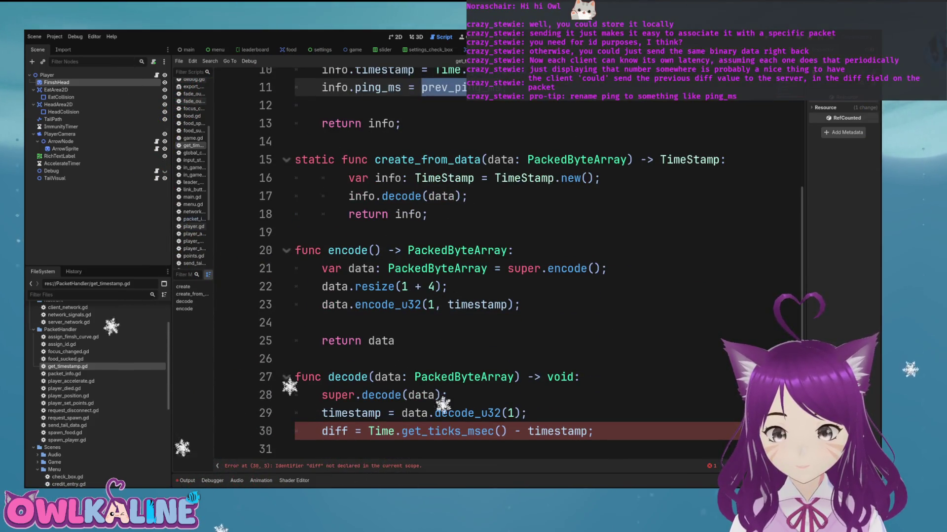
{"action": "double_click", "coordinate": [334, 431]}
{"action": "type", "text": "prev_ping_ms"}
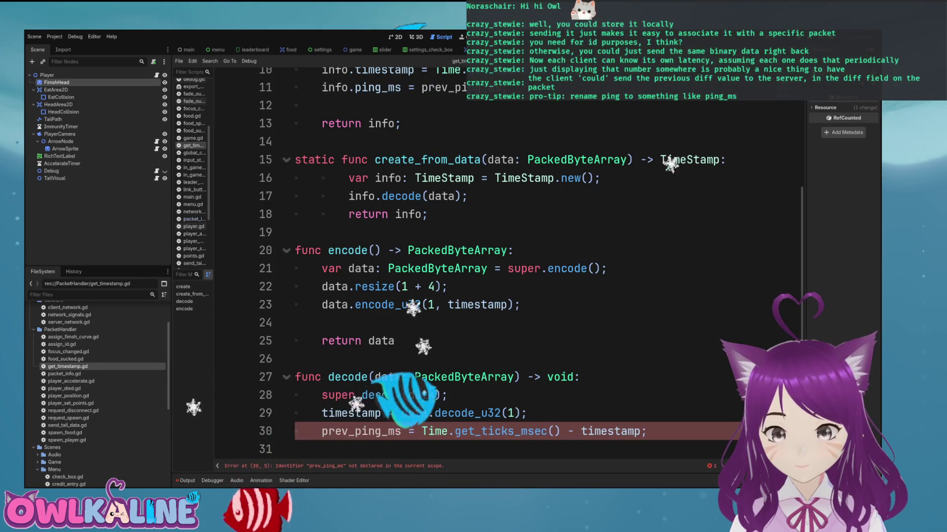
{"action": "key", "text": "BackSpace"}
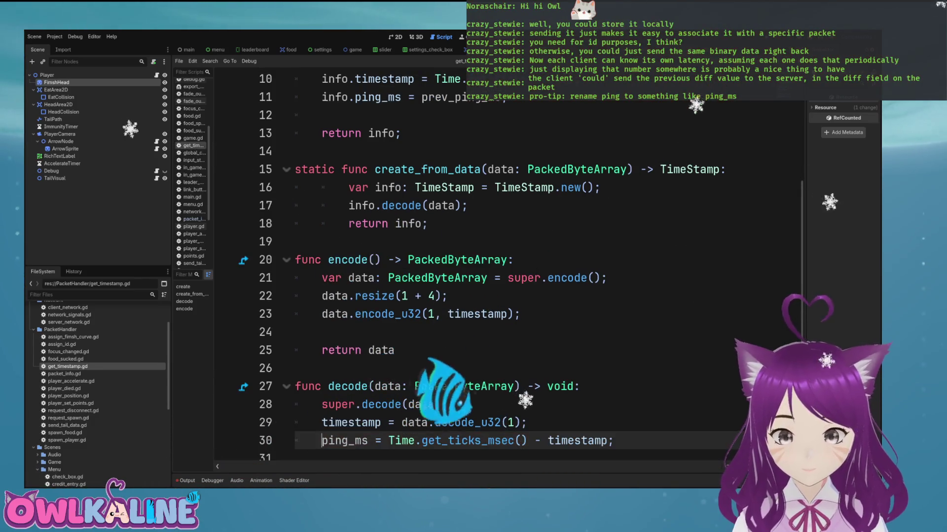
{"action": "scroll", "coordinate": [493, 266], "scroll_direction": "up", "scroll_amount": 3}
{"action": "left_click", "coordinate": [495, 224]}
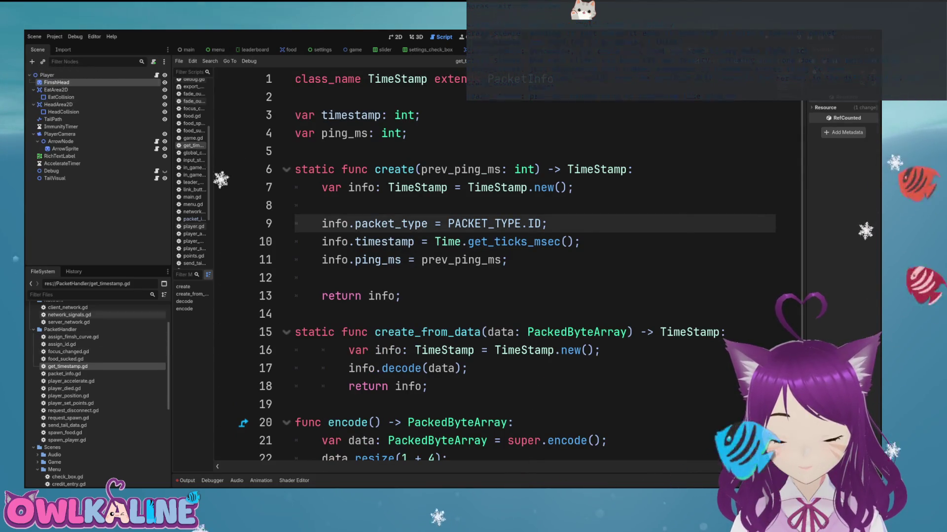
{"action": "scroll", "coordinate": [98, 374], "scroll_direction": "up", "scroll_amount": 1}
Step: In client_network.gd, initialise the ping_ms declaration to 0
{"action": "double_click", "coordinate": [67, 330]}
{"action": "scroll", "coordinate": [493, 267], "scroll_direction": "up", "scroll_amount": 3}
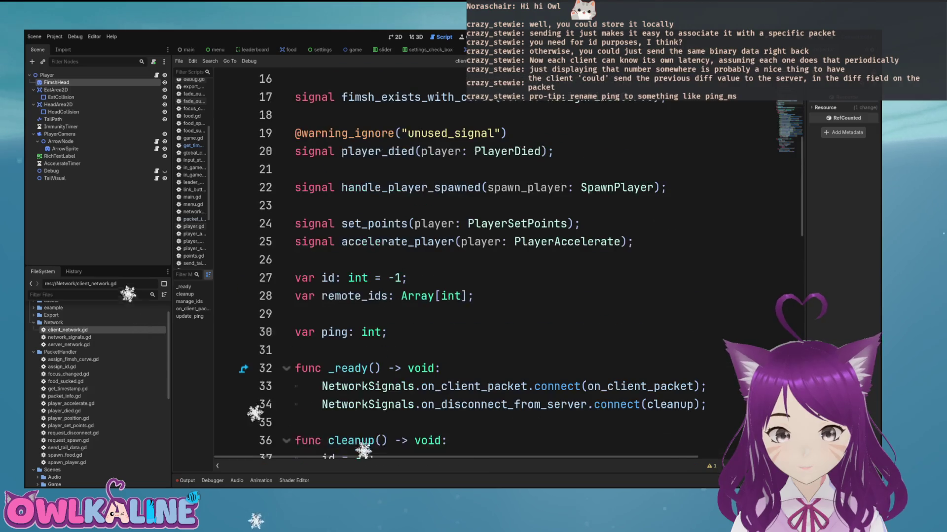
{"action": "left_click", "coordinate": [349, 332]}
{"action": "type", "text": "_ms"}
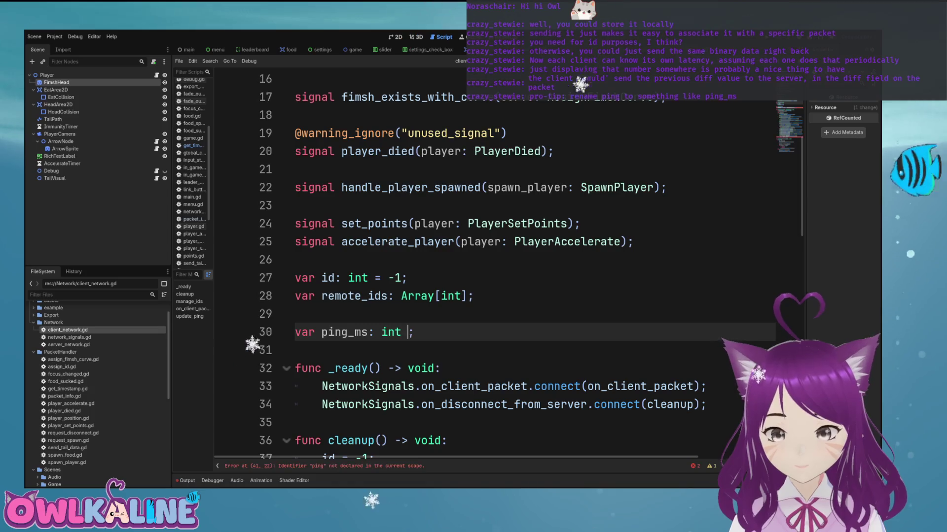
{"action": "type", "text": "= 0"}
Step: Replace ping with ping_ms in update_ping and on line 70, then save
{"action": "double_click", "coordinate": [344, 332]}
{"action": "key", "text": "ctrl+c"}
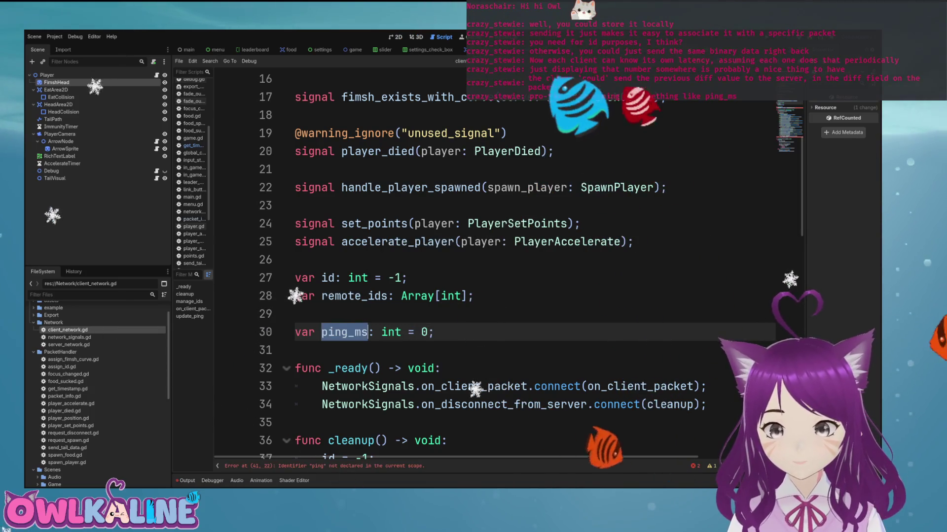
{"action": "scroll", "coordinate": [344, 332], "scroll_direction": "down", "scroll_amount": 1}
{"action": "scroll", "coordinate": [345, 331], "scroll_direction": "down", "scroll_amount": 5}
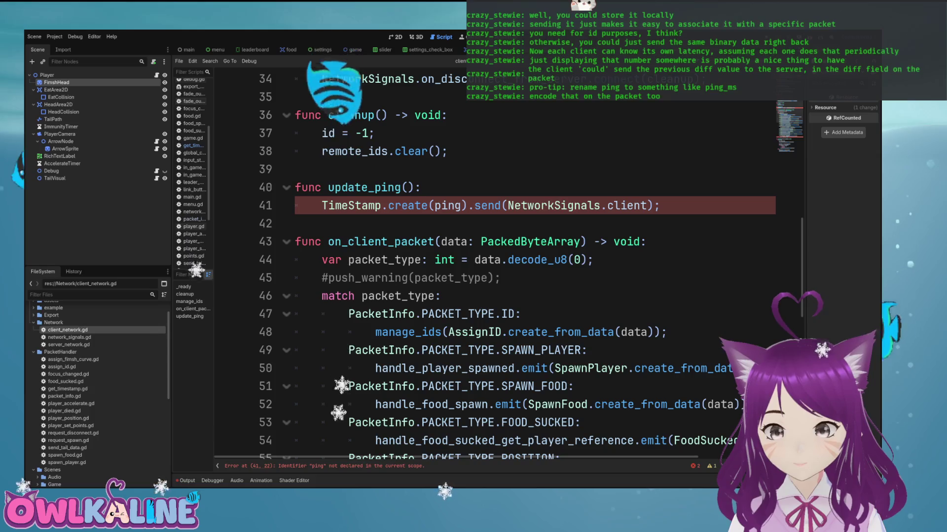
{"action": "double_click", "coordinate": [448, 205]}
{"action": "key", "text": "ctrl+v"}
{"action": "scroll", "coordinate": [448, 206], "scroll_direction": "down", "scroll_amount": 3}
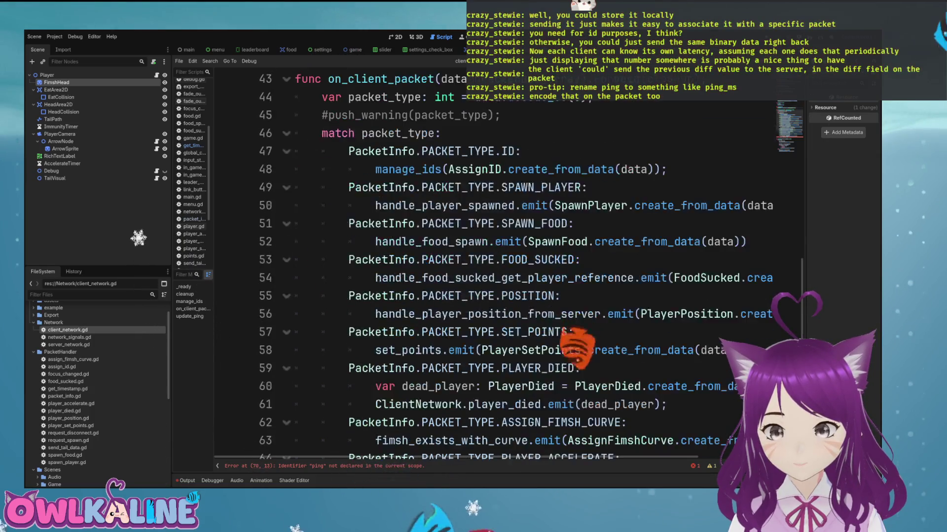
{"action": "scroll", "coordinate": [493, 266], "scroll_direction": "down", "scroll_amount": 5}
{"action": "double_click", "coordinate": [388, 296]}
{"action": "type", "text": "ping_ms"}
{"action": "key", "text": "ctrl+s"}
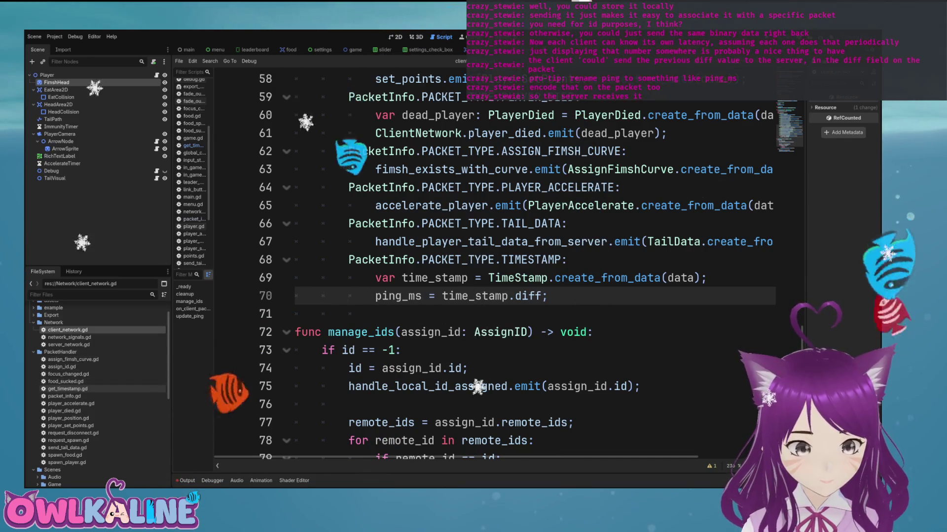
{"action": "double_click", "coordinate": [68, 389]}
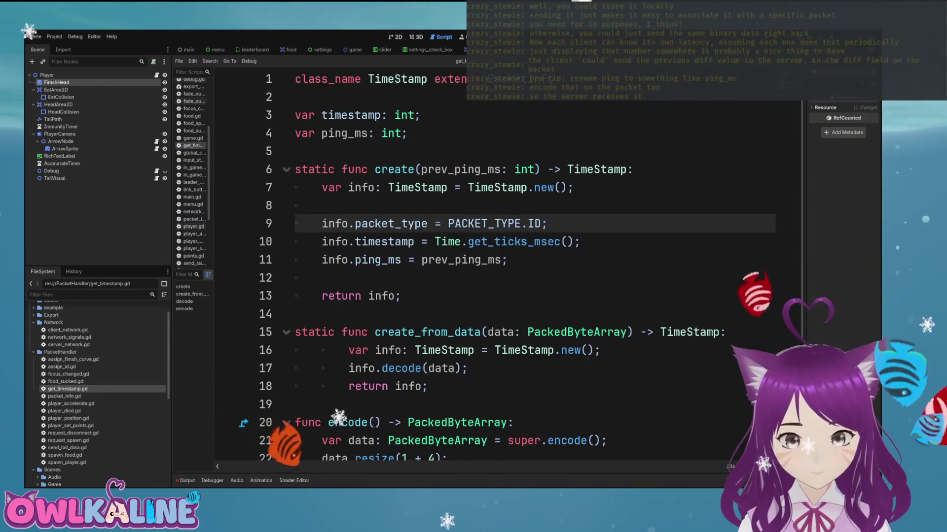
Step: After the timestamp encode, add data.encode_float(5, ping_ms) to store ping_ms in the packet
{"action": "left_click", "coordinate": [468, 242]}
{"action": "scroll", "coordinate": [493, 266], "scroll_direction": "down", "scroll_amount": 3}
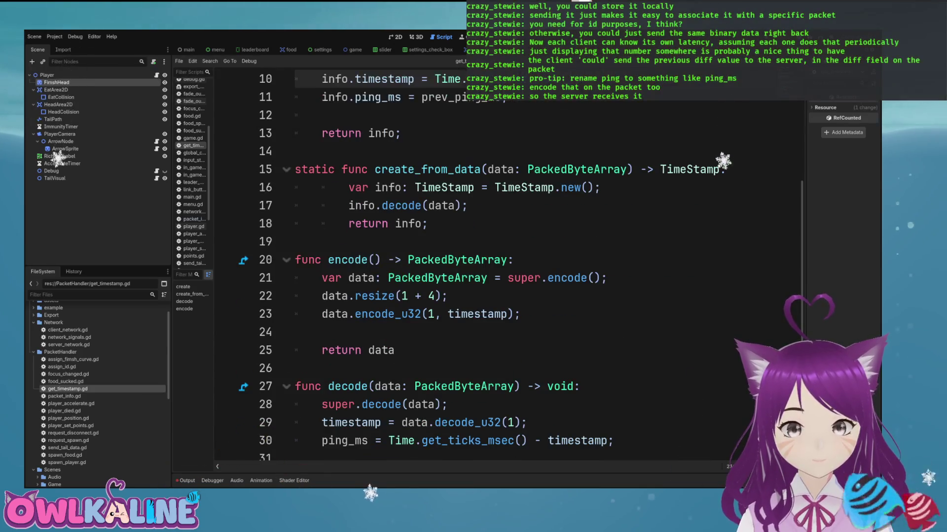
{"action": "left_click", "coordinate": [521, 314]}
{"action": "key", "text": "Return"}
{"action": "type", "text": "data."}
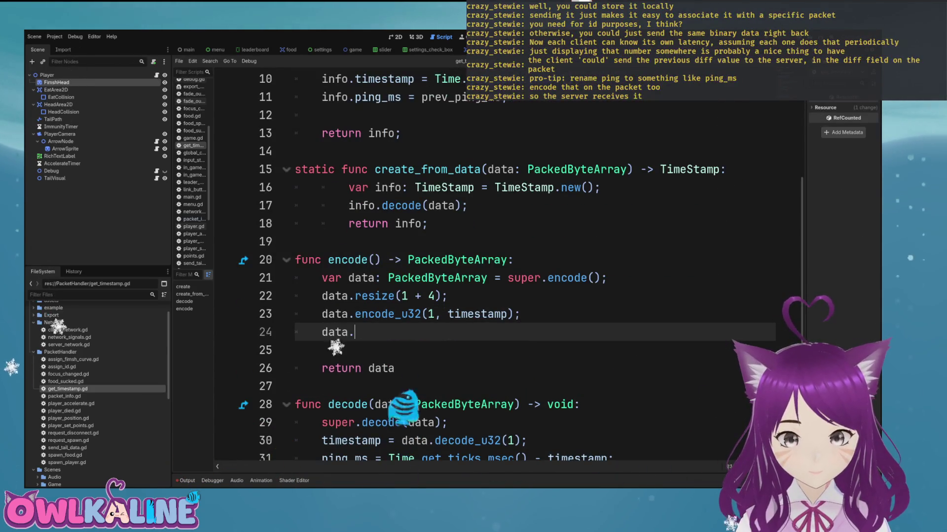
{"action": "type", "text": "encode"}
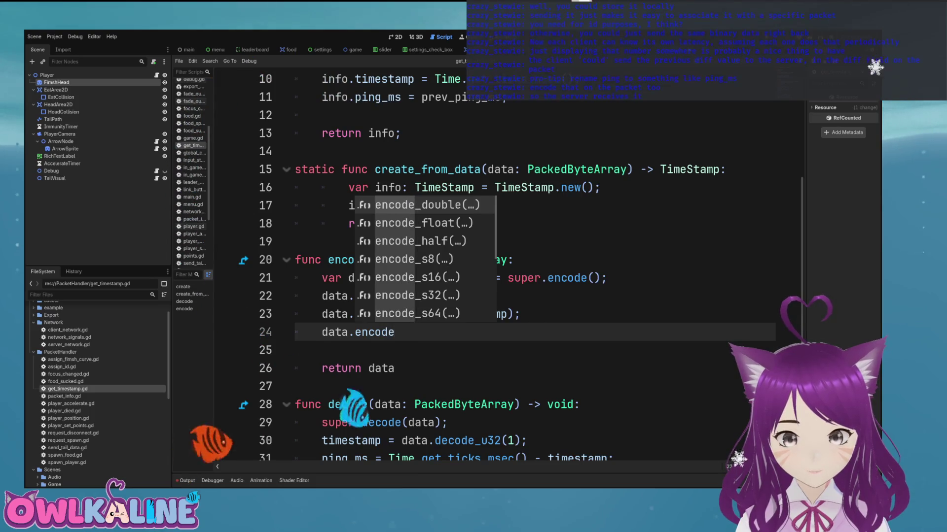
{"action": "key", "text": "Down"}
{"action": "key", "text": "Return"}
{"action": "type", "text": "4,"}
{"action": "left_click", "coordinate": [434, 314]}
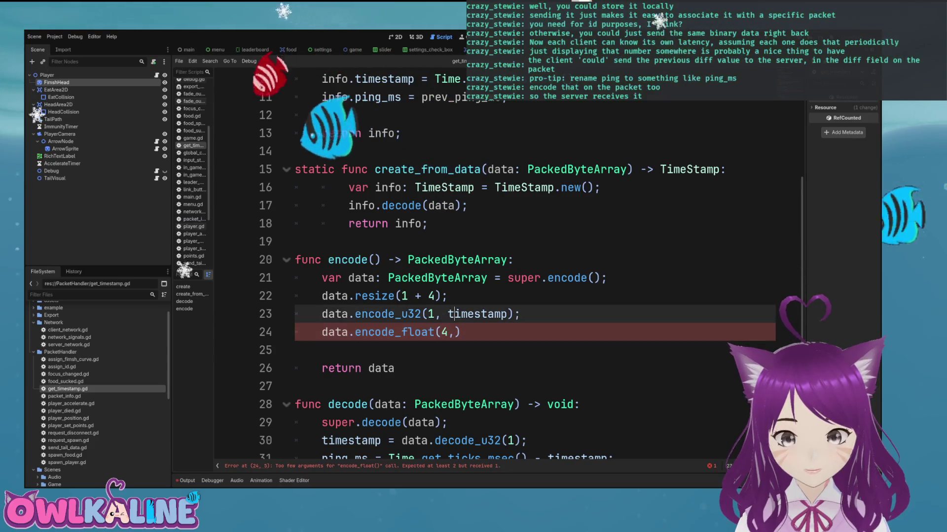
{"action": "left_click", "coordinate": [455, 332]}
{"action": "type", "text": "5"}
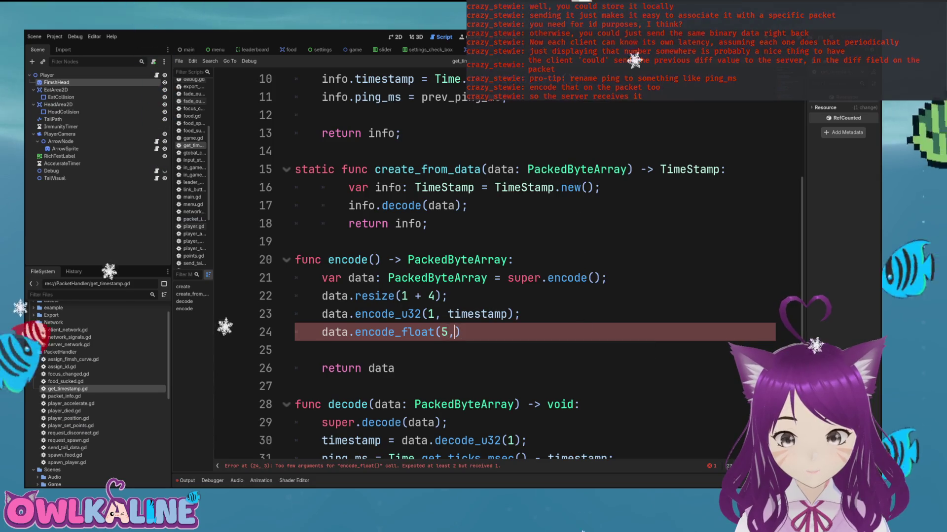
{"action": "type", "text": "ping_ms)"}
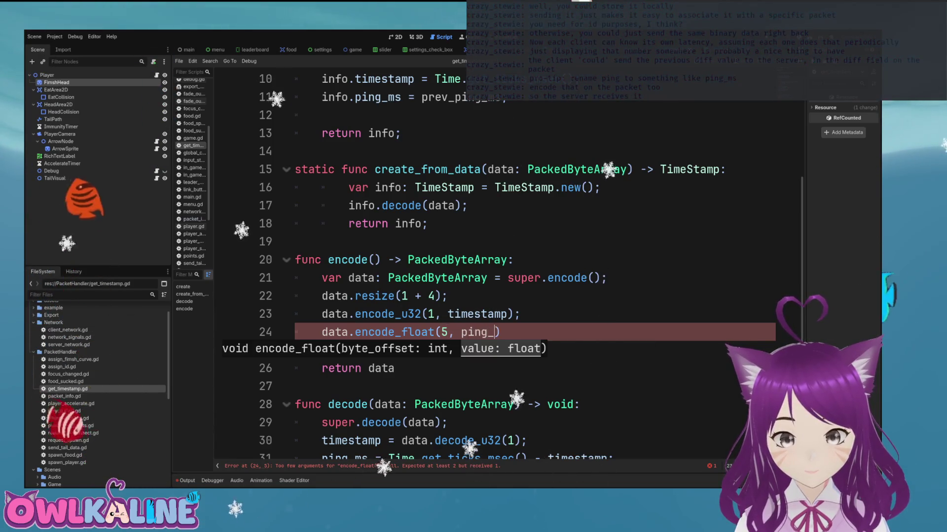
{"action": "type", "text": ";"}
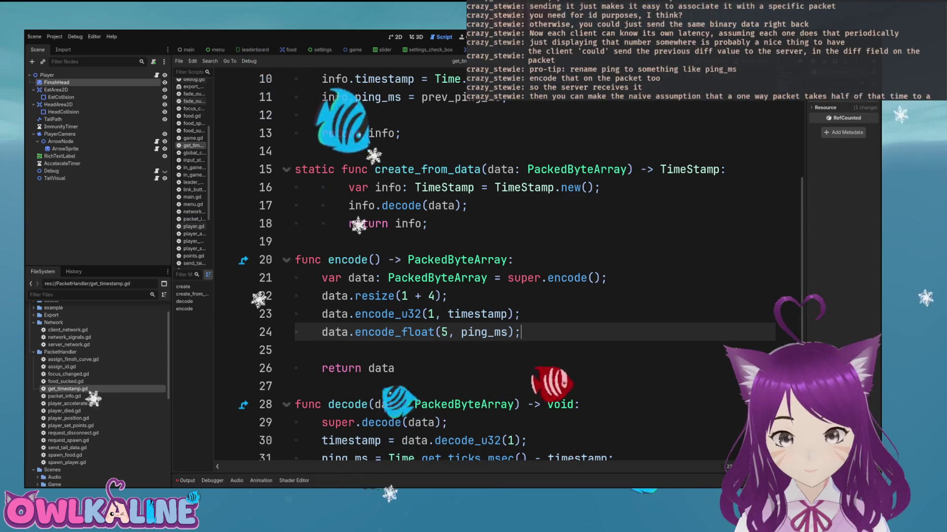
Step: Declare a diff field and store the latency calculation in diff instead of ping_ms
{"action": "scroll", "coordinate": [493, 266], "scroll_direction": "down", "scroll_amount": 1}
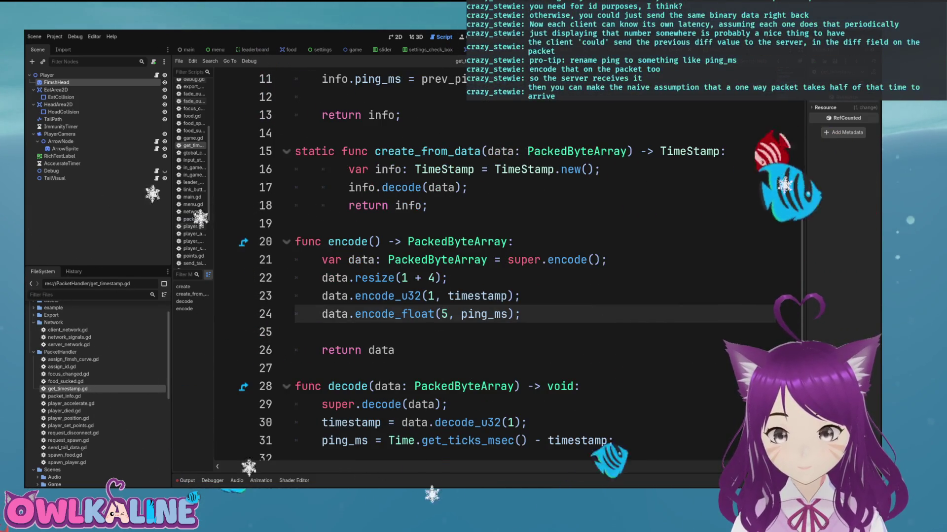
{"action": "double_click", "coordinate": [344, 440]}
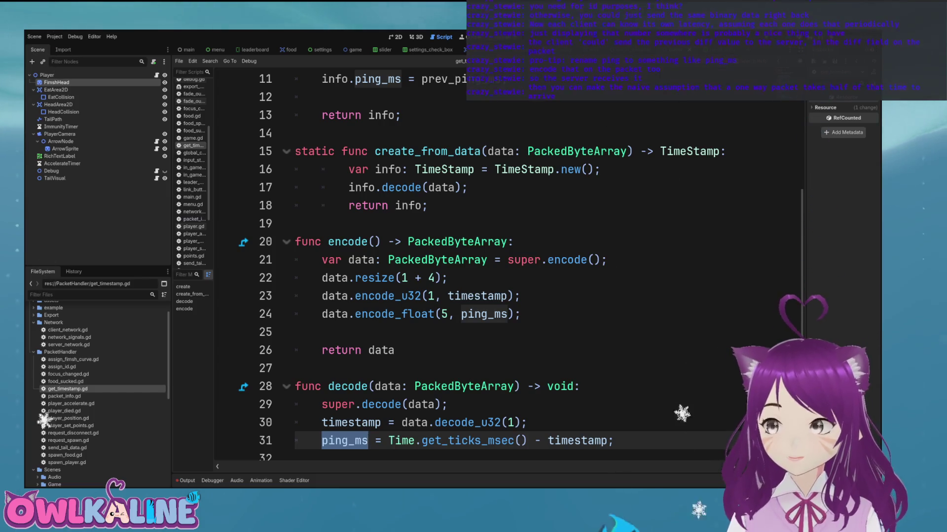
{"action": "scroll", "coordinate": [493, 266], "scroll_direction": "up", "scroll_amount": 3}
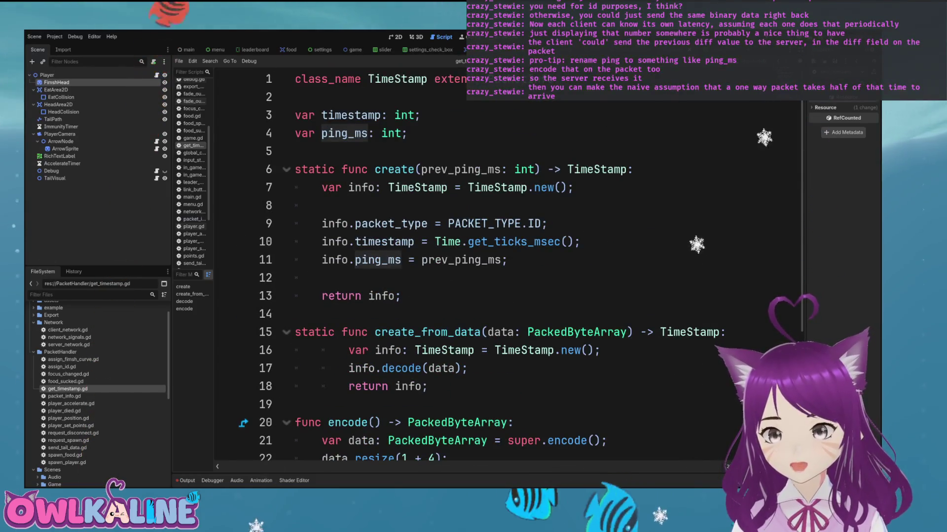
{"action": "key", "text": "Return"}
{"action": "type", "text": "var diff: int;"}
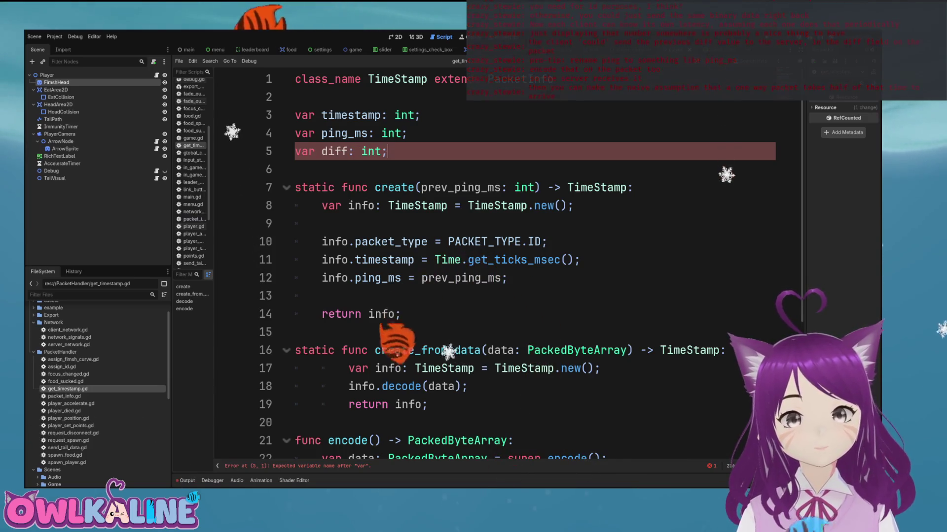
{"action": "scroll", "coordinate": [493, 267], "scroll_direction": "down", "scroll_amount": 4}
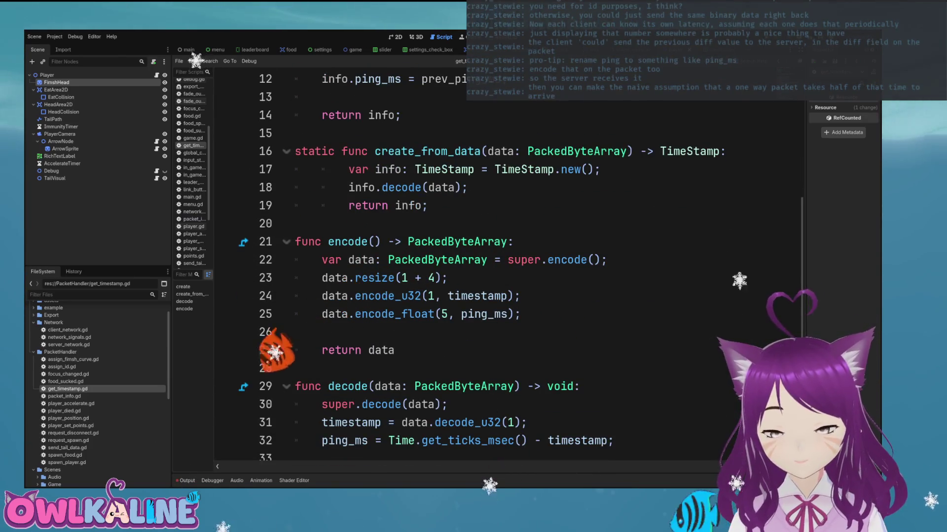
{"action": "double_click", "coordinate": [345, 441]}
{"action": "type", "text": "diff"}
Step: Decode ping_ms in decode() with ping_ms = data.decode_float(5)
{"action": "key", "text": "End"}
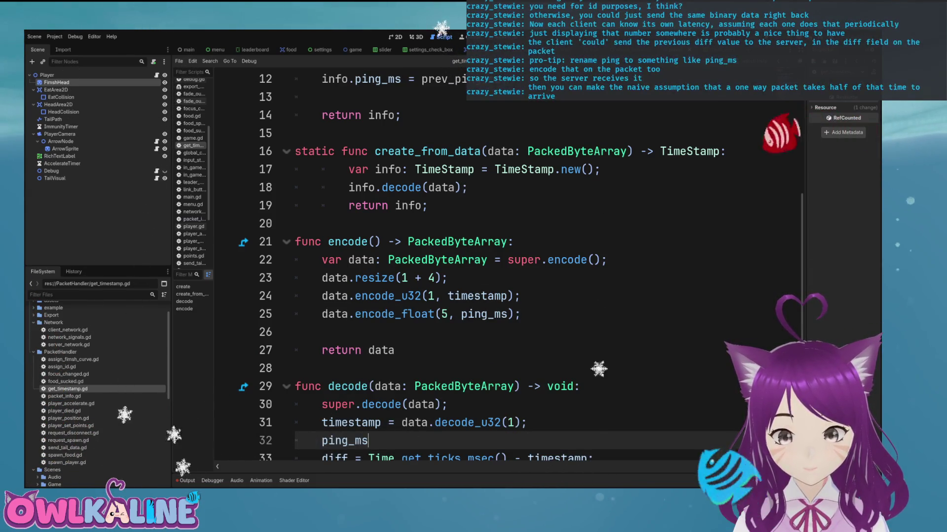
{"action": "type", "text": "= data."}
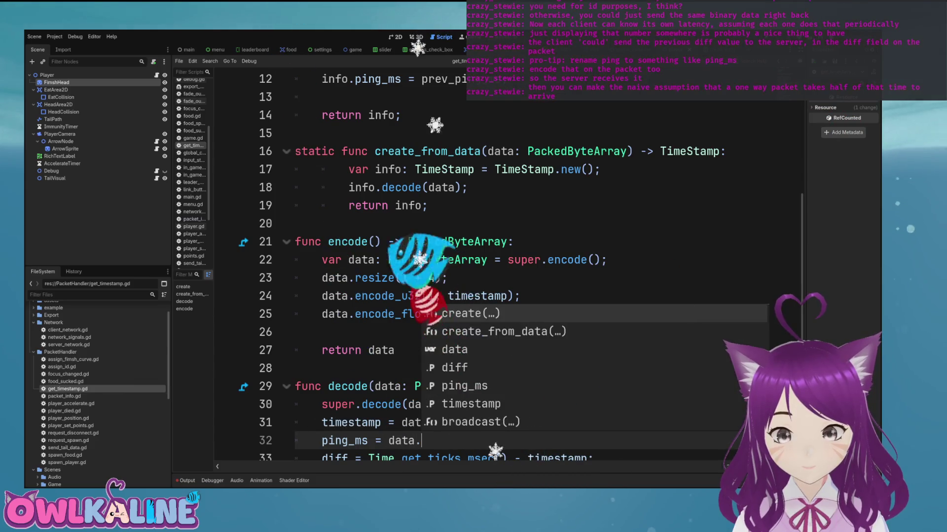
{"action": "type", "text": "dec"}
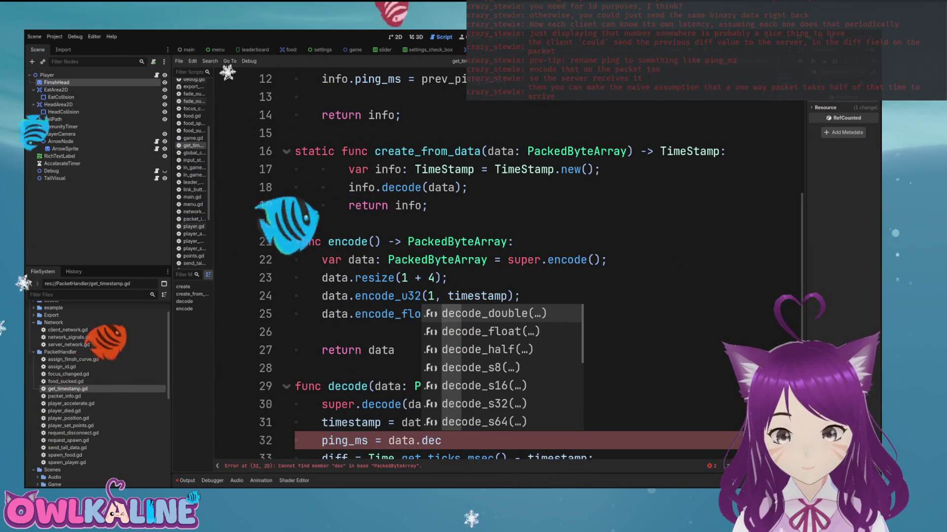
{"action": "key", "text": "Down"}
{"action": "key", "text": "Return"}
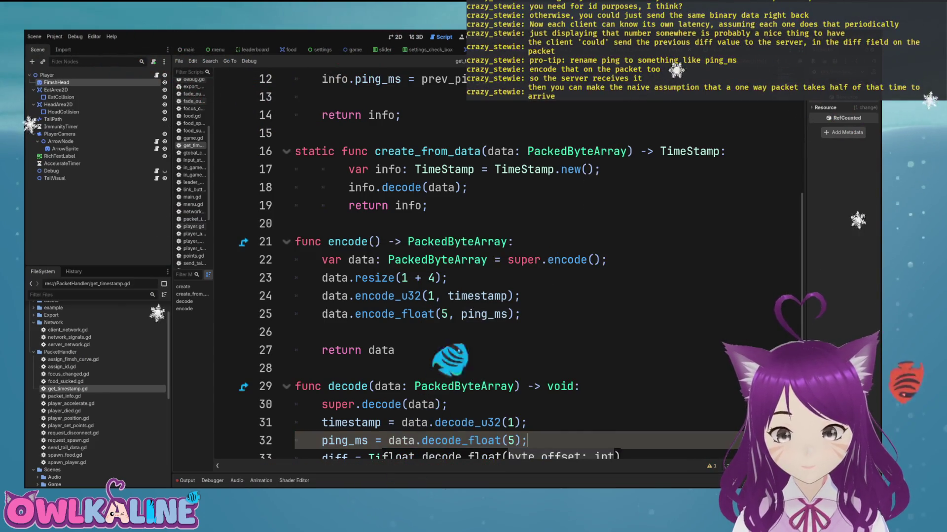
{"action": "key", "text": "Down"}
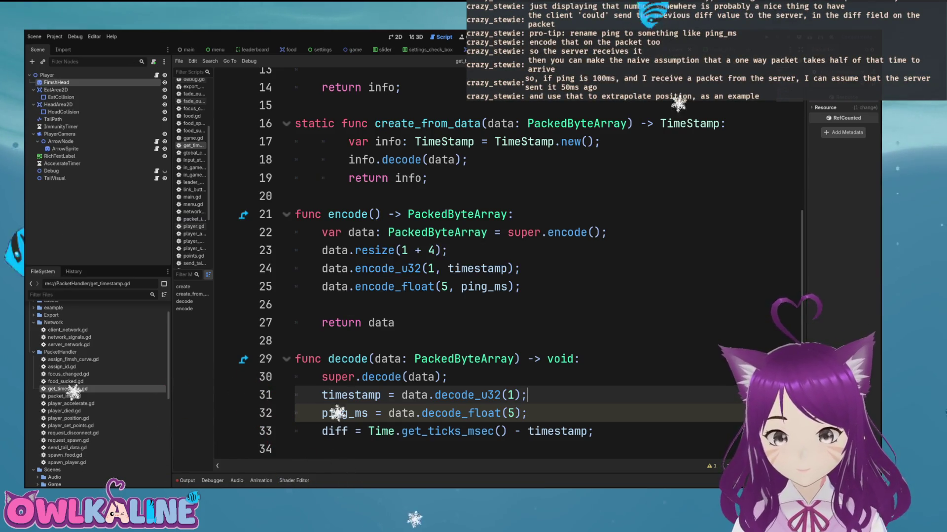
{"action": "double_click", "coordinate": [68, 330]}
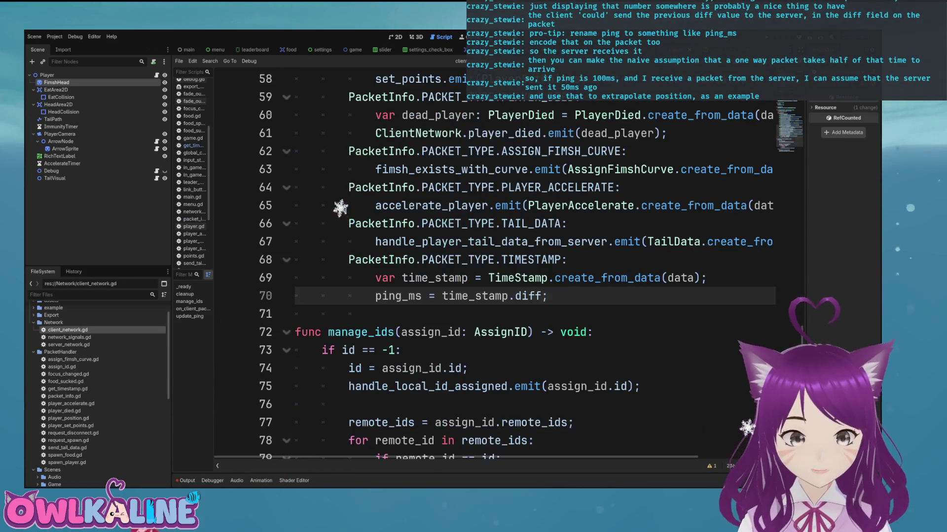
{"action": "left_click", "coordinate": [507, 259]}
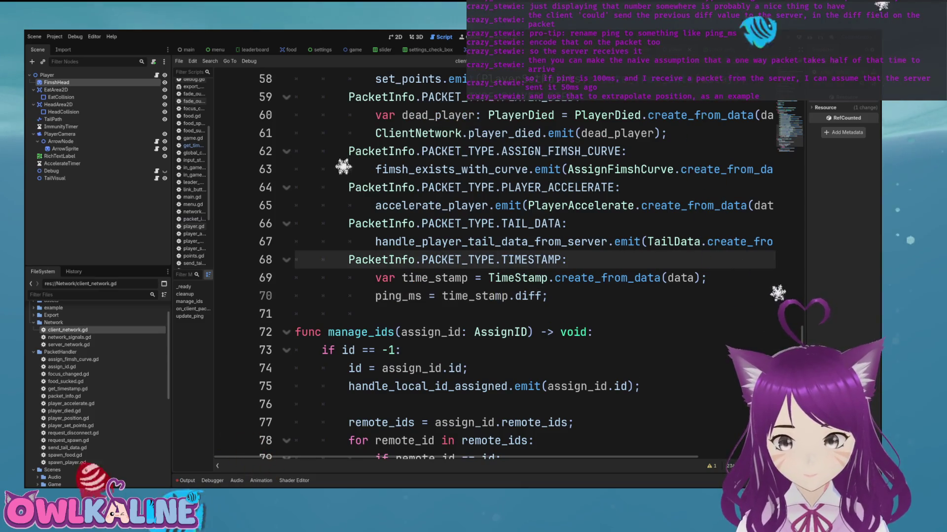
{"action": "scroll", "coordinate": [507, 259], "scroll_direction": "up", "scroll_amount": 1}
{"action": "scroll", "coordinate": [493, 262], "scroll_direction": "up", "scroll_amount": 11}
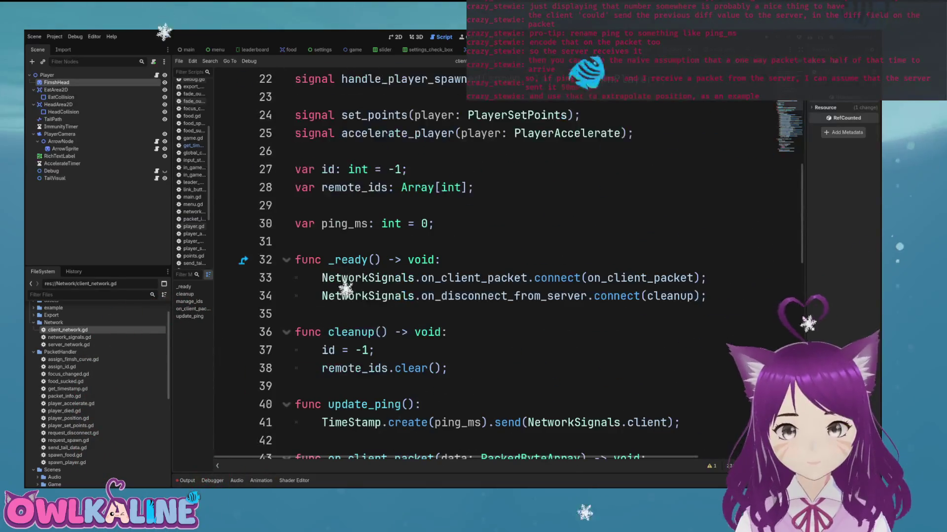
{"action": "scroll", "coordinate": [493, 262], "scroll_direction": "down", "scroll_amount": 2}
{"action": "left_click", "coordinate": [424, 296]}
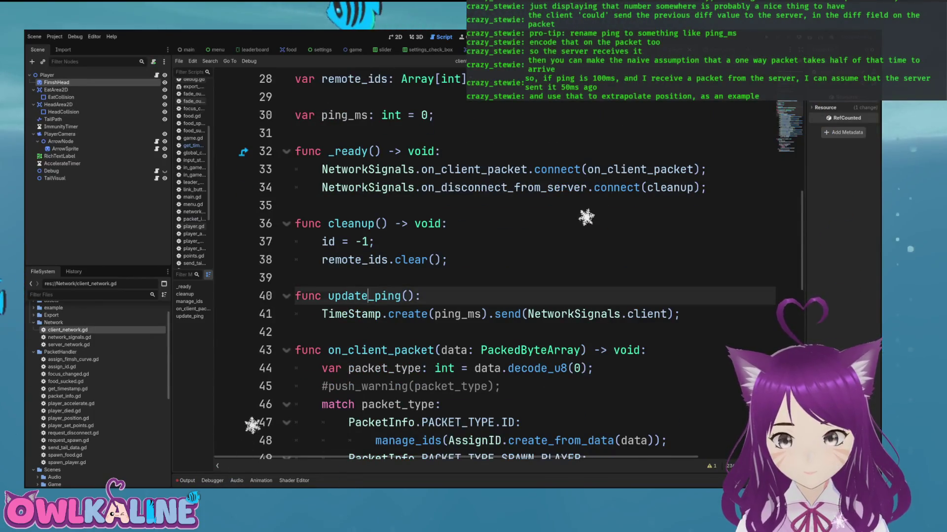
{"action": "scroll", "coordinate": [316, 292], "scroll_direction": "up", "scroll_amount": 1}
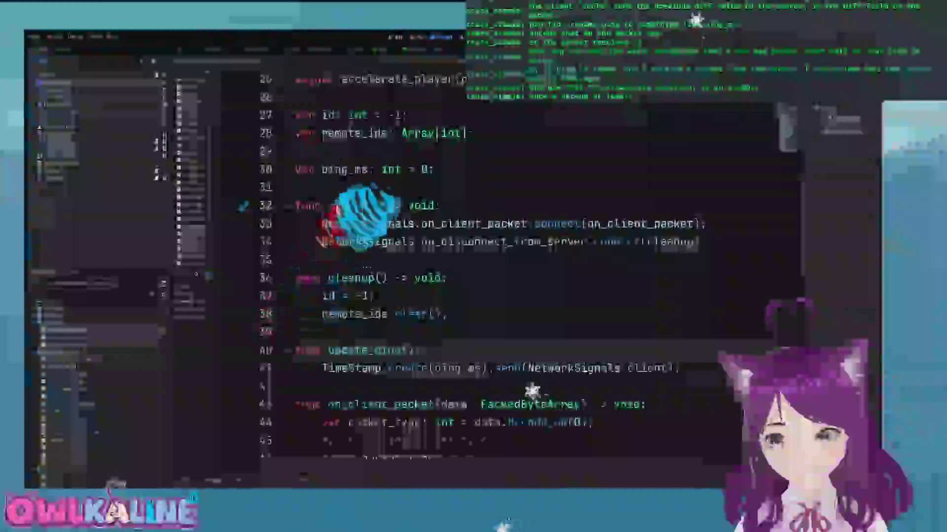
{"action": "scroll", "coordinate": [493, 266], "scroll_direction": "down", "scroll_amount": 2}
{"action": "scroll", "coordinate": [493, 266], "scroll_direction": "down", "scroll_amount": 4}
{"action": "scroll", "coordinate": [493, 266], "scroll_direction": "down", "scroll_amount": 3}
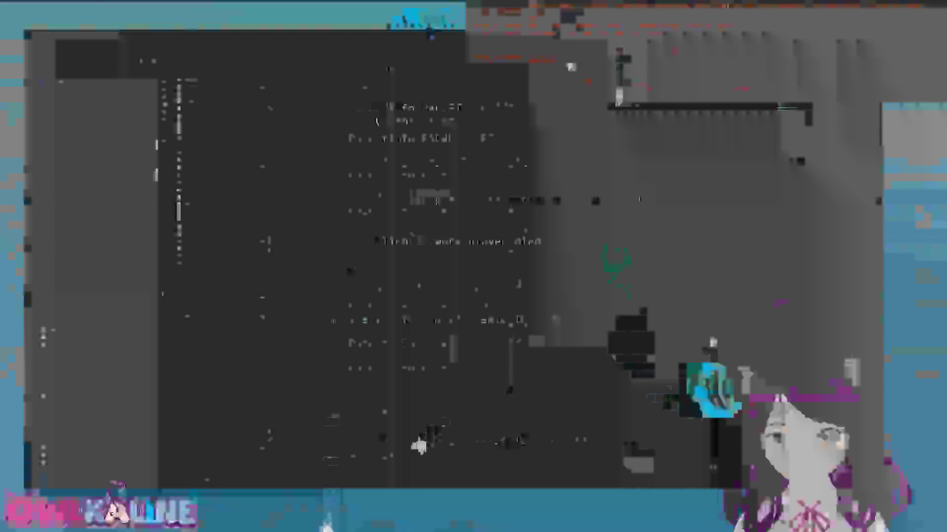
{"action": "scroll", "coordinate": [493, 266], "scroll_direction": "up", "scroll_amount": 4}
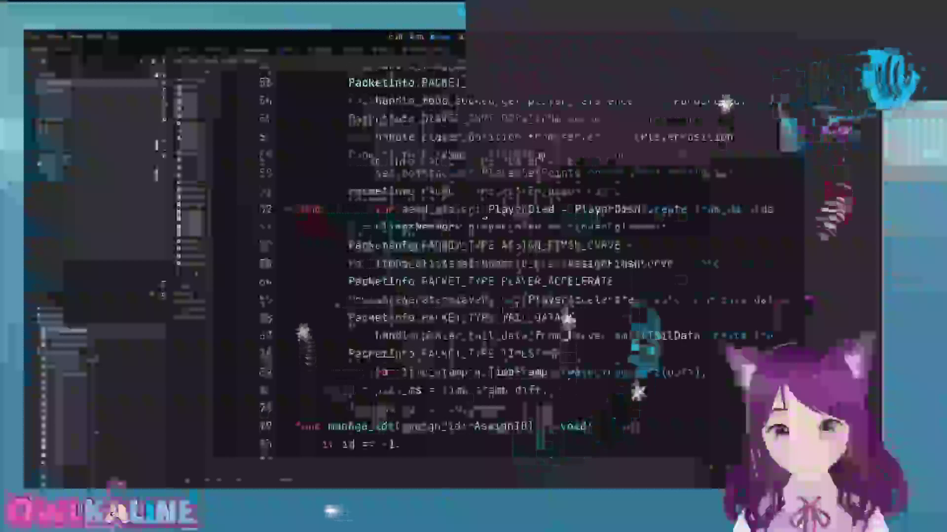
{"action": "scroll", "coordinate": [493, 266], "scroll_direction": "up", "scroll_amount": 3}
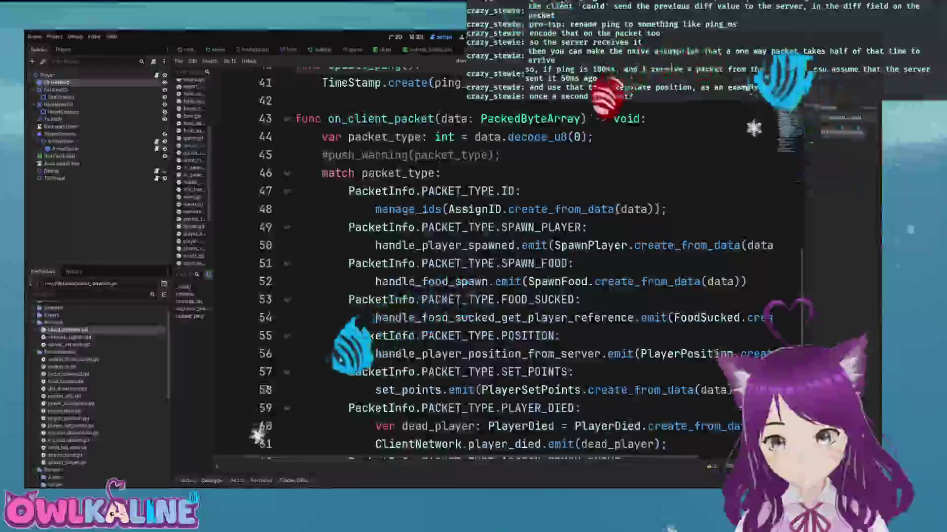
{"action": "scroll", "coordinate": [493, 266], "scroll_direction": "up", "scroll_amount": 1}
{"action": "scroll", "coordinate": [493, 266], "scroll_direction": "up", "scroll_amount": 4}
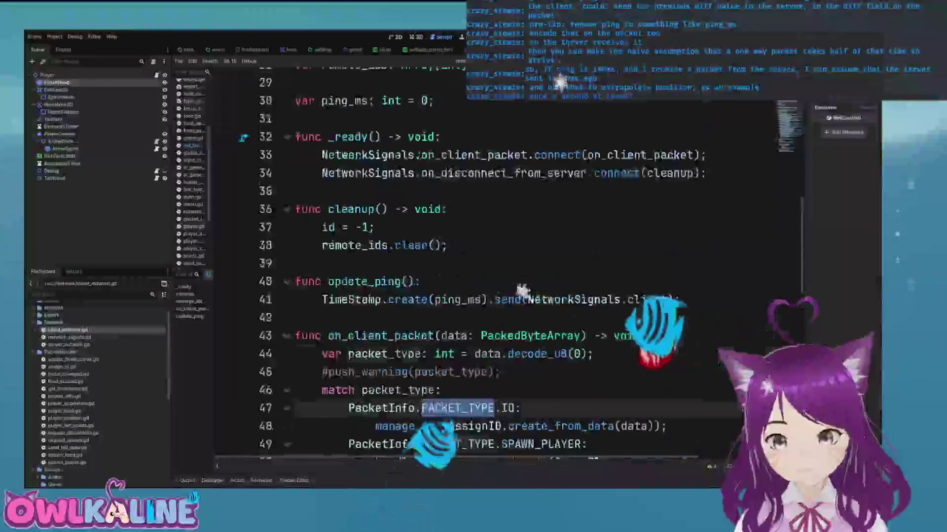
{"action": "scroll", "coordinate": [493, 266], "scroll_direction": "up", "scroll_amount": 8}
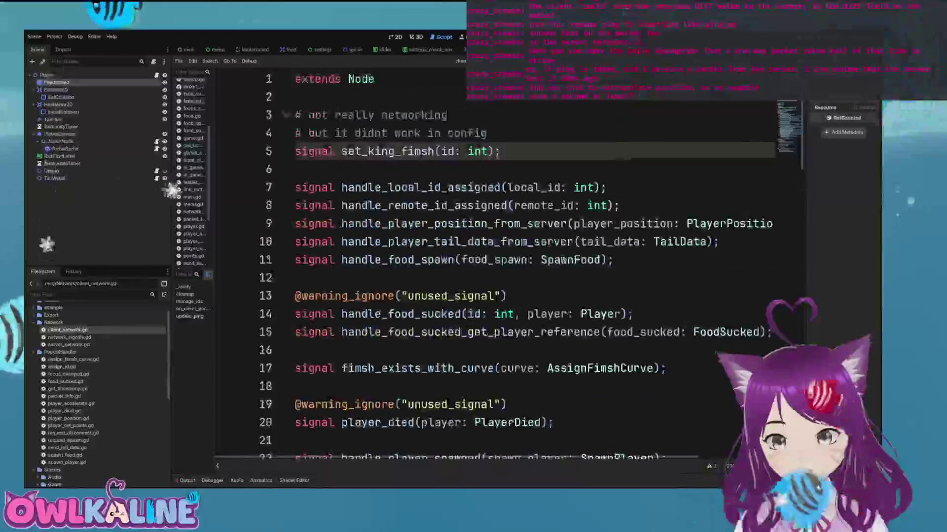
{"action": "scroll", "coordinate": [592, 207], "scroll_direction": "down", "scroll_amount": 7}
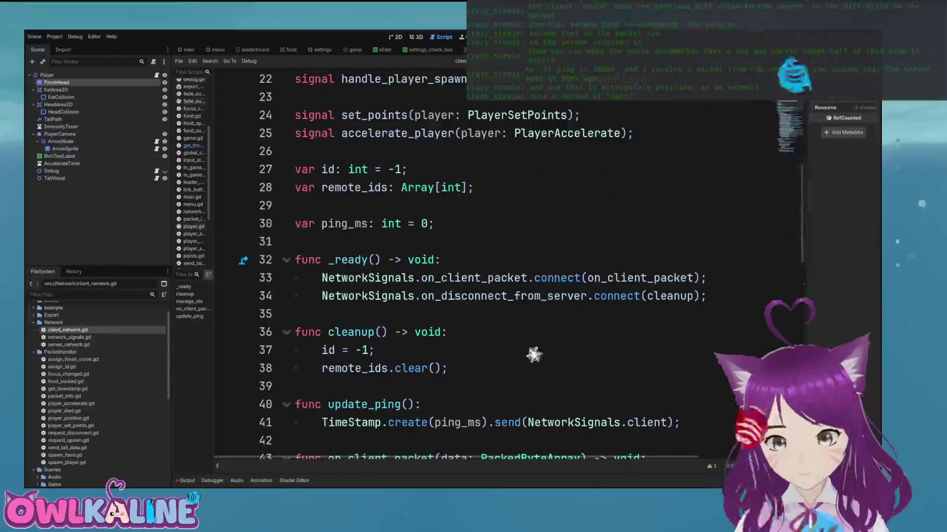
{"action": "scroll", "coordinate": [532, 353], "scroll_direction": "up", "scroll_amount": 2}
{"action": "left_click", "coordinate": [474, 296]}
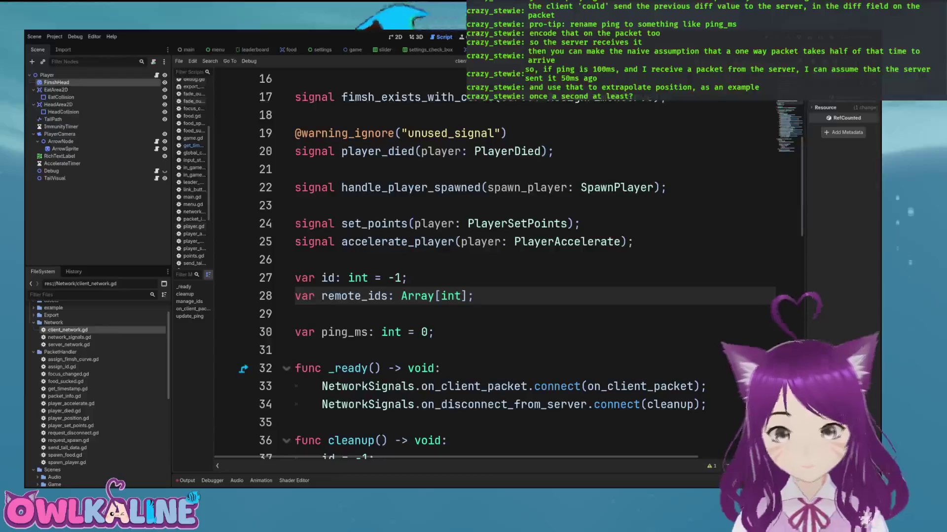
Step: Add 'var ping_timer: Timer;' below remote_ids, just above ping_ms, then review _ready
{"action": "key", "text": "Down"}
{"action": "key", "text": "Return"}
{"action": "type", "text": "var ping_timer: Timer;"}
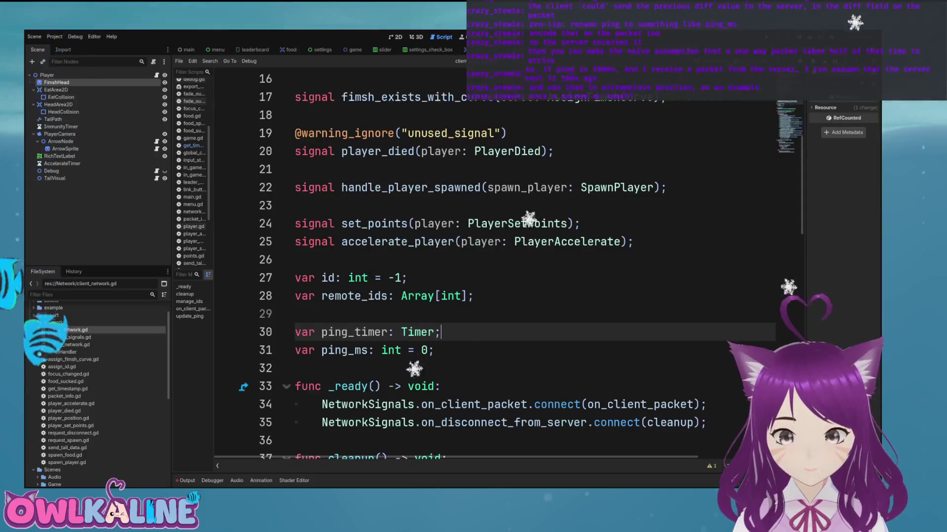
{"action": "scroll", "coordinate": [493, 266], "scroll_direction": "down", "scroll_amount": 3}
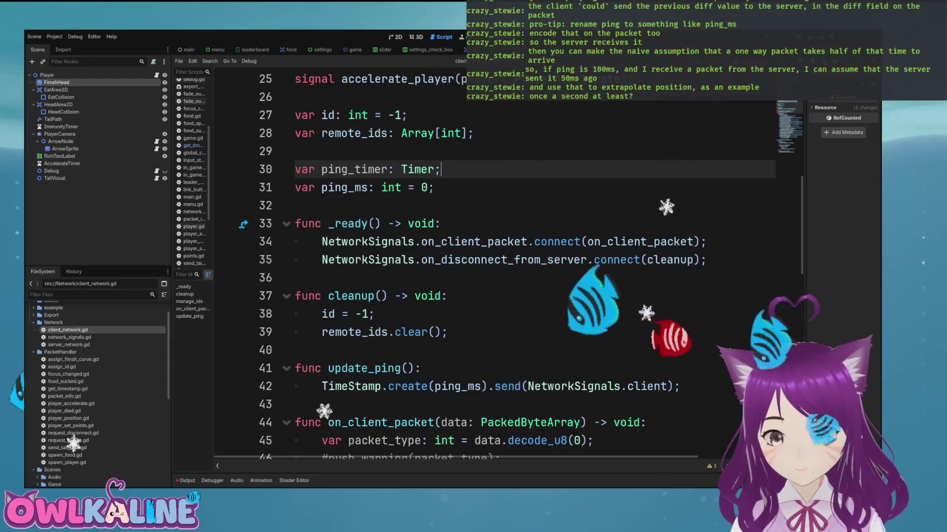
{"action": "left_click", "coordinate": [708, 260]}
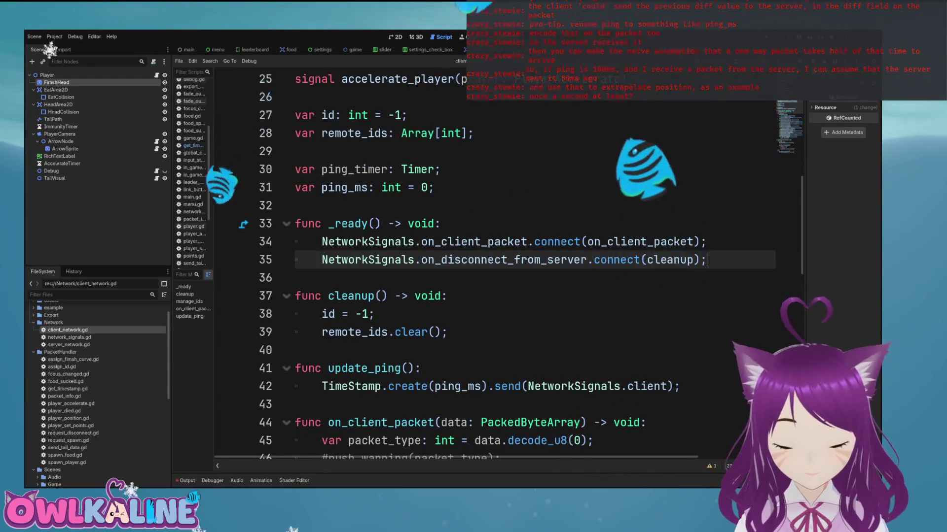
{"action": "scroll", "coordinate": [493, 266], "scroll_direction": "down", "scroll_amount": 5}
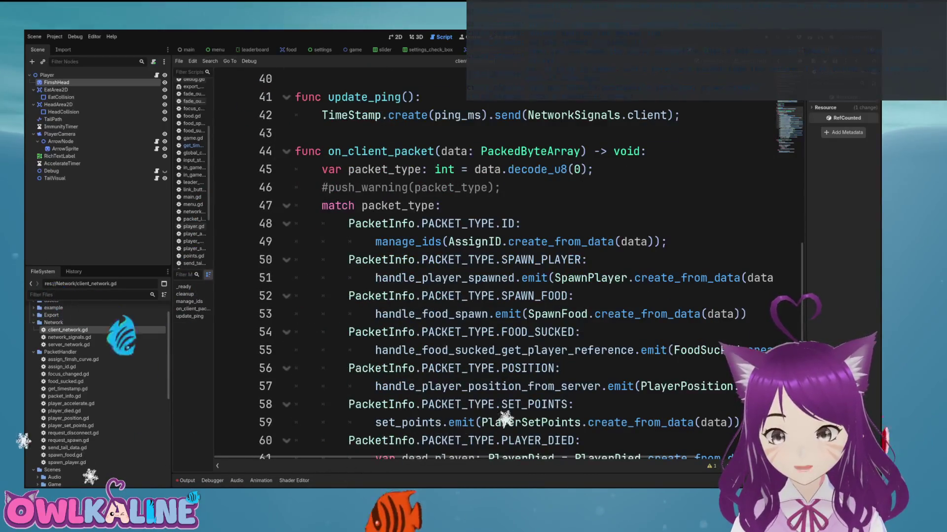
{"action": "left_click", "coordinate": [690, 242]}
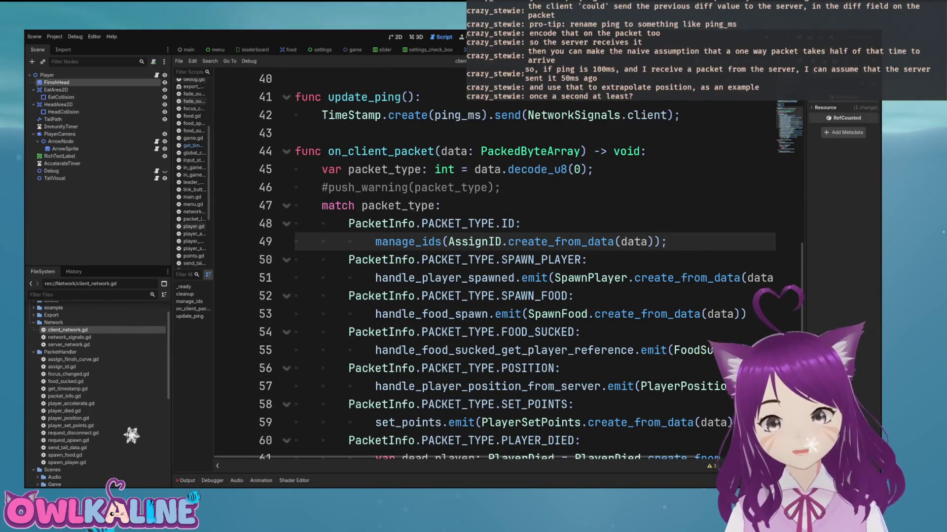
{"action": "scroll", "coordinate": [493, 266], "scroll_direction": "down", "scroll_amount": 5}
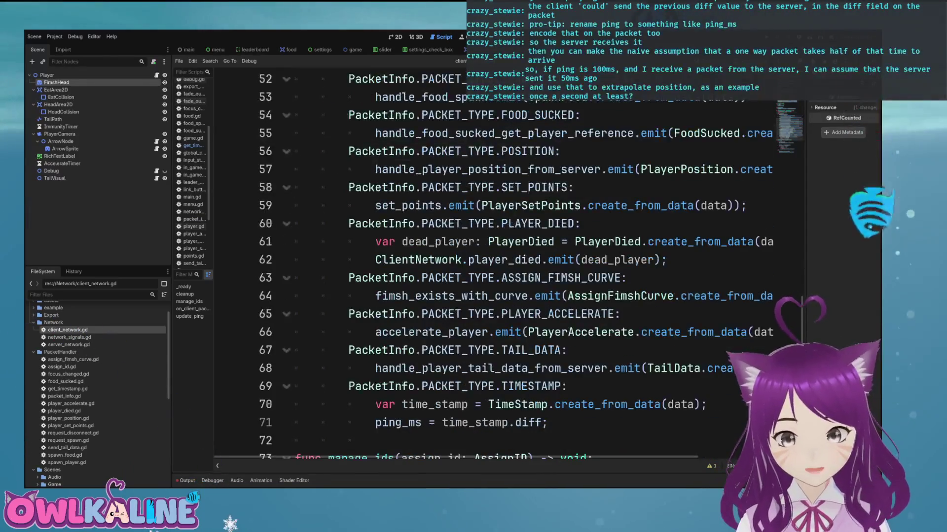
{"action": "scroll", "coordinate": [493, 266], "scroll_direction": "up", "scroll_amount": 17}
{"action": "scroll", "coordinate": [493, 266], "scroll_direction": "down", "scroll_amount": 7}
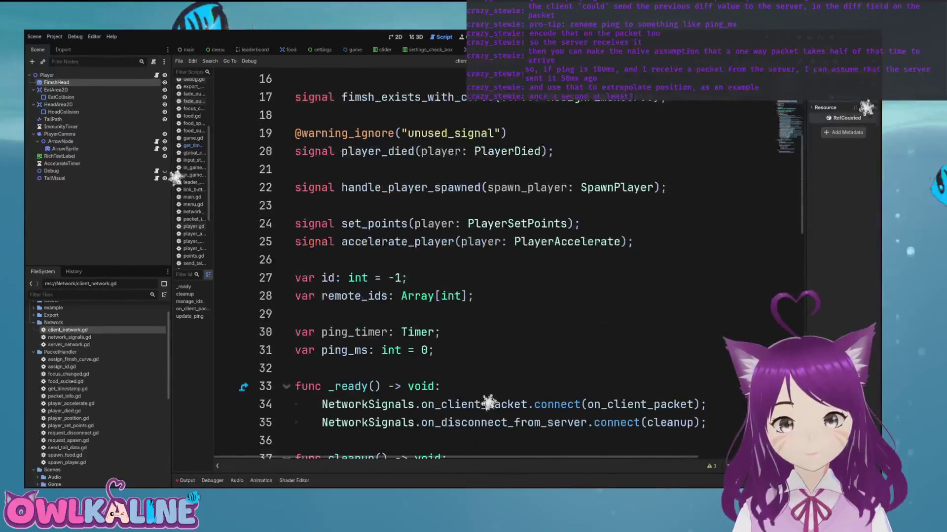
{"action": "left_click", "coordinate": [707, 260]}
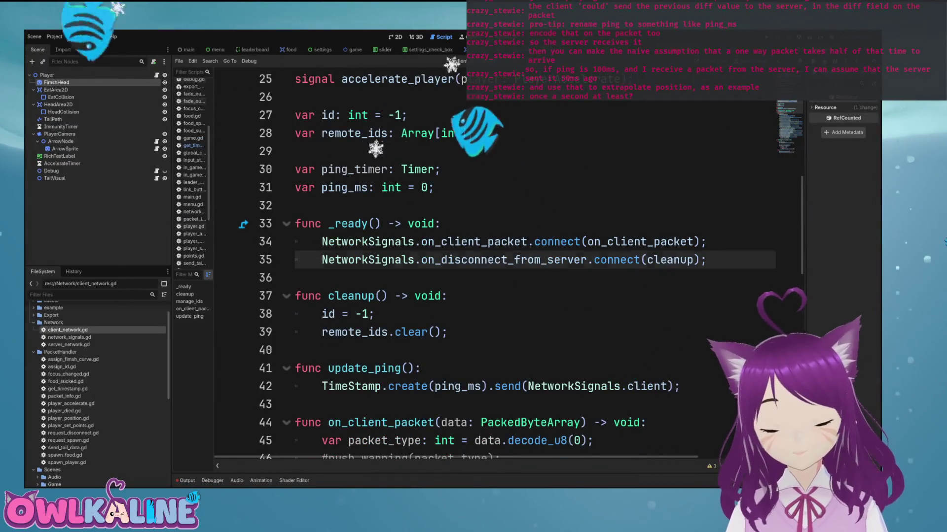
Step: Add a ClientNetwork.handle_local_id_assigned.connect() line at the end of _ready using autocomplete
{"action": "key", "text": "Return"}
{"action": "type", "text": "C"}
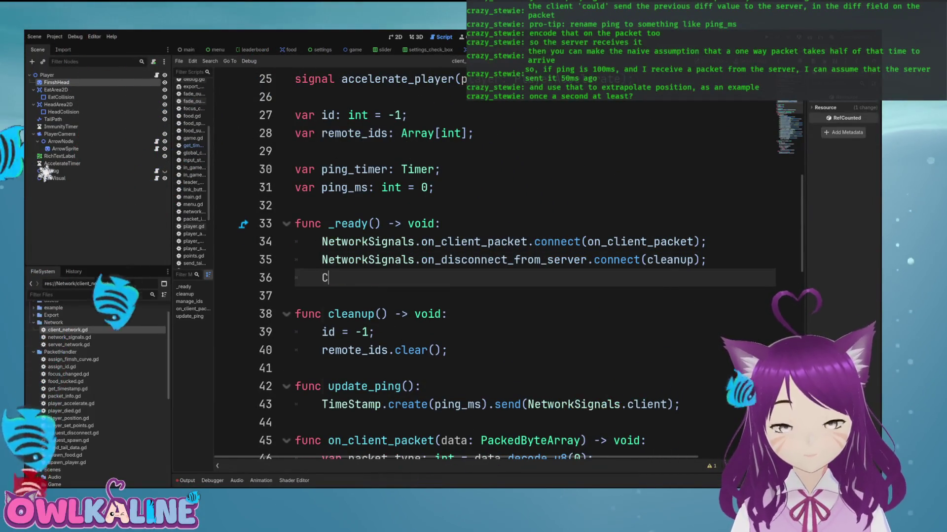
{"action": "type", "text": "lie"}
{"action": "key", "text": "Return"}
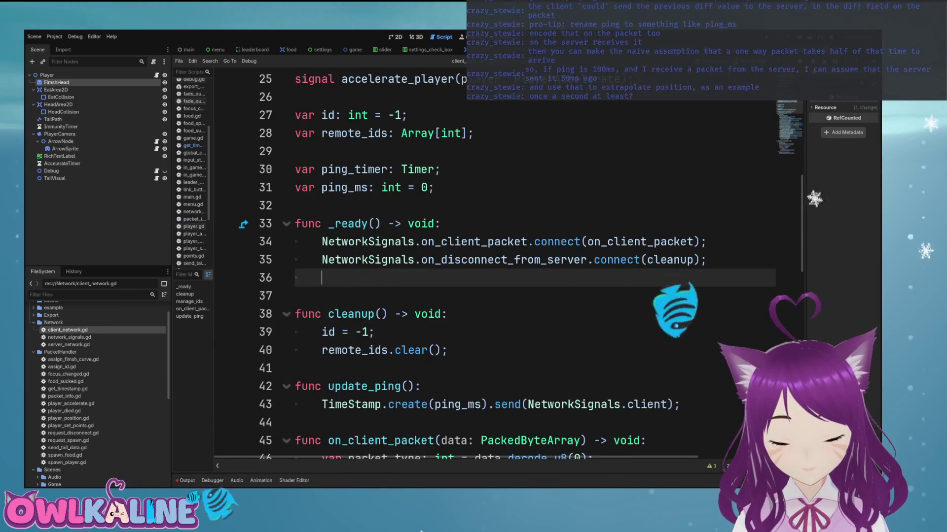
{"action": "type", "text": "ass"}
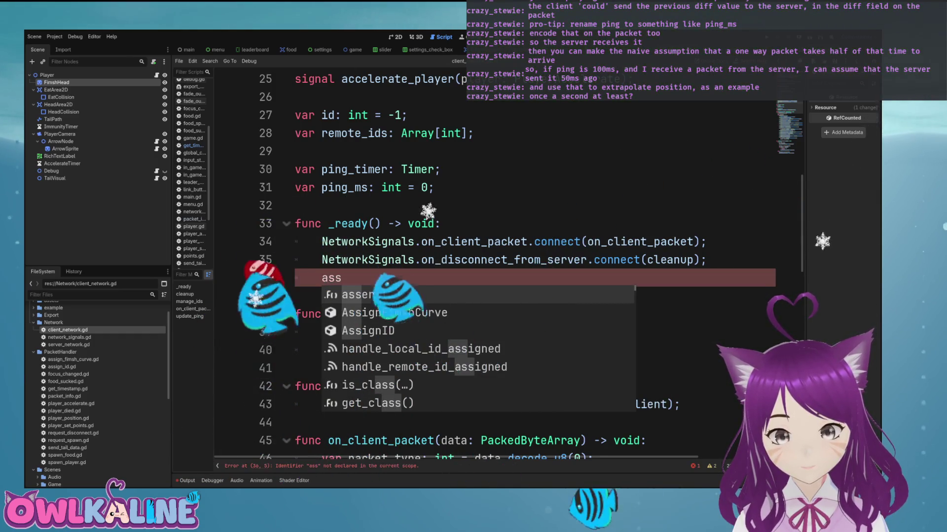
{"action": "key", "text": "Down"}
{"action": "key", "text": "Down"}
{"action": "key", "text": "Down"}
{"action": "key", "text": "Return"}
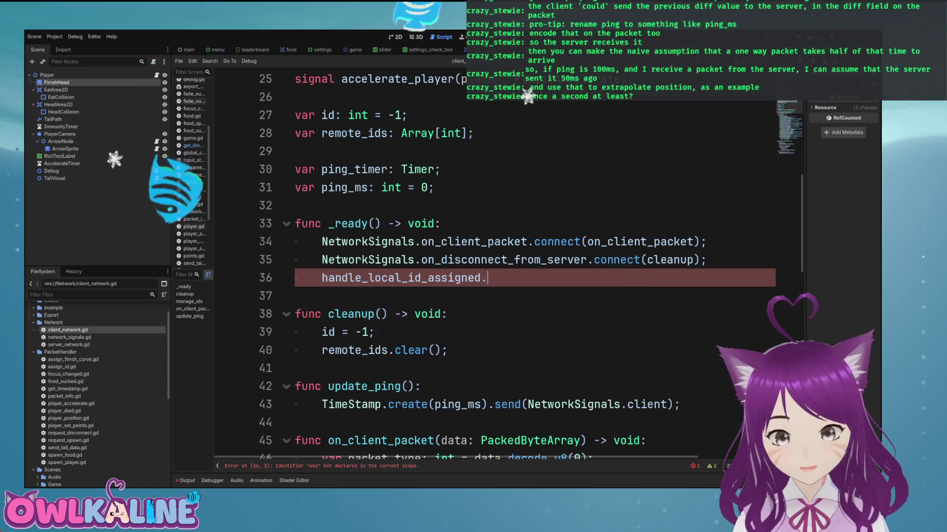
{"action": "type", "text": ".connec"}
{"action": "key", "text": "Return"}
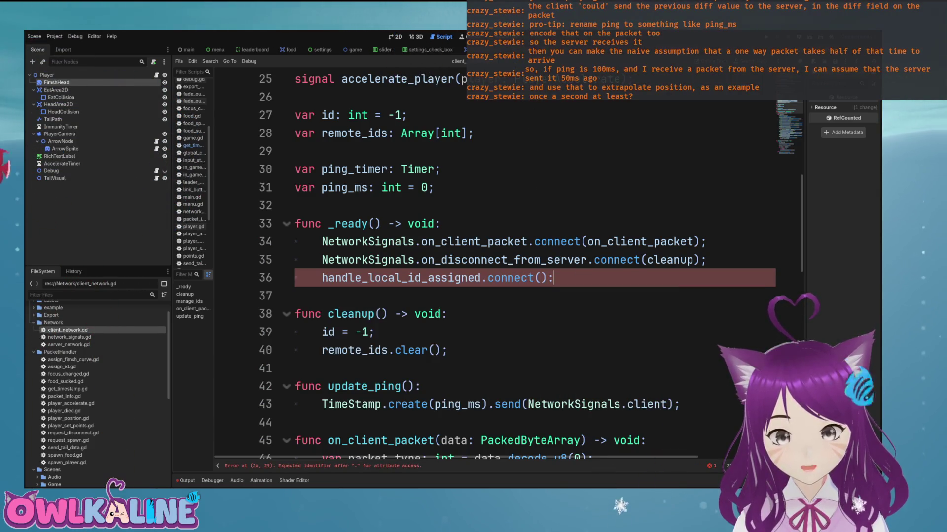
Step: Delete the leftover partial line below the connect call and save client_network.gd
{"action": "key", "text": "Return"}
{"action": "type", "text": "handl"}
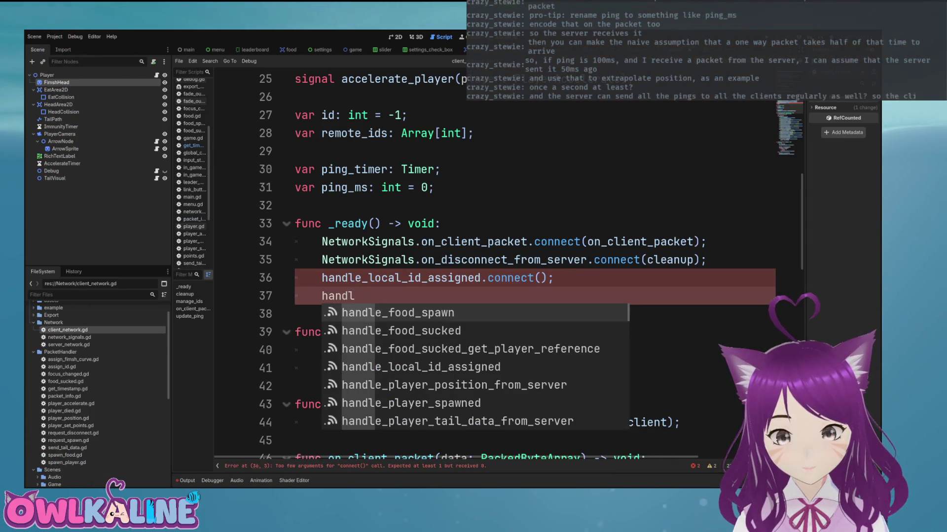
{"action": "type", "text": "e_di"}
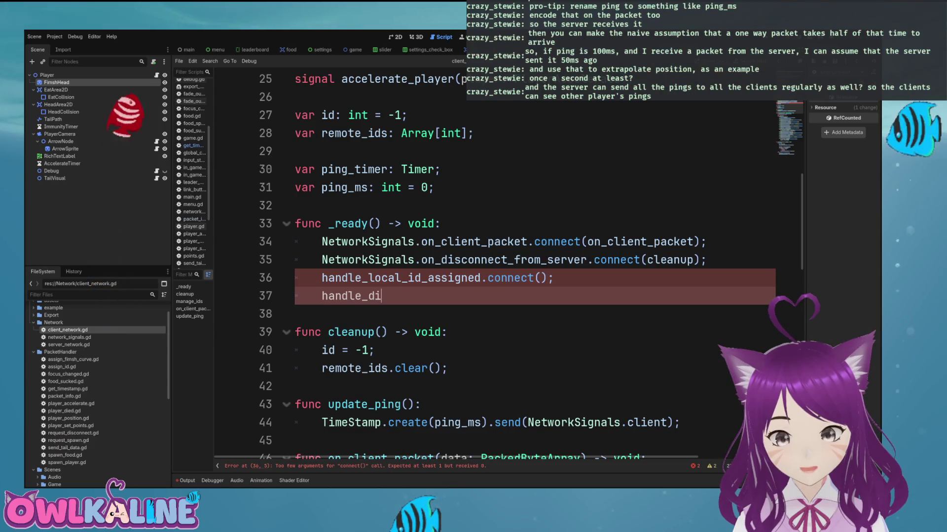
{"action": "type", "text": "stwor"}
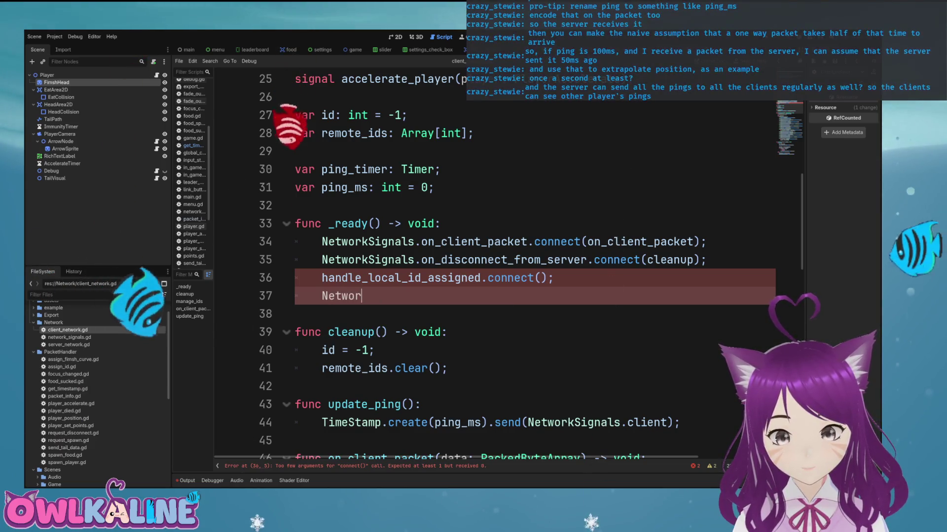
{"action": "key", "text": "Escape"}
{"action": "key", "text": "BackSpace"}
{"action": "key", "text": "BackSpace"}
{"action": "key", "text": "BackSpace"}
{"action": "key", "text": "ctrl+s"}
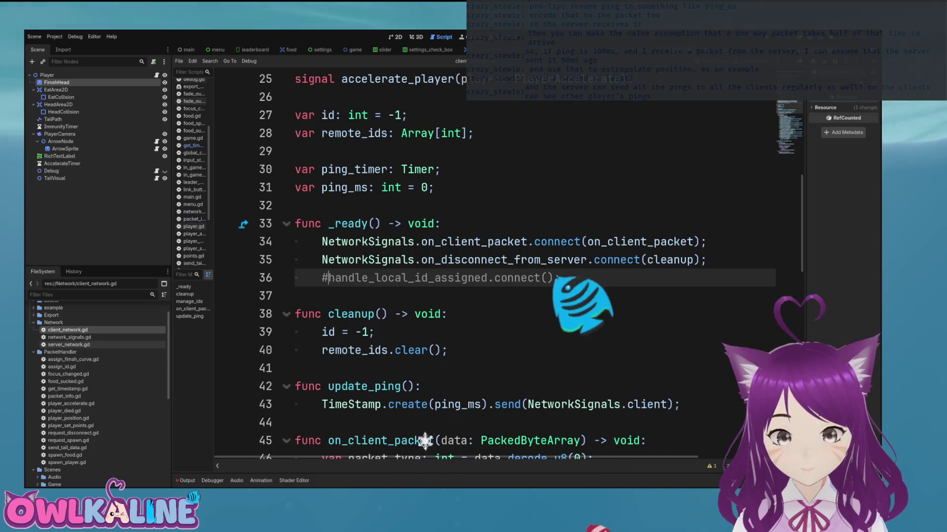
Step: Open server_network.gd and highlight its peer_ids, peers_alive and food_ids declarations on lines 18–20
{"action": "double_click", "coordinate": [68, 345]}
{"action": "scroll", "coordinate": [493, 267], "scroll_direction": "up", "scroll_amount": 10}
{"action": "scroll", "coordinate": [493, 266], "scroll_direction": "down", "scroll_amount": 2}
{"action": "left_click", "coordinate": [388, 314]}
{"action": "mouse_move", "coordinate": [334, 278]}
{"action": "left_mouse_down"}
{"action": "mouse_move", "coordinate": [374, 314]}
{"action": "mouse_move", "coordinate": [561, 314]}
{"action": "left_mouse_up"}
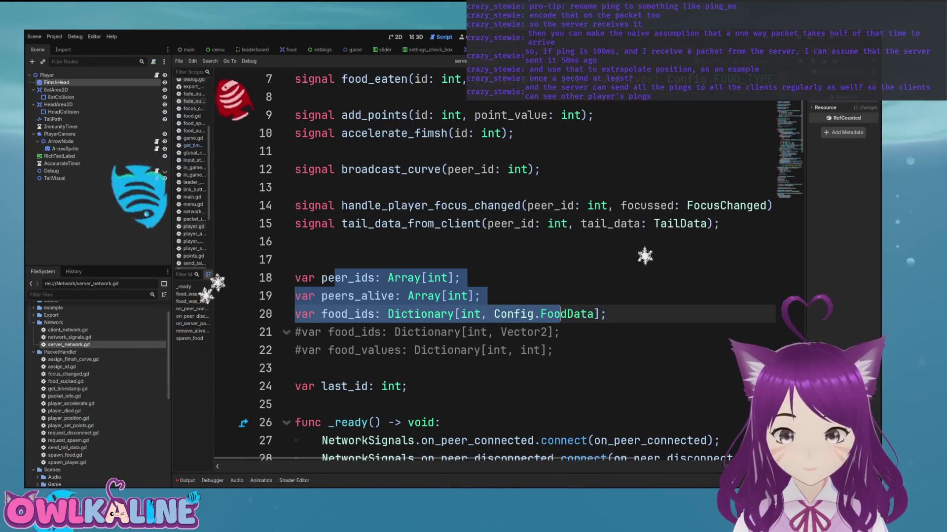
{"action": "left_click_drag", "start_coordinate": [480, 296], "coordinate": [308, 277]}
{"action": "left_click", "coordinate": [385, 295]}
{"action": "mouse_move", "coordinate": [348, 314]}
{"action": "left_mouse_down"}
{"action": "mouse_move", "coordinate": [415, 332]}
{"action": "mouse_move", "coordinate": [601, 314]}
{"action": "mouse_move", "coordinate": [434, 314]}
{"action": "mouse_move", "coordinate": [328, 277]}
{"action": "left_mouse_up"}
{"action": "left_click", "coordinate": [348, 277]}
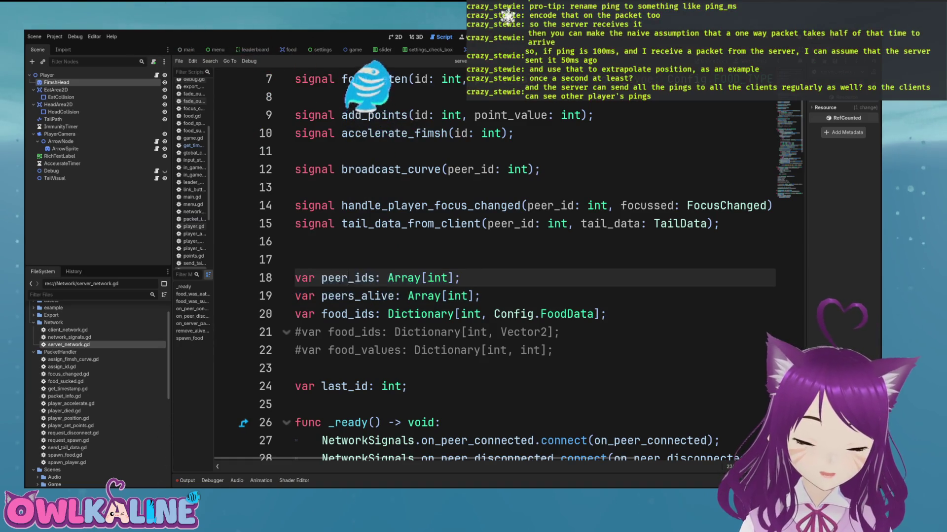
{"action": "double_click", "coordinate": [357, 296]}
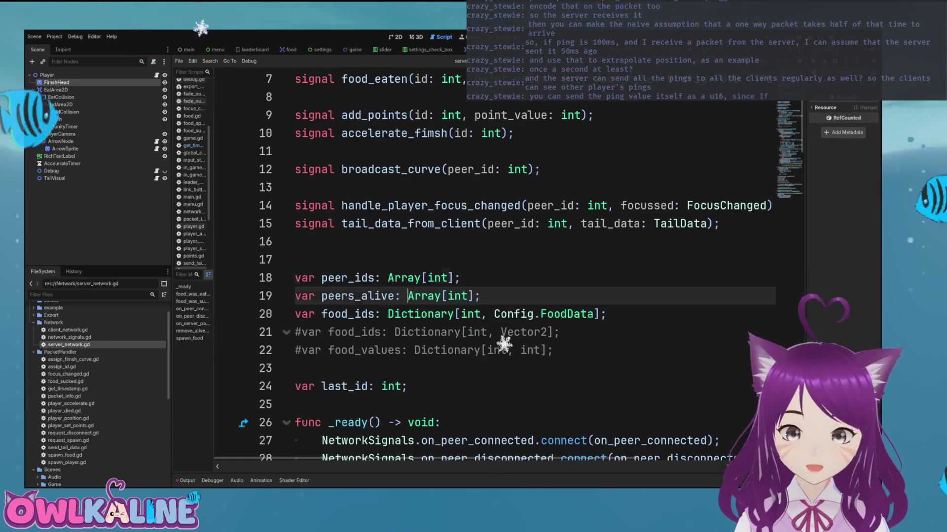